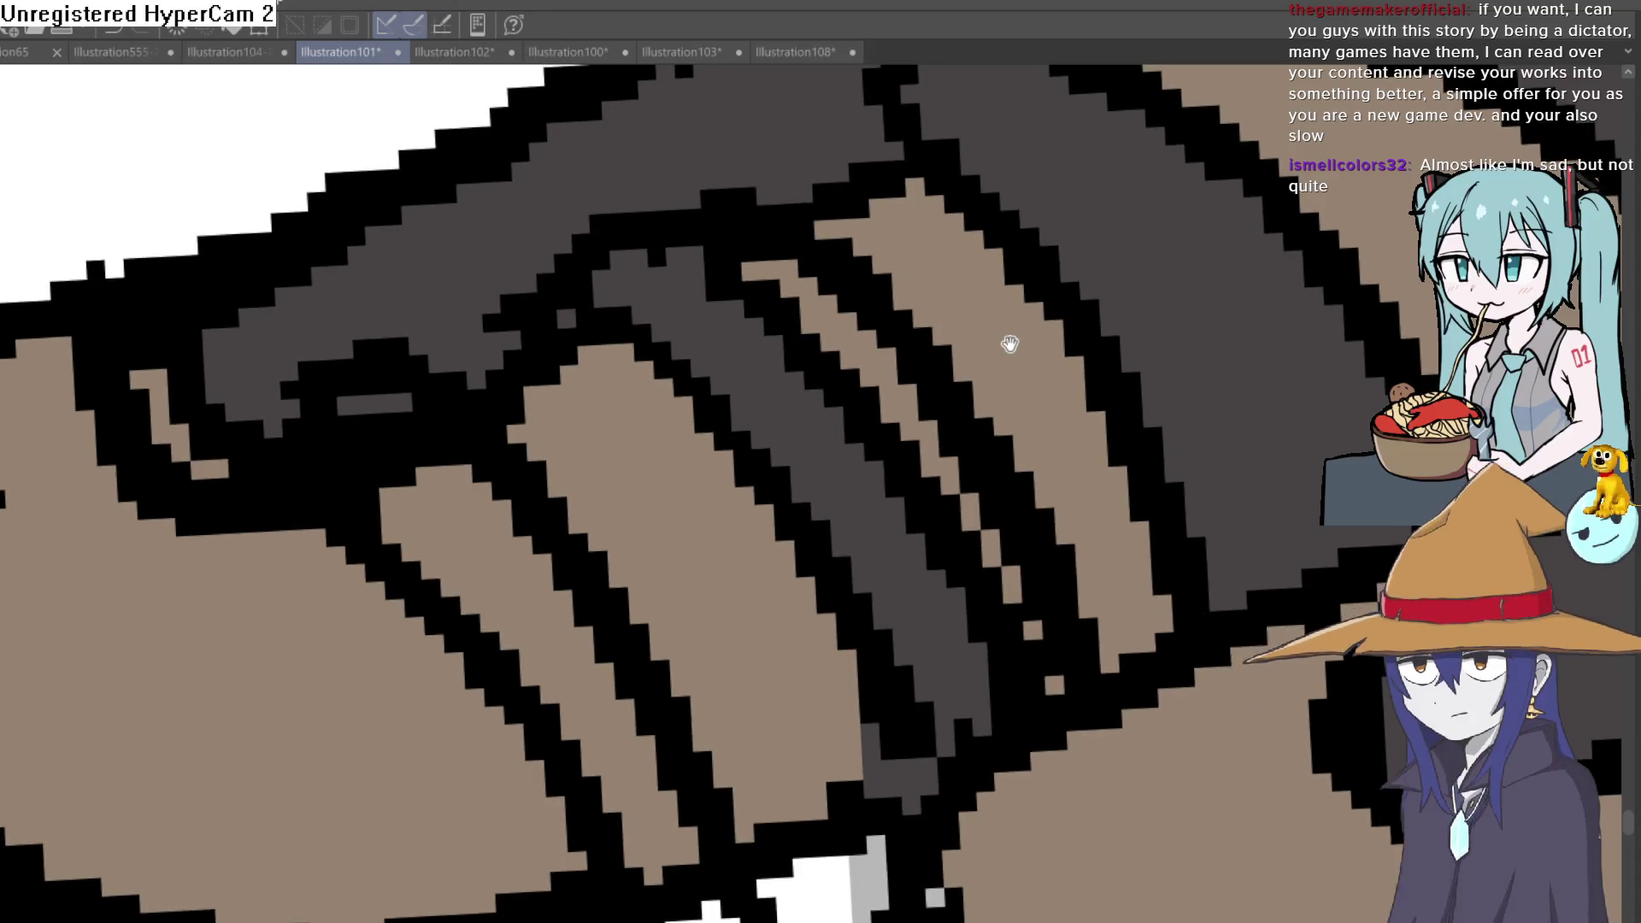
{"action": "key", "text": "ctrl+z"}
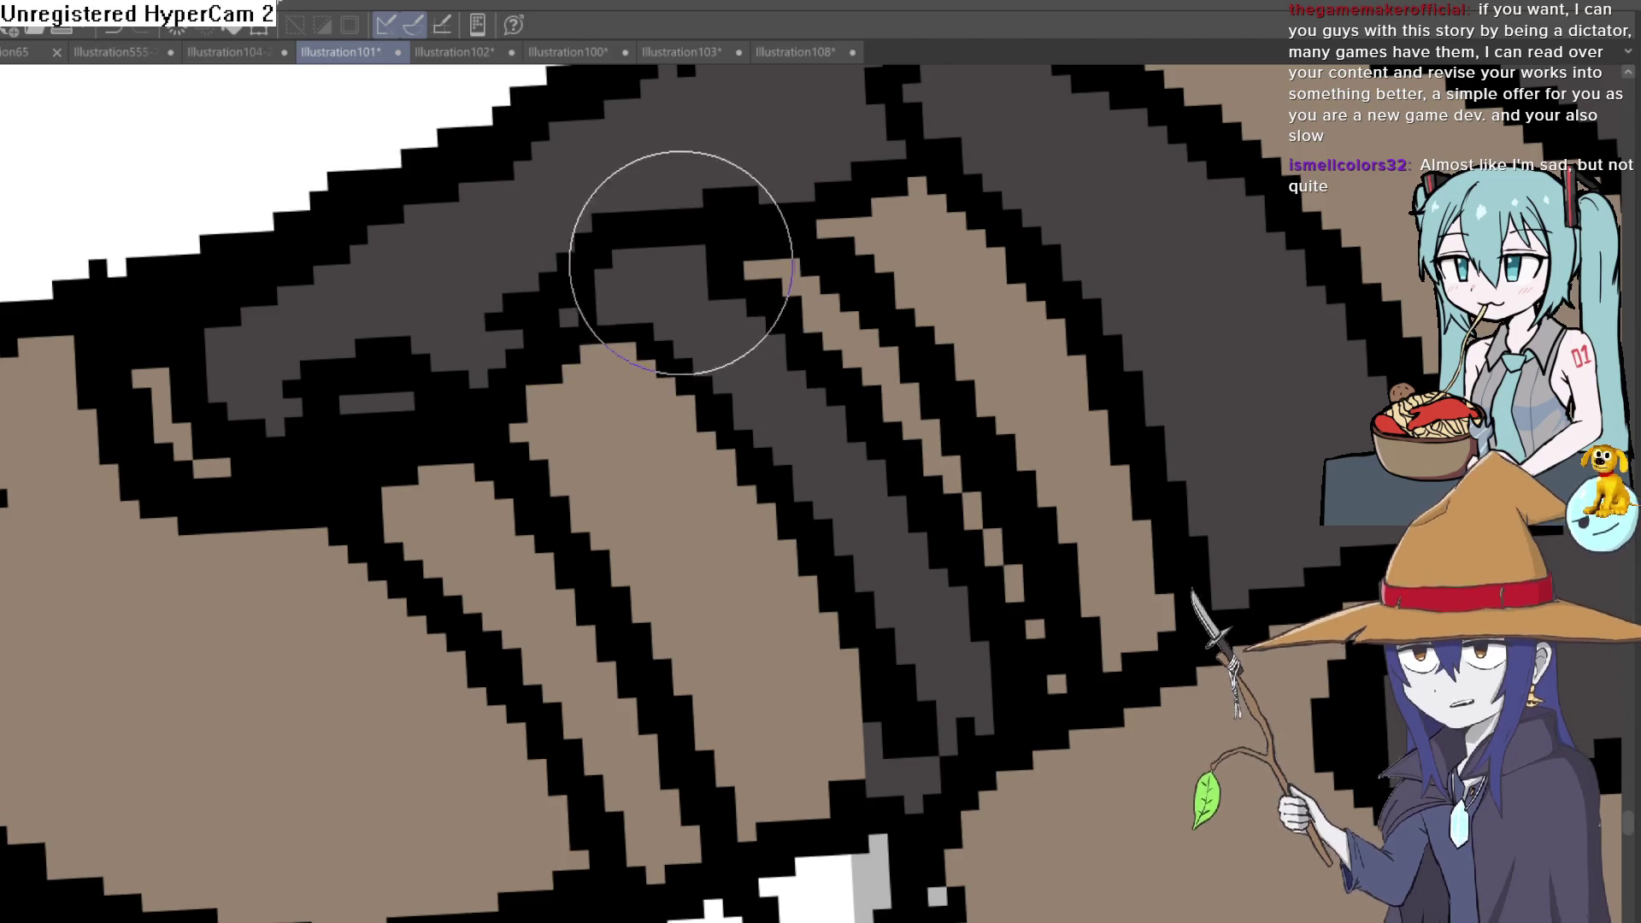
Step: Paint dark grey over the tan stripe on the sandal strap, adjusting the zoomed view along the strap
{"action": "left_click_drag", "start_coordinate": [751, 274], "coordinate": [1109, 681]}
{"action": "mouse_move", "coordinate": [956, 552]}
{"action": "left_mouse_down"}
{"action": "mouse_move", "coordinate": [935, 311]}
{"action": "mouse_move", "coordinate": [934, 421]}
{"action": "mouse_move", "coordinate": [891, 274]}
{"action": "mouse_move", "coordinate": [910, 629]}
{"action": "mouse_move", "coordinate": [867, 732]}
{"action": "mouse_move", "coordinate": [795, 775]}
{"action": "mouse_move", "coordinate": [880, 679]}
{"action": "mouse_move", "coordinate": [897, 603]}
{"action": "mouse_move", "coordinate": [953, 586]}
{"action": "mouse_move", "coordinate": [866, 359]}
{"action": "left_mouse_up"}
{"action": "mouse_move", "coordinate": [919, 411]}
{"action": "left_mouse_down"}
{"action": "mouse_move", "coordinate": [940, 399]}
{"action": "mouse_move", "coordinate": [879, 384]}
{"action": "mouse_move", "coordinate": [912, 487]}
{"action": "mouse_move", "coordinate": [890, 393]}
{"action": "mouse_move", "coordinate": [921, 461]}
{"action": "mouse_move", "coordinate": [714, 510]}
{"action": "mouse_move", "coordinate": [559, 481]}
{"action": "mouse_move", "coordinate": [678, 369]}
{"action": "mouse_move", "coordinate": [659, 476]}
{"action": "mouse_move", "coordinate": [668, 425]}
{"action": "left_mouse_up"}
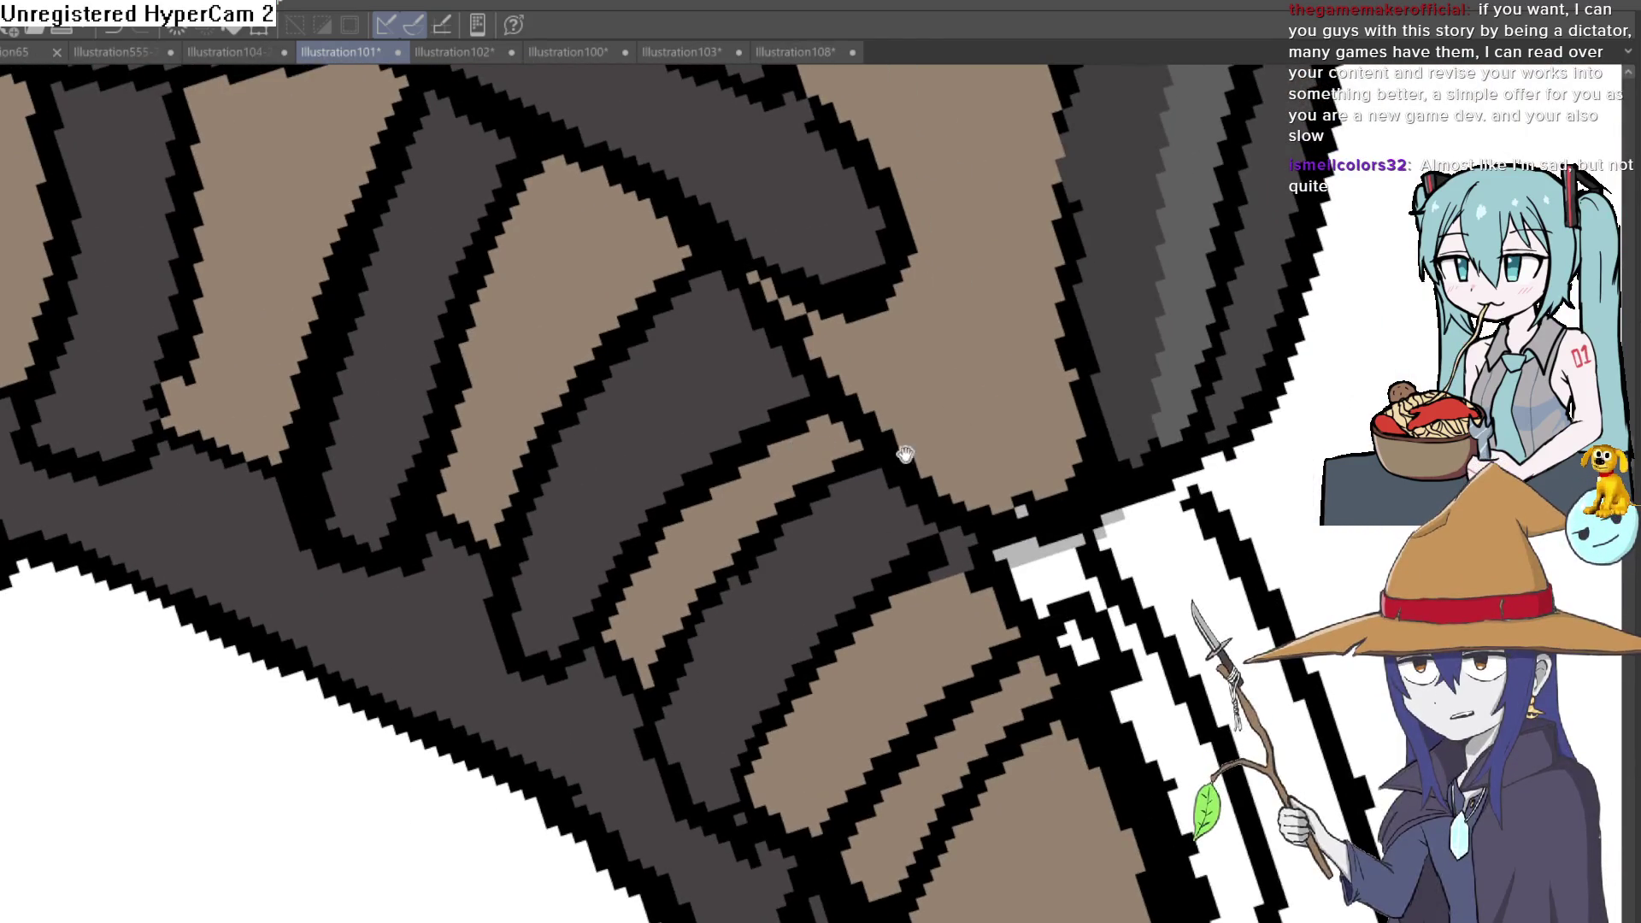
{"action": "scroll", "coordinate": [983, 627], "scroll_direction": "down", "scroll_amount": 4}
{"action": "mouse_move", "coordinate": [880, 586]}
{"action": "left_mouse_down"}
{"action": "mouse_move", "coordinate": [842, 641]}
{"action": "mouse_move", "coordinate": [906, 593]}
{"action": "mouse_move", "coordinate": [861, 623]}
{"action": "mouse_move", "coordinate": [1044, 385]}
{"action": "mouse_move", "coordinate": [1080, 413]}
{"action": "mouse_move", "coordinate": [965, 525]}
{"action": "left_mouse_up"}
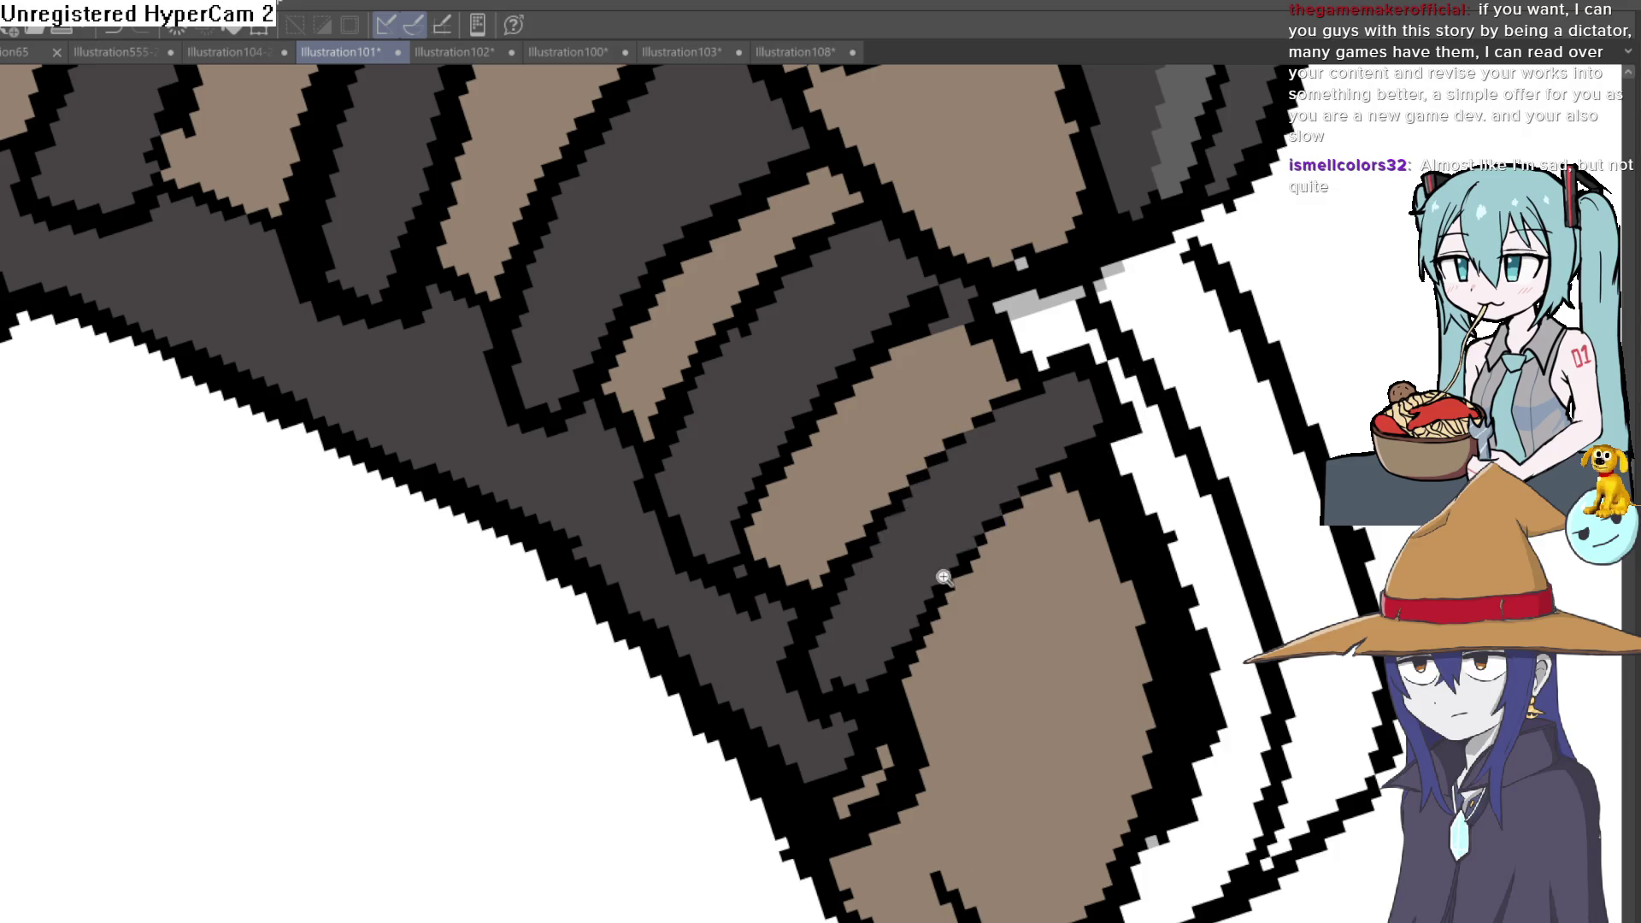
{"action": "scroll", "coordinate": [945, 577], "scroll_direction": "down", "scroll_amount": 5}
{"action": "scroll", "coordinate": [843, 586], "scroll_direction": "up", "scroll_amount": 2}
{"action": "scroll", "coordinate": [983, 616], "scroll_direction": "down", "scroll_amount": 3}
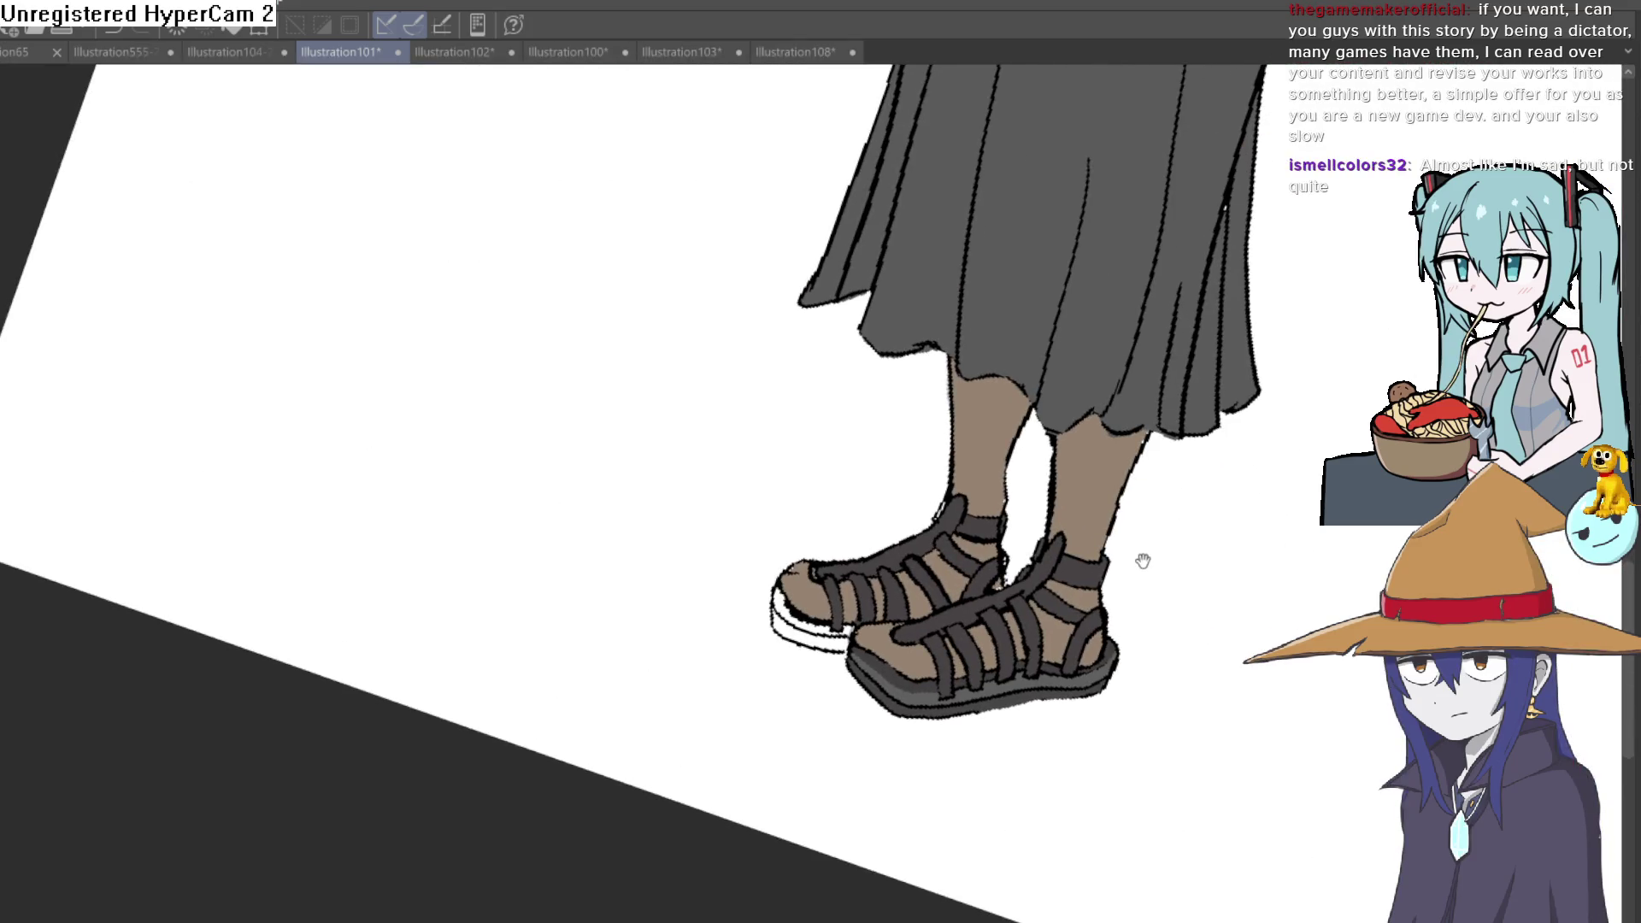
{"action": "scroll", "coordinate": [1143, 561], "scroll_direction": "down", "scroll_amount": 3}
{"action": "scroll", "coordinate": [937, 602], "scroll_direction": "up", "scroll_amount": 5}
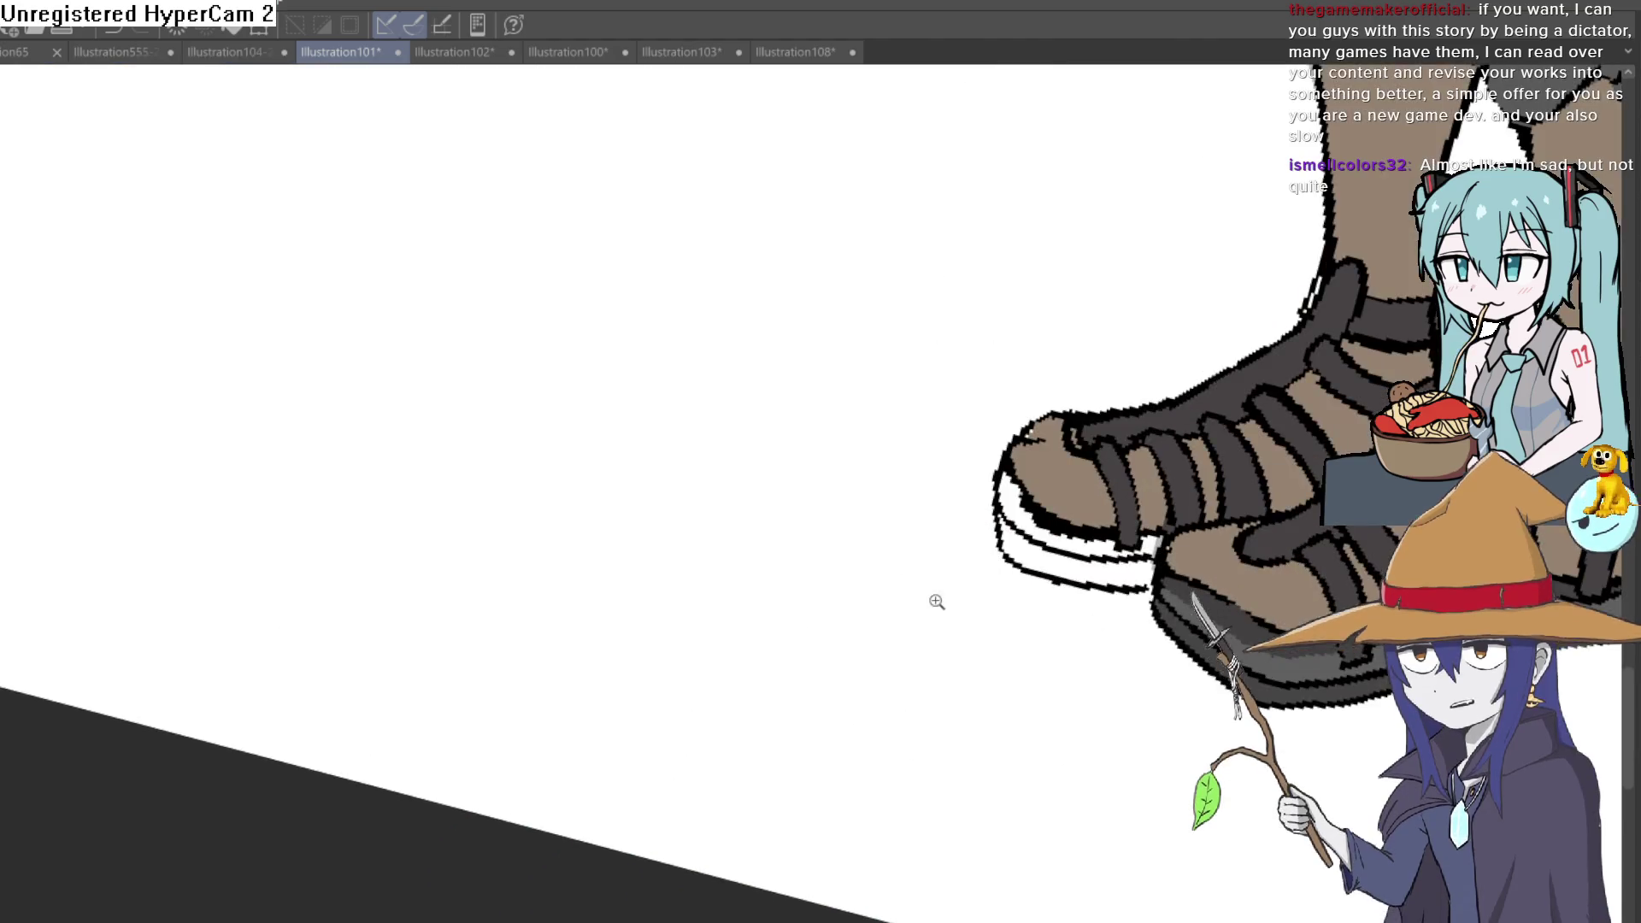
{"action": "scroll", "coordinate": [936, 601], "scroll_direction": "up", "scroll_amount": 2}
{"action": "scroll", "coordinate": [985, 597], "scroll_direction": "up", "scroll_amount": 2}
{"action": "scroll", "coordinate": [989, 586], "scroll_direction": "up", "scroll_amount": 2}
{"action": "scroll", "coordinate": [1052, 649], "scroll_direction": "up", "scroll_amount": 2}
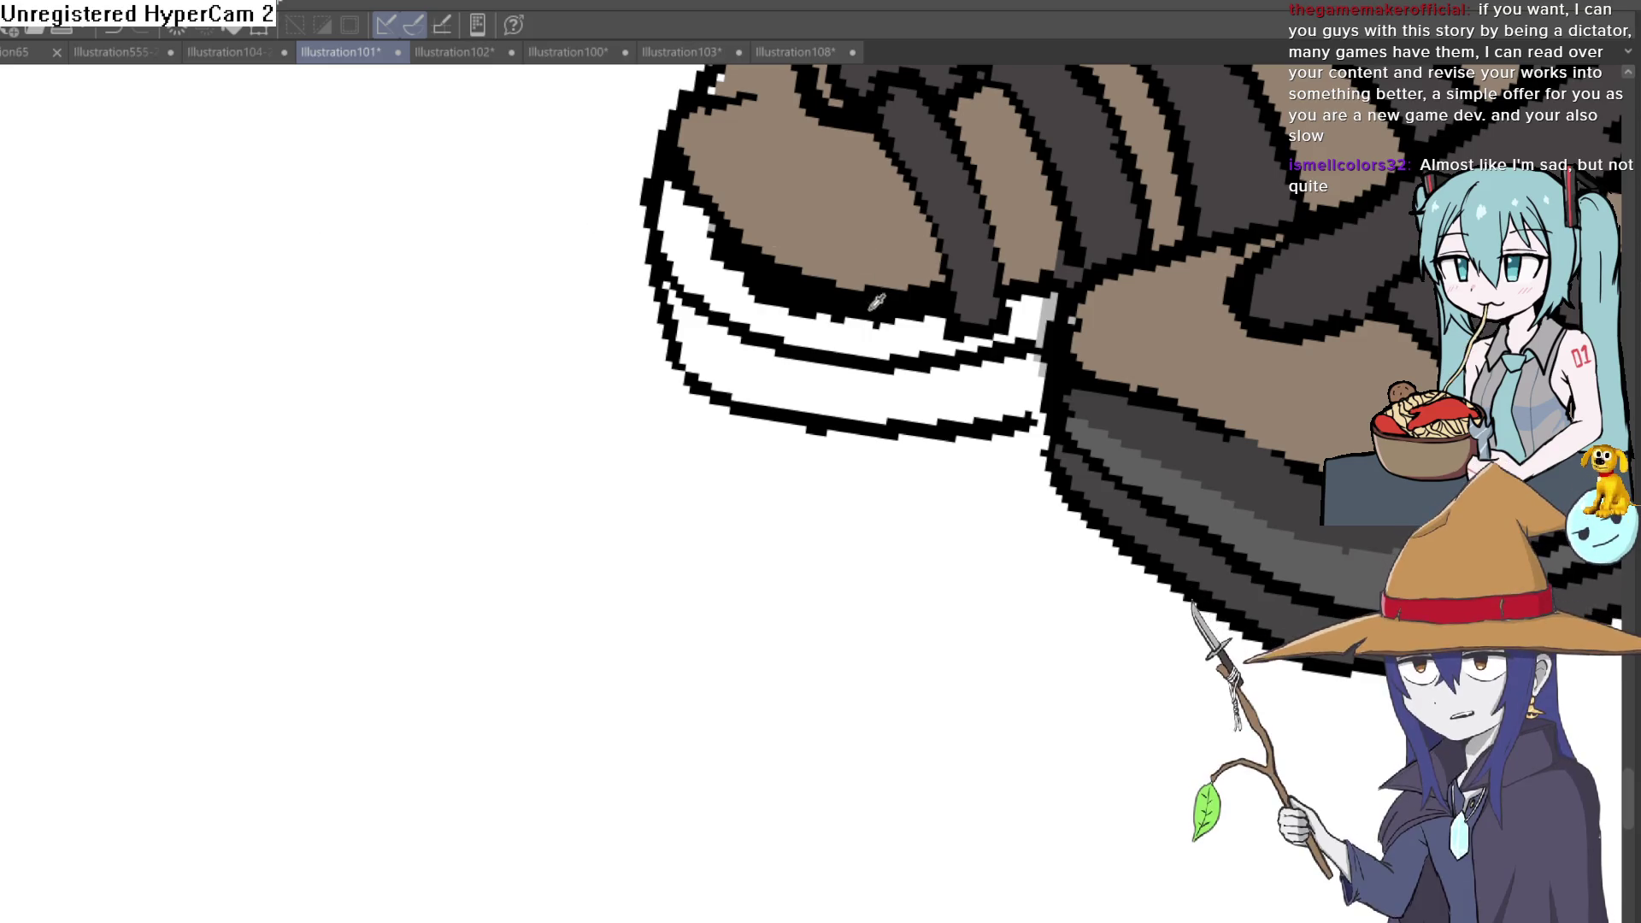
Step: Fill the left sandal's white sole band dark grey with the bucket, undoing a stray fill
{"action": "left_click_drag", "start_coordinate": [1049, 371], "coordinate": [972, 455]}
{"action": "left_click", "coordinate": [858, 418]}
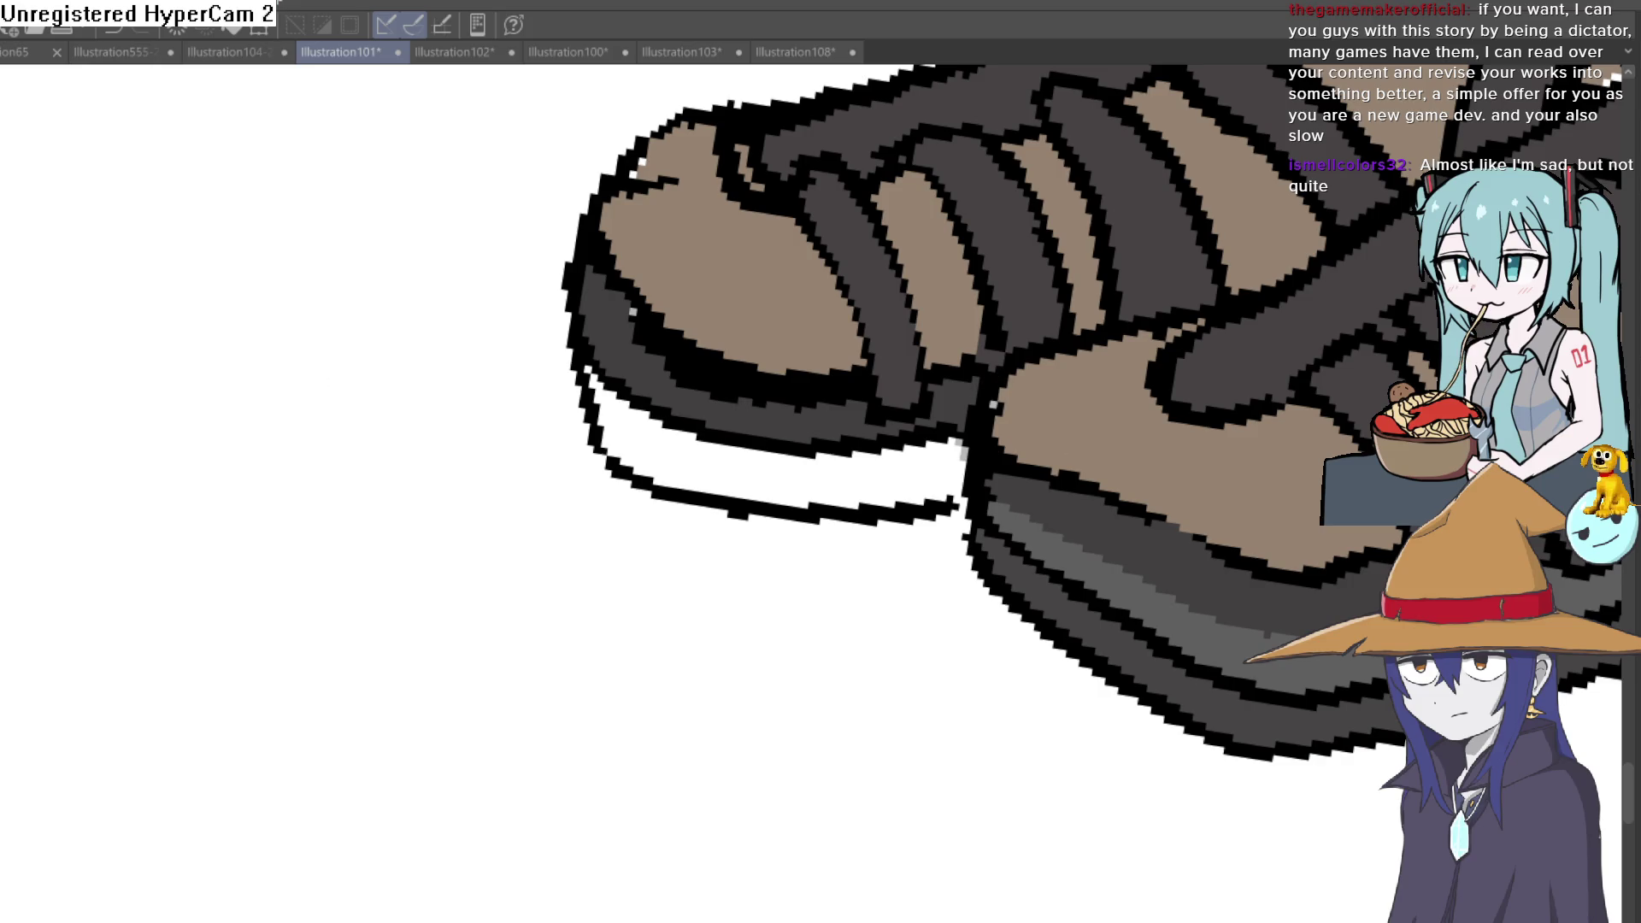
{"action": "left_click", "coordinate": [800, 475]}
{"action": "scroll", "coordinate": [978, 624], "scroll_direction": "down", "scroll_amount": 5}
{"action": "scroll", "coordinate": [989, 558], "scroll_direction": "up", "scroll_amount": 4}
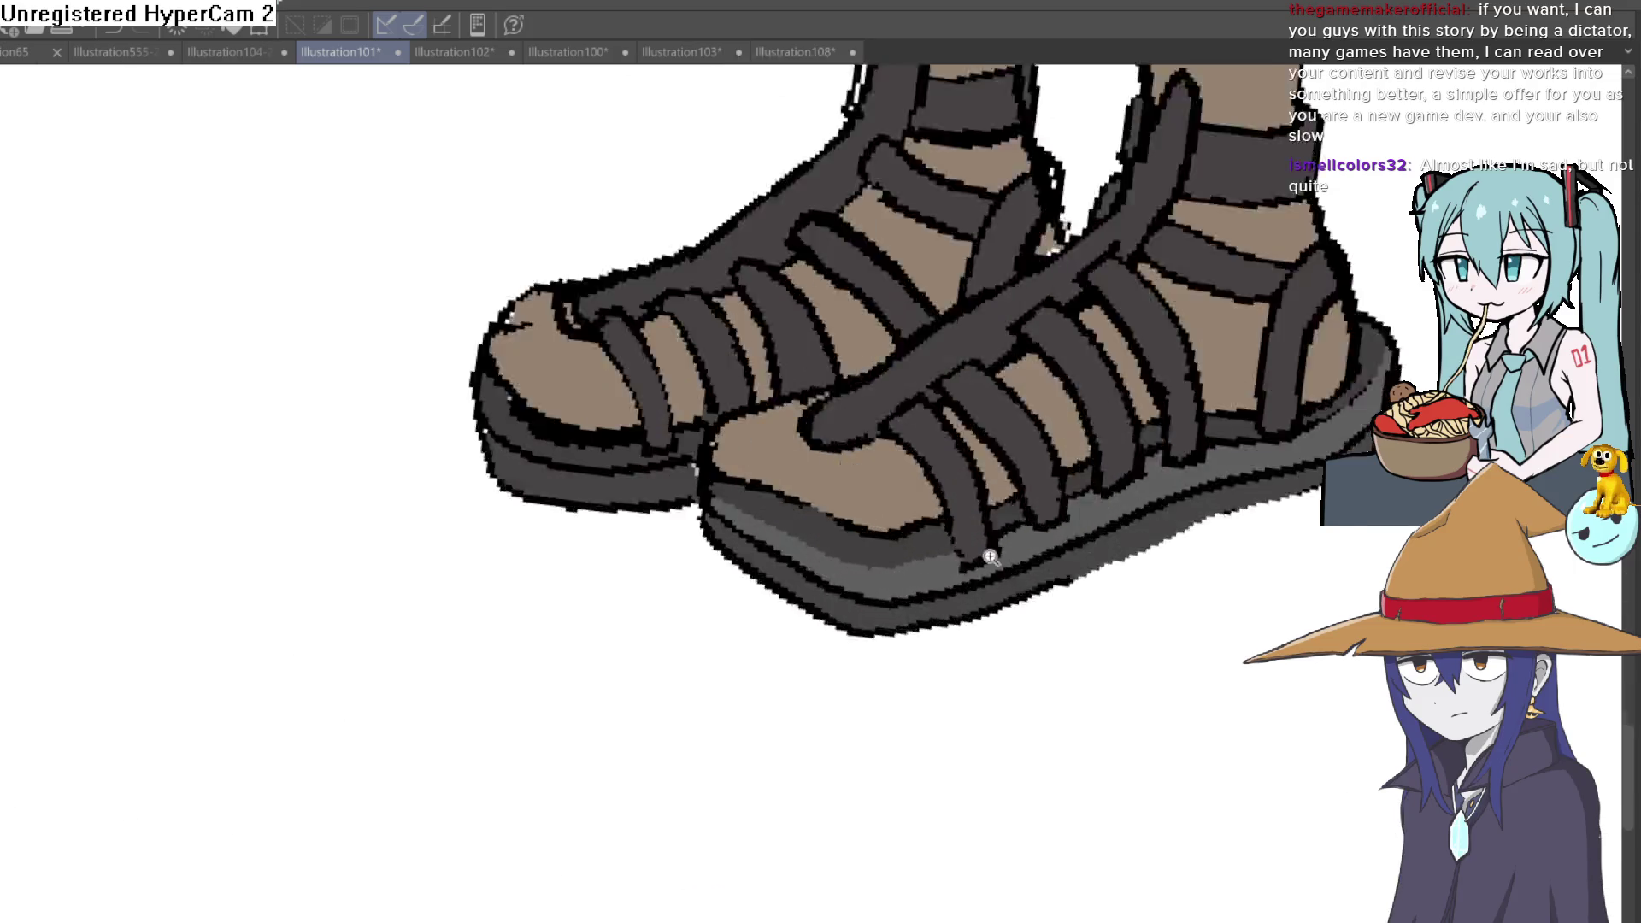
{"action": "scroll", "coordinate": [990, 557], "scroll_direction": "up", "scroll_amount": 3}
{"action": "key", "text": "ctrl+z"}
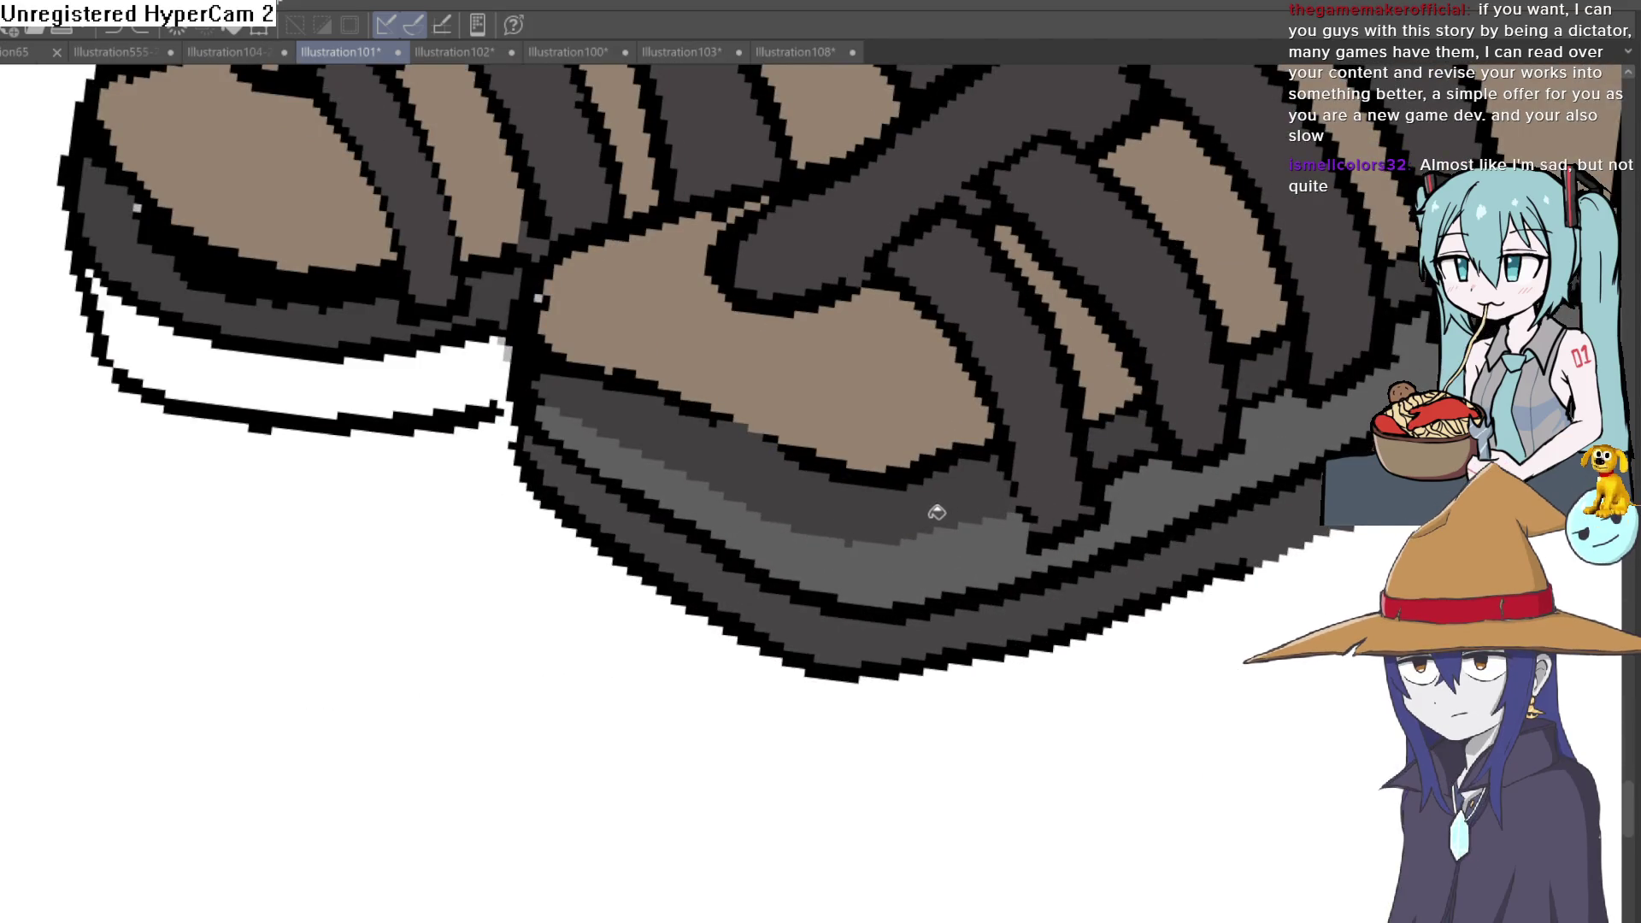
{"action": "left_click", "coordinate": [405, 398]}
Step: Darken the right sandal's lighter grey sole patches, then undo the last two fills
{"action": "left_click", "coordinate": [840, 494]}
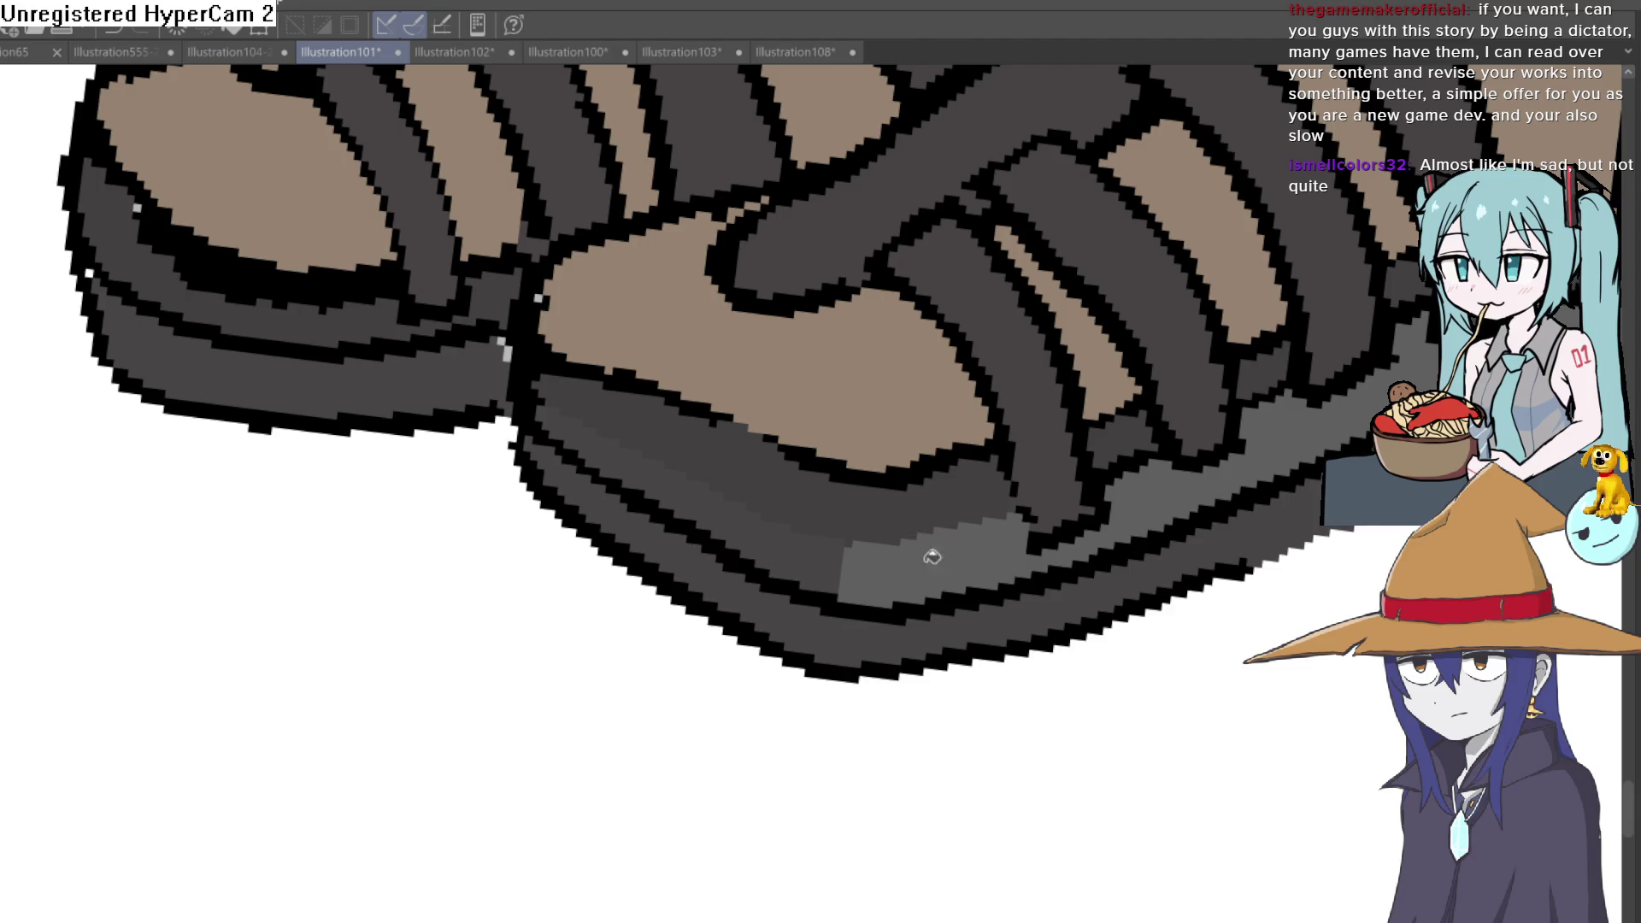
{"action": "left_click", "coordinate": [992, 551]}
{"action": "left_click", "coordinate": [1239, 475]}
{"action": "scroll", "coordinate": [902, 524], "scroll_direction": "up", "scroll_amount": 2}
{"action": "key", "text": "ctrl+z"}
{"action": "key", "text": "ctrl+z"}
{"action": "key", "text": "ctrl+z"}
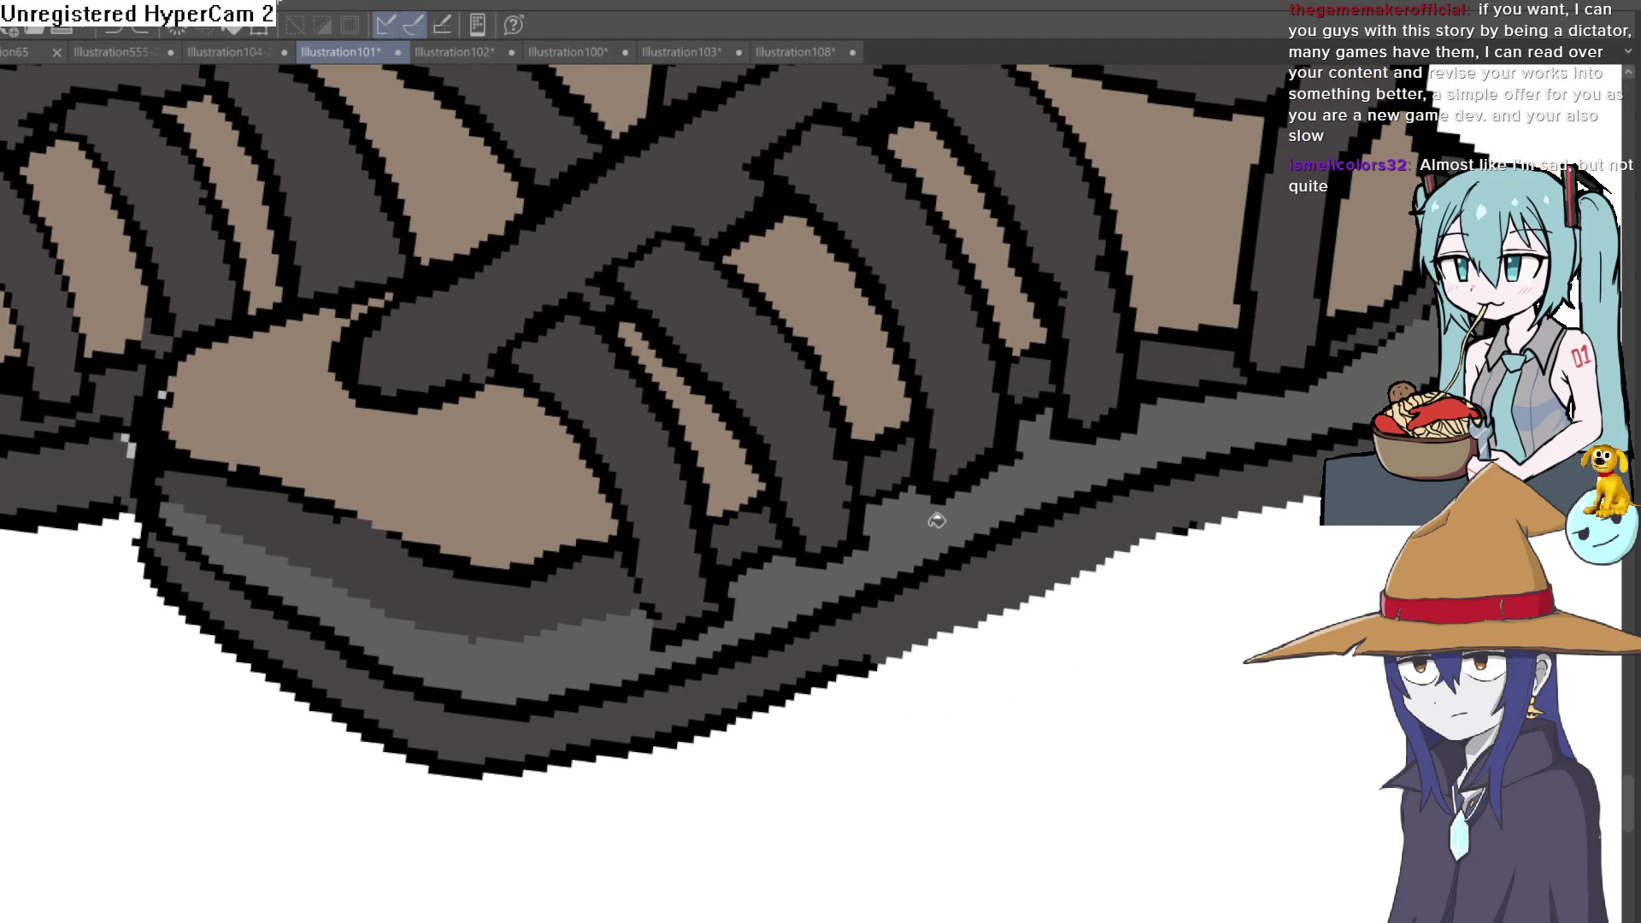
{"action": "key", "text": "ctrl+z"}
{"action": "scroll", "coordinate": [859, 630], "scroll_direction": "down", "scroll_amount": 5}
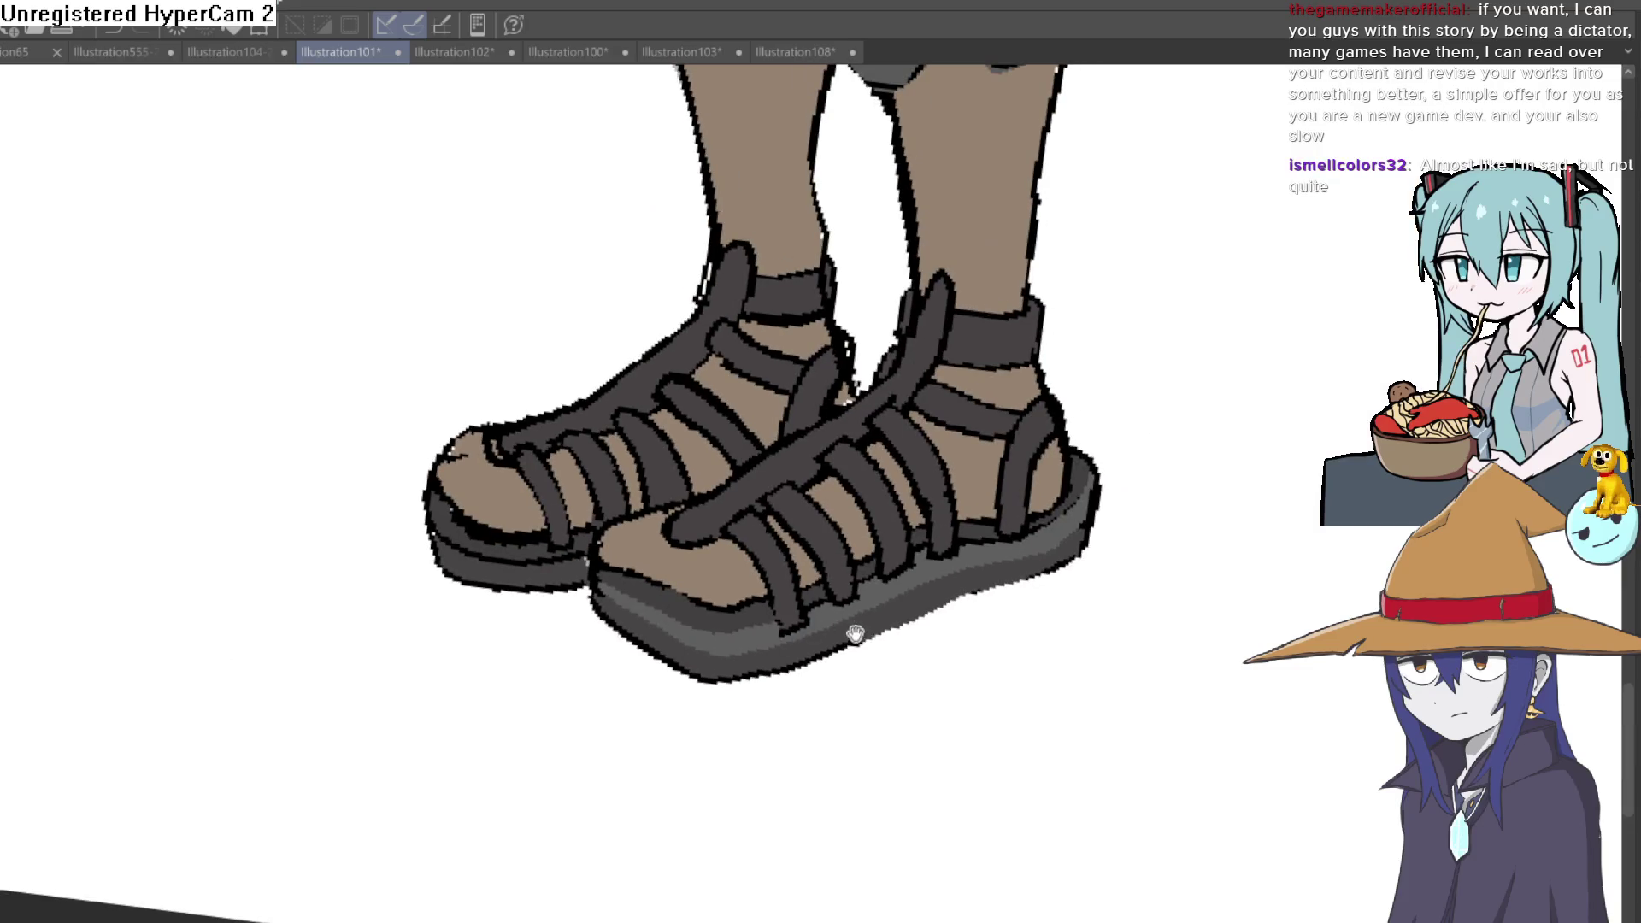
Step: Darken the left sole's toe bands, then give its middle band and a leftover patch lighter grey
{"action": "left_click_drag", "start_coordinate": [842, 659], "coordinate": [983, 663]}
{"action": "left_click", "coordinate": [717, 545]}
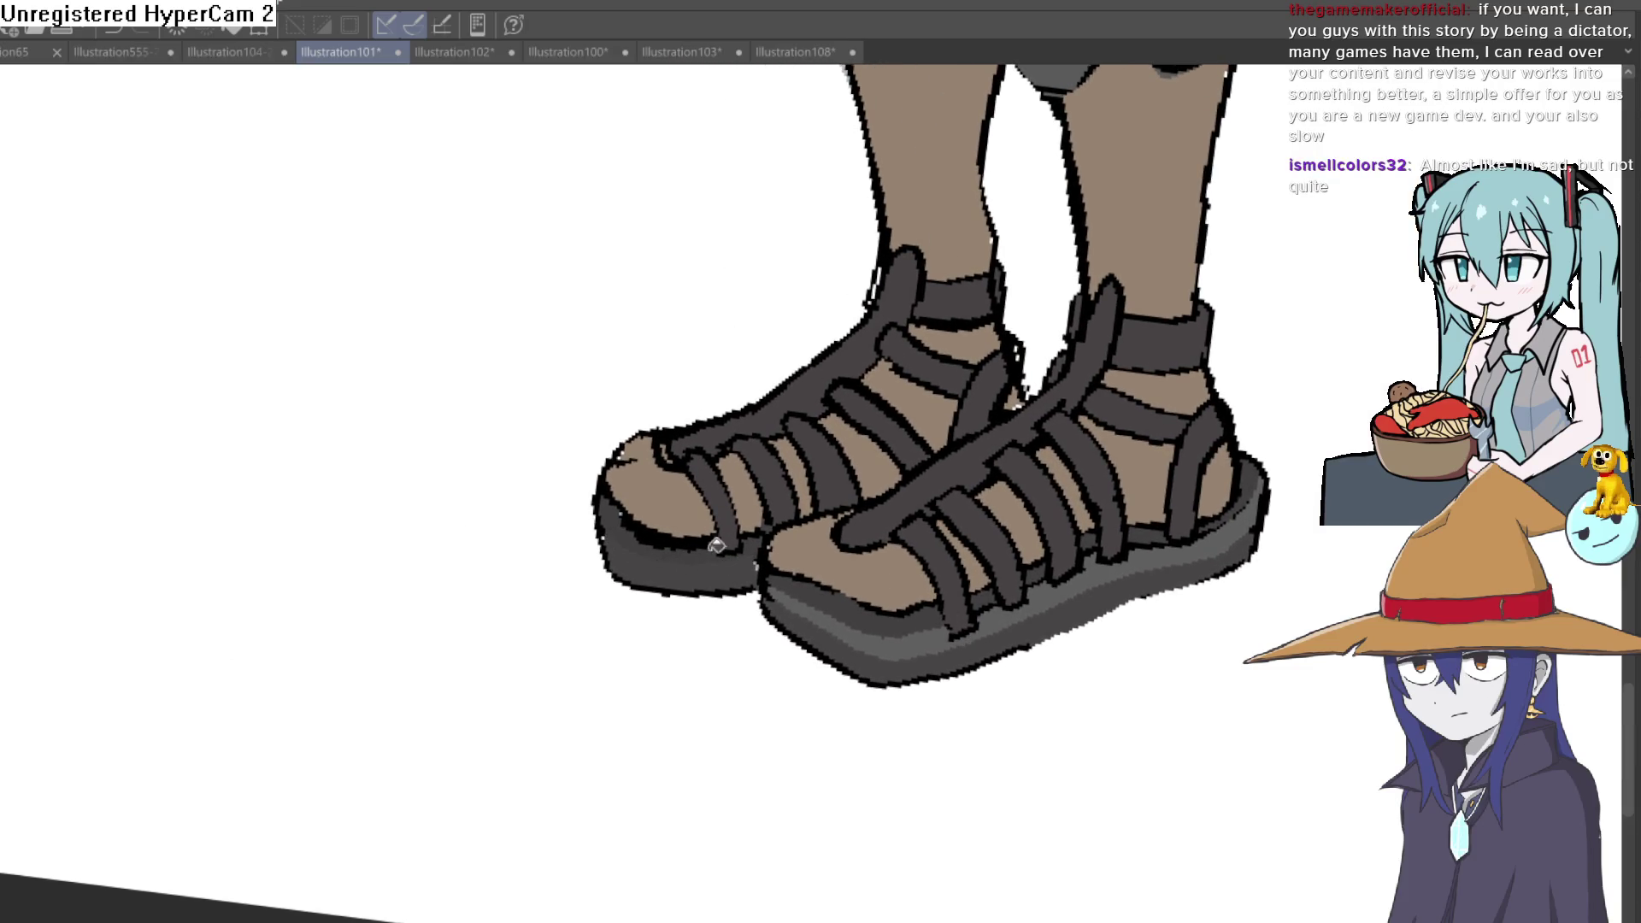
{"action": "scroll", "coordinate": [773, 522], "scroll_direction": "up", "scroll_amount": 5}
{"action": "left_click", "coordinate": [816, 532]}
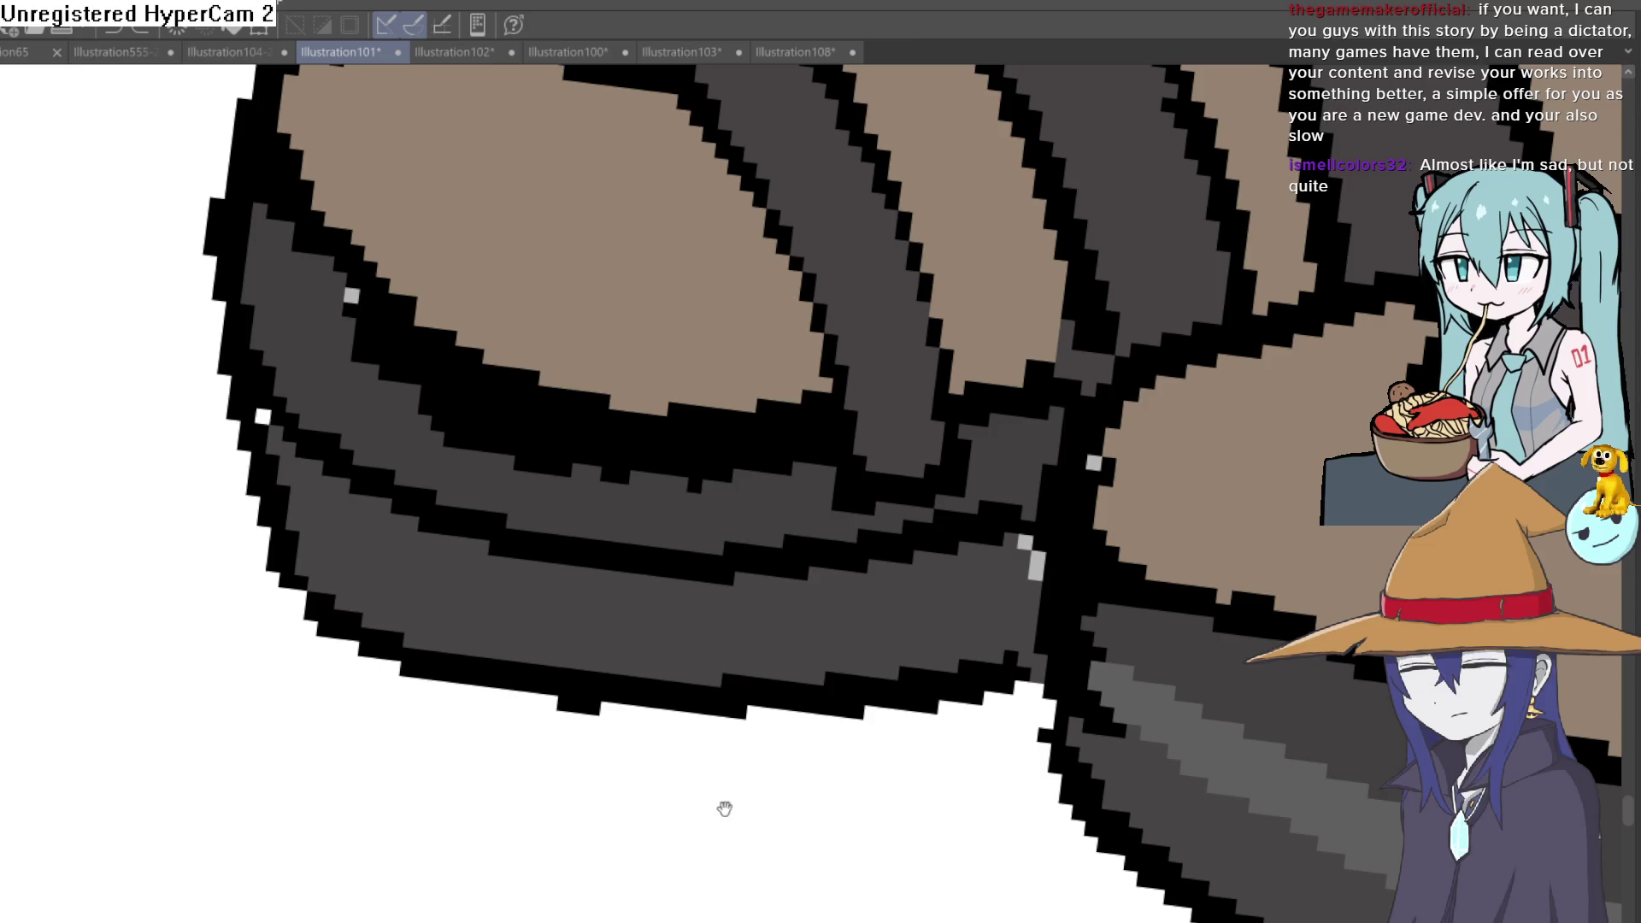
{"action": "left_click_drag", "start_coordinate": [724, 809], "coordinate": [617, 720]}
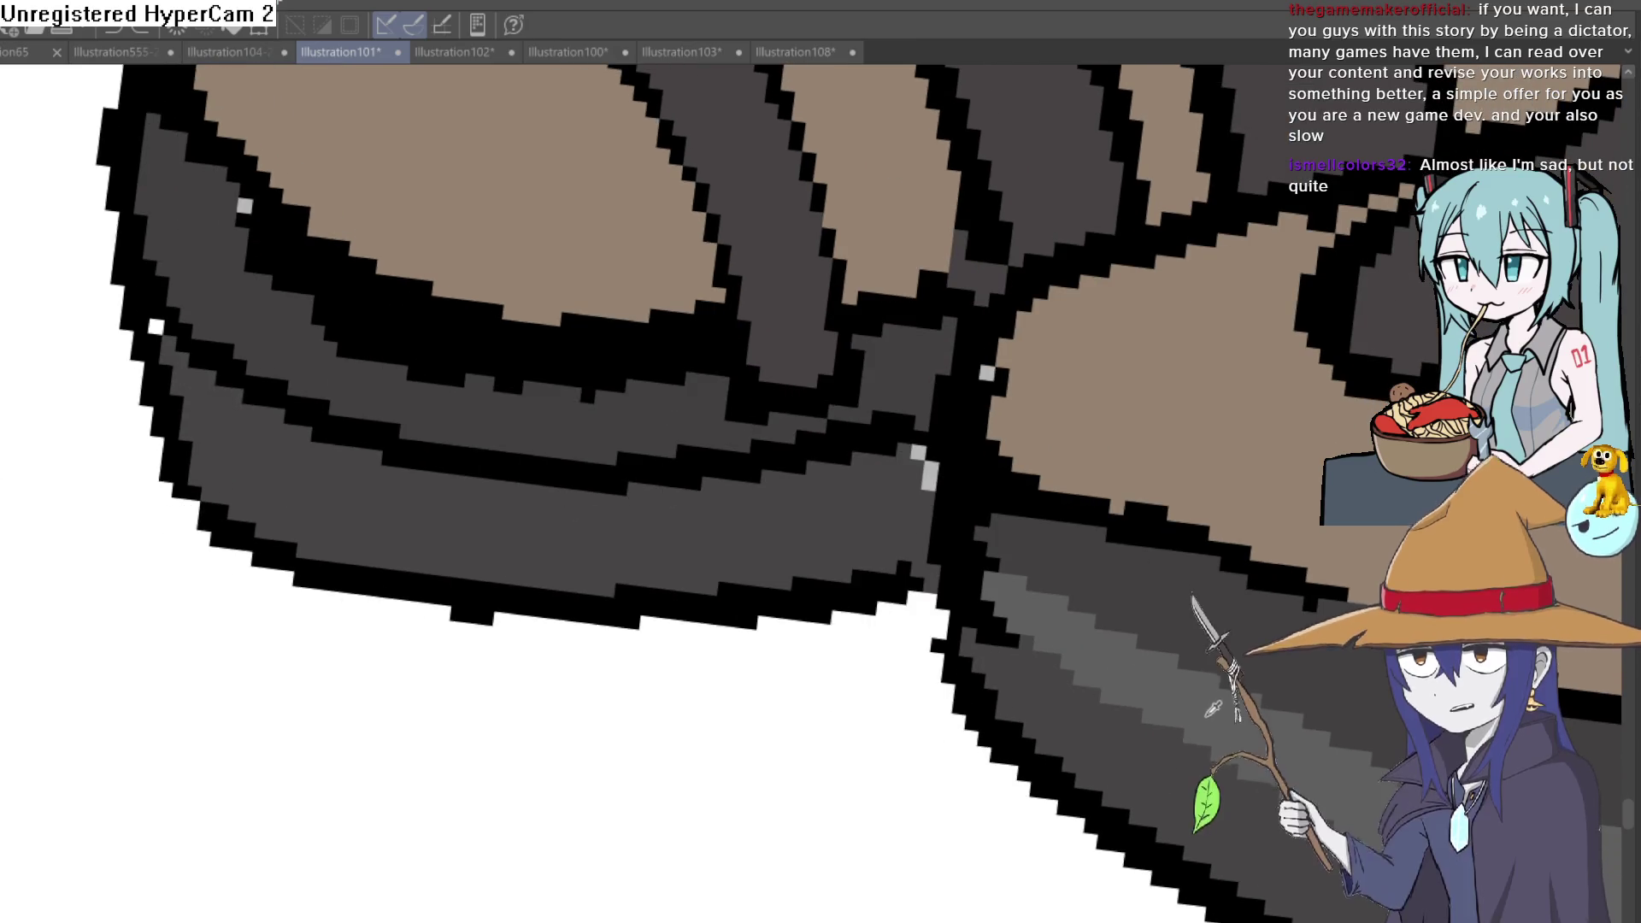
{"action": "left_click", "coordinate": [668, 436]}
{"action": "left_click", "coordinate": [894, 374]}
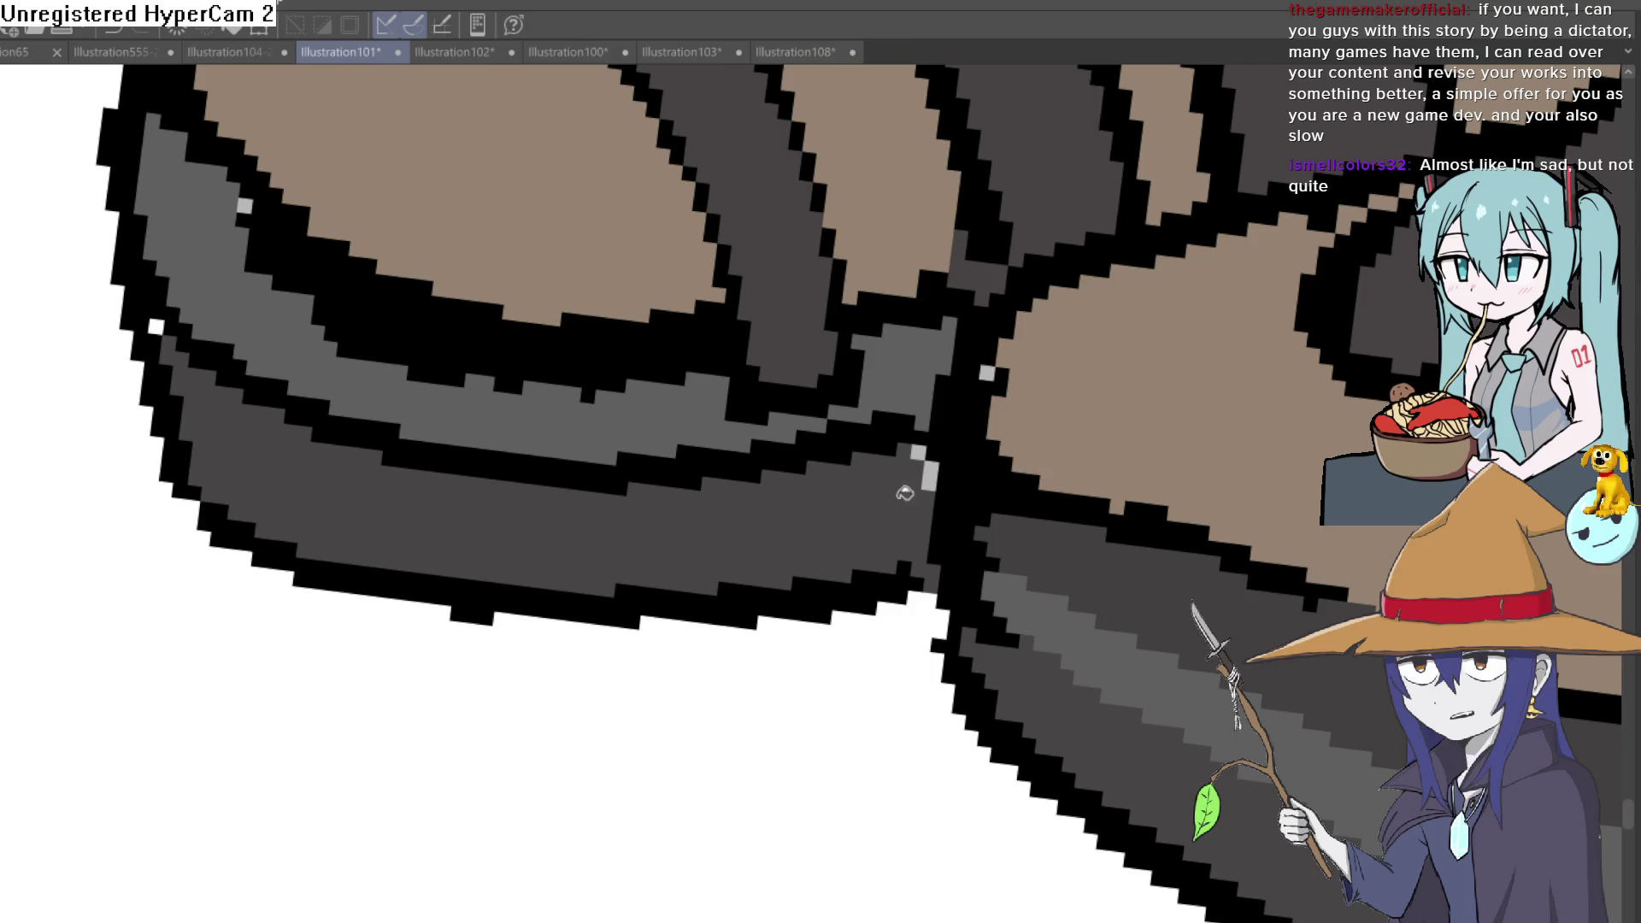
{"action": "scroll", "coordinate": [769, 531], "scroll_direction": "down", "scroll_amount": 3}
{"action": "scroll", "coordinate": [758, 517], "scroll_direction": "down", "scroll_amount": 3}
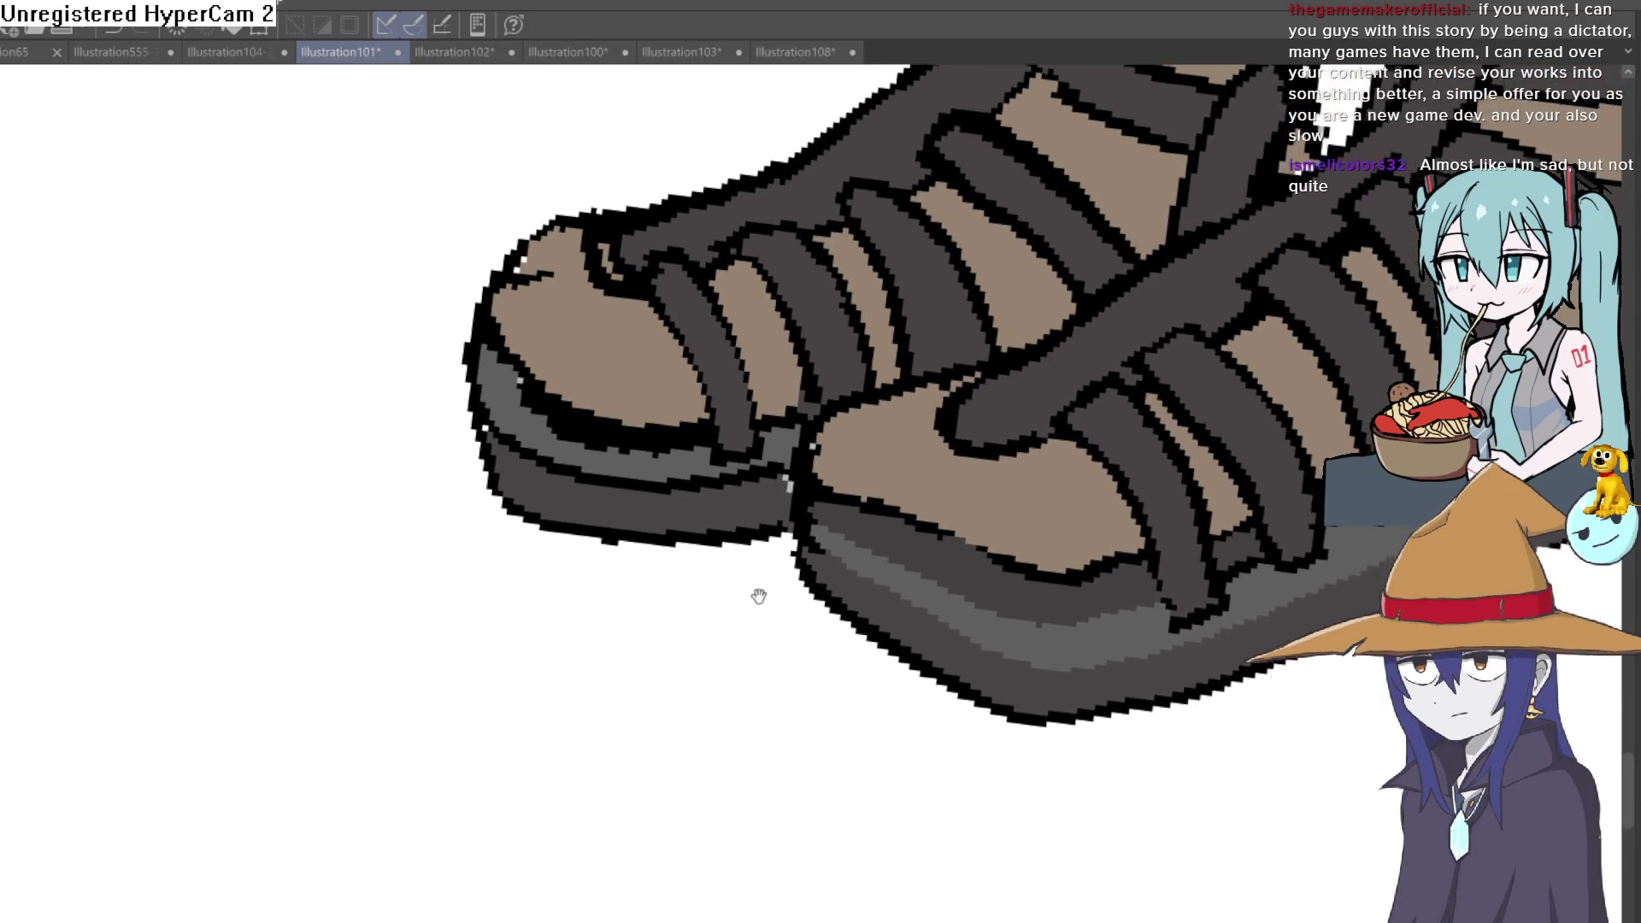
{"action": "left_click_drag", "start_coordinate": [758, 595], "coordinate": [527, 569]}
{"action": "left_click_drag", "start_coordinate": [781, 557], "coordinate": [579, 544]}
{"action": "left_click_drag", "start_coordinate": [668, 595], "coordinate": [684, 623]}
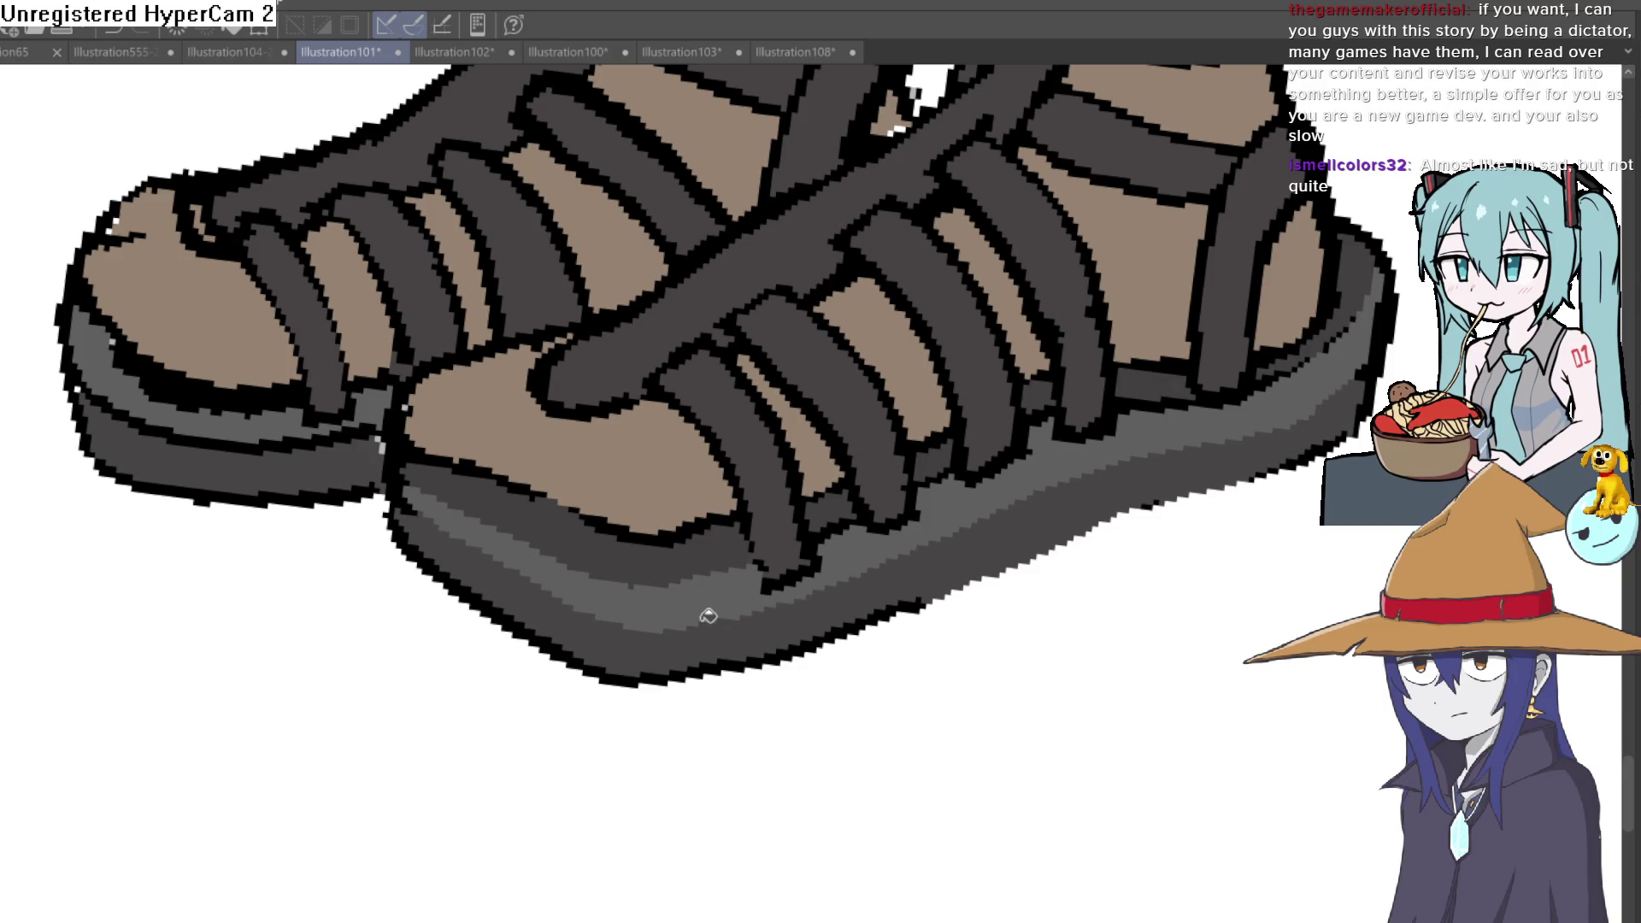
{"action": "scroll", "coordinate": [697, 732], "scroll_direction": "up", "scroll_amount": 2}
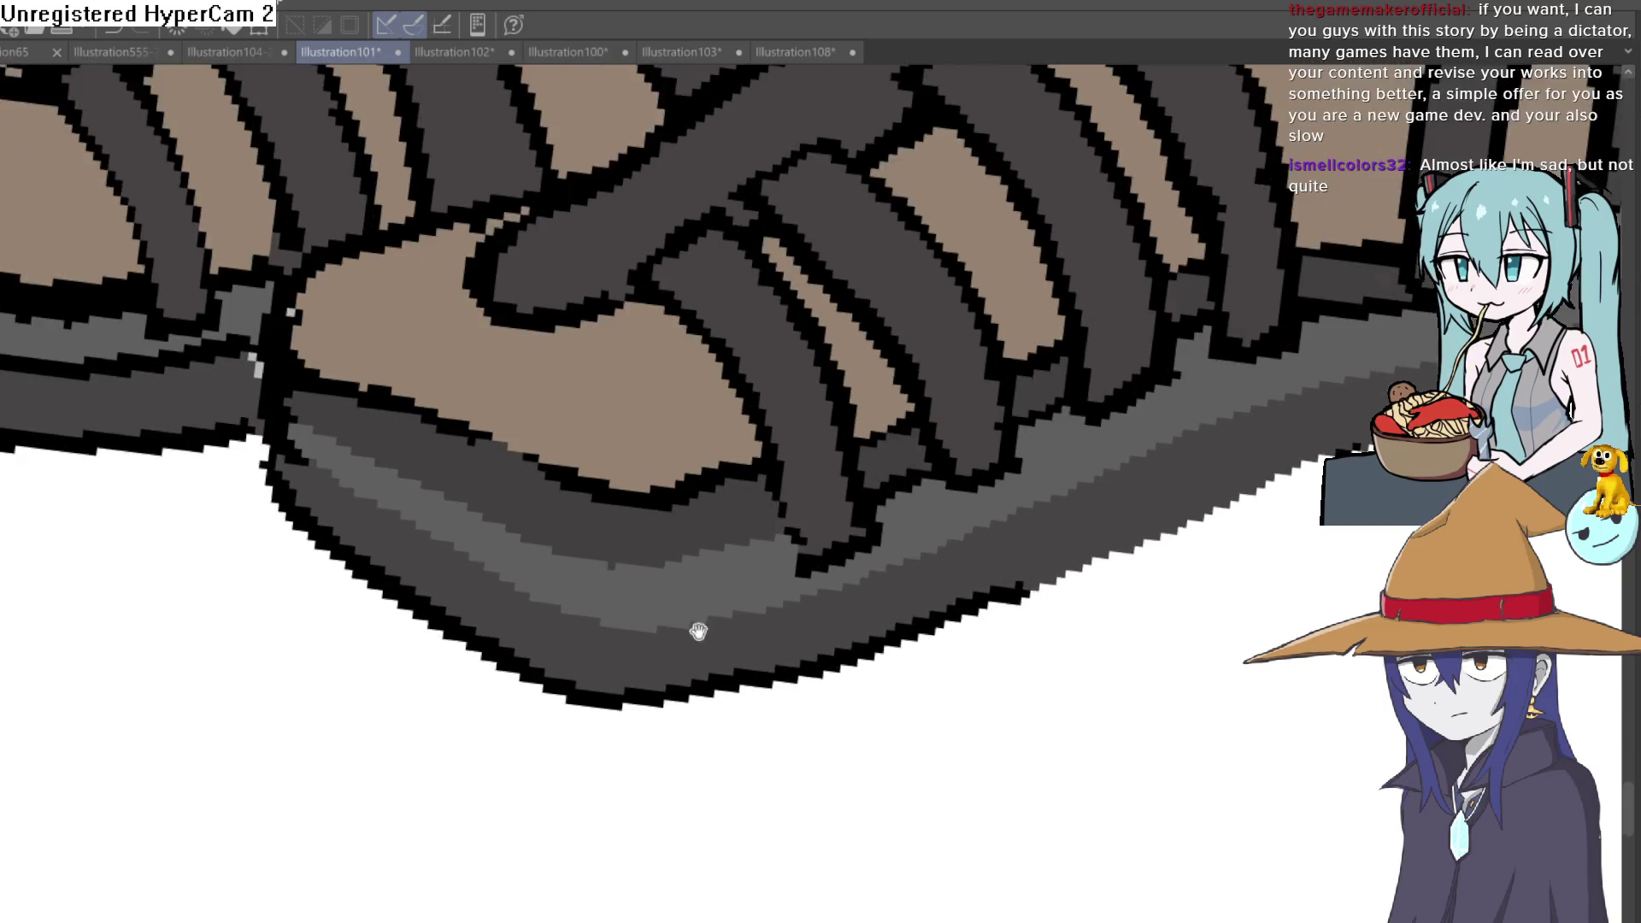
{"action": "scroll", "coordinate": [701, 681], "scroll_direction": "up", "scroll_amount": 2}
{"action": "key", "text": "ctrl+z"}
{"action": "key", "text": "ctrl+y"}
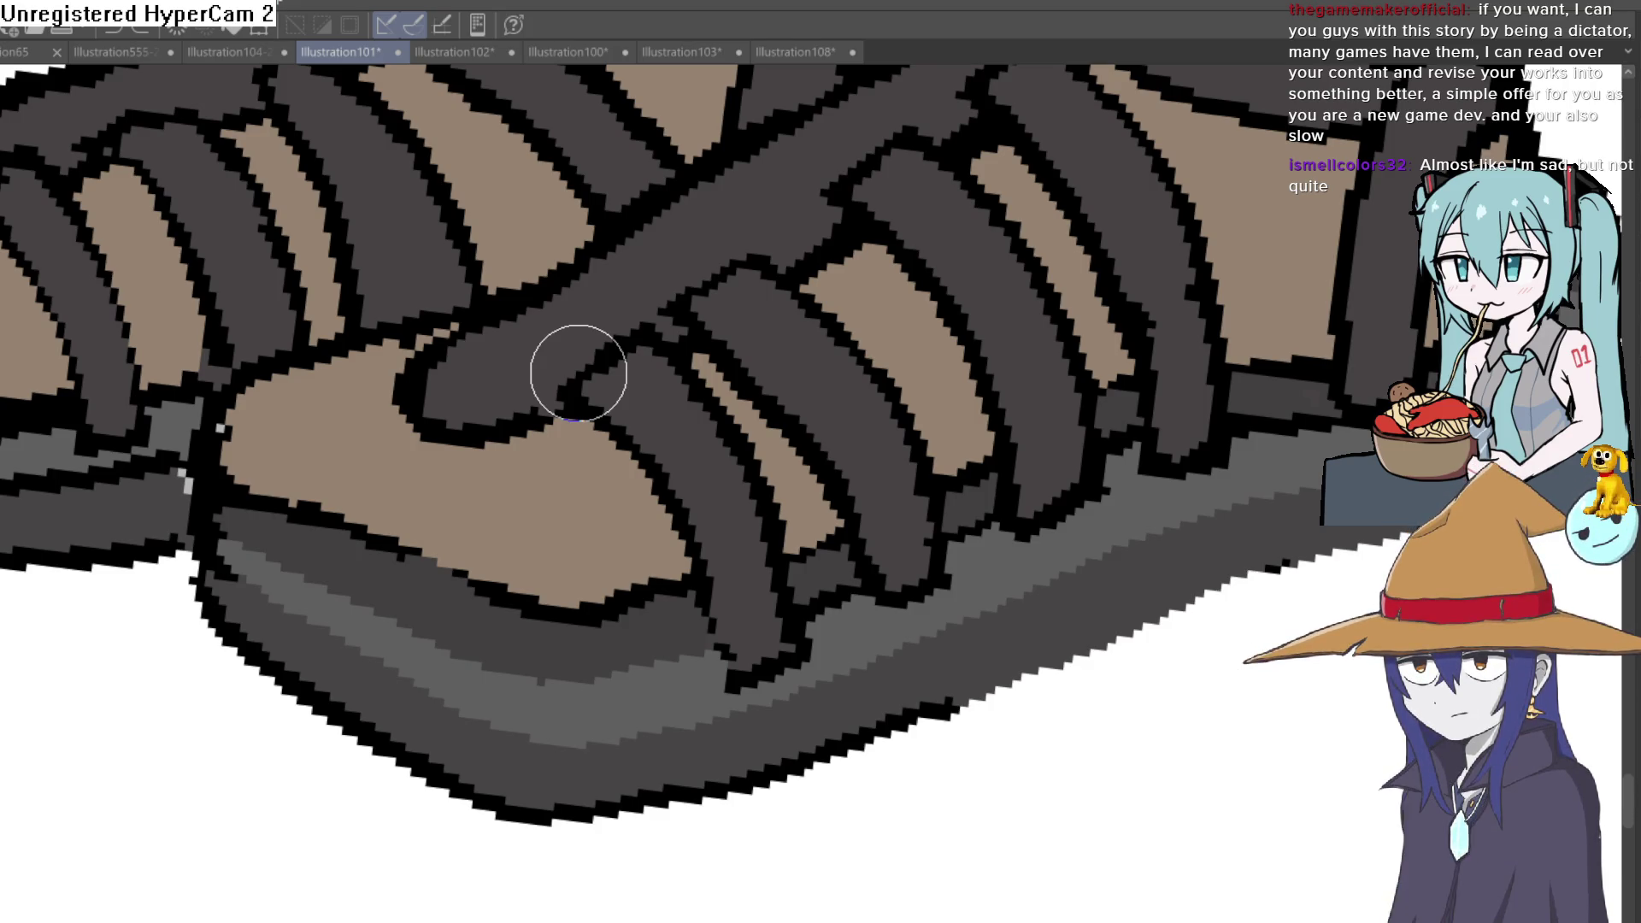
{"action": "mouse_move", "coordinate": [770, 377]}
{"action": "left_mouse_down"}
{"action": "mouse_move", "coordinate": [838, 332]}
{"action": "mouse_move", "coordinate": [738, 648]}
{"action": "left_mouse_up"}
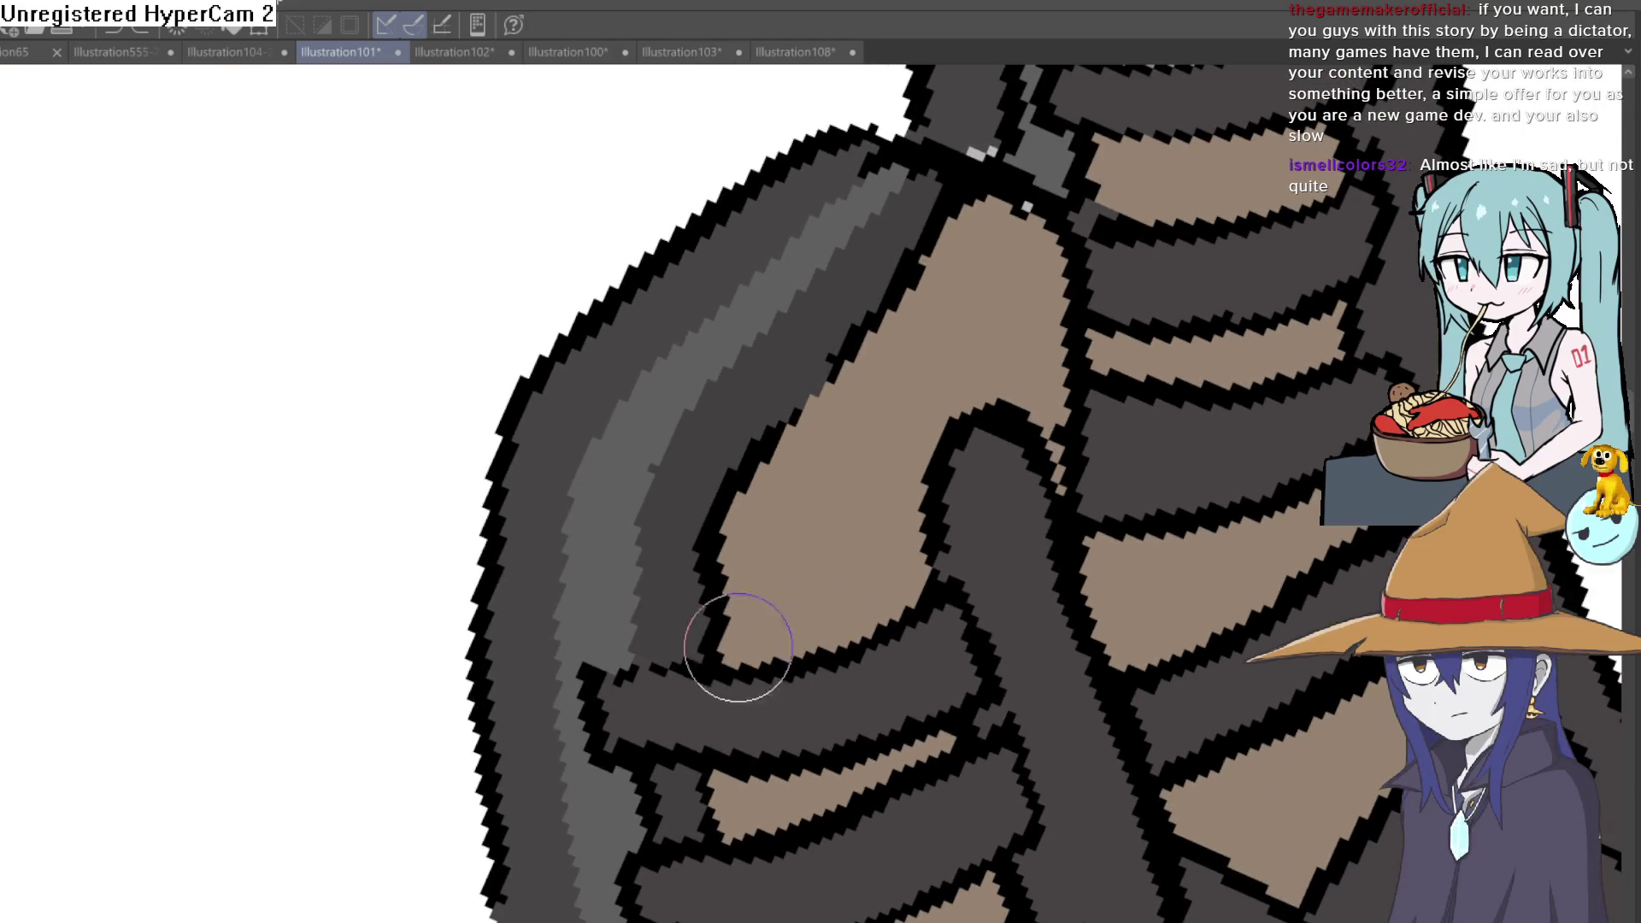
{"action": "mouse_move", "coordinate": [637, 654]}
{"action": "left_mouse_down"}
{"action": "mouse_move", "coordinate": [905, 191]}
{"action": "mouse_move", "coordinate": [639, 383]}
{"action": "mouse_move", "coordinate": [744, 568]}
{"action": "mouse_move", "coordinate": [982, 697]}
{"action": "mouse_move", "coordinate": [1073, 579]}
{"action": "mouse_move", "coordinate": [939, 546]}
{"action": "mouse_move", "coordinate": [1081, 543]}
{"action": "mouse_move", "coordinate": [963, 524]}
{"action": "mouse_move", "coordinate": [854, 535]}
{"action": "mouse_move", "coordinate": [878, 570]}
{"action": "mouse_move", "coordinate": [898, 552]}
{"action": "mouse_move", "coordinate": [337, 458]}
{"action": "left_mouse_up"}
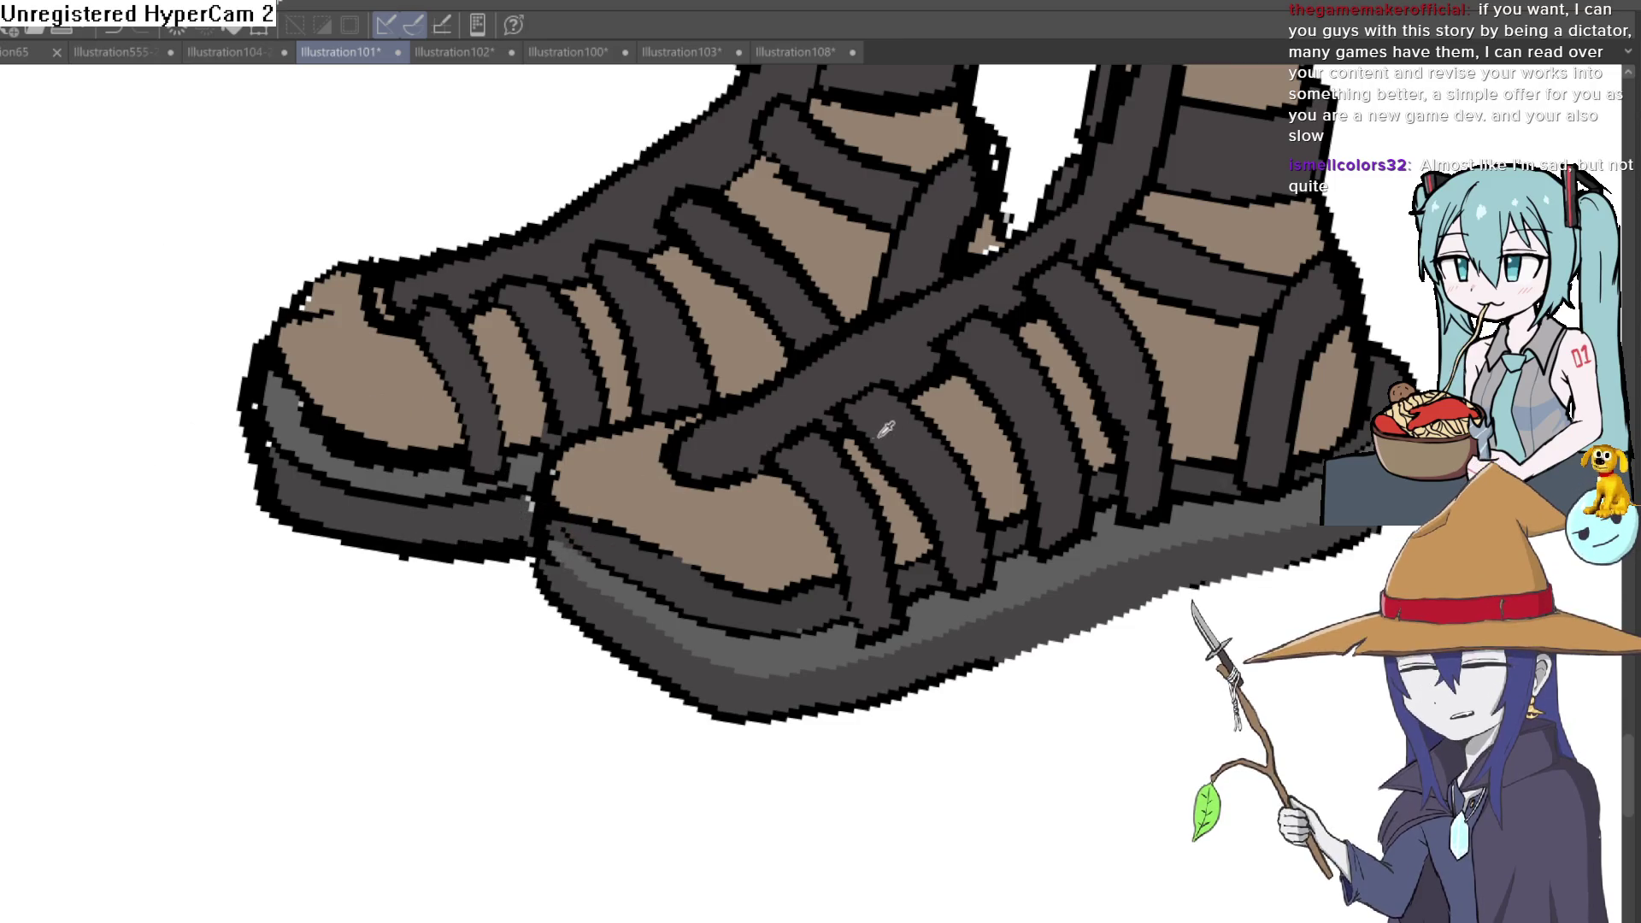
{"action": "left_click_drag", "start_coordinate": [814, 469], "coordinate": [770, 538]}
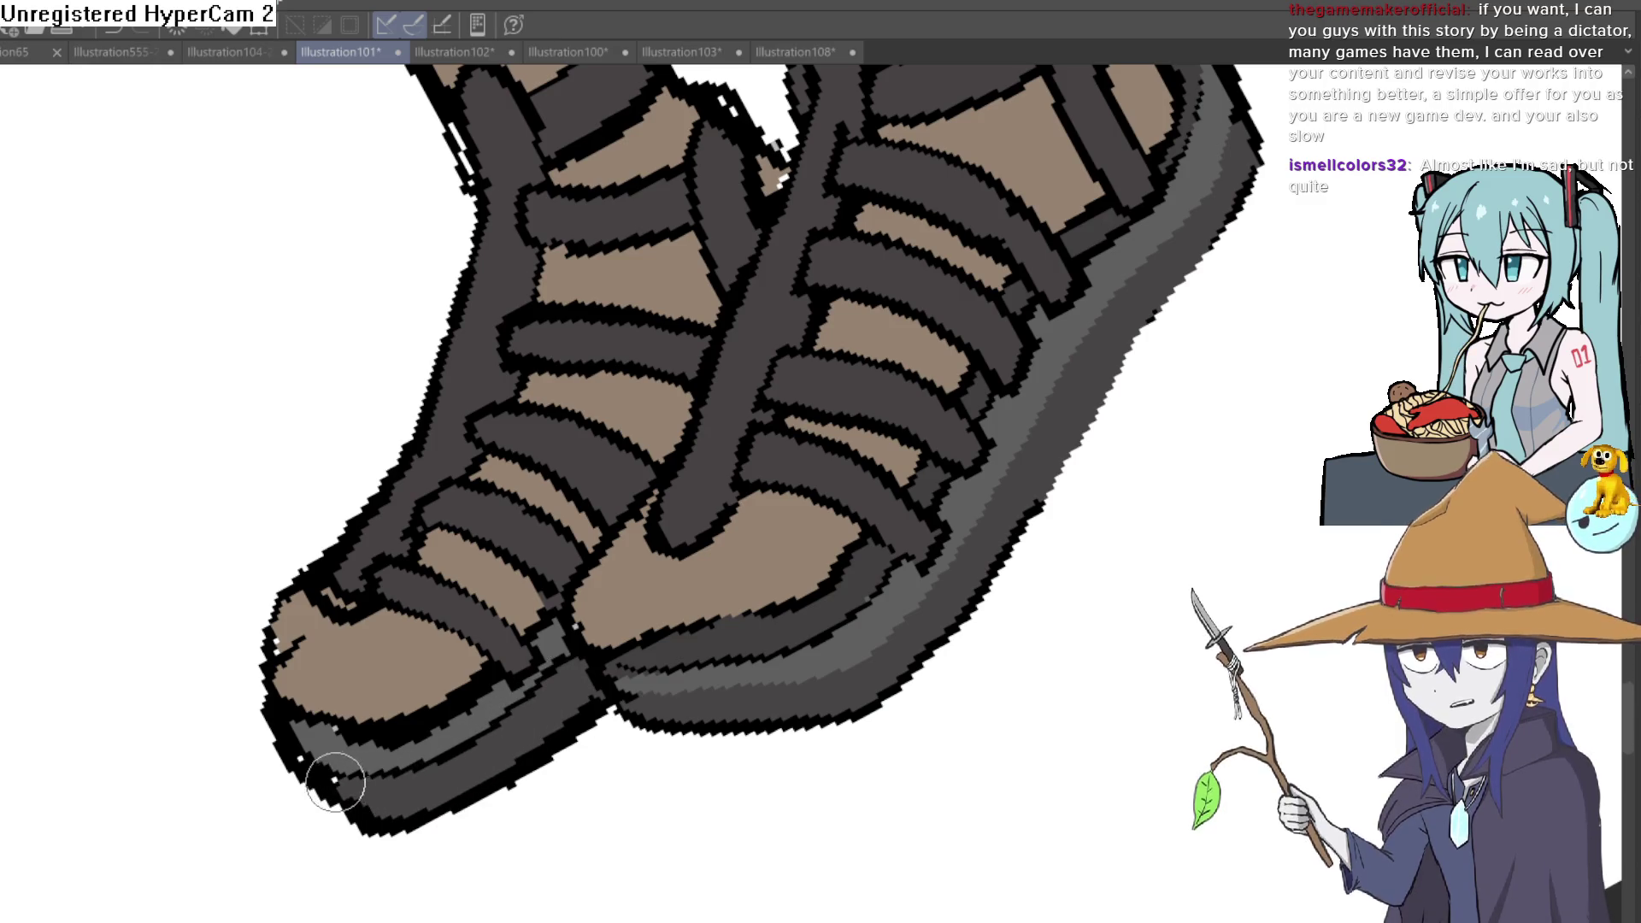
{"action": "mouse_move", "coordinate": [367, 799]}
{"action": "left_mouse_down"}
{"action": "mouse_move", "coordinate": [418, 799]}
{"action": "mouse_move", "coordinate": [501, 746]}
{"action": "mouse_move", "coordinate": [601, 732]}
{"action": "left_mouse_up"}
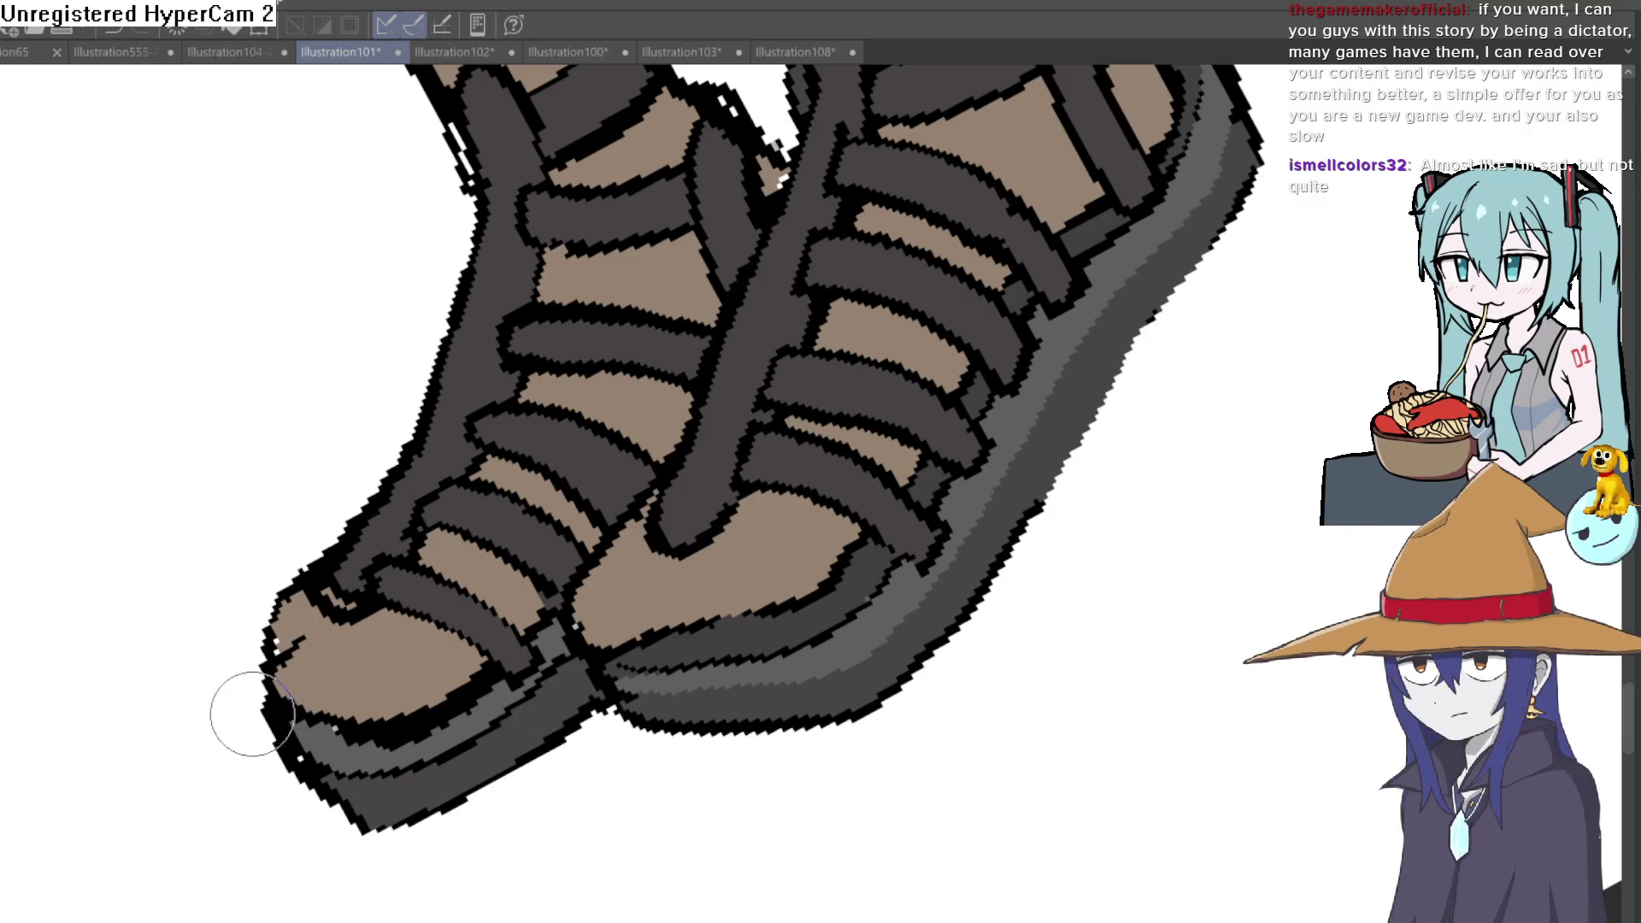
{"action": "scroll", "coordinate": [788, 568], "scroll_direction": "down", "scroll_amount": 2}
{"action": "scroll", "coordinate": [915, 697], "scroll_direction": "down", "scroll_amount": 2}
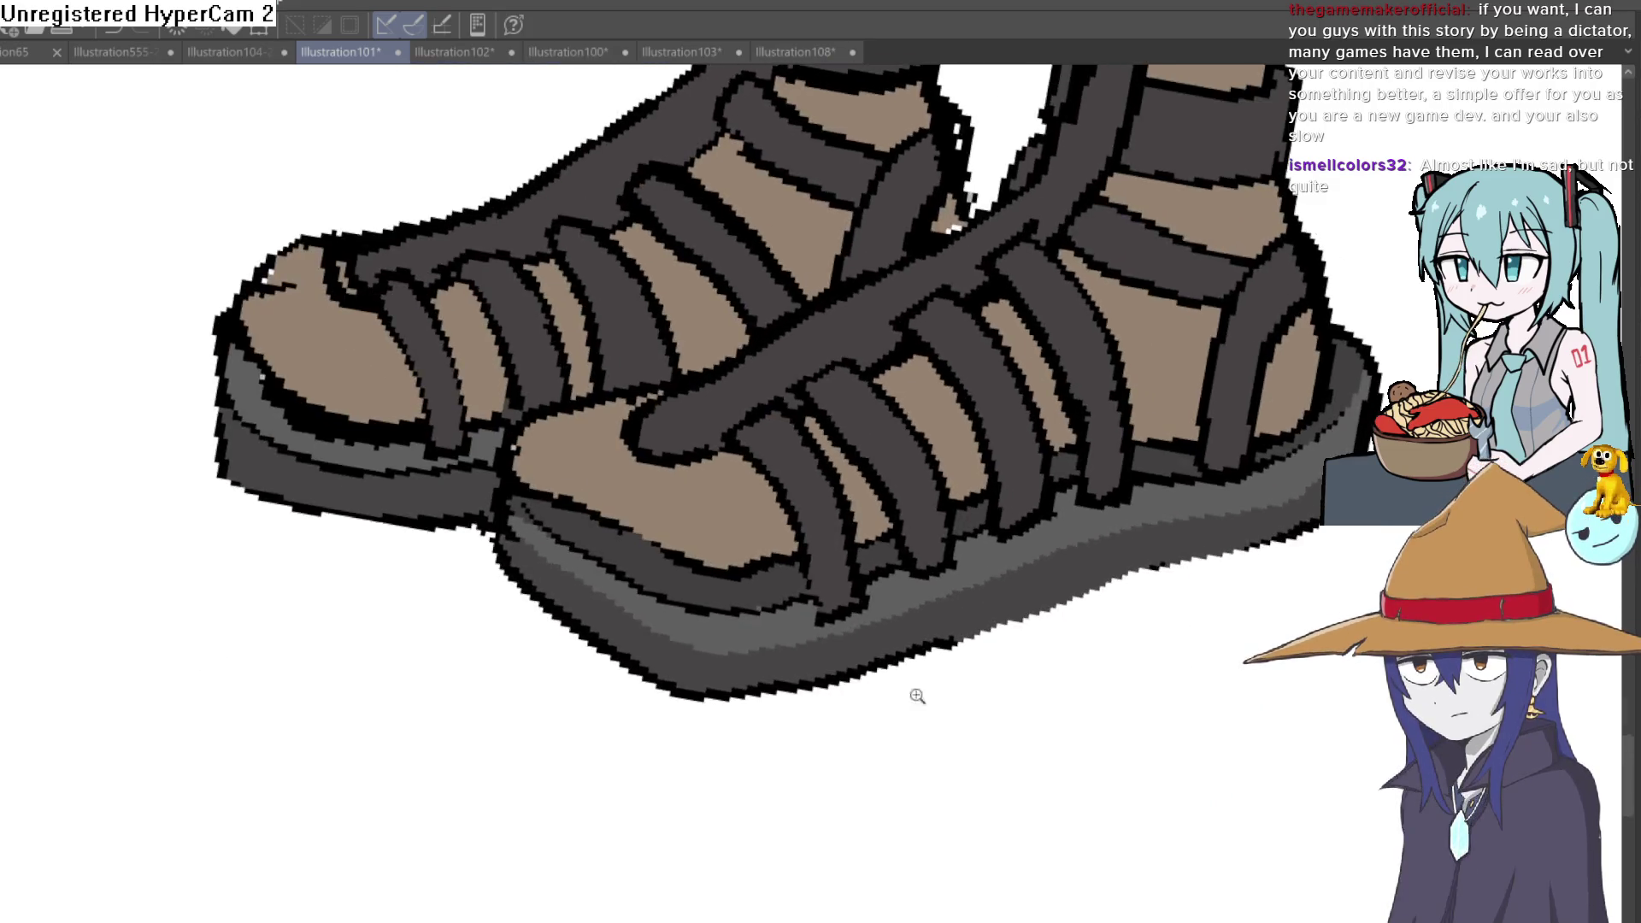
{"action": "scroll", "coordinate": [887, 741], "scroll_direction": "down", "scroll_amount": 2}
{"action": "mouse_move", "coordinate": [887, 741]}
{"action": "left_mouse_down"}
{"action": "mouse_move", "coordinate": [968, 664]}
{"action": "mouse_move", "coordinate": [940, 685]}
{"action": "left_mouse_up"}
{"action": "scroll", "coordinate": [924, 690], "scroll_direction": "up", "scroll_amount": 3}
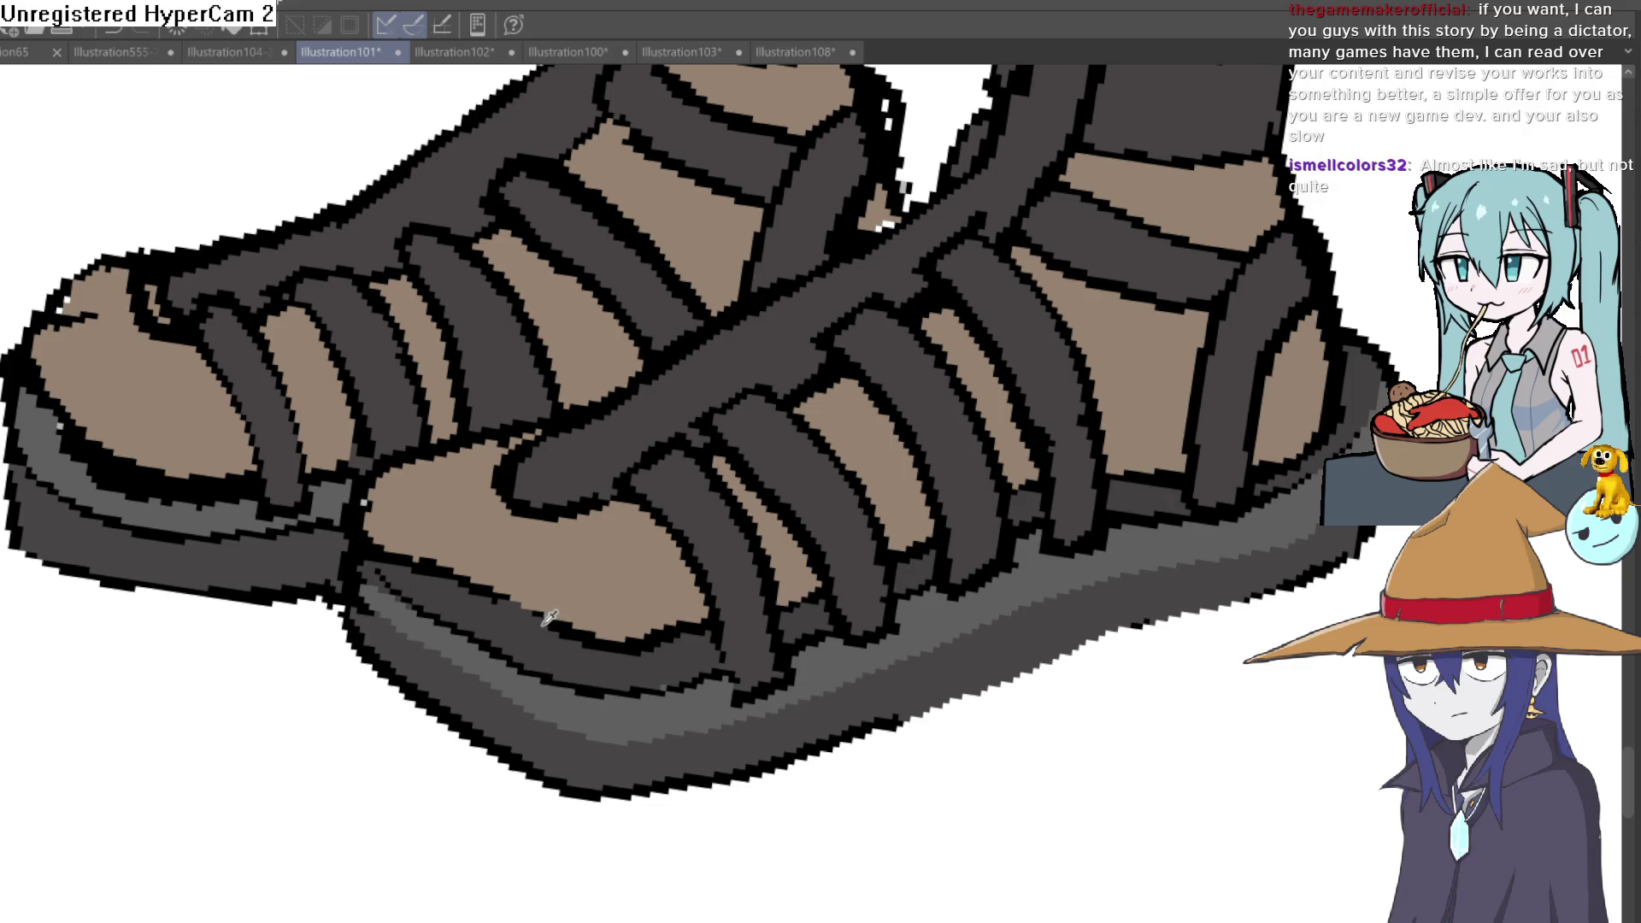
Step: Fill the light grey band on the left sandal's sole with dark grey
{"action": "left_click", "coordinate": [227, 505]}
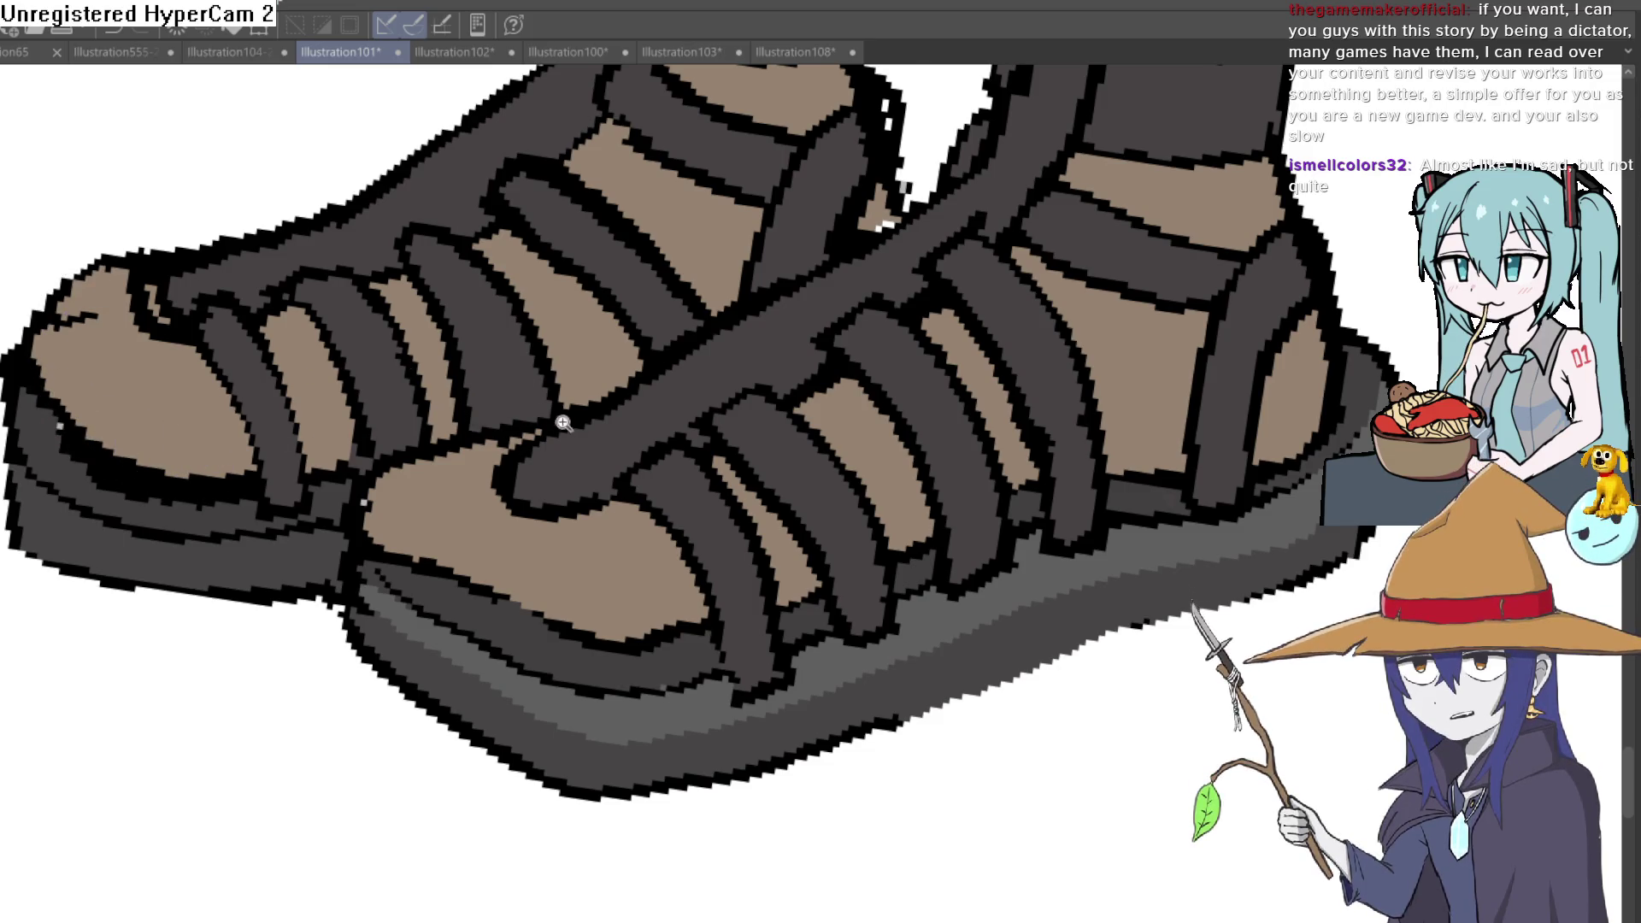
{"action": "scroll", "coordinate": [342, 370], "scroll_direction": "down", "scroll_amount": 3}
{"action": "scroll", "coordinate": [393, 270], "scroll_direction": "up", "scroll_amount": 3}
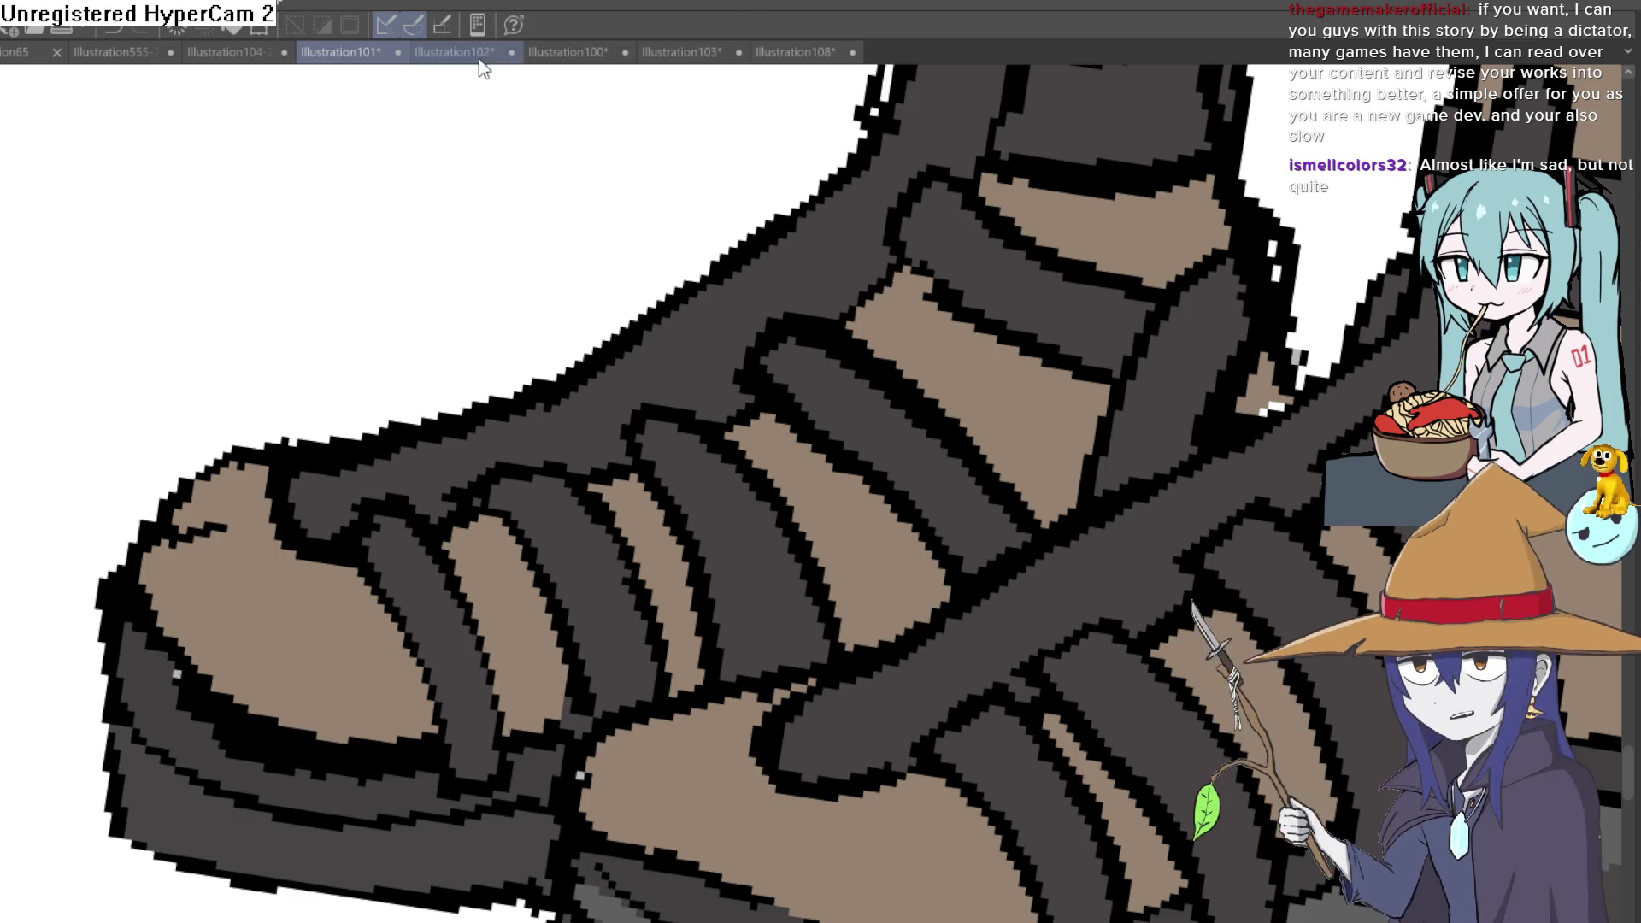
Step: Browse Illustration102, 100 and 104-2-4 (Hyra label), then return to the Illustration101 sandal drawing
{"action": "left_click", "coordinate": [454, 52]}
{"action": "left_click", "coordinate": [568, 52]}
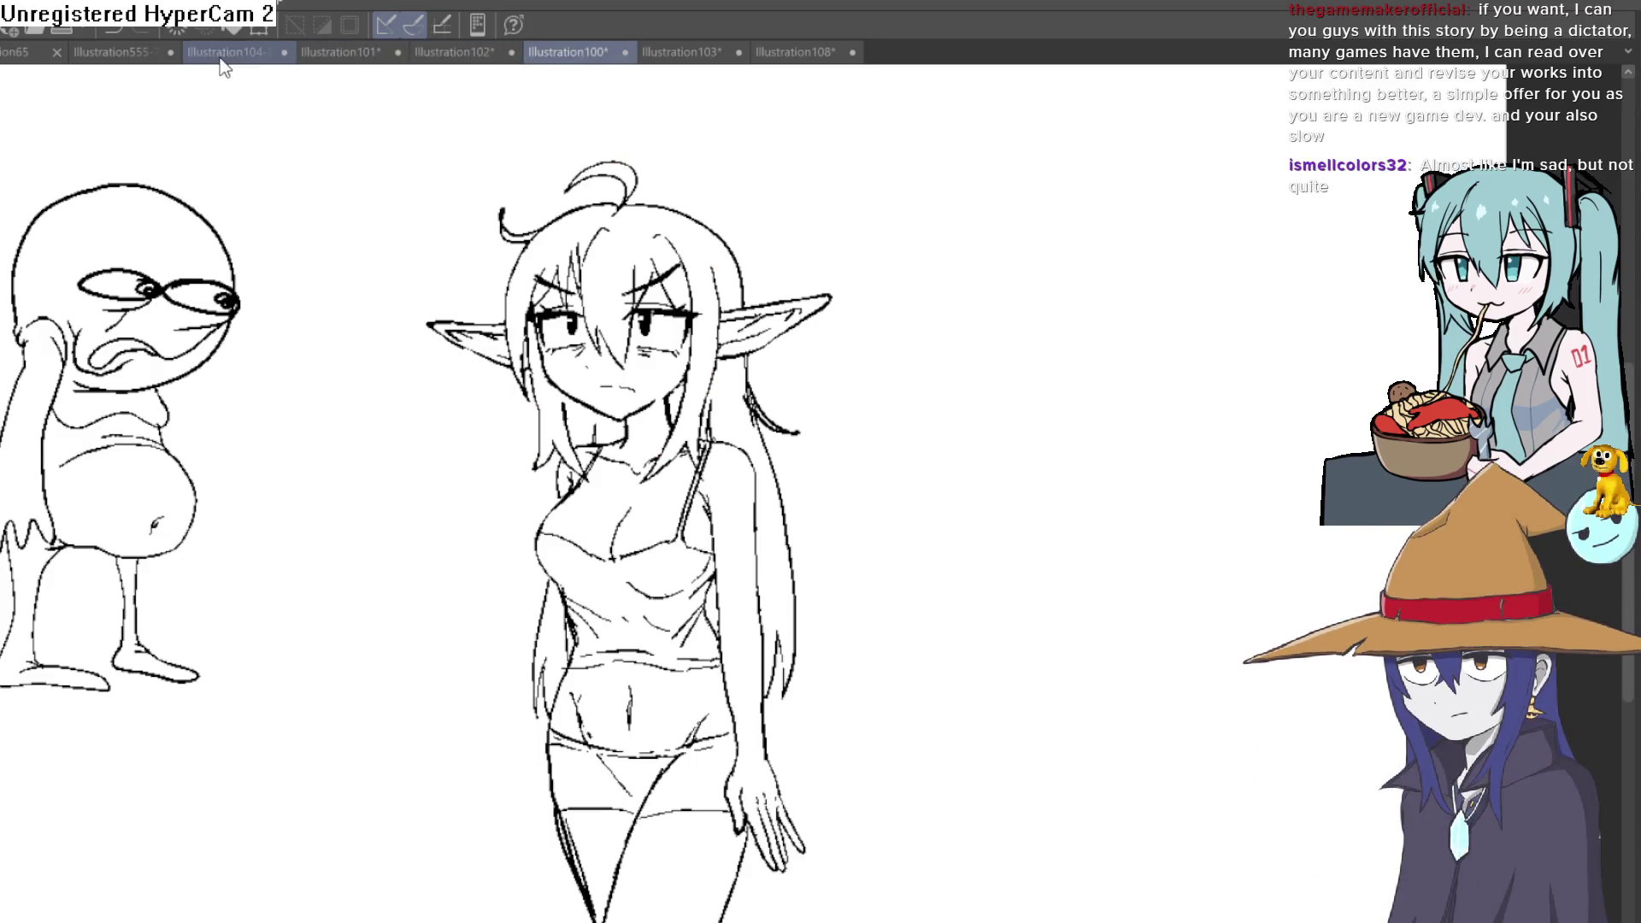
{"action": "left_click", "coordinate": [219, 58]}
{"action": "scroll", "coordinate": [859, 273], "scroll_direction": "down", "scroll_amount": 2}
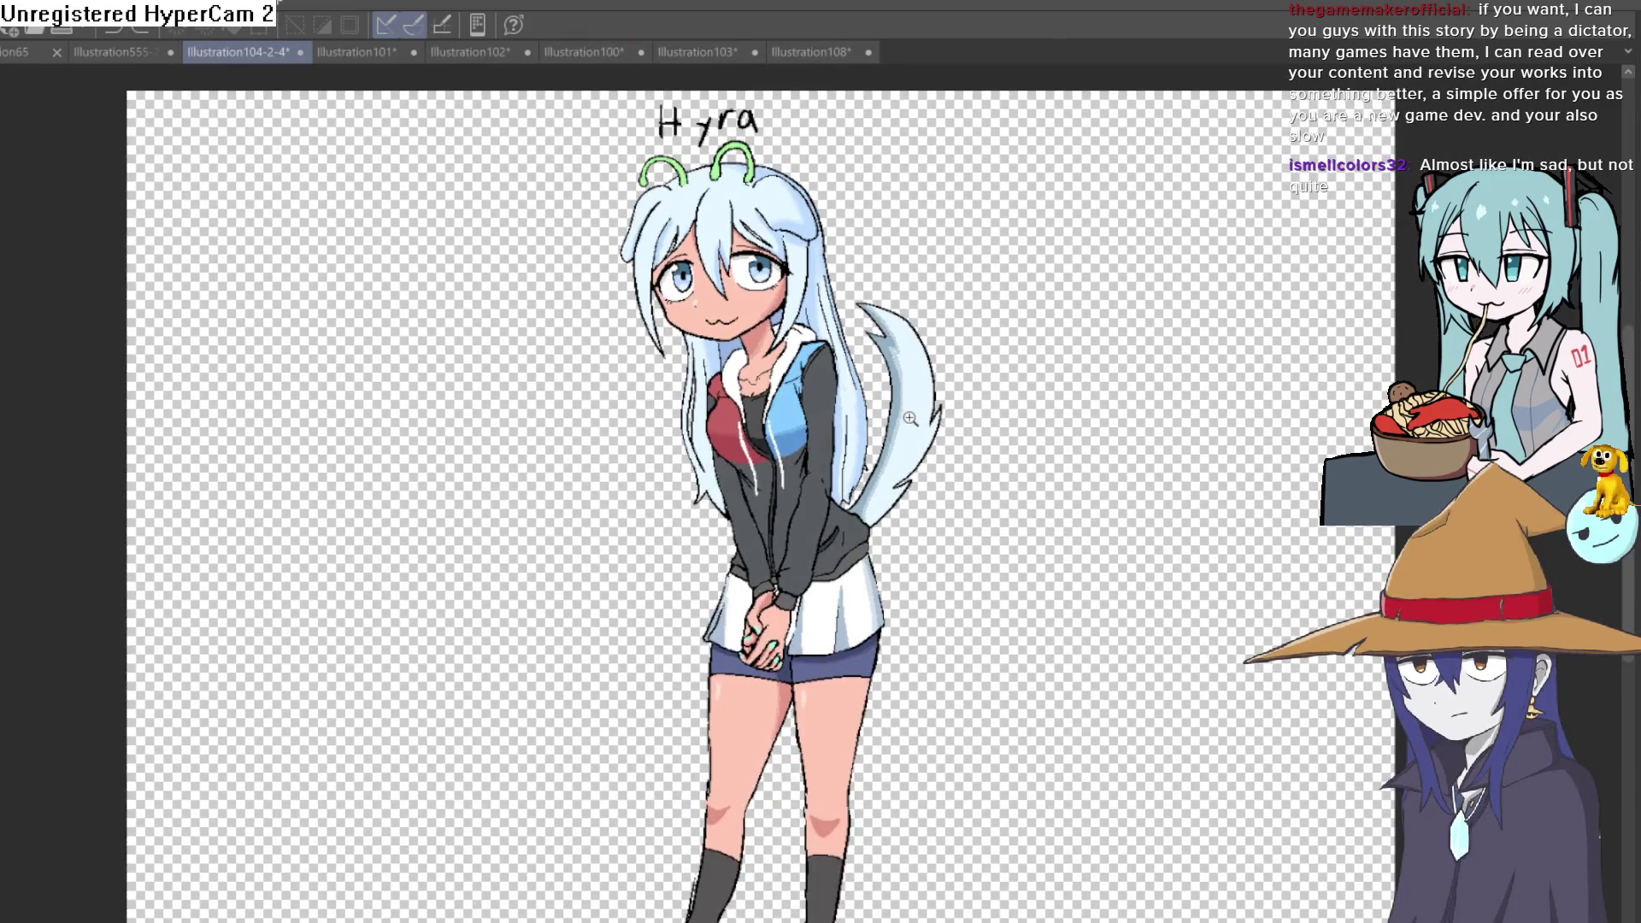
{"action": "scroll", "coordinate": [944, 465], "scroll_direction": "down", "scroll_amount": 1}
{"action": "scroll", "coordinate": [930, 465], "scroll_direction": "up", "scroll_amount": 1}
{"action": "scroll", "coordinate": [910, 468], "scroll_direction": "down", "scroll_amount": 2}
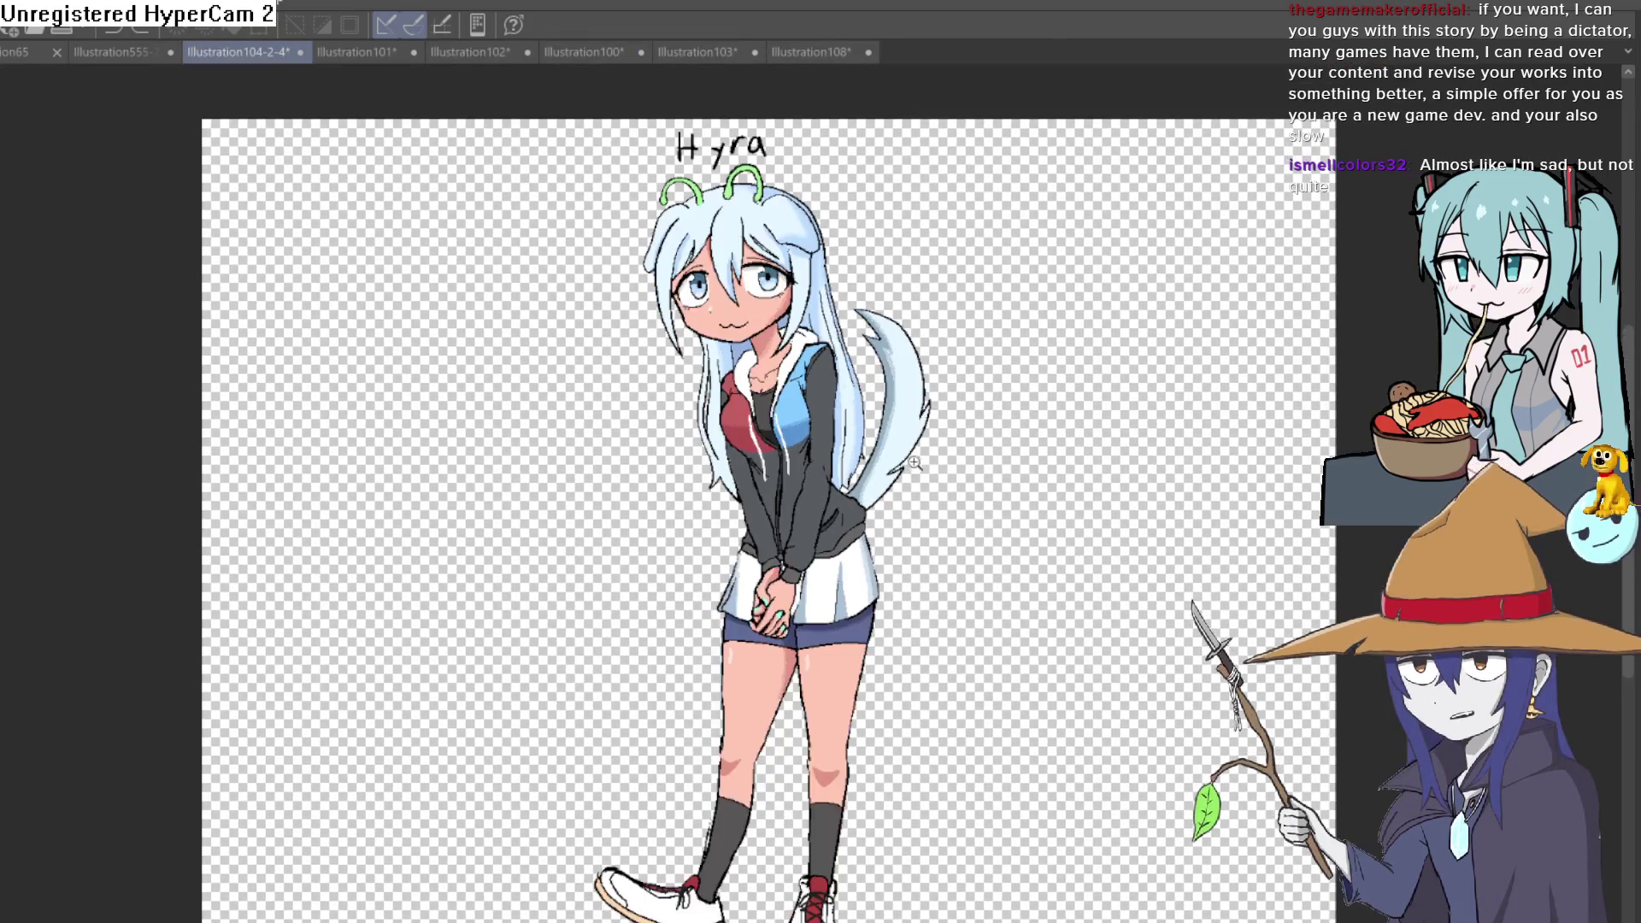
{"action": "scroll", "coordinate": [906, 468], "scroll_direction": "down", "scroll_amount": 1}
{"action": "scroll", "coordinate": [906, 469], "scroll_direction": "up", "scroll_amount": 2}
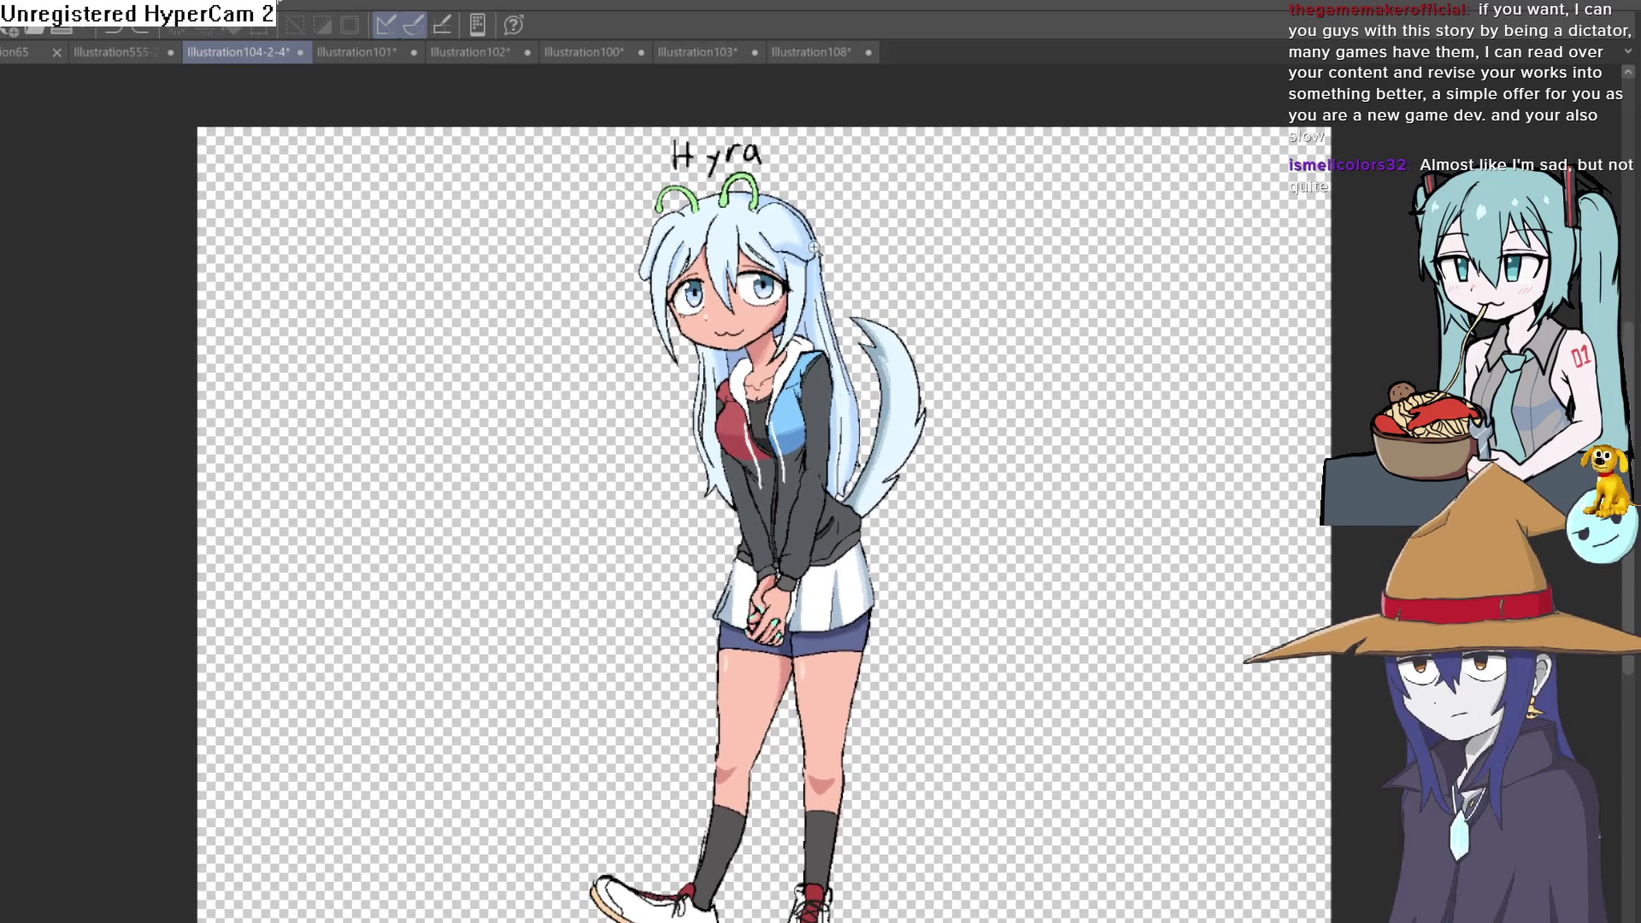
{"action": "scroll", "coordinate": [901, 228], "scroll_direction": "up", "scroll_amount": 5}
{"action": "left_click_drag", "start_coordinate": [899, 229], "coordinate": [919, 500]}
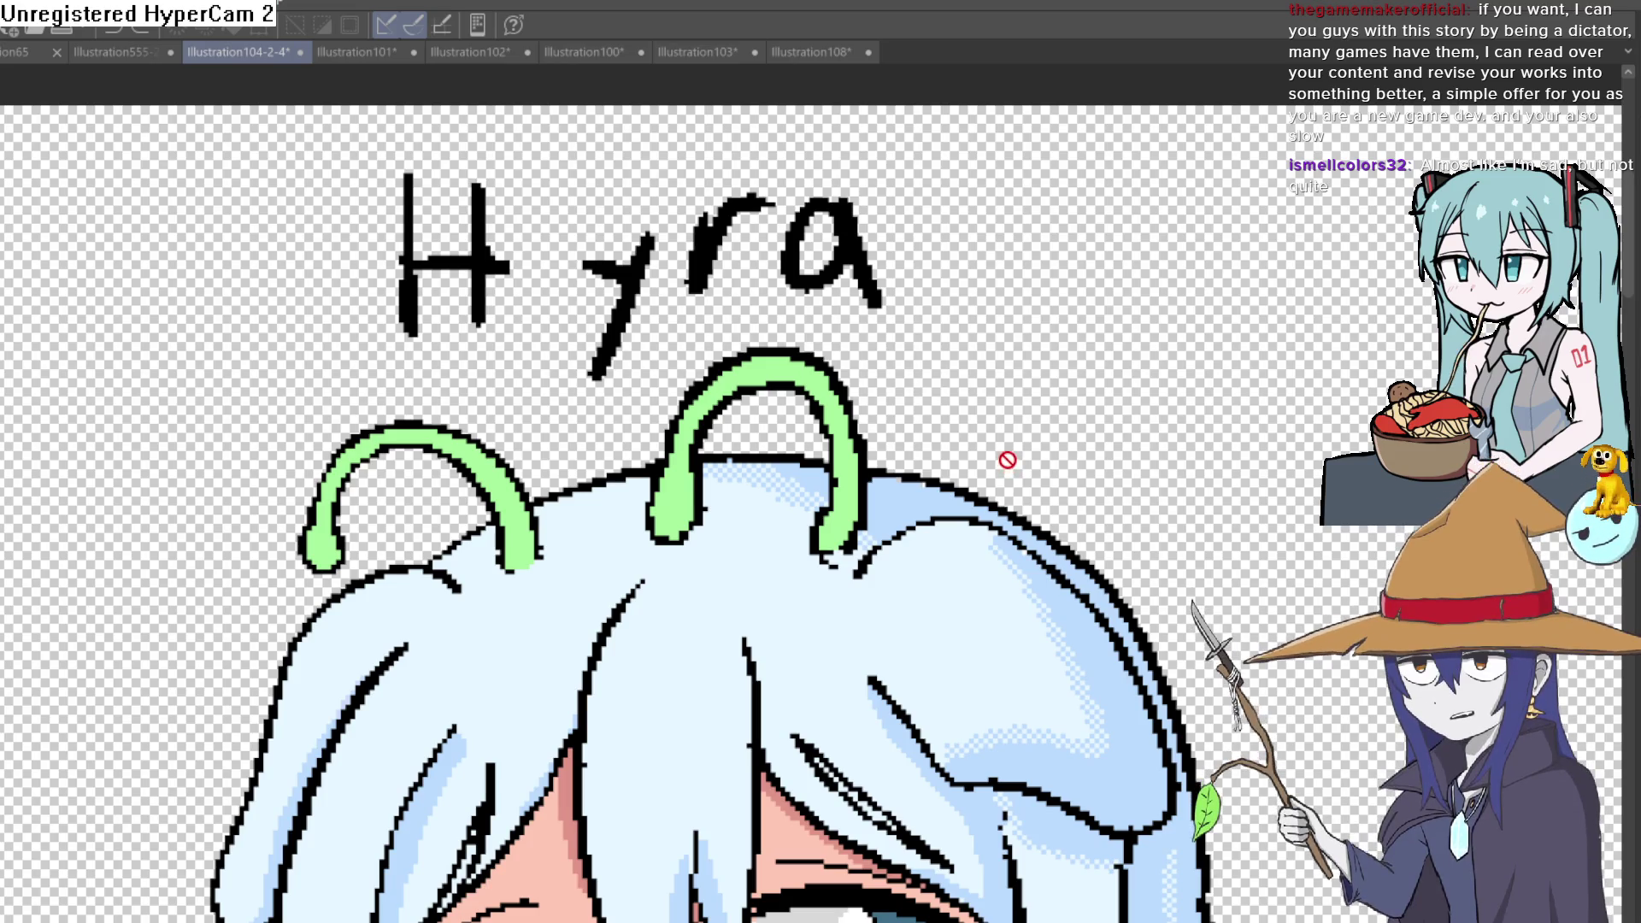
{"action": "scroll", "coordinate": [1005, 423], "scroll_direction": "down", "scroll_amount": 1}
{"action": "scroll", "coordinate": [1020, 372], "scroll_direction": "down", "scroll_amount": 1}
{"action": "scroll", "coordinate": [991, 294], "scroll_direction": "down", "scroll_amount": 1}
{"action": "scroll", "coordinate": [992, 295], "scroll_direction": "down", "scroll_amount": 3}
{"action": "scroll", "coordinate": [982, 391], "scroll_direction": "up", "scroll_amount": 1}
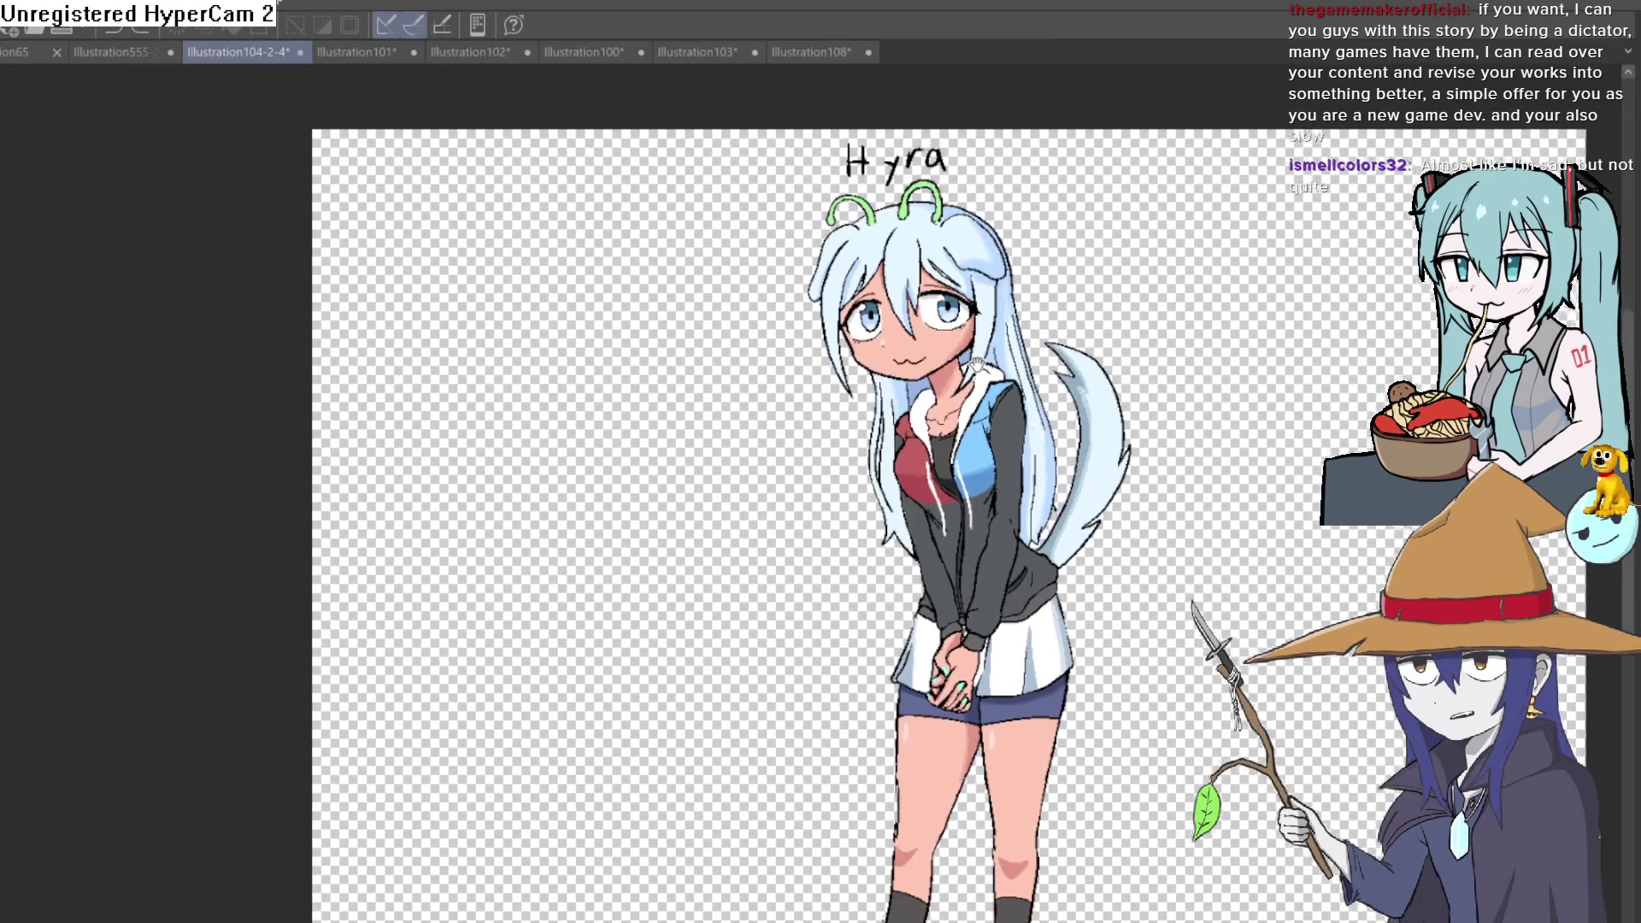
{"action": "scroll", "coordinate": [981, 390], "scroll_direction": "up", "scroll_amount": 1}
{"action": "scroll", "coordinate": [977, 388], "scroll_direction": "down", "scroll_amount": 1}
{"action": "scroll", "coordinate": [966, 308], "scroll_direction": "down", "scroll_amount": 1}
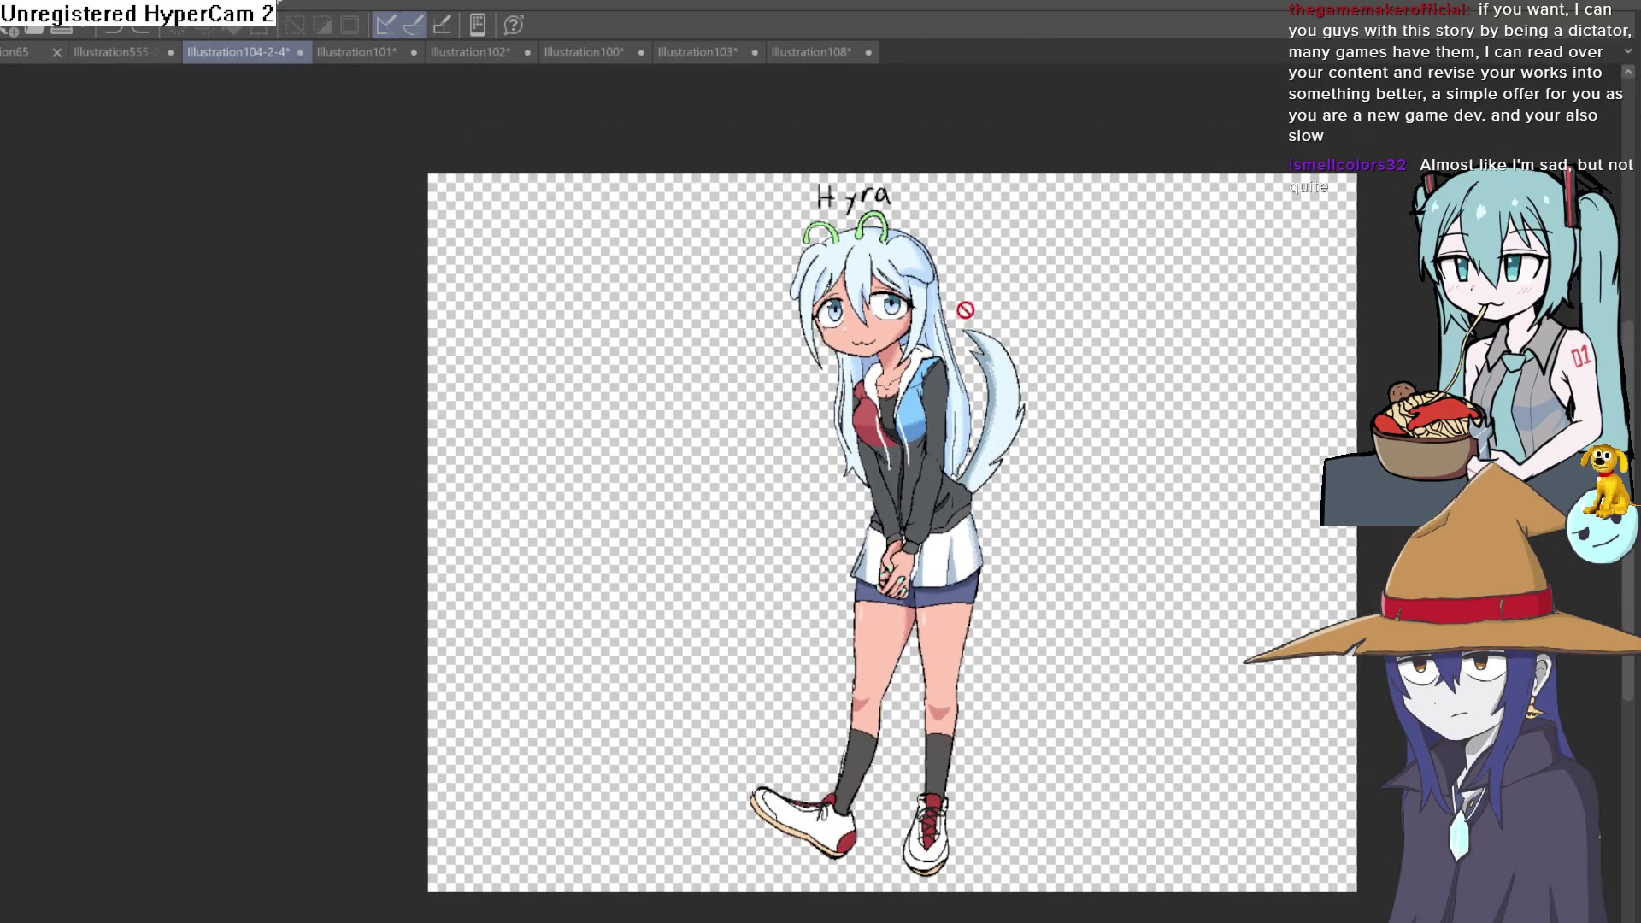
{"action": "left_click", "coordinate": [359, 52]}
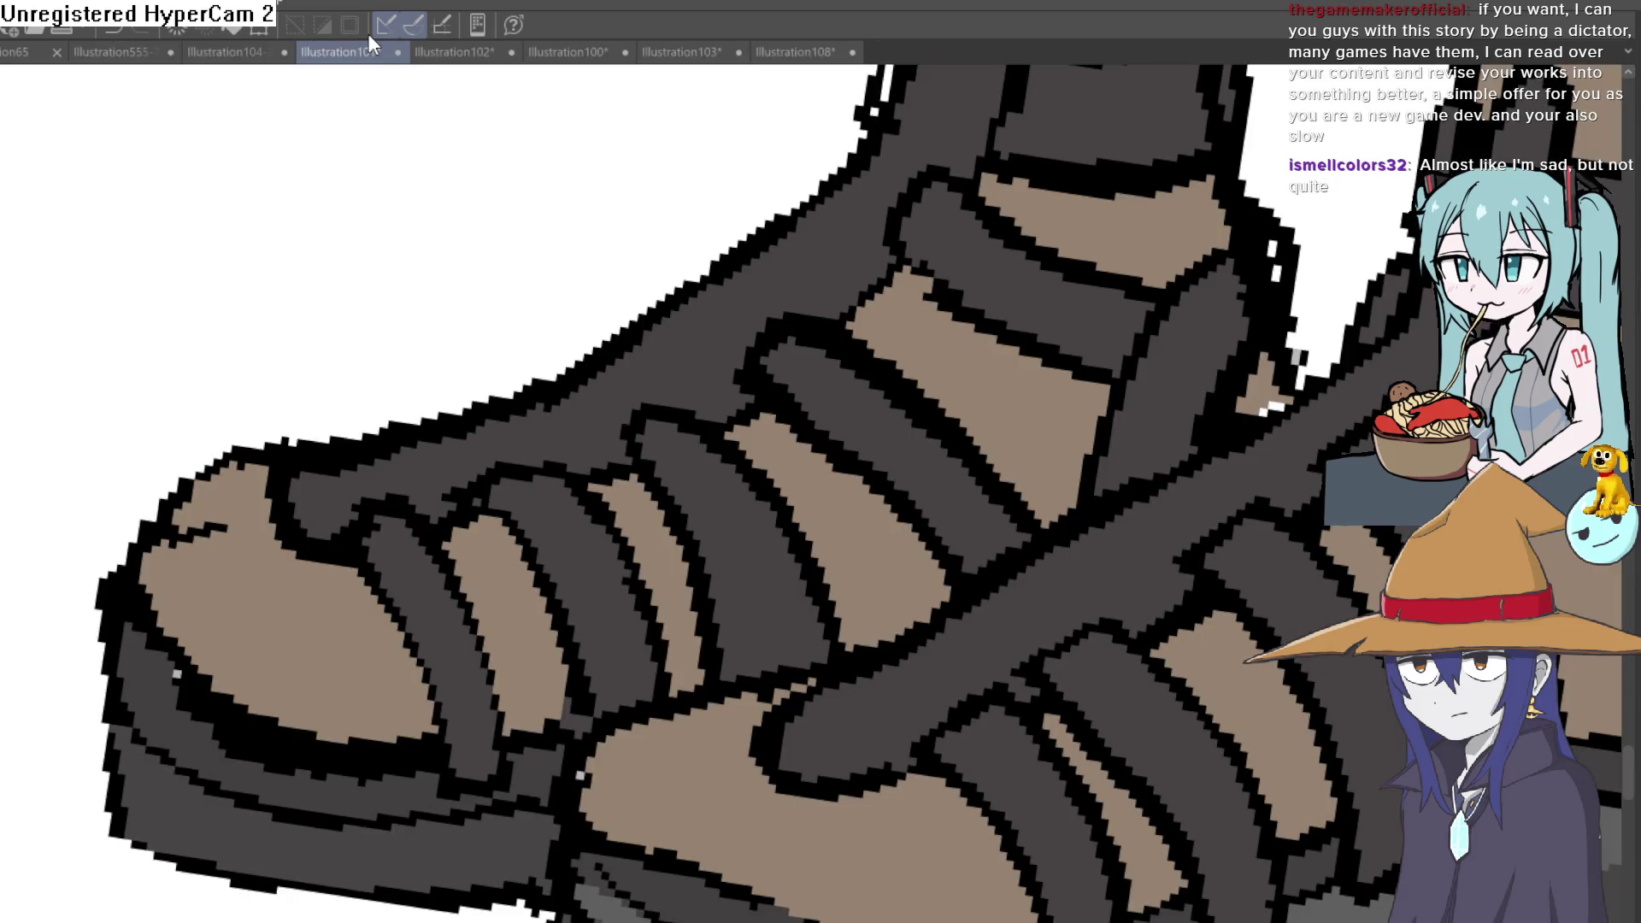
{"action": "left_click_drag", "start_coordinate": [359, 588], "coordinate": [347, 442]}
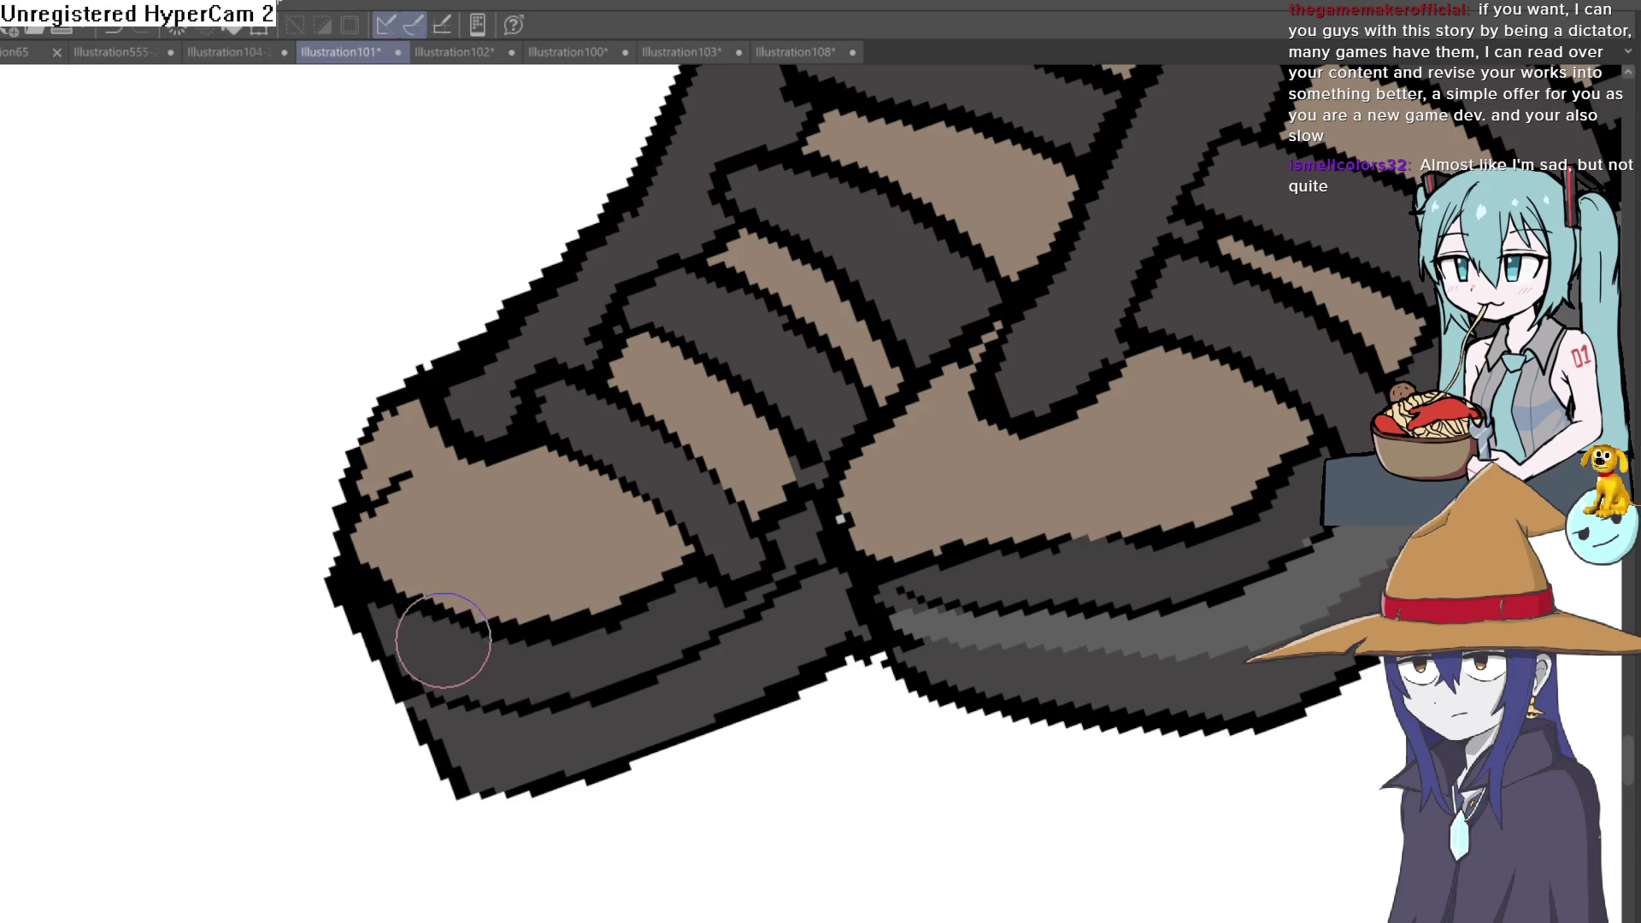
{"action": "scroll", "coordinate": [580, 655], "scroll_direction": "down", "scroll_amount": 3}
{"action": "scroll", "coordinate": [604, 752], "scroll_direction": "up", "scroll_amount": 1}
{"action": "scroll", "coordinate": [769, 696], "scroll_direction": "up", "scroll_amount": 1}
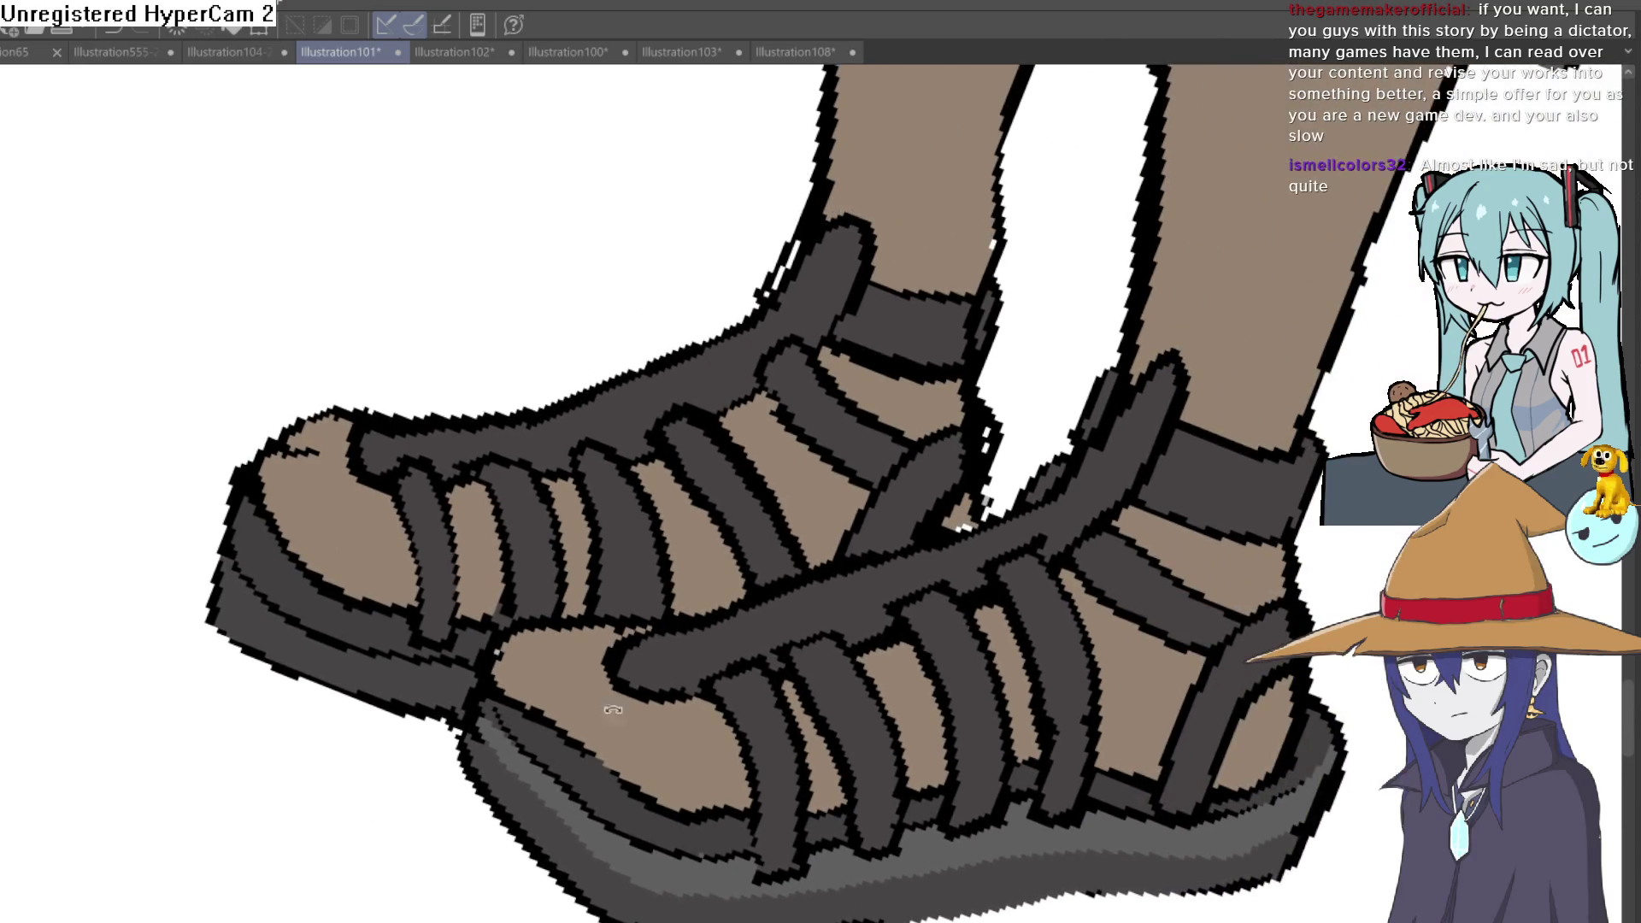
{"action": "scroll", "coordinate": [866, 573], "scroll_direction": "up", "scroll_amount": 1}
{"action": "scroll", "coordinate": [865, 572], "scroll_direction": "down", "scroll_amount": 1}
{"action": "scroll", "coordinate": [898, 552], "scroll_direction": "down", "scroll_amount": 1}
{"action": "scroll", "coordinate": [975, 526], "scroll_direction": "down", "scroll_amount": 1}
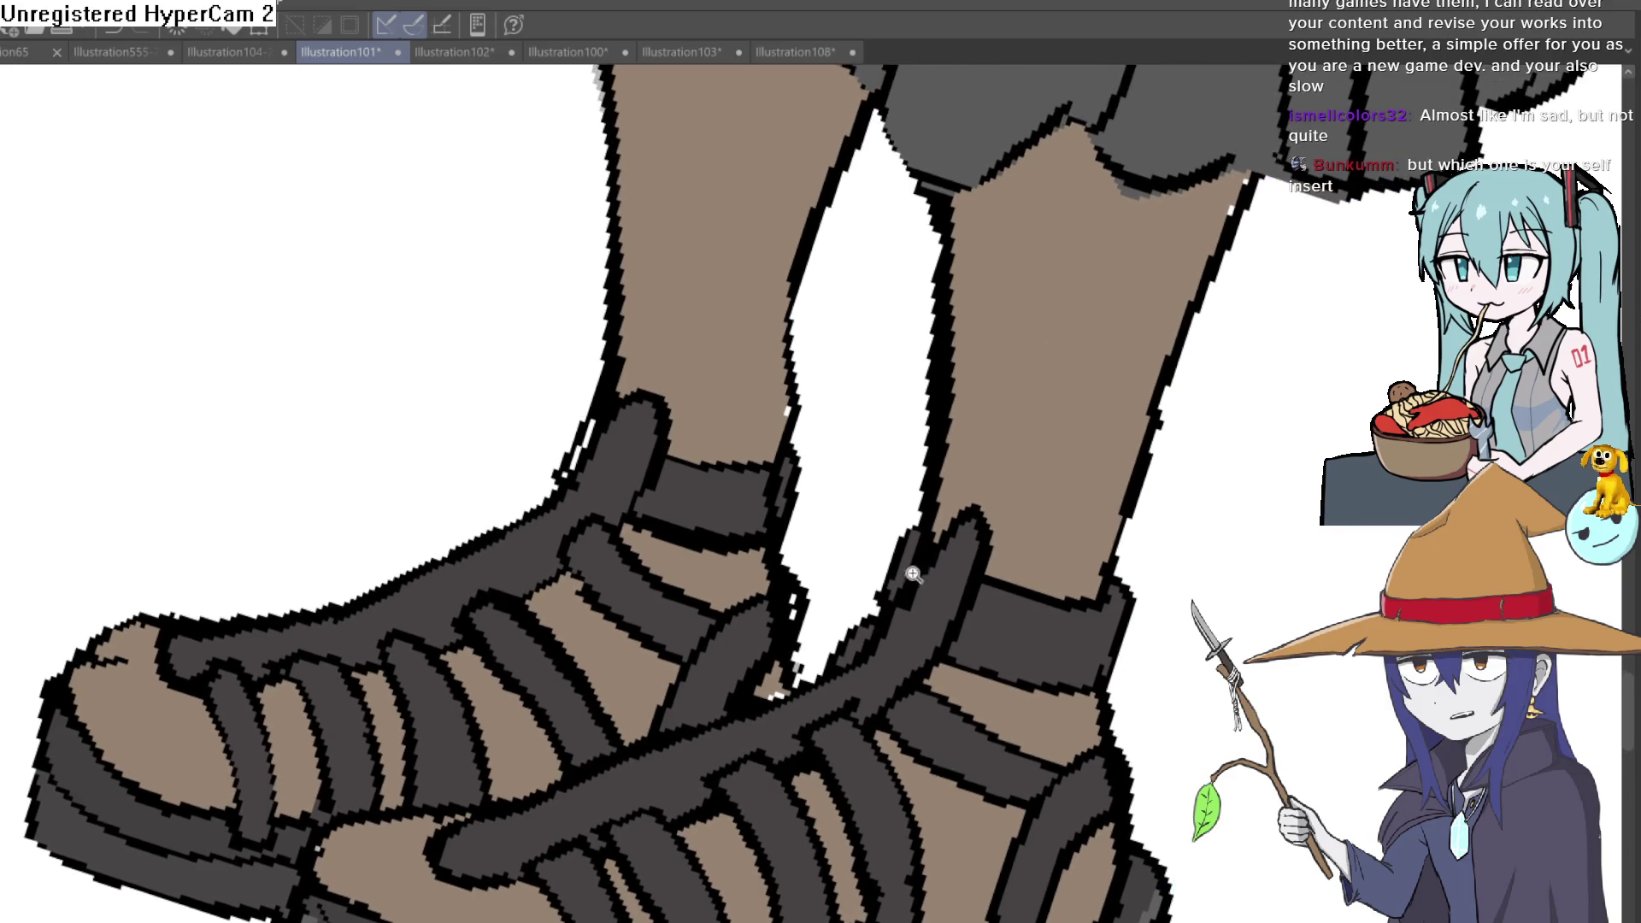
{"action": "scroll", "coordinate": [1056, 508], "scroll_direction": "down", "scroll_amount": 1}
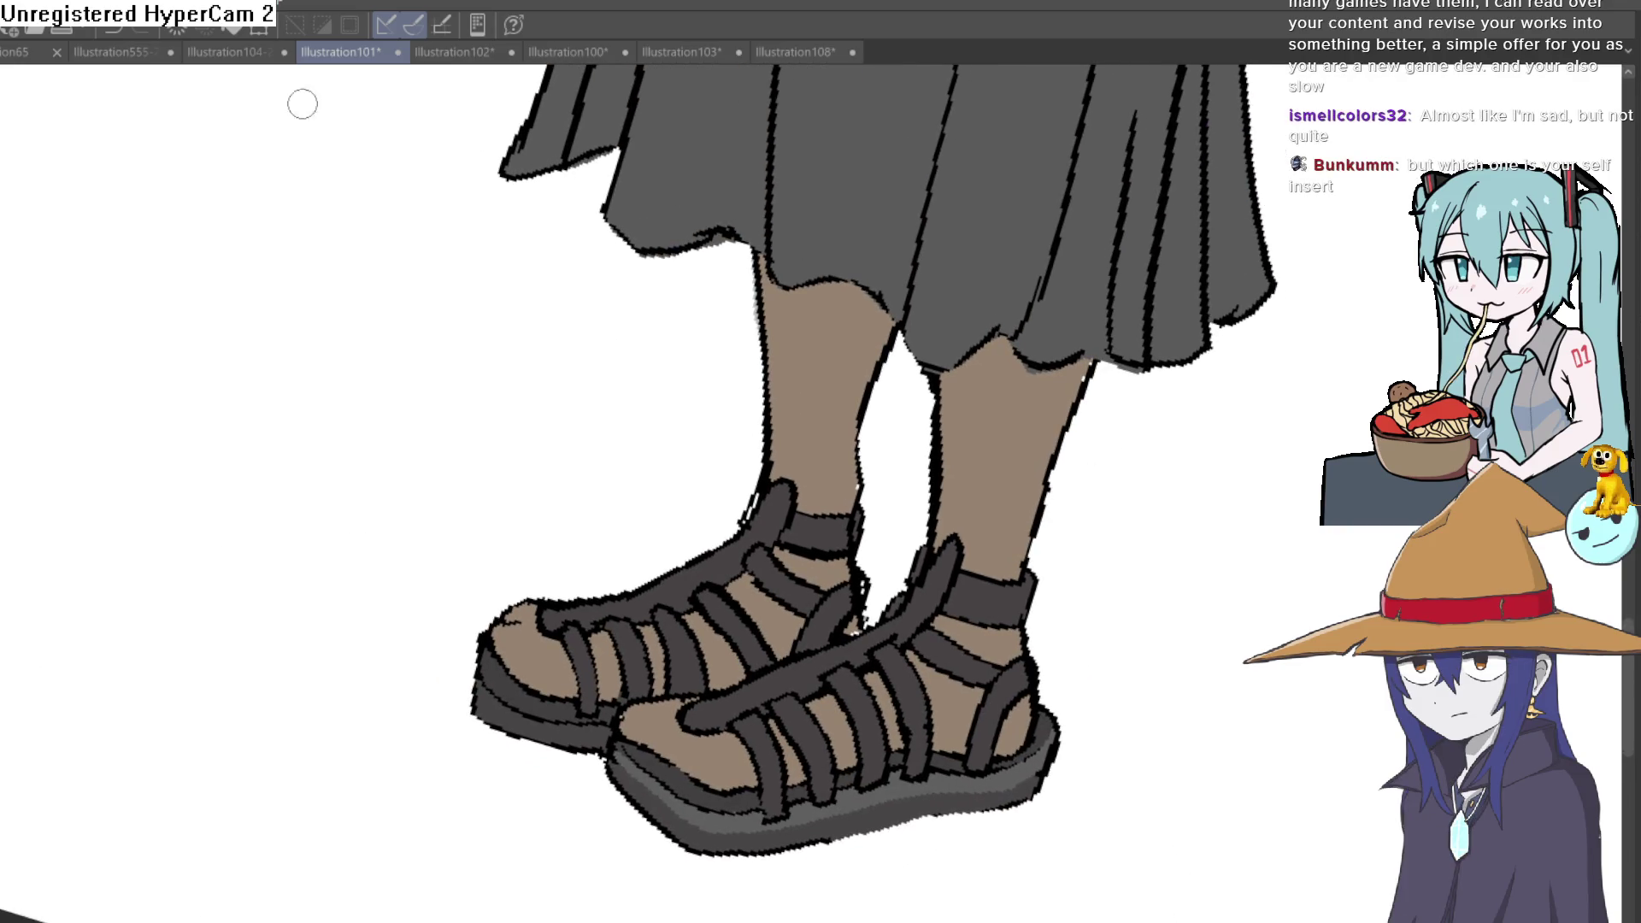
Step: Switch to the Illustration555-2-2-3-4 character lineup sheet, then Alt+Tab to the Construct project
{"action": "left_click", "coordinate": [38, 44]}
{"action": "left_click", "coordinate": [138, 42]}
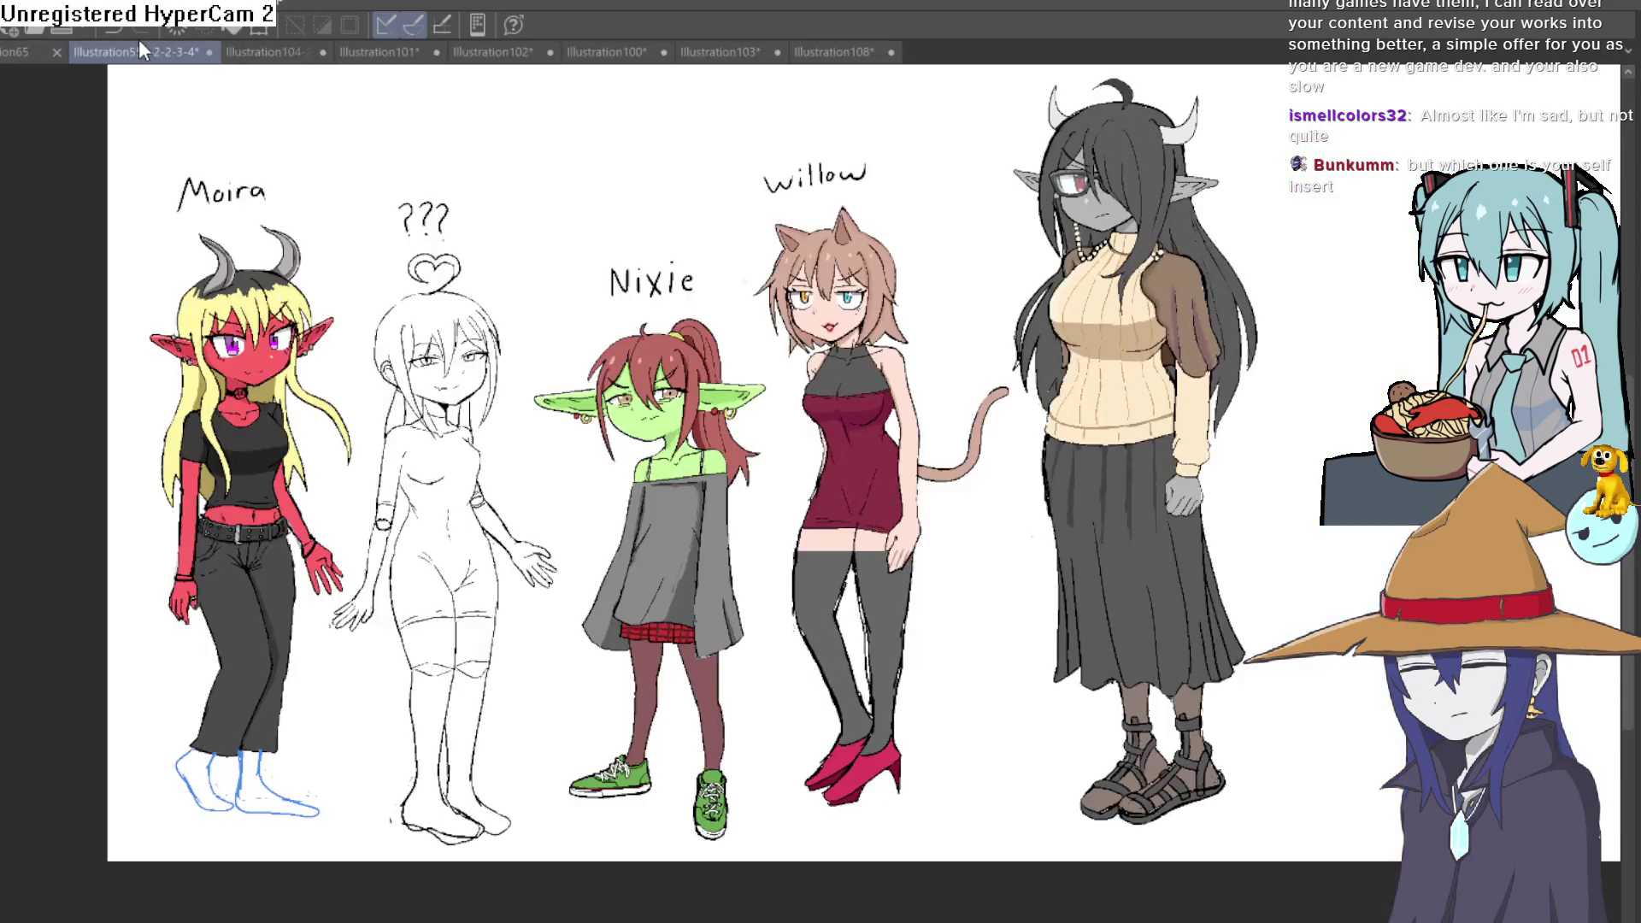
{"action": "scroll", "coordinate": [1164, 404], "scroll_direction": "down", "scroll_amount": 1}
{"action": "scroll", "coordinate": [1163, 404], "scroll_direction": "up", "scroll_amount": 1}
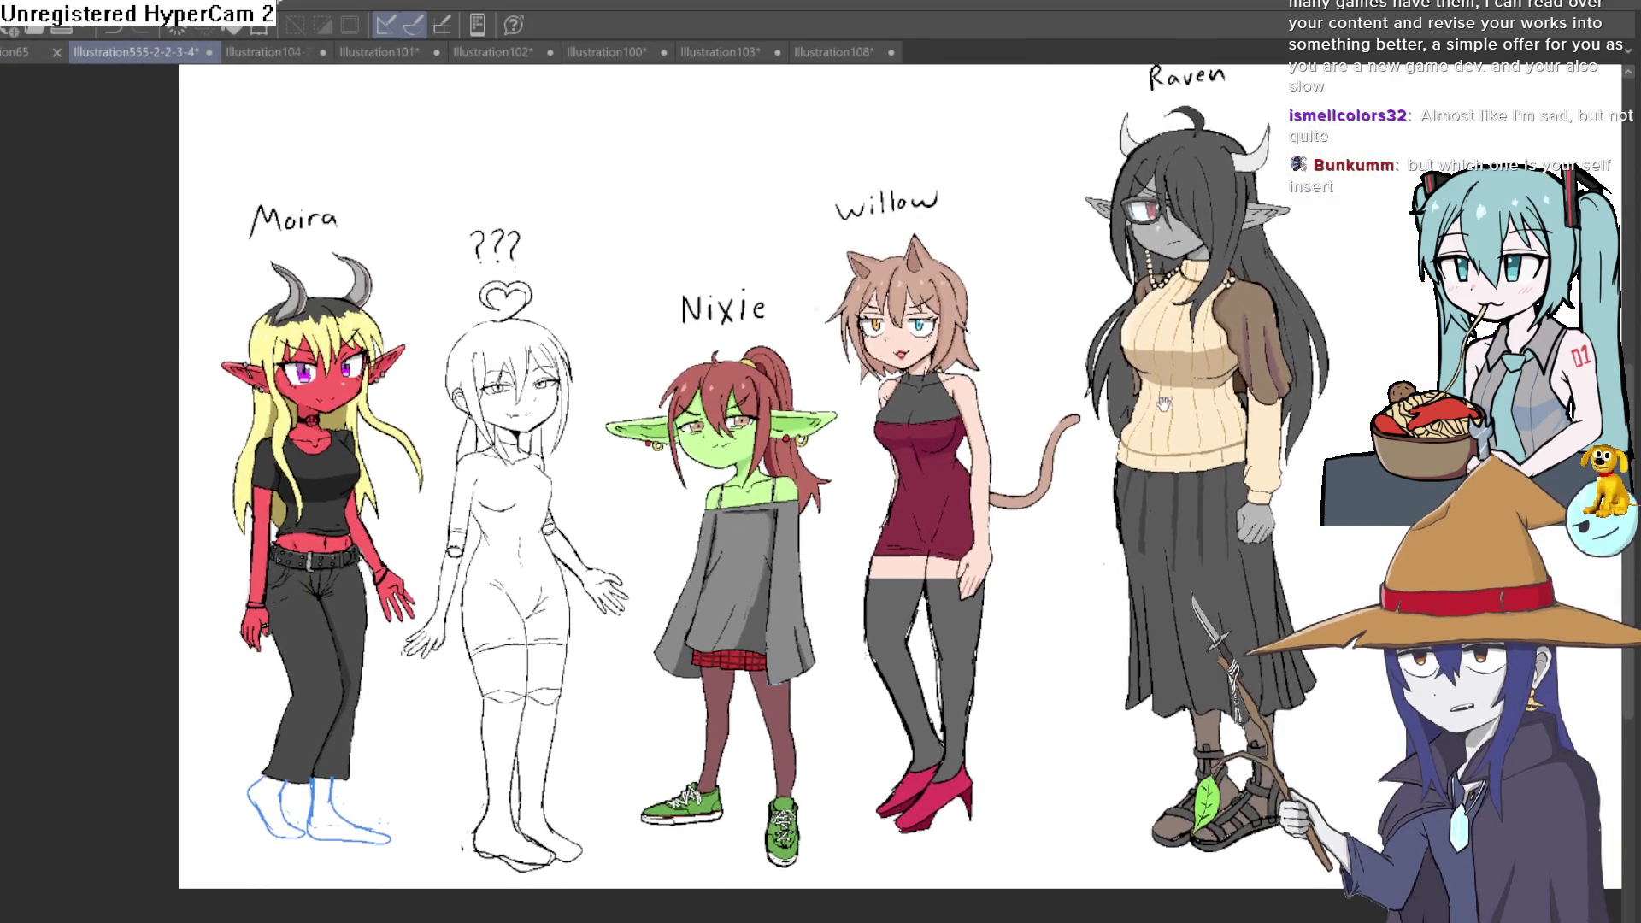
{"action": "scroll", "coordinate": [1163, 404], "scroll_direction": "up", "scroll_amount": 1}
{"action": "scroll", "coordinate": [1153, 391], "scroll_direction": "down", "scroll_amount": 1}
{"action": "scroll", "coordinate": [1142, 376], "scroll_direction": "up", "scroll_amount": 1}
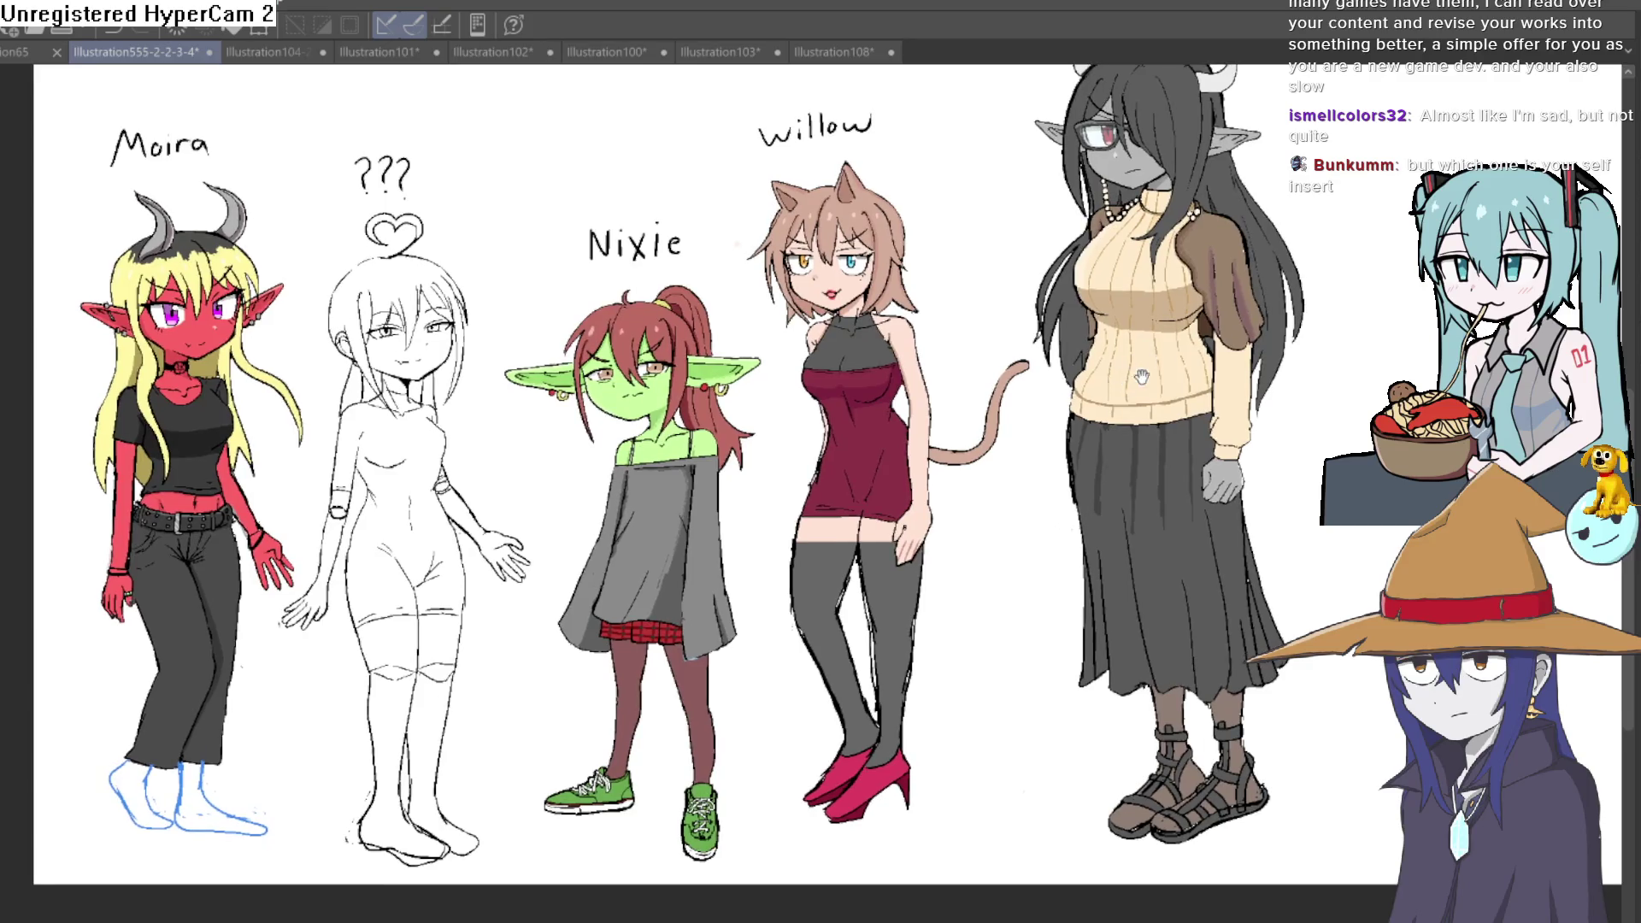
{"action": "left_click_drag", "start_coordinate": [1142, 376], "coordinate": [1102, 350]}
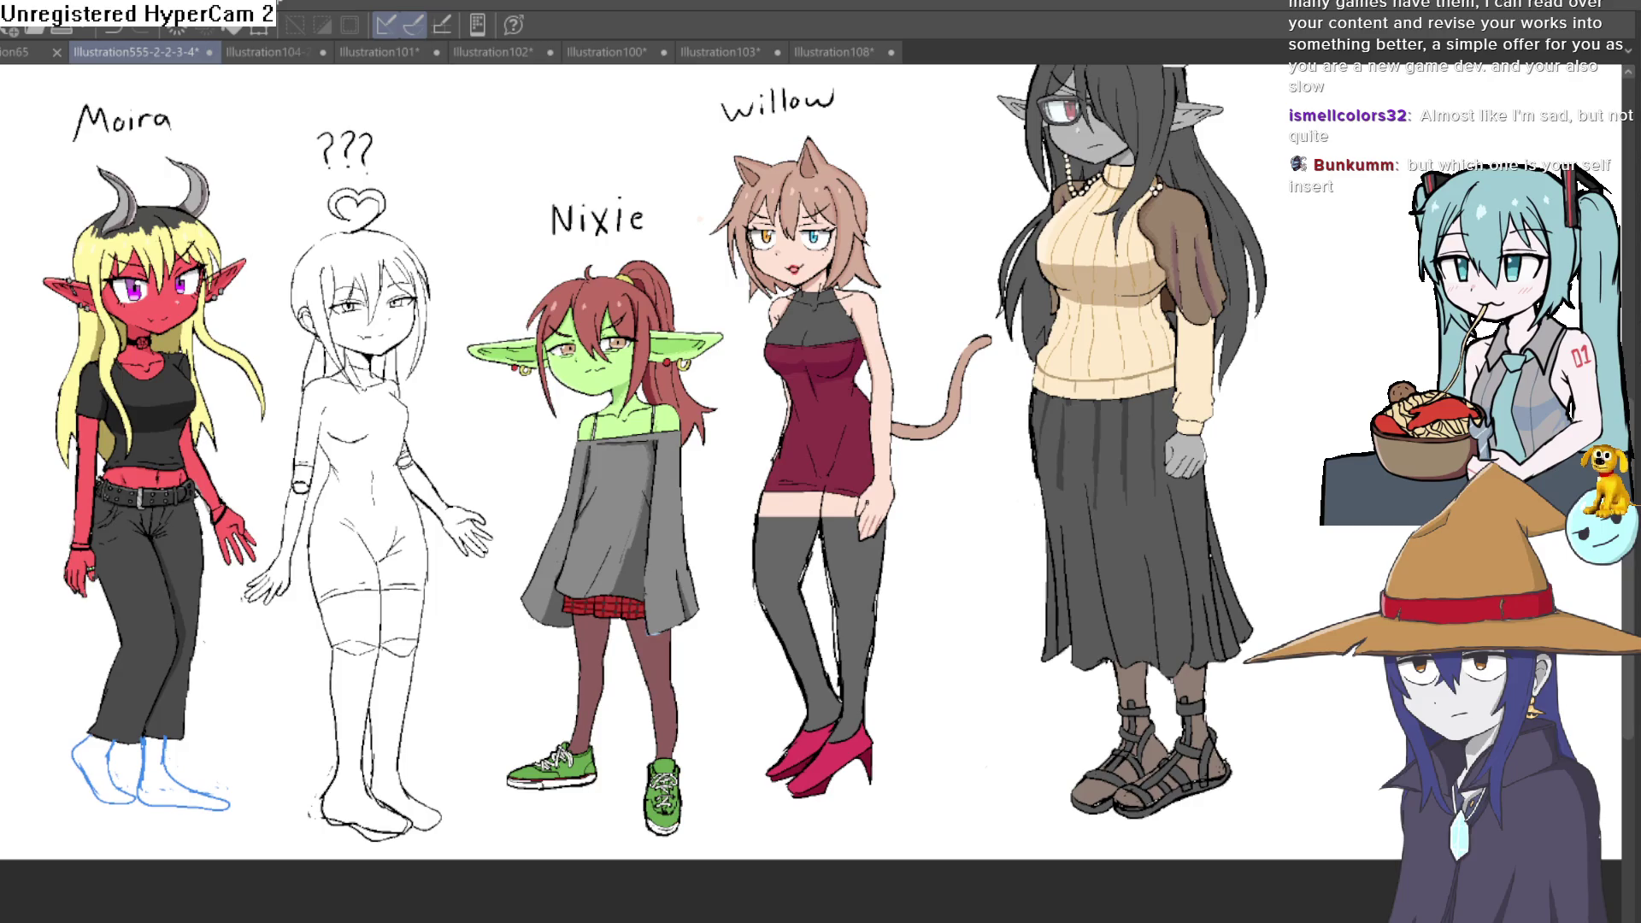
{"action": "key", "text": "alt+Tab"}
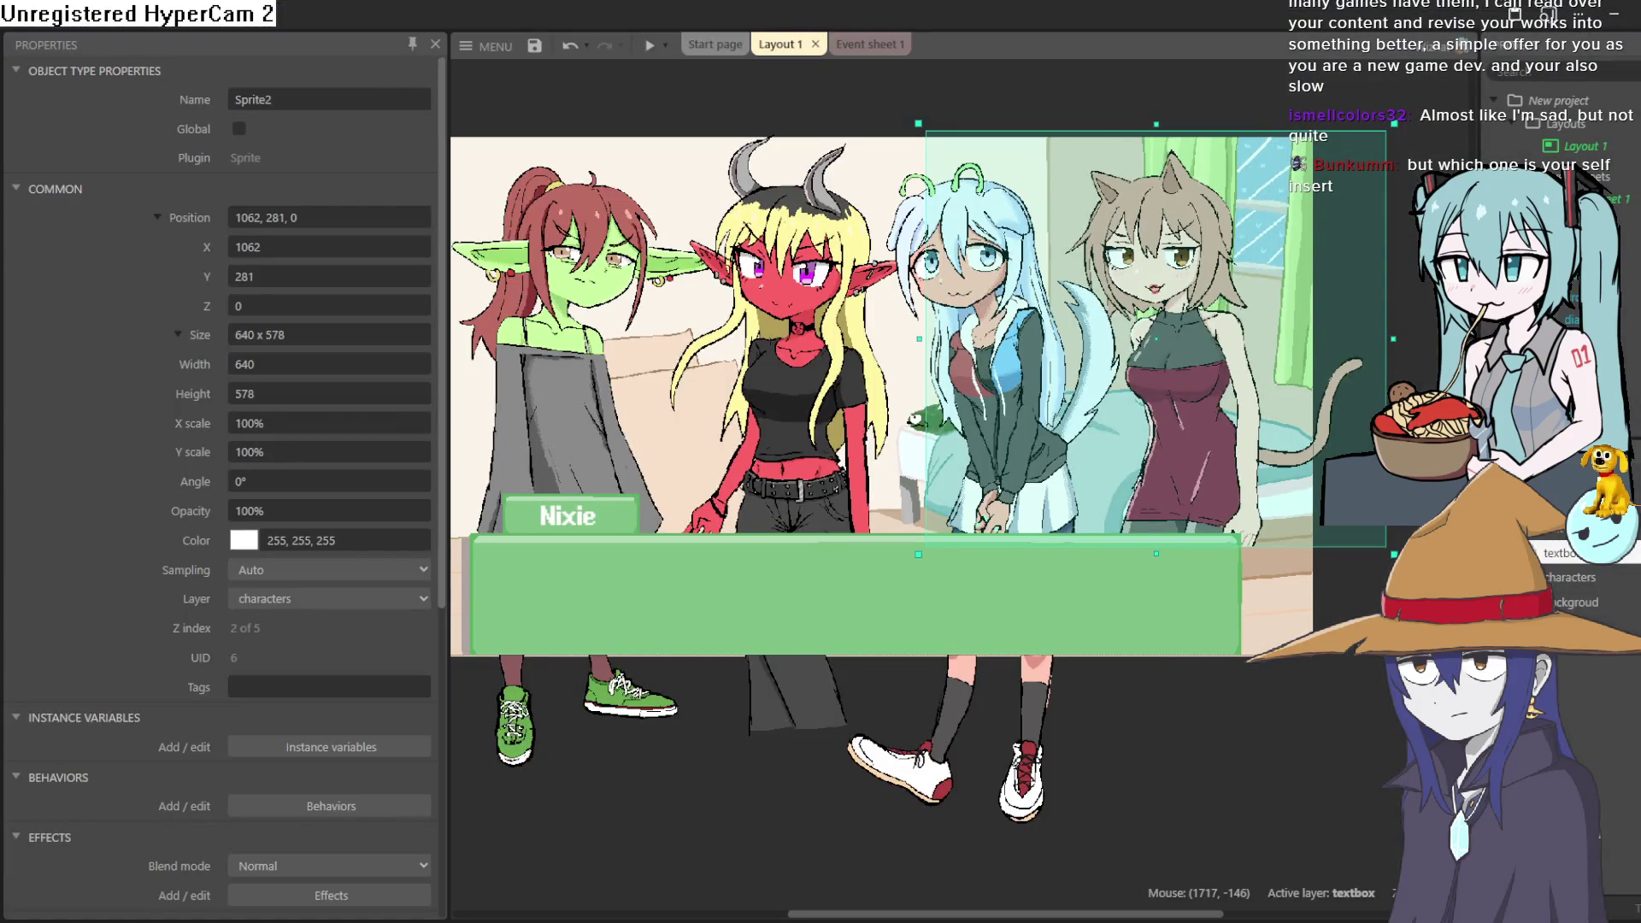
Step: Move the dwarf sprite down beside the characters' scene in Layout 1
{"action": "mouse_move", "coordinate": [644, 95]}
{"action": "left_mouse_down"}
{"action": "mouse_move", "coordinate": [880, 755]}
{"action": "mouse_move", "coordinate": [844, 756]}
{"action": "left_mouse_up"}
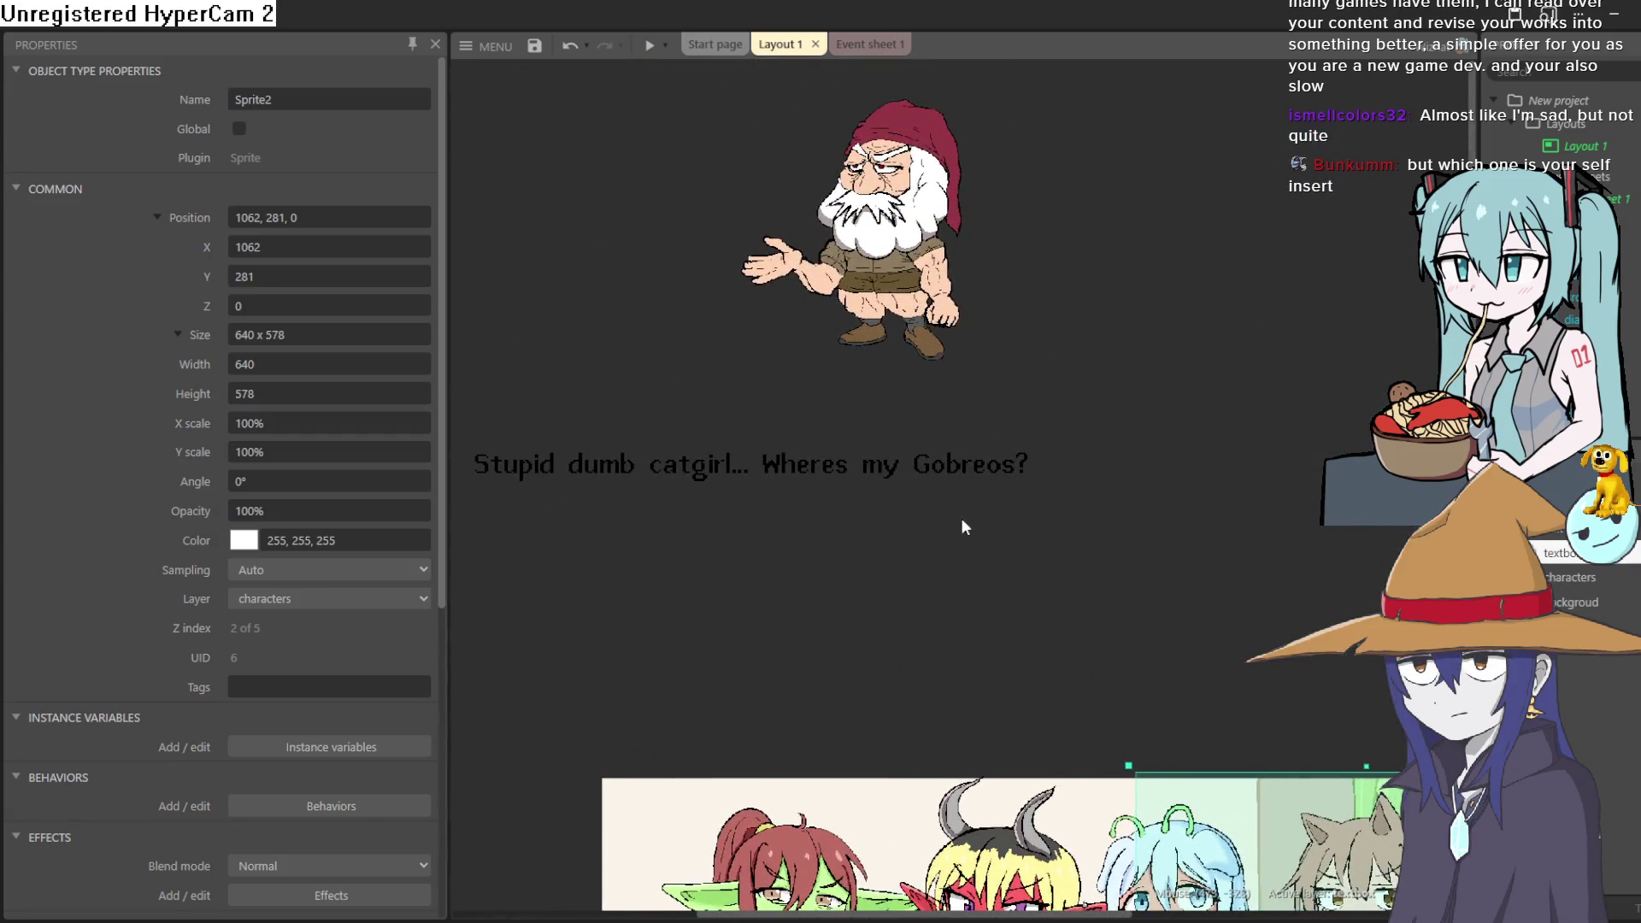
{"action": "left_click_drag", "start_coordinate": [1007, 356], "coordinate": [956, 241]}
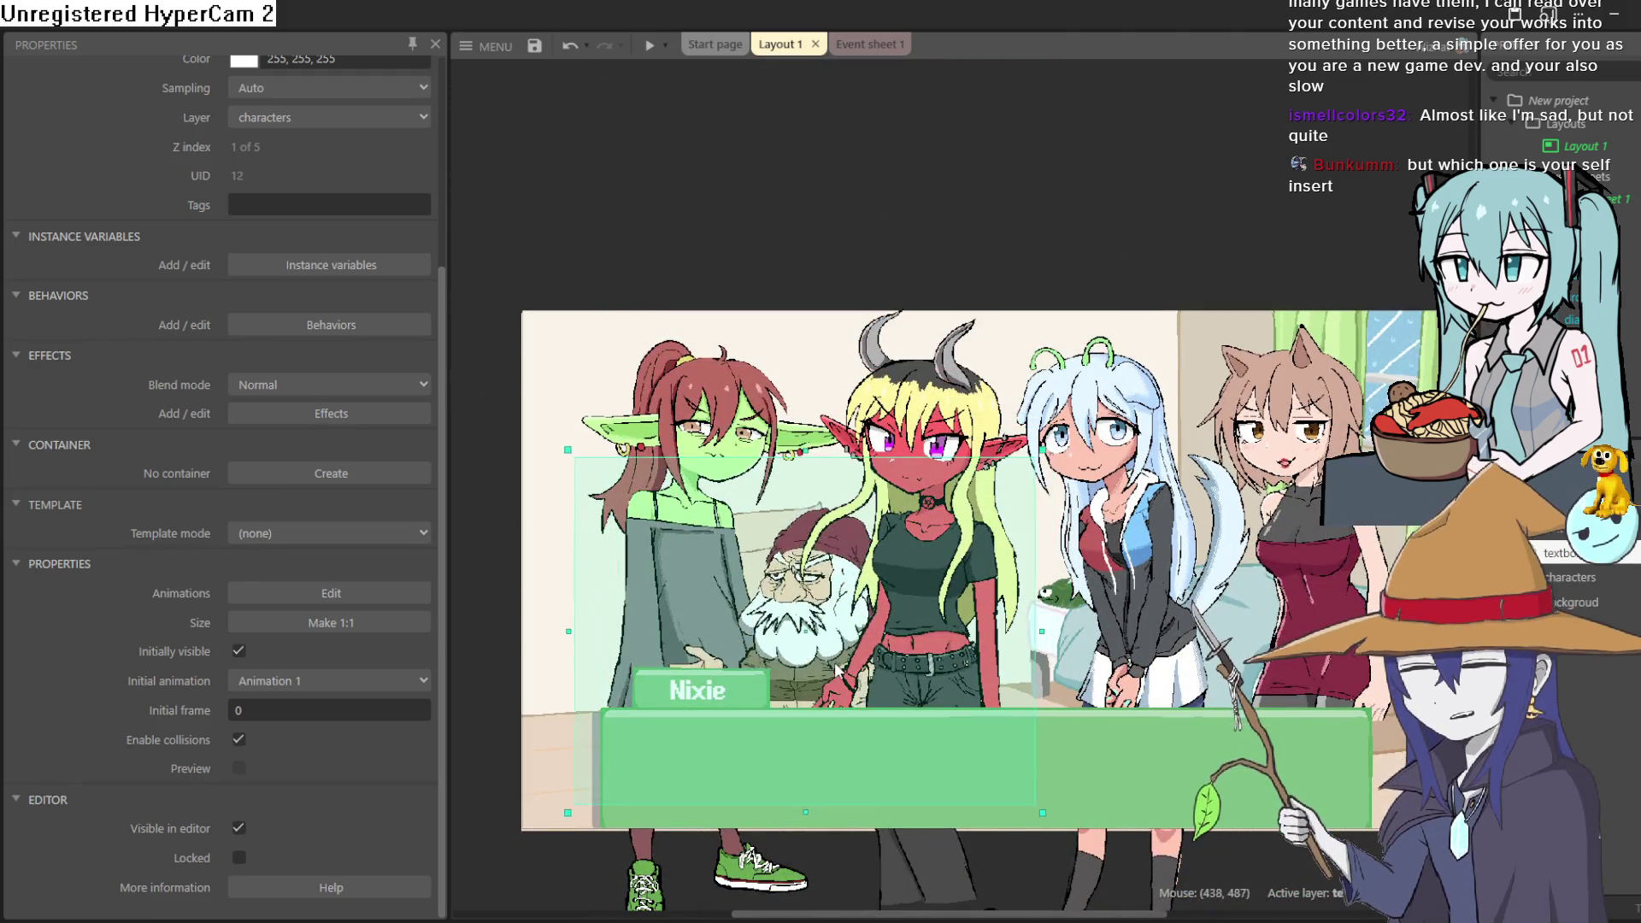
{"action": "mouse_move", "coordinate": [955, 239]}
{"action": "left_mouse_down"}
{"action": "mouse_move", "coordinate": [1562, 651]}
{"action": "mouse_move", "coordinate": [1192, 466]}
{"action": "mouse_move", "coordinate": [1133, 677]}
{"action": "left_mouse_up"}
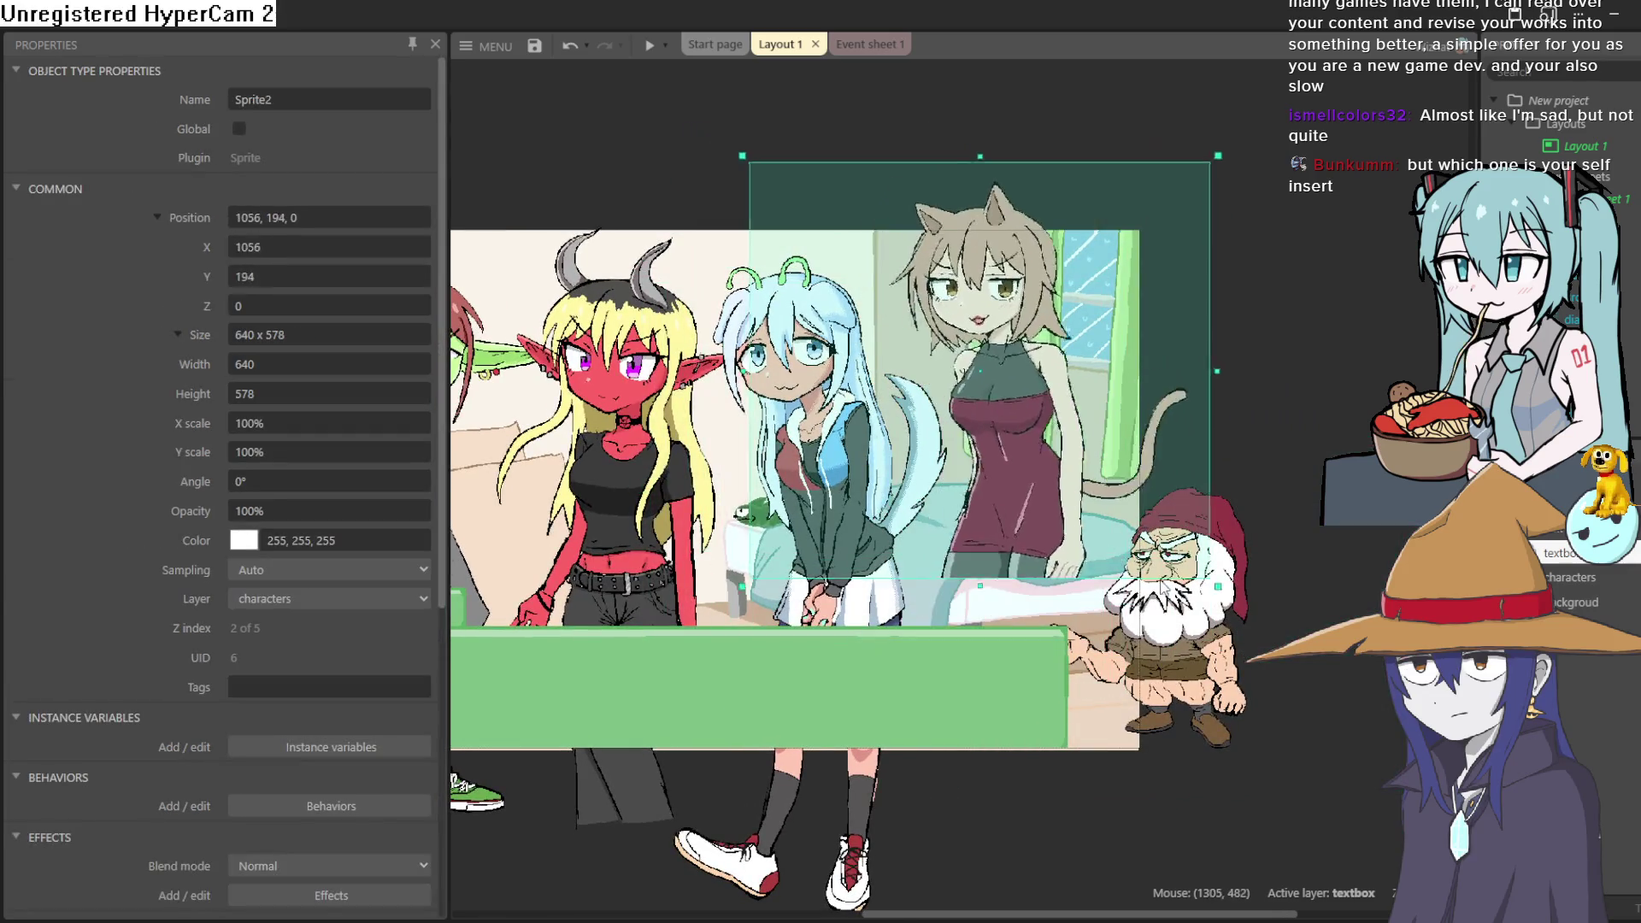
{"action": "scroll", "coordinate": [1134, 681], "scroll_direction": "left", "scroll_amount": 5}
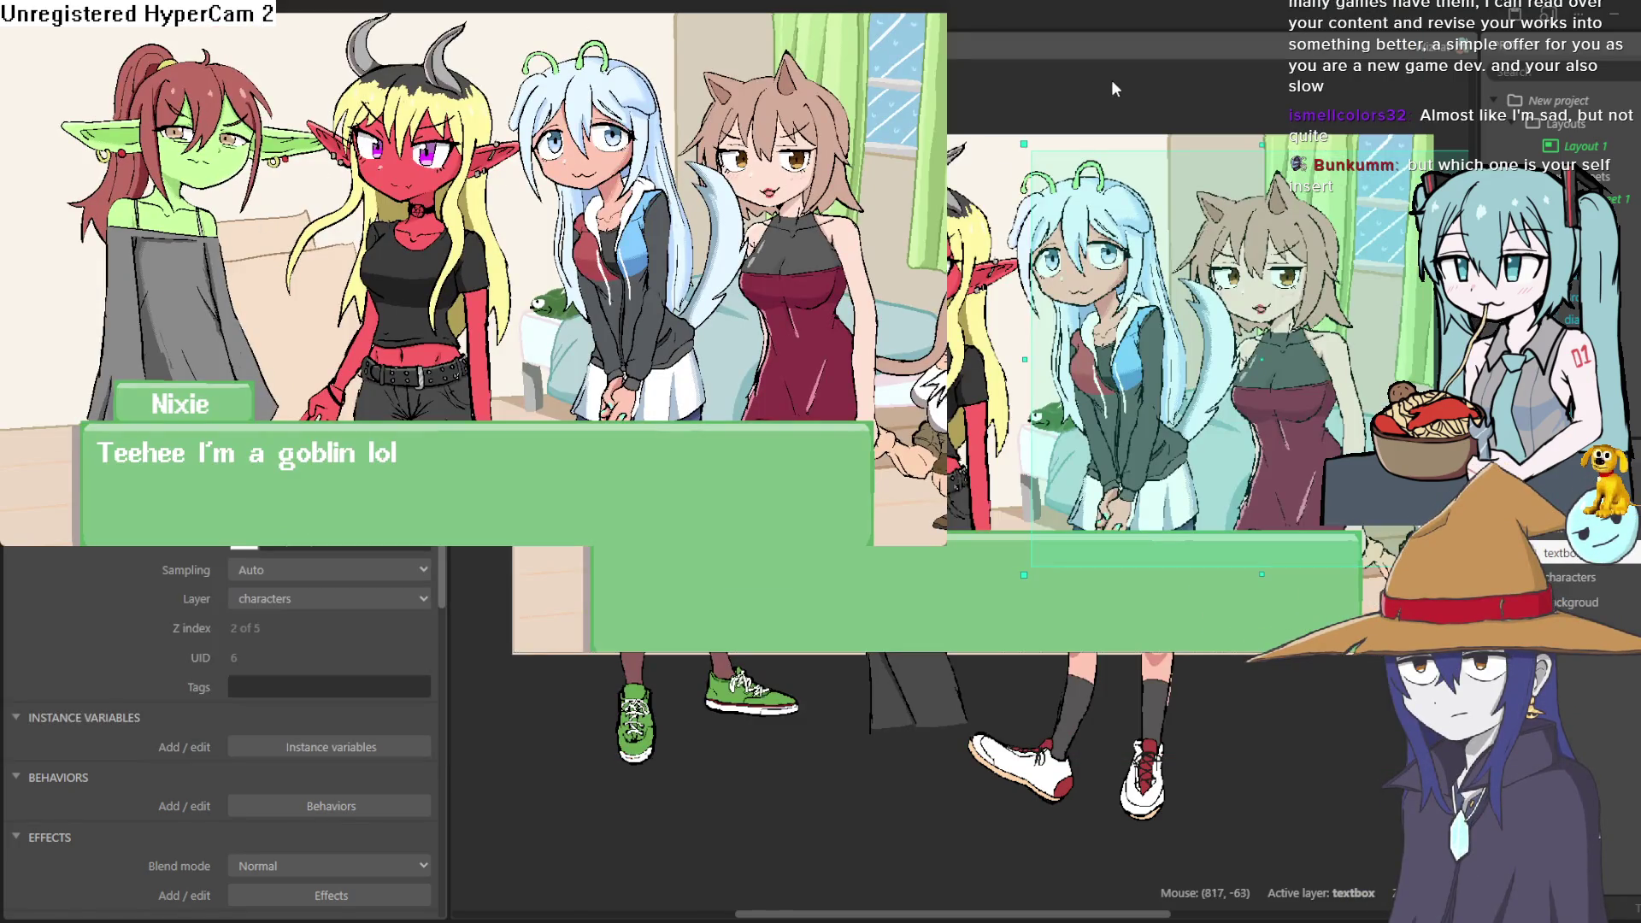
Step: Nudge the Nixie goblin sprite up and left, give it a 1° angle, and preview the scene
{"action": "key", "text": "space"}
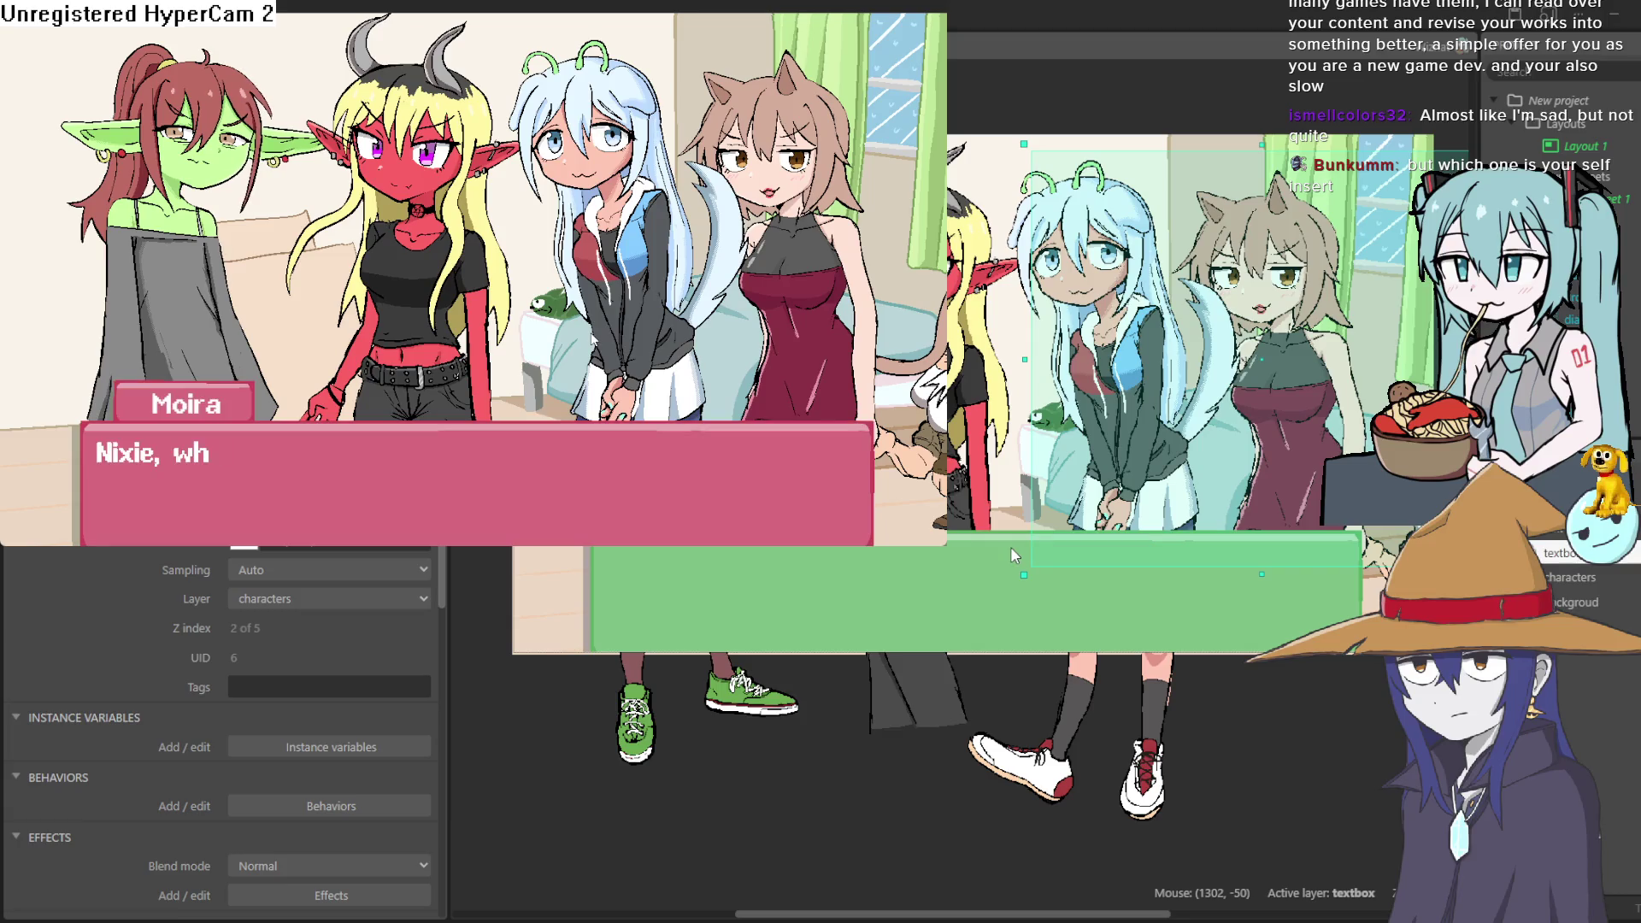
{"action": "left_click", "coordinate": [1011, 565]}
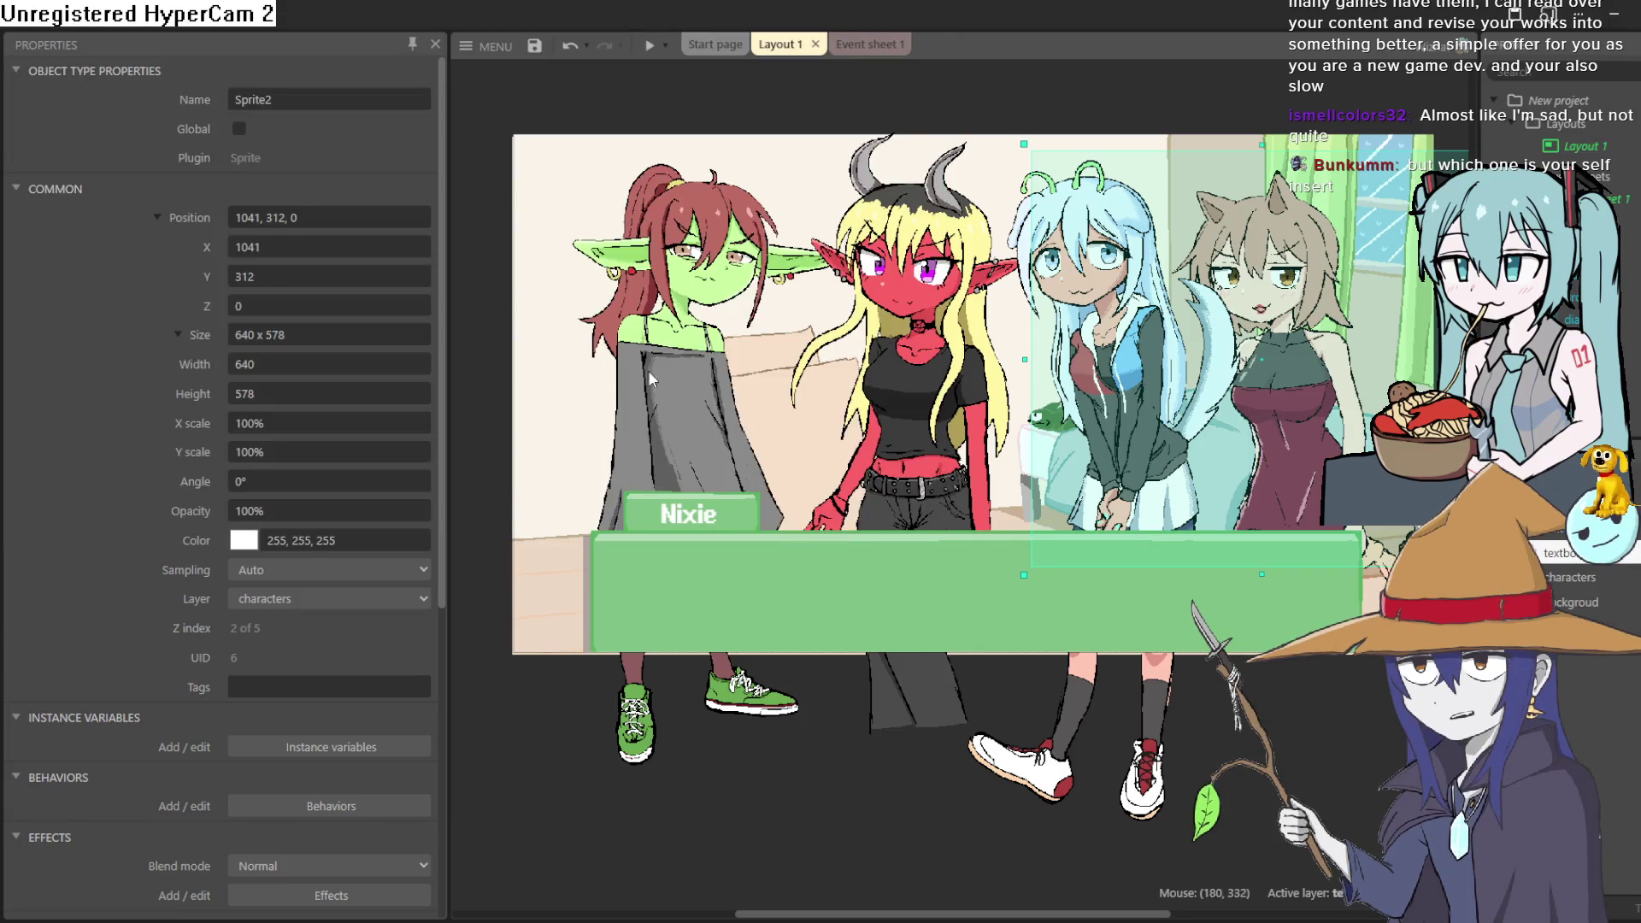
{"action": "left_click", "coordinate": [641, 437]}
{"action": "left_click_drag", "start_coordinate": [641, 437], "coordinate": [634, 404]}
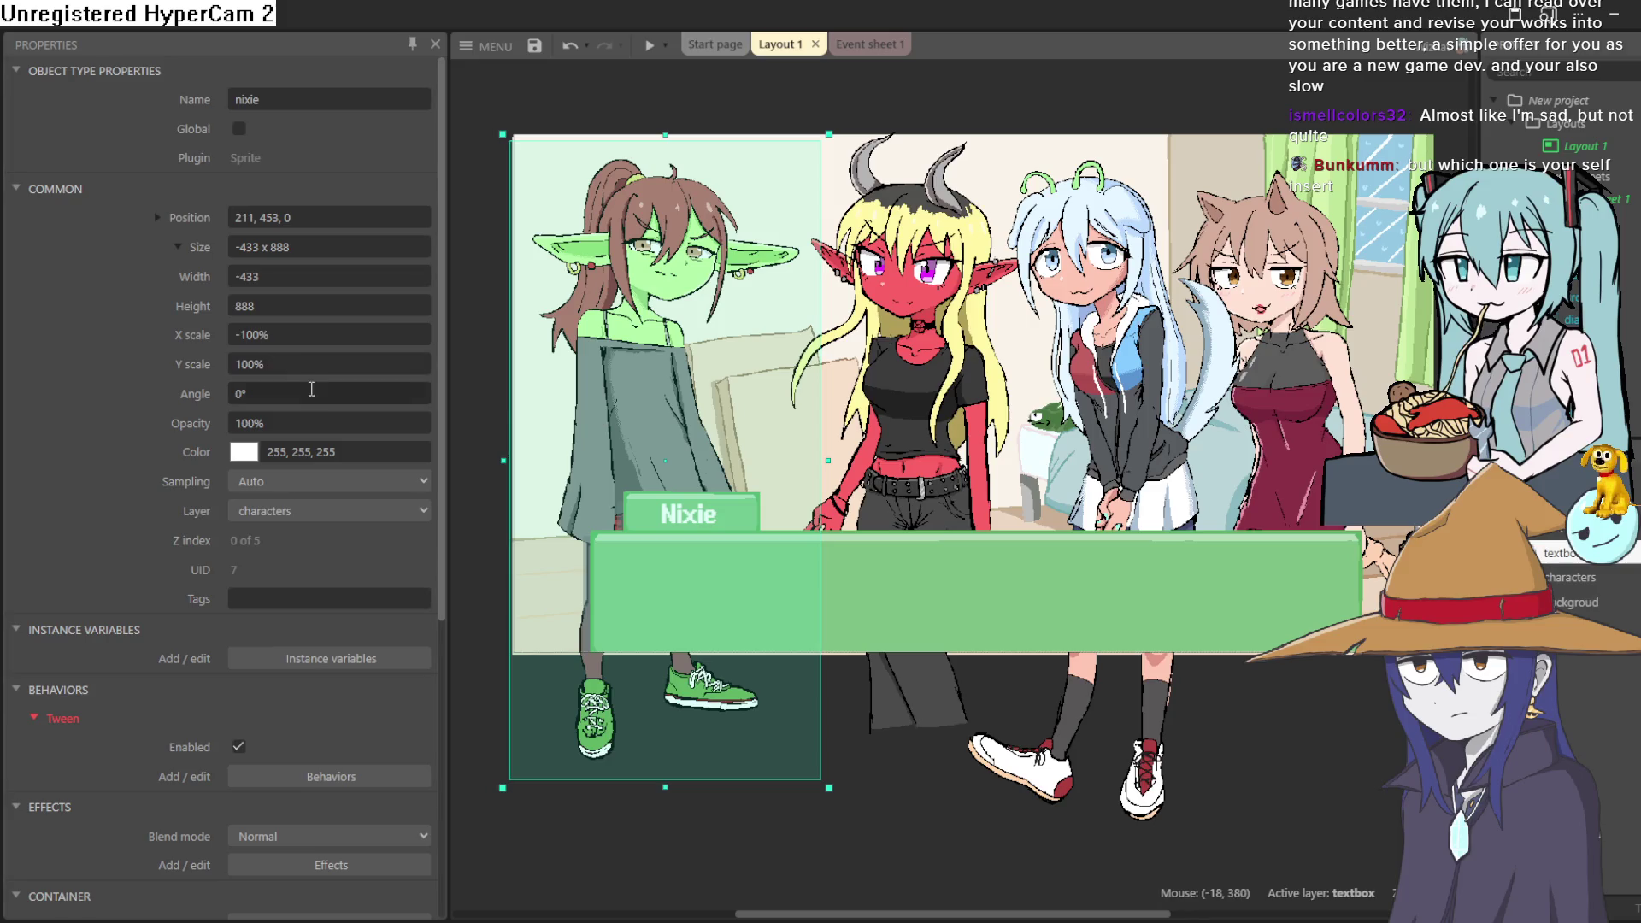
{"action": "left_click", "coordinate": [297, 399]}
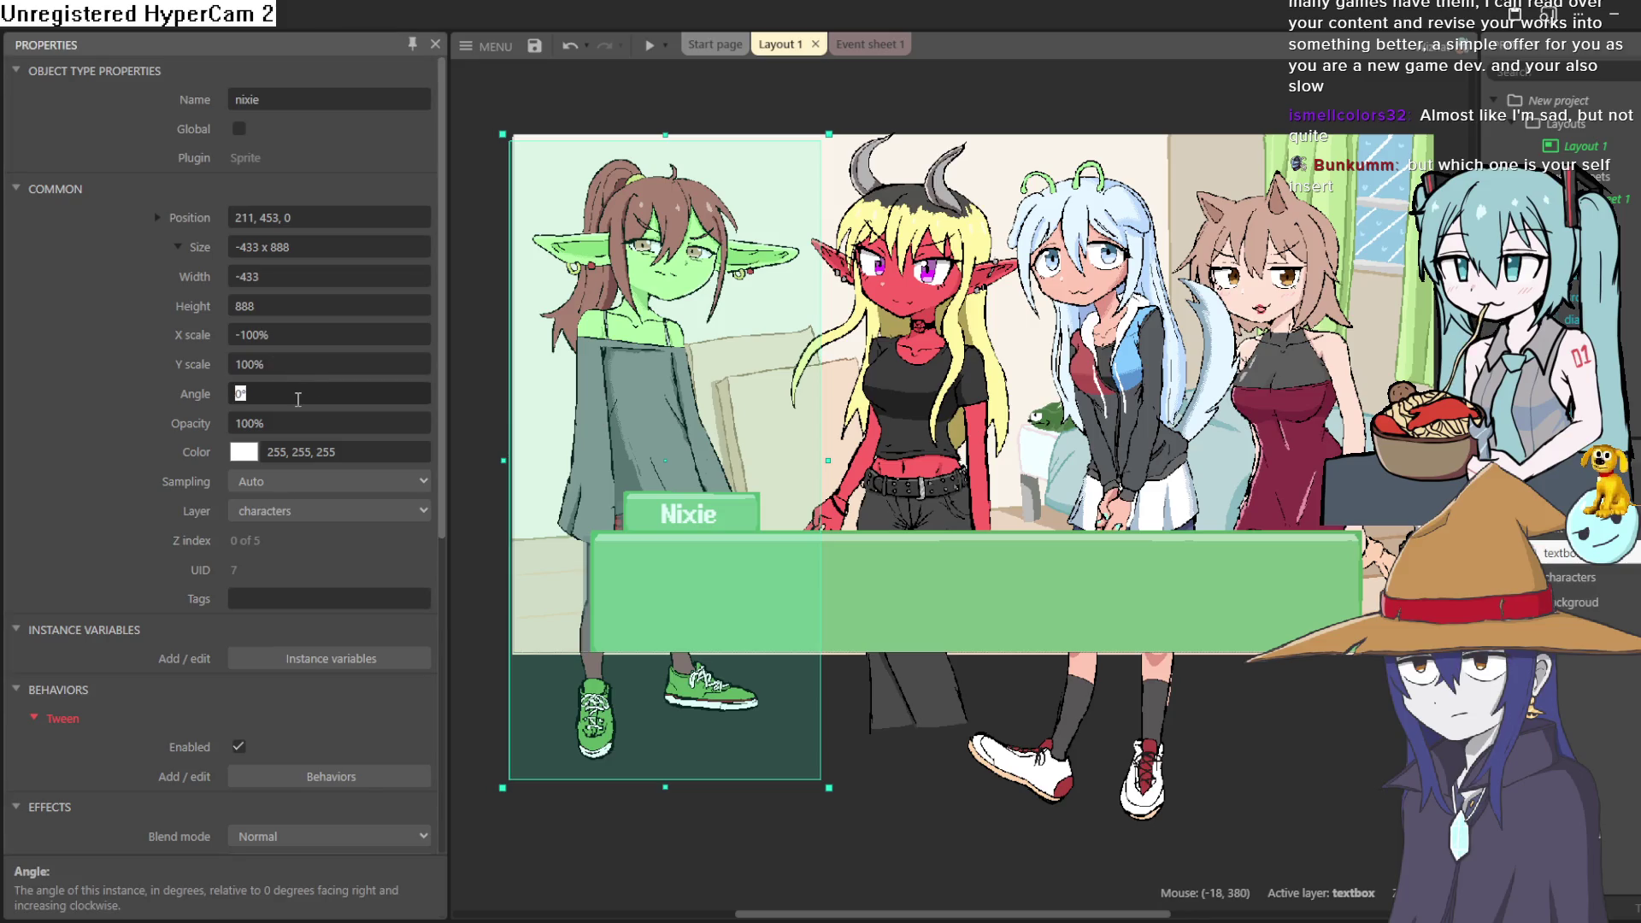
{"action": "type", "text": "1"}
{"action": "left_click", "coordinate": [294, 415]}
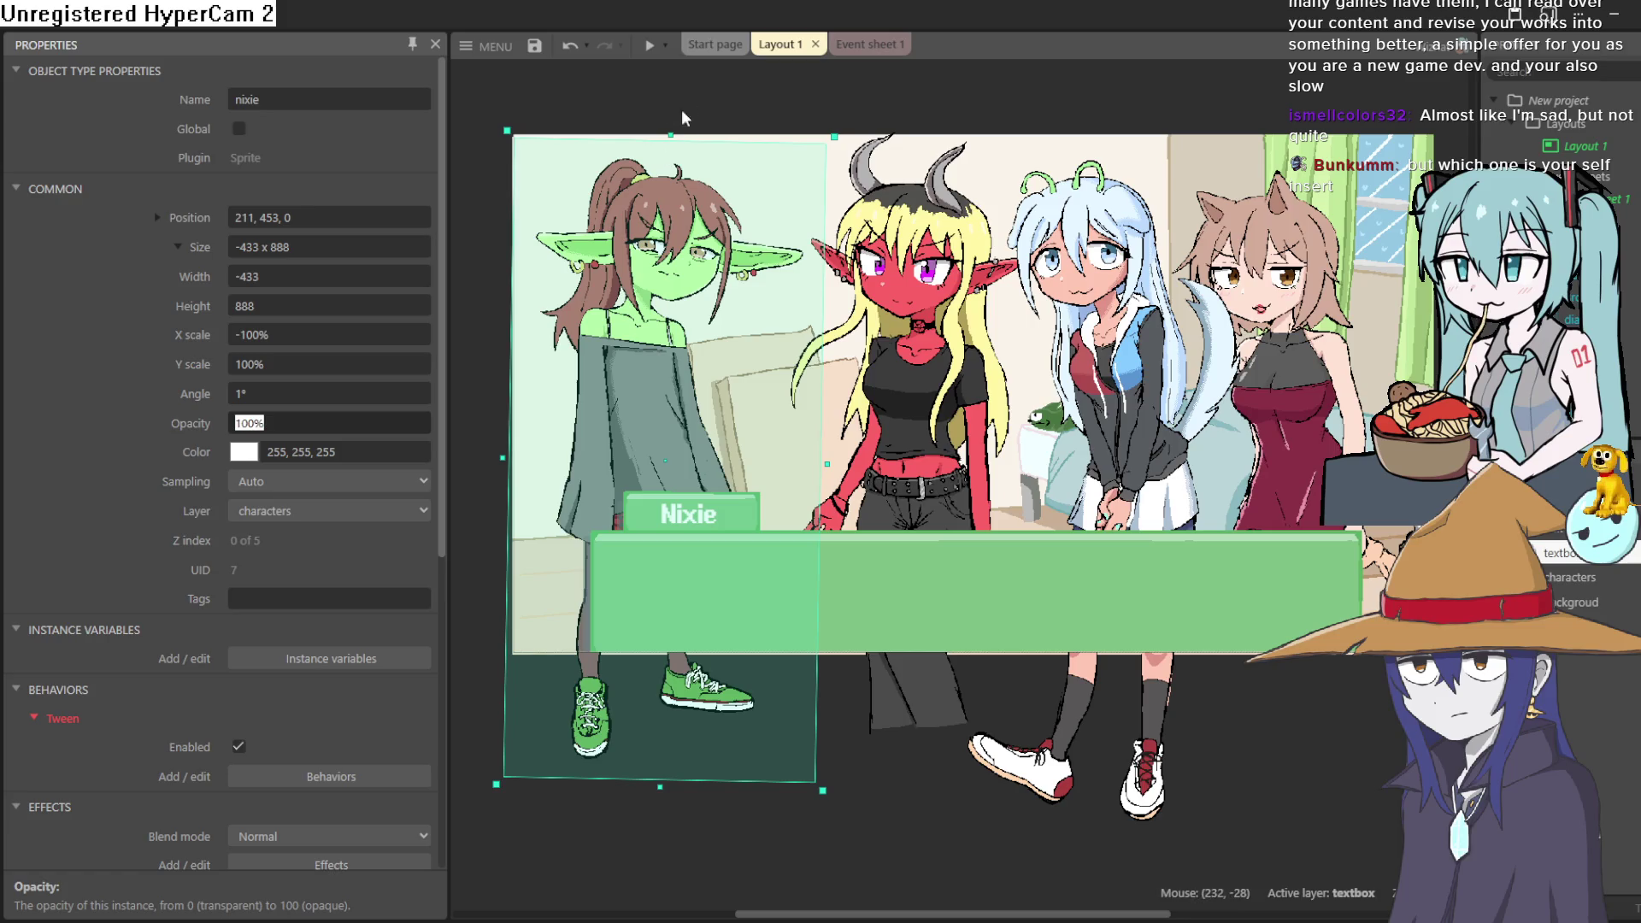
{"action": "left_click", "coordinate": [649, 45]}
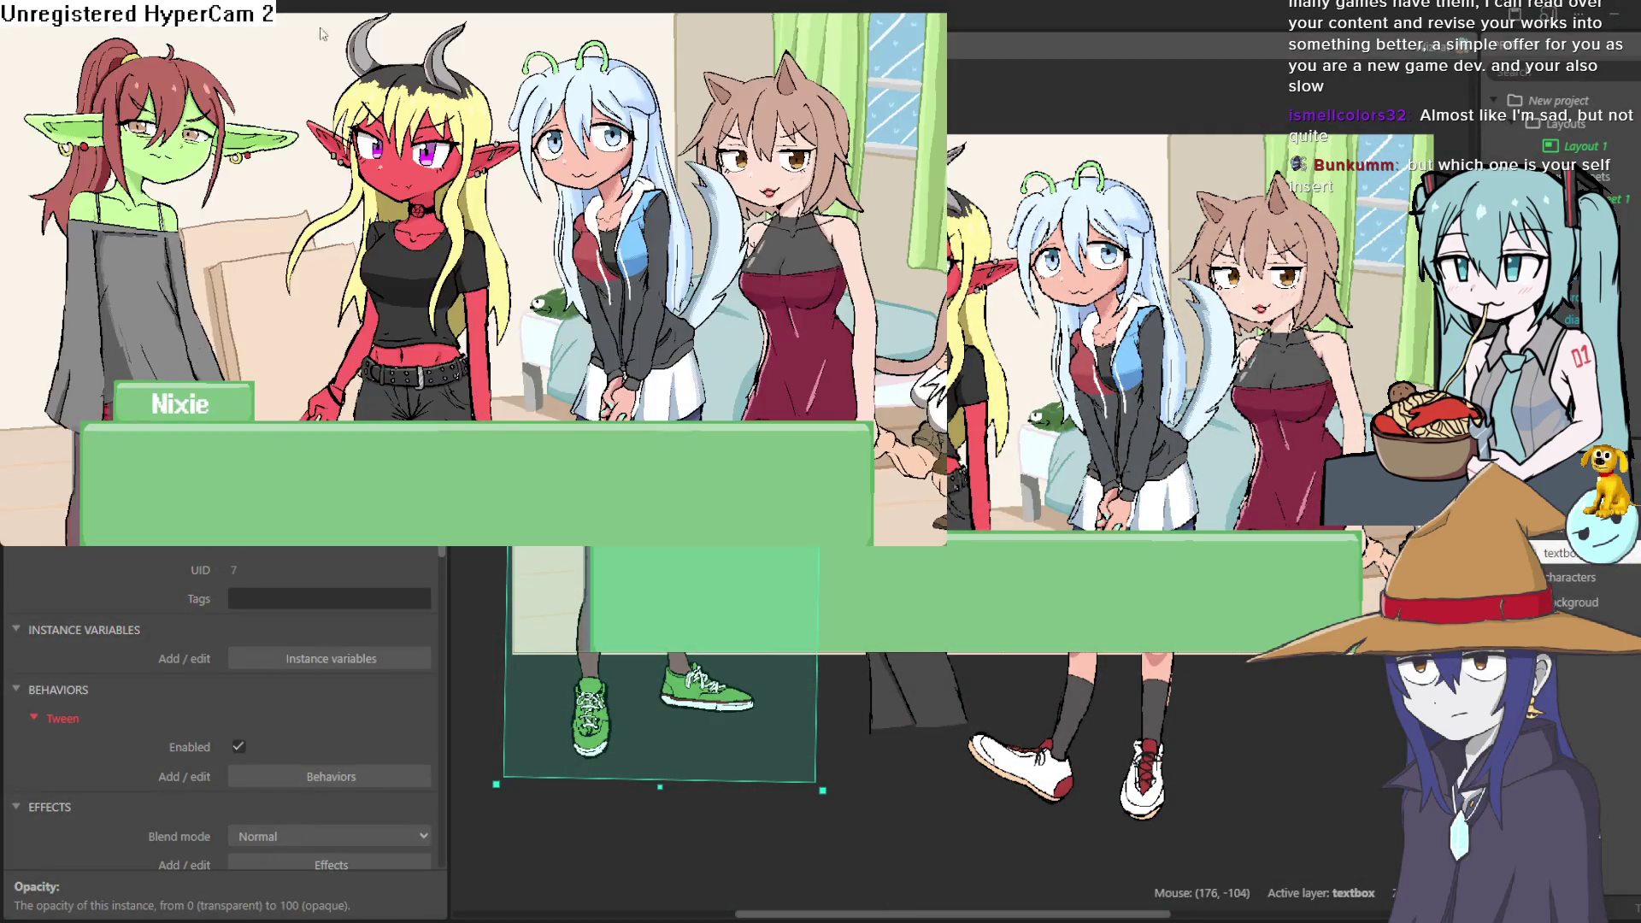
Step: Reset the Nixie sprite's angle to 0°, preview again, then shift the sprite slightly right and lower
{"action": "left_click", "coordinate": [1412, 114]}
{"action": "left_click", "coordinate": [276, 393]}
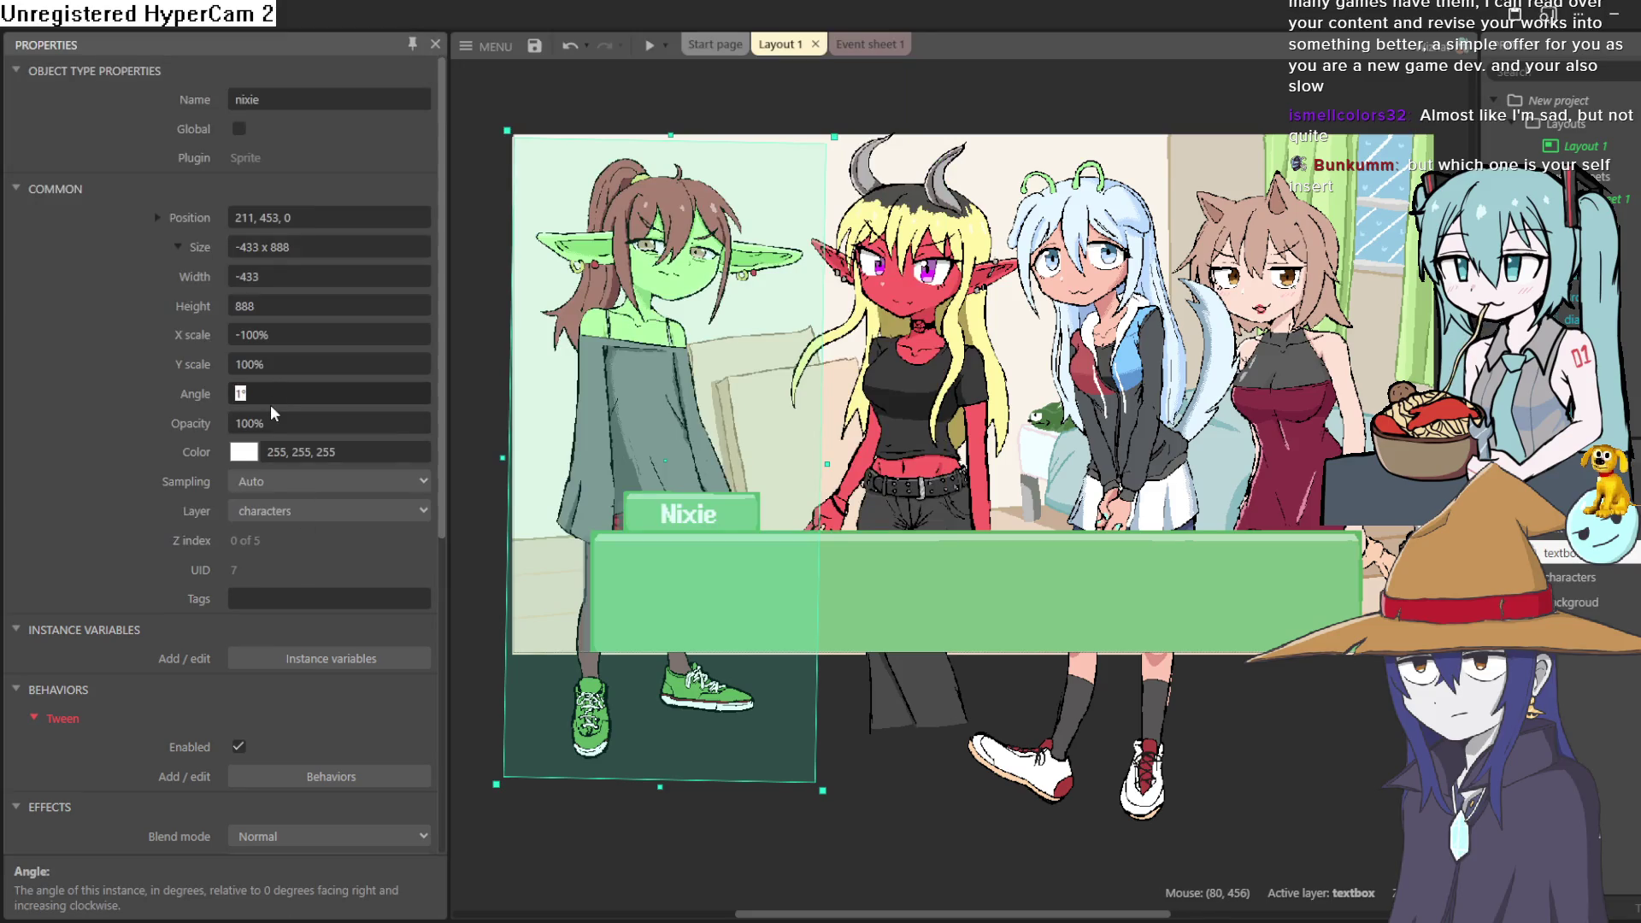
{"action": "type", "text": "0"}
{"action": "key", "text": "Return"}
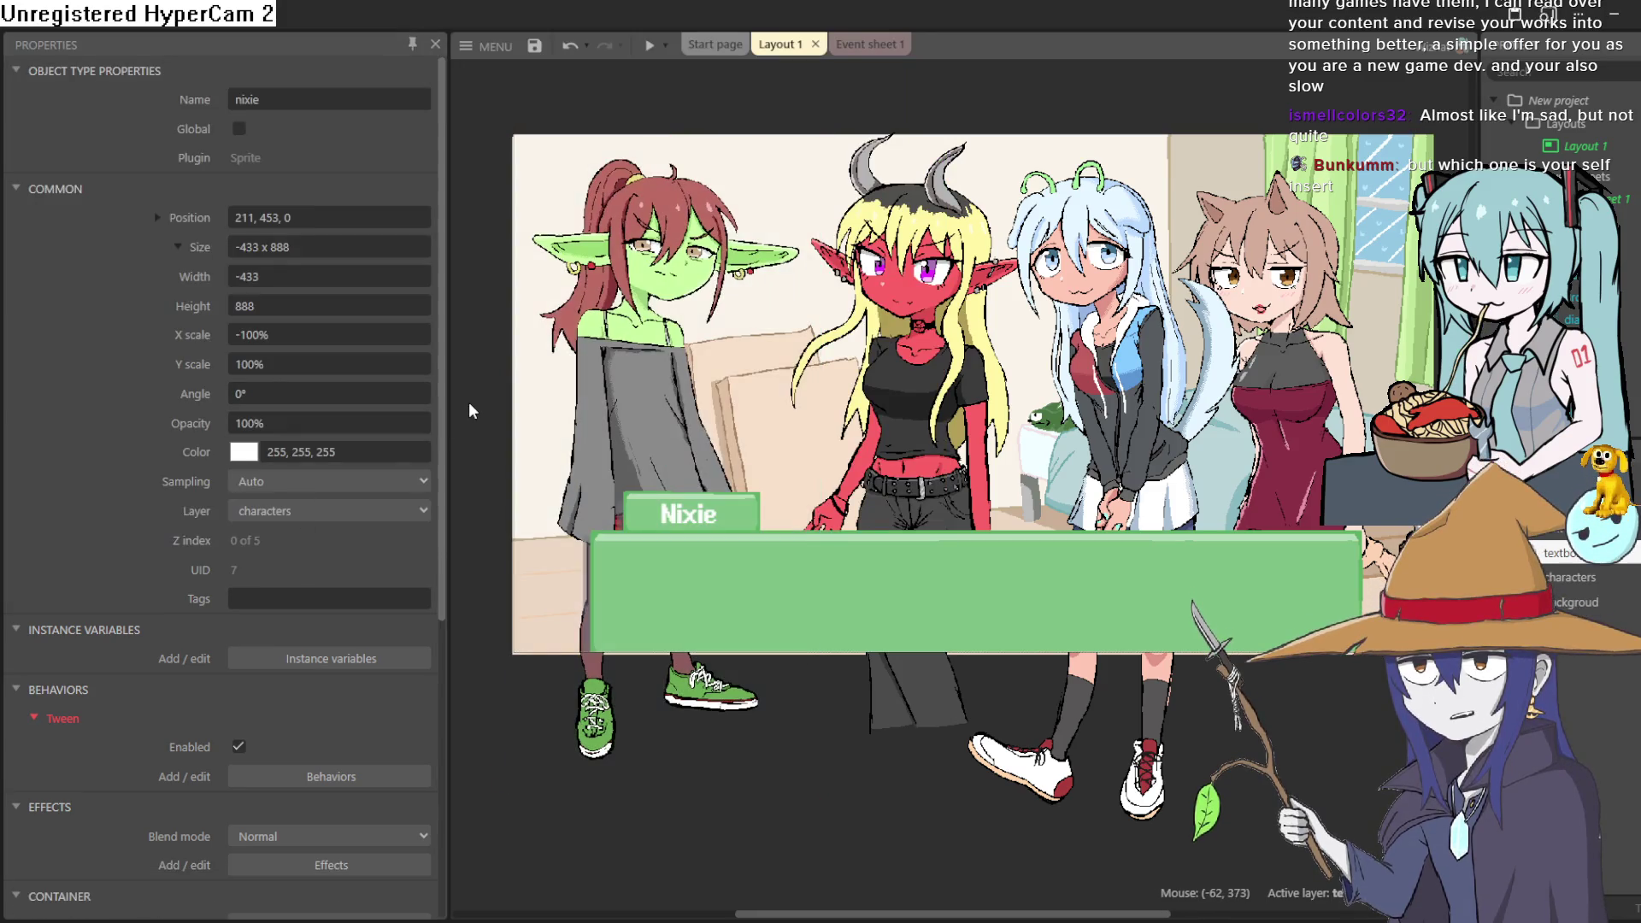
{"action": "left_click", "coordinate": [736, 423]}
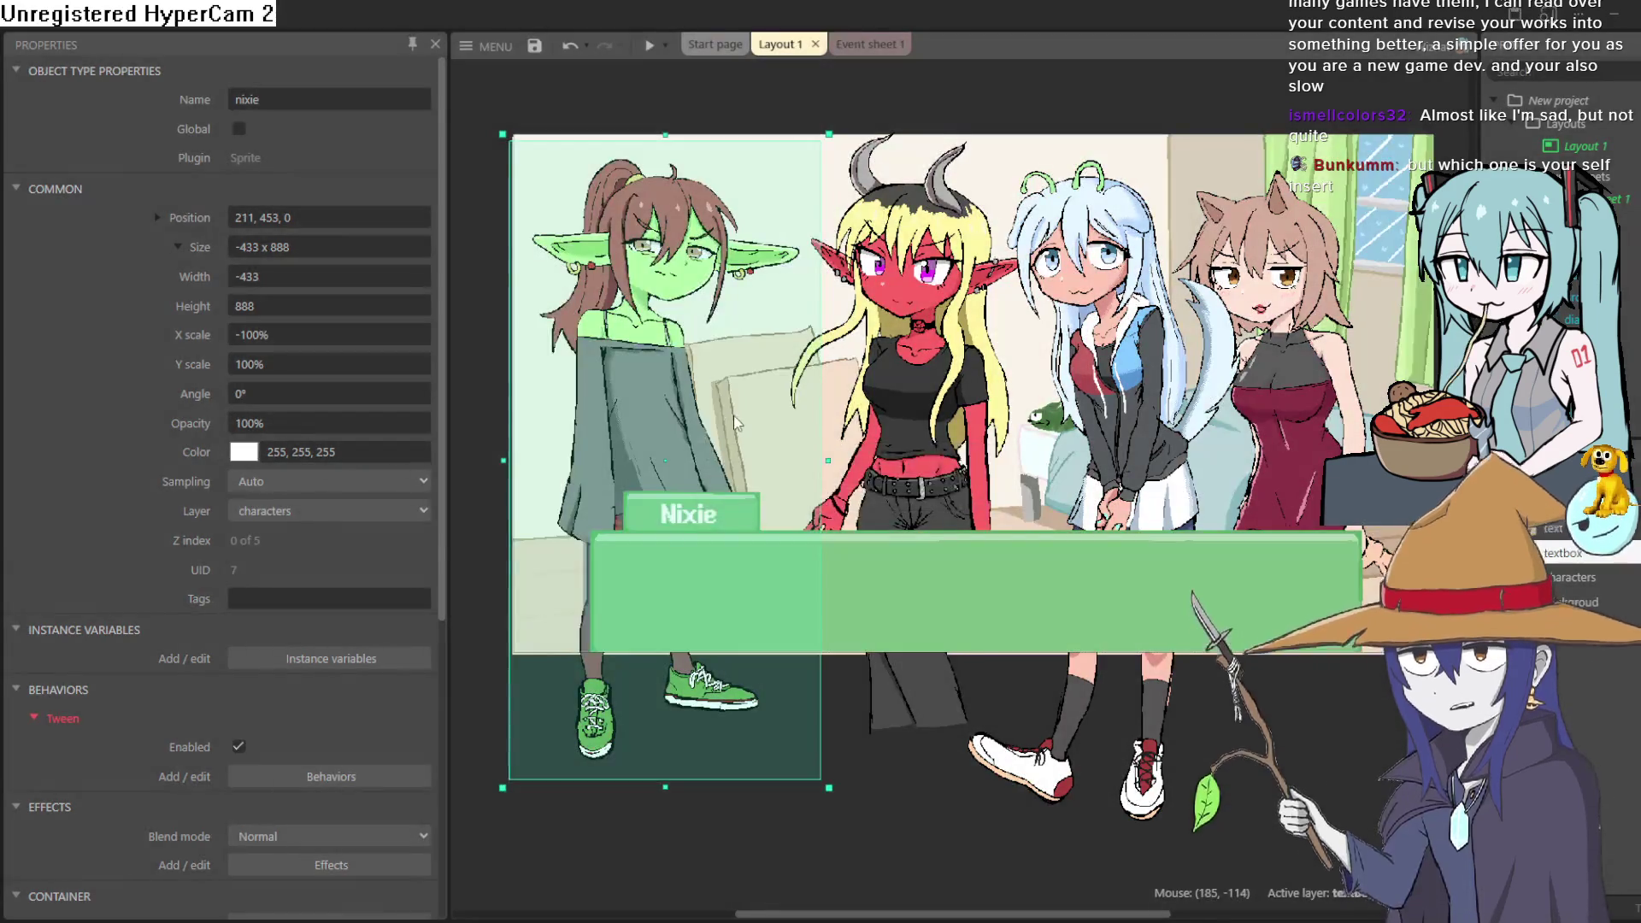
{"action": "key", "text": "F5"}
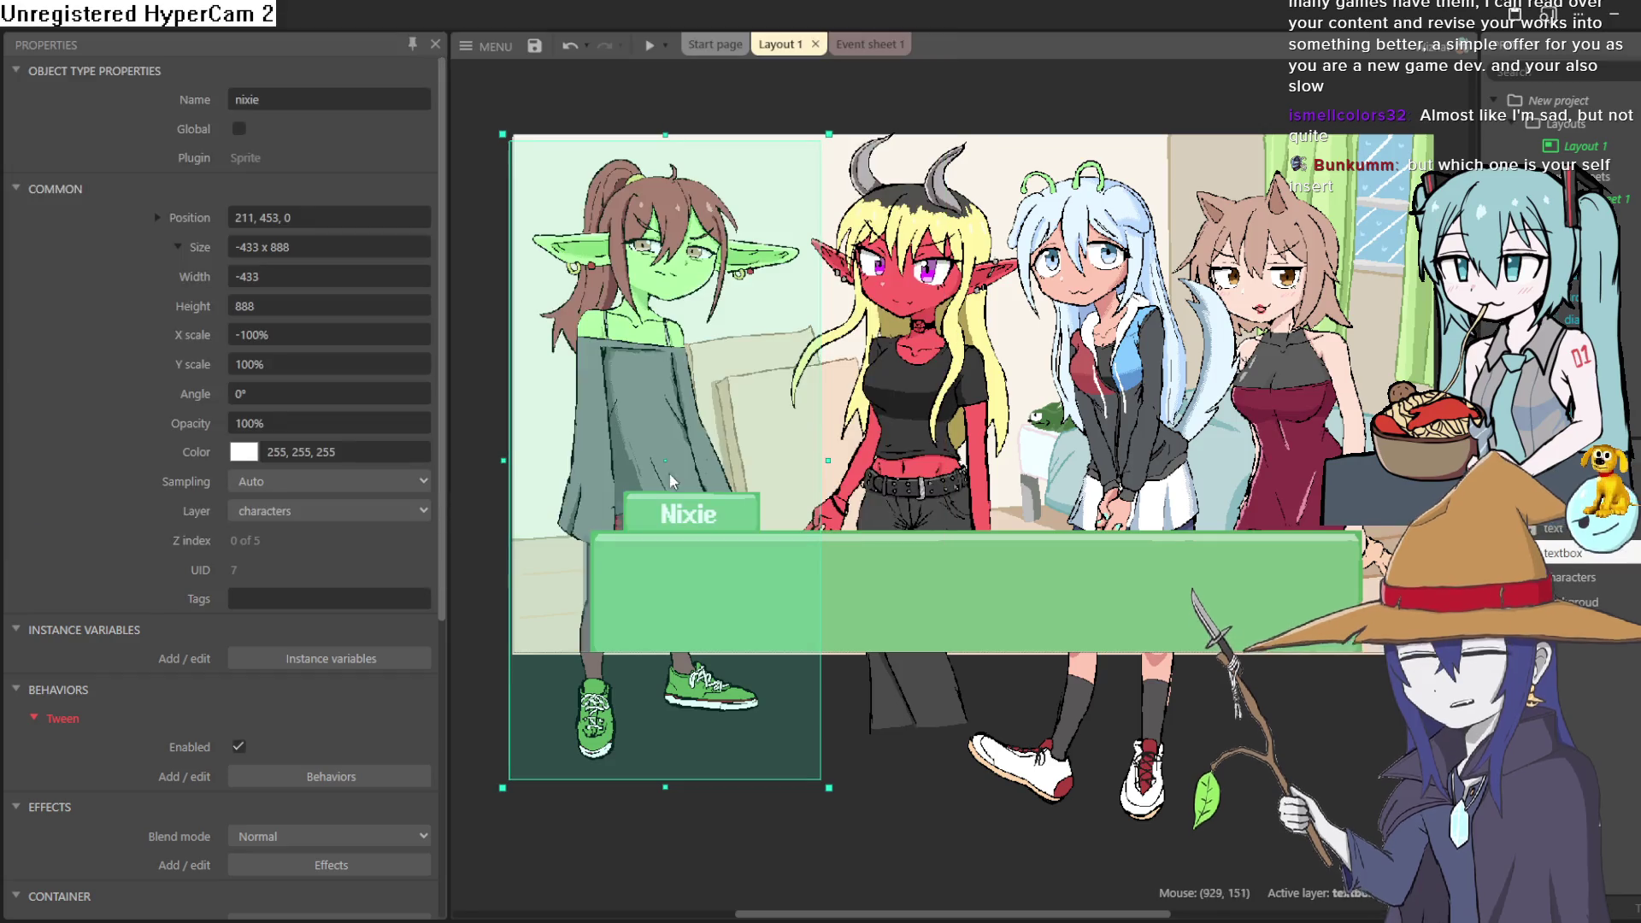
{"action": "left_click", "coordinate": [1410, 119]}
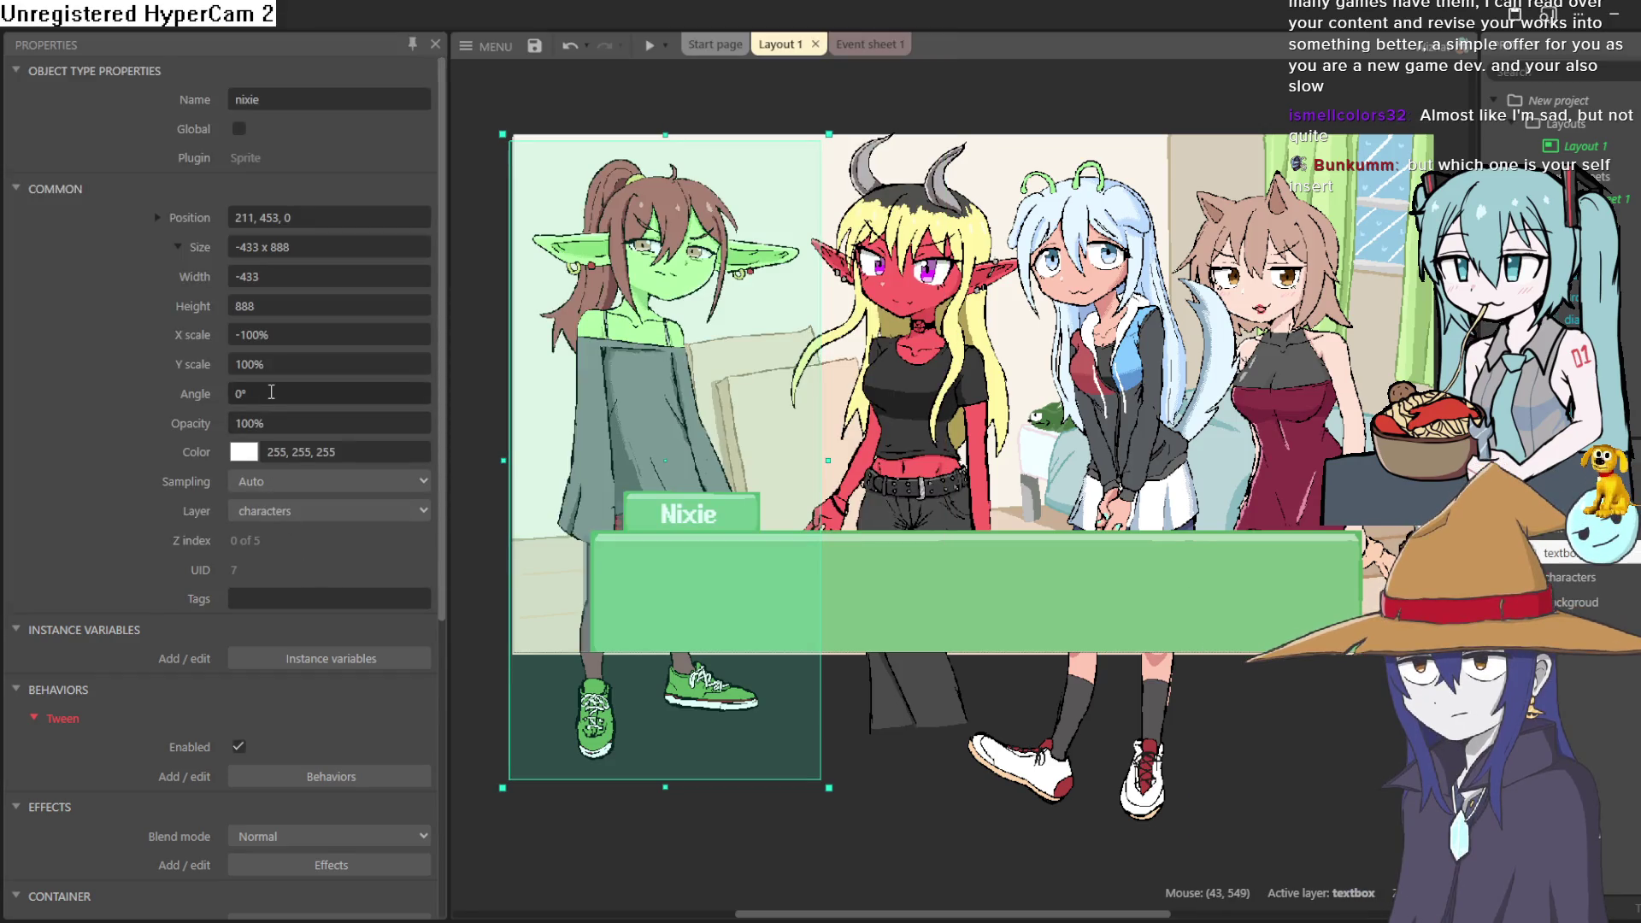
{"action": "mouse_move", "coordinate": [558, 432]}
{"action": "left_mouse_down"}
{"action": "mouse_move", "coordinate": [735, 423]}
{"action": "mouse_move", "coordinate": [664, 445]}
{"action": "left_mouse_up"}
{"action": "left_click", "coordinate": [291, 395]}
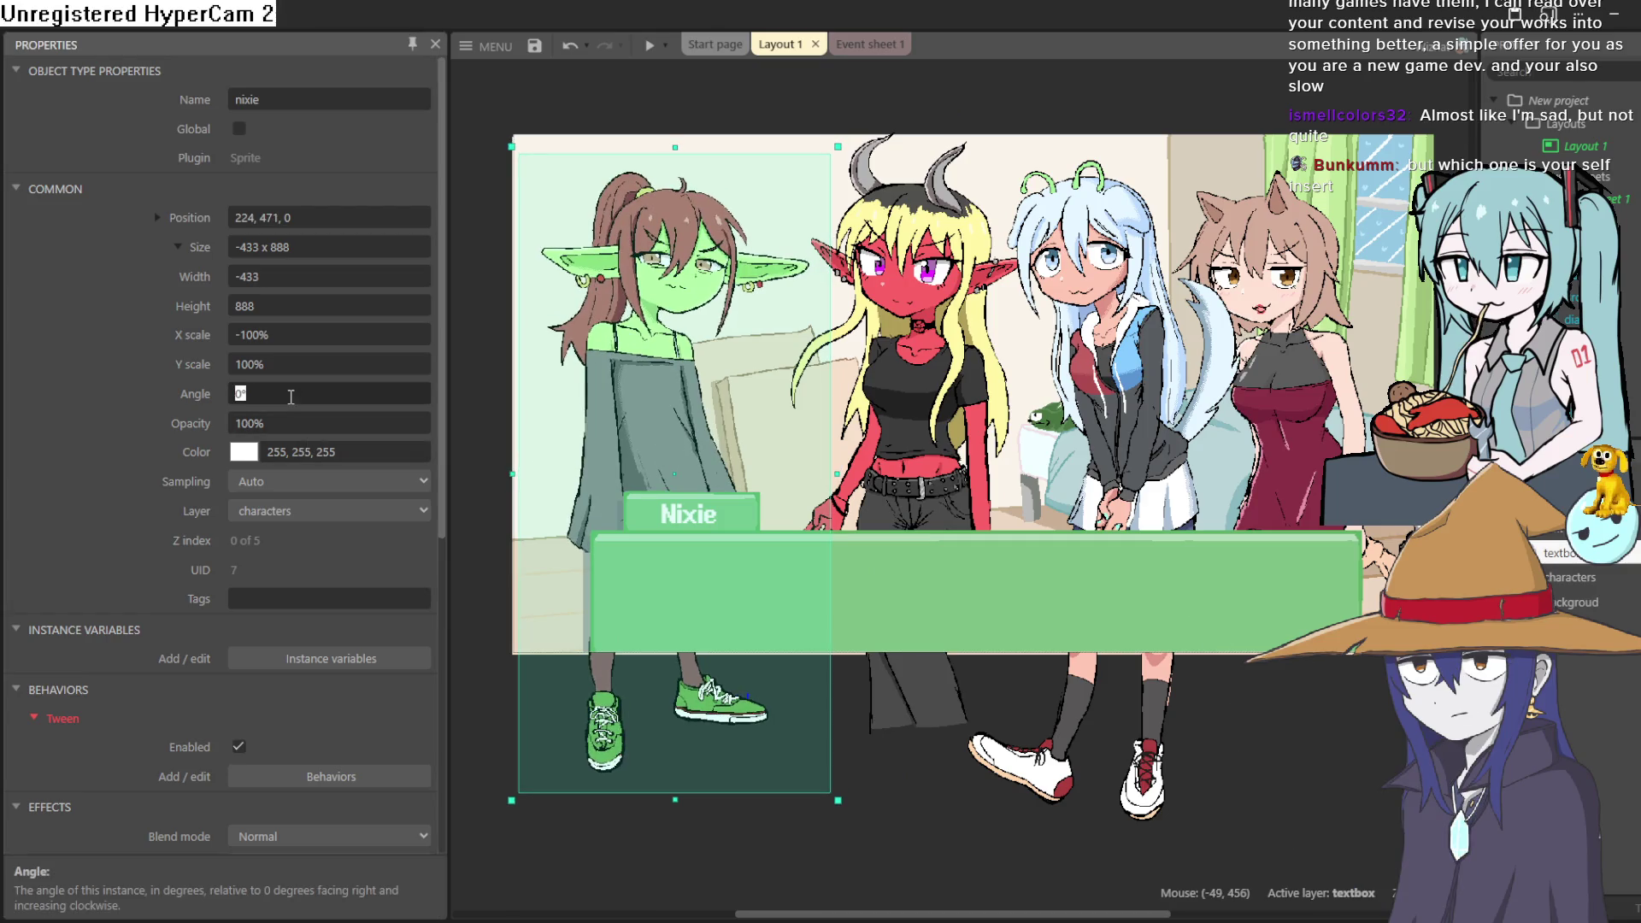
{"action": "type", "text": "0"}
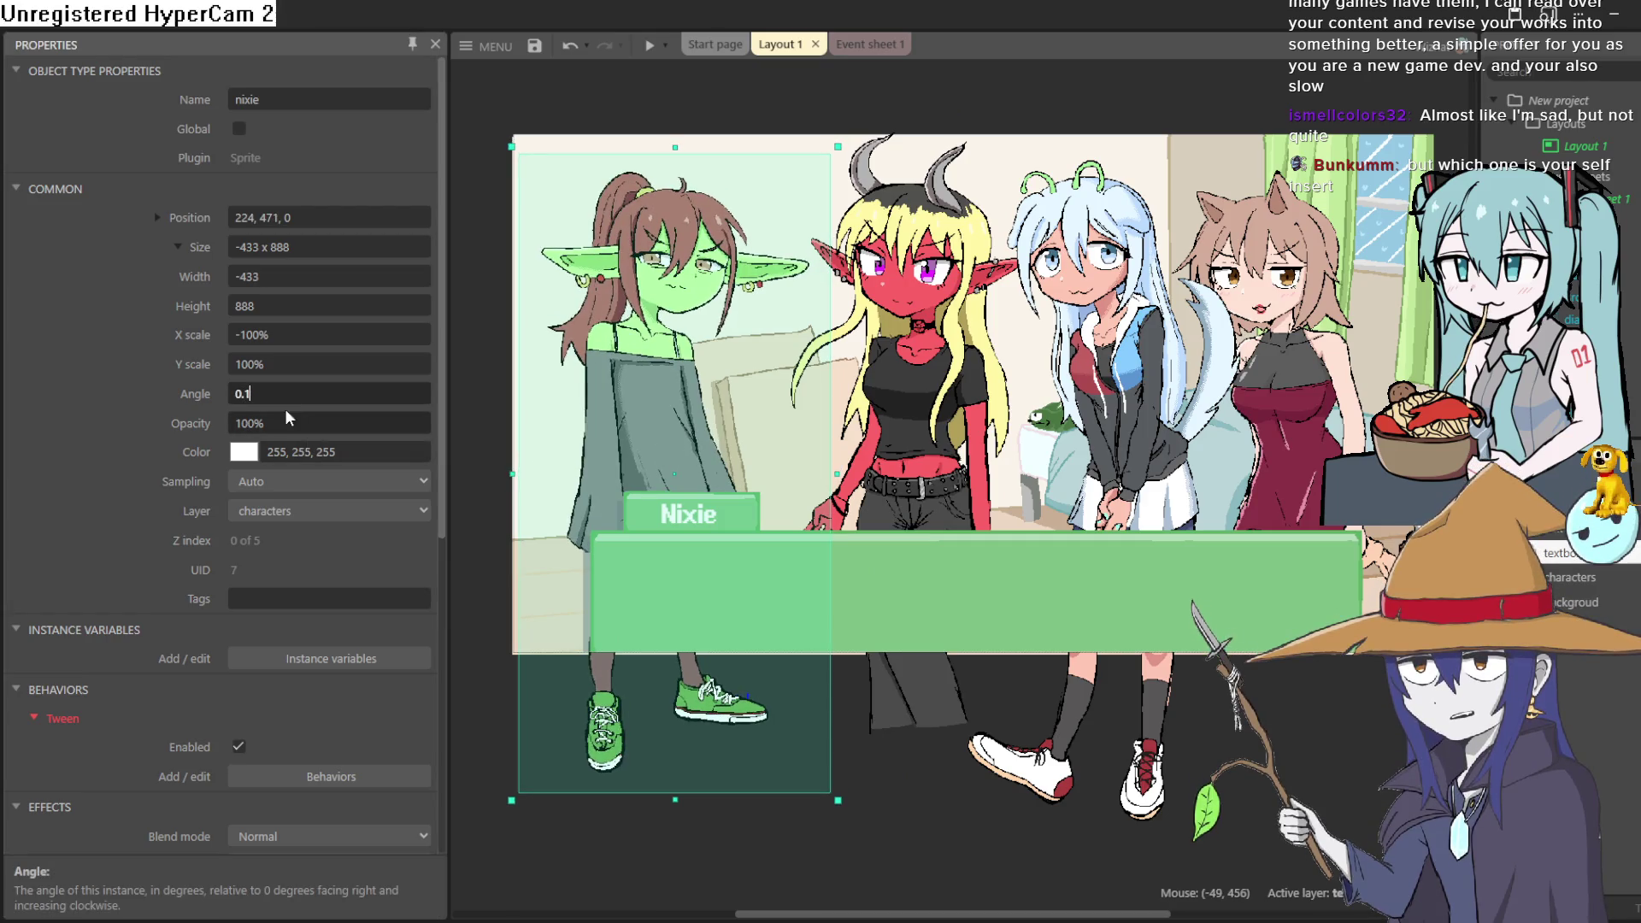
Step: Commit a 0.1° angle on the Nixie sprite and preview the scene with that tilt
{"action": "left_click", "coordinate": [120, 477]}
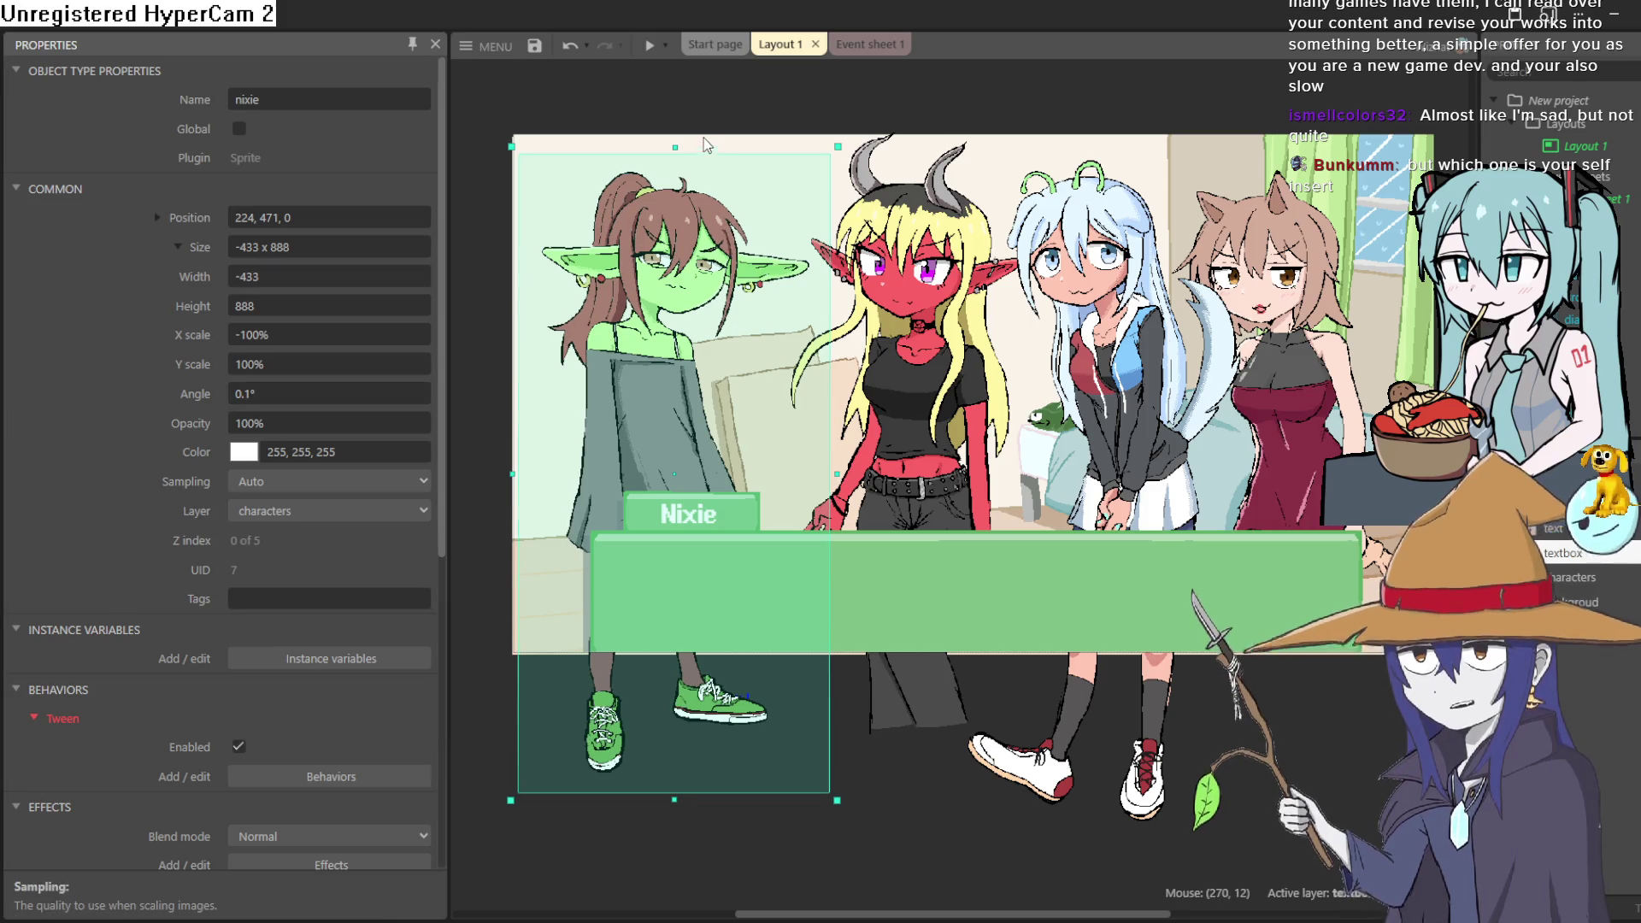
{"action": "left_click", "coordinate": [651, 47]}
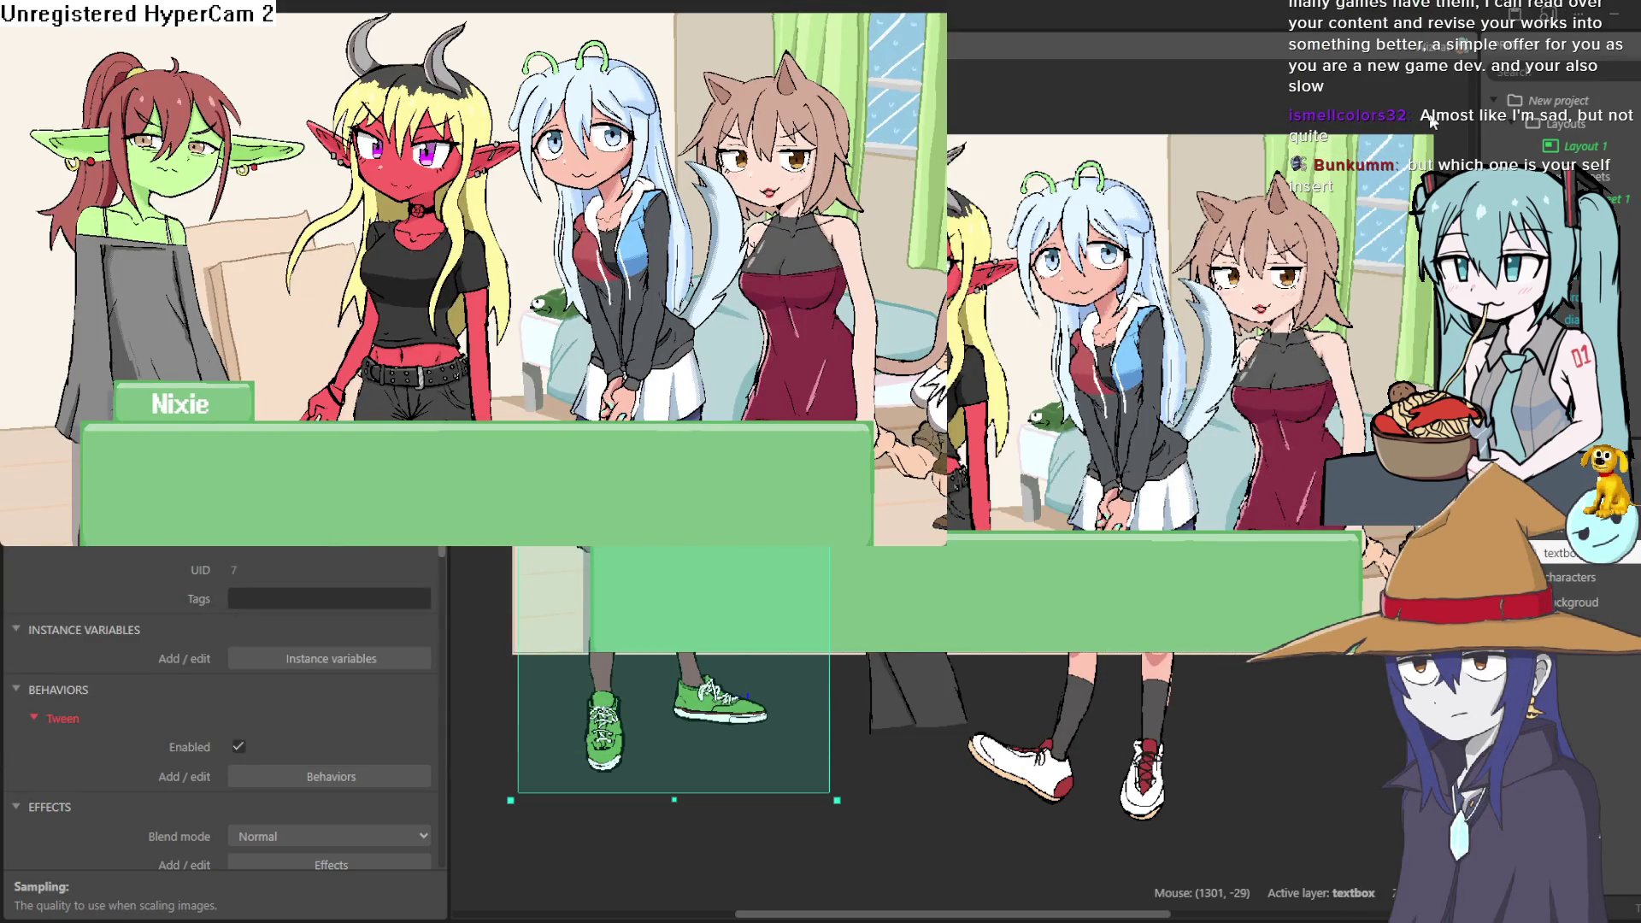
{"action": "left_click", "coordinate": [1433, 118]}
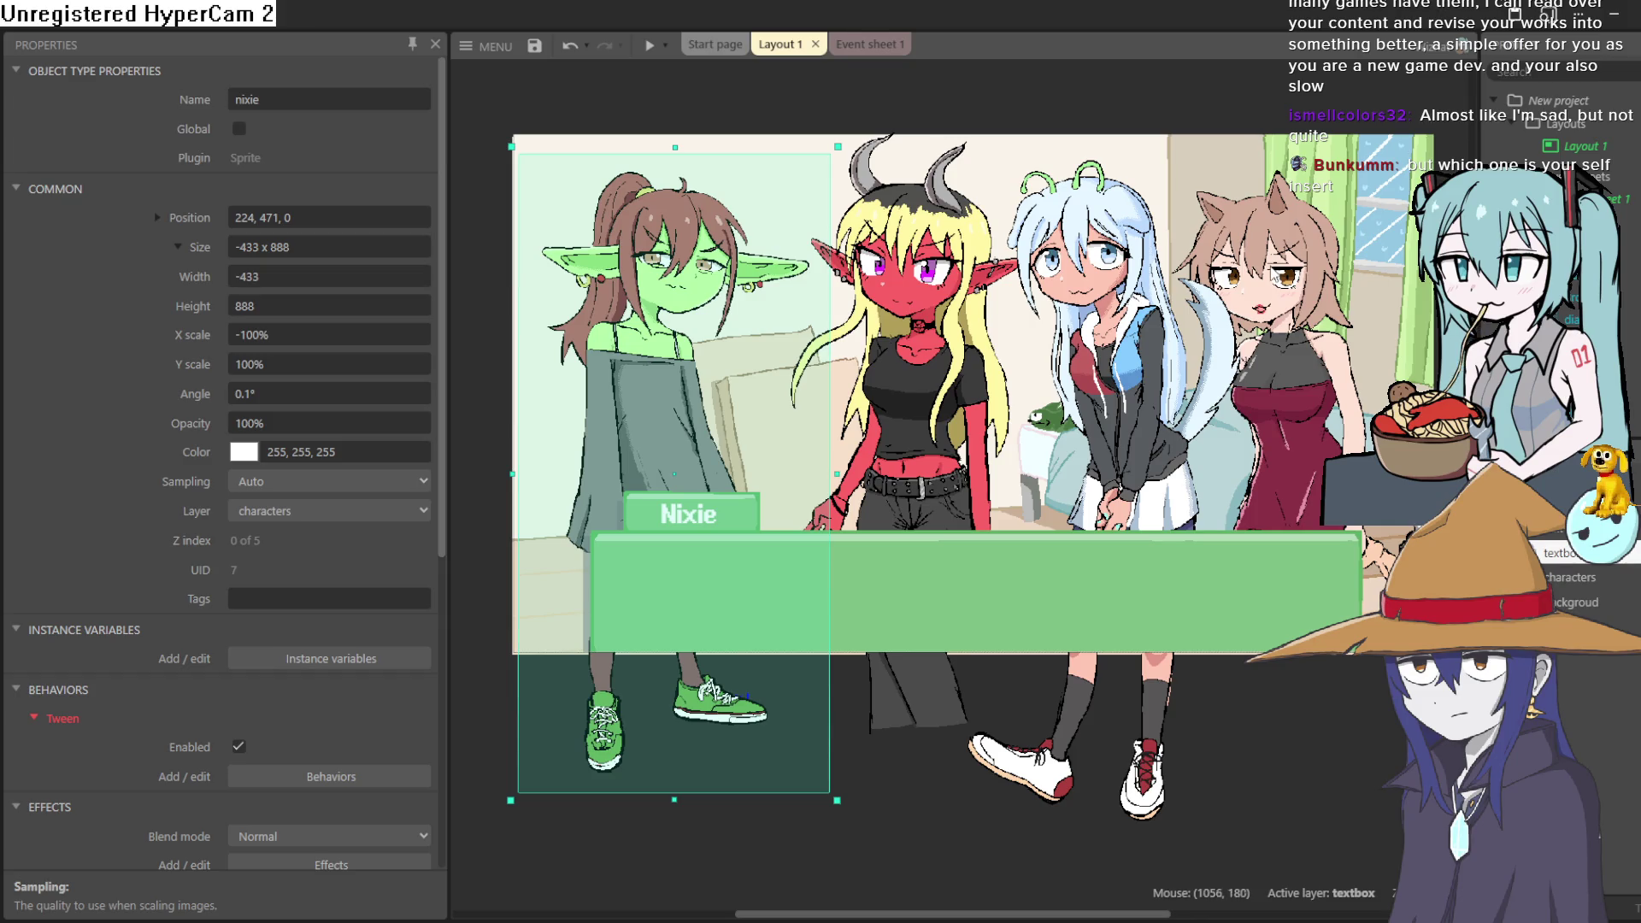
{"action": "left_click_drag", "start_coordinate": [1266, 267], "coordinate": [1221, 293]}
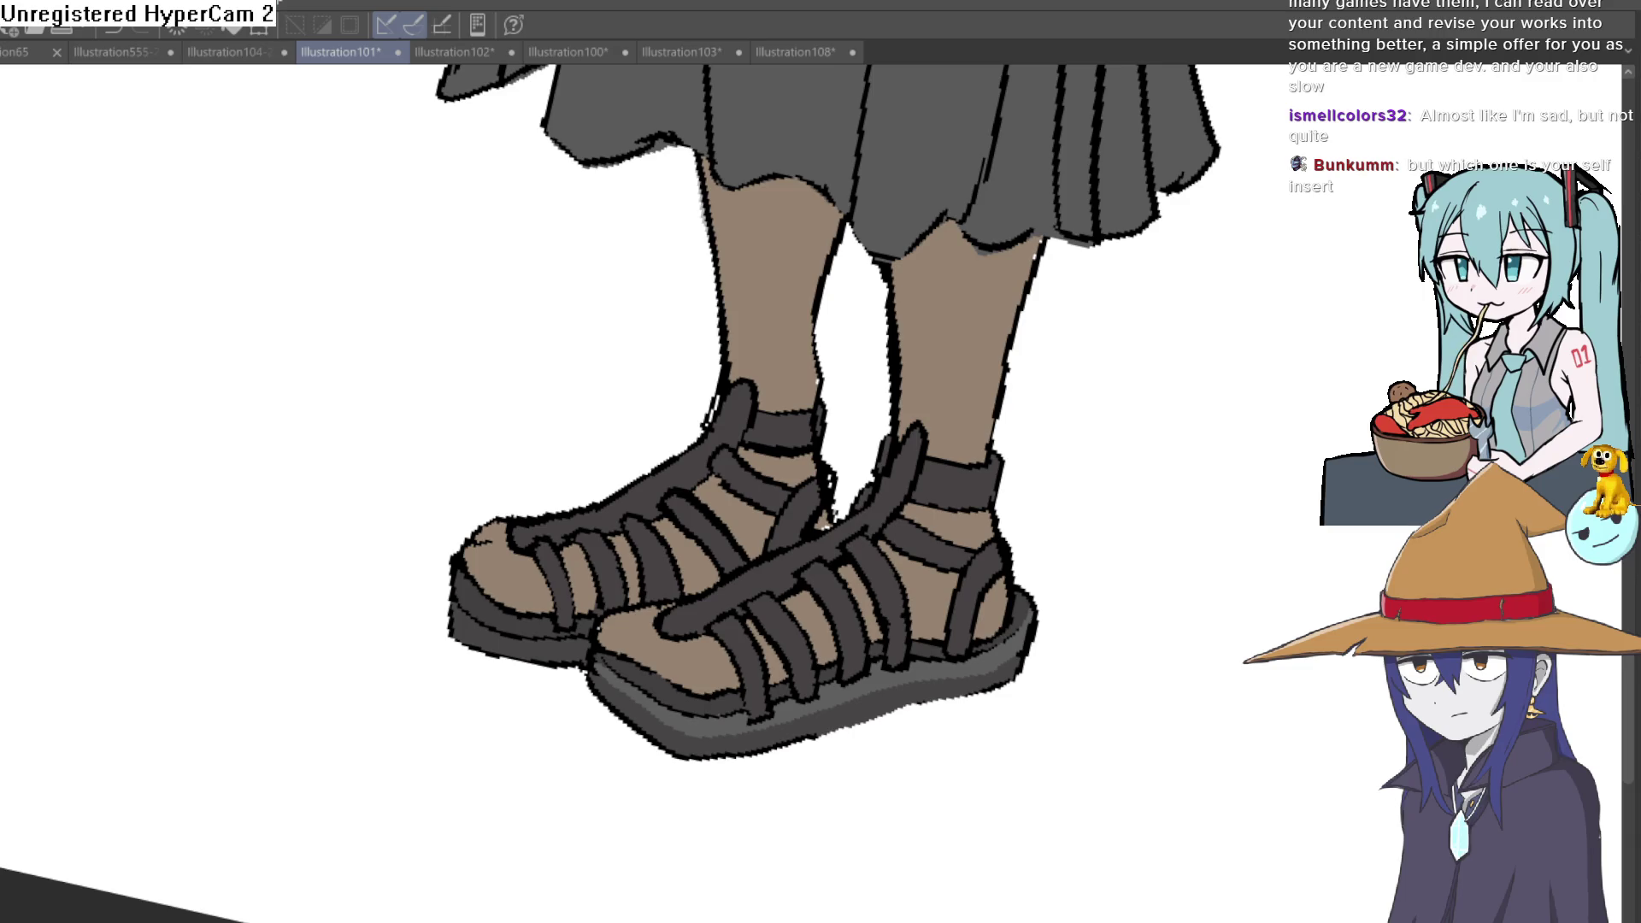
Step: Eyedrop the sandal grey and brush over the white gaps in the sandal outlines
{"action": "left_click", "coordinate": [792, 339]}
{"action": "scroll", "coordinate": [840, 377], "scroll_direction": "up", "scroll_amount": 2}
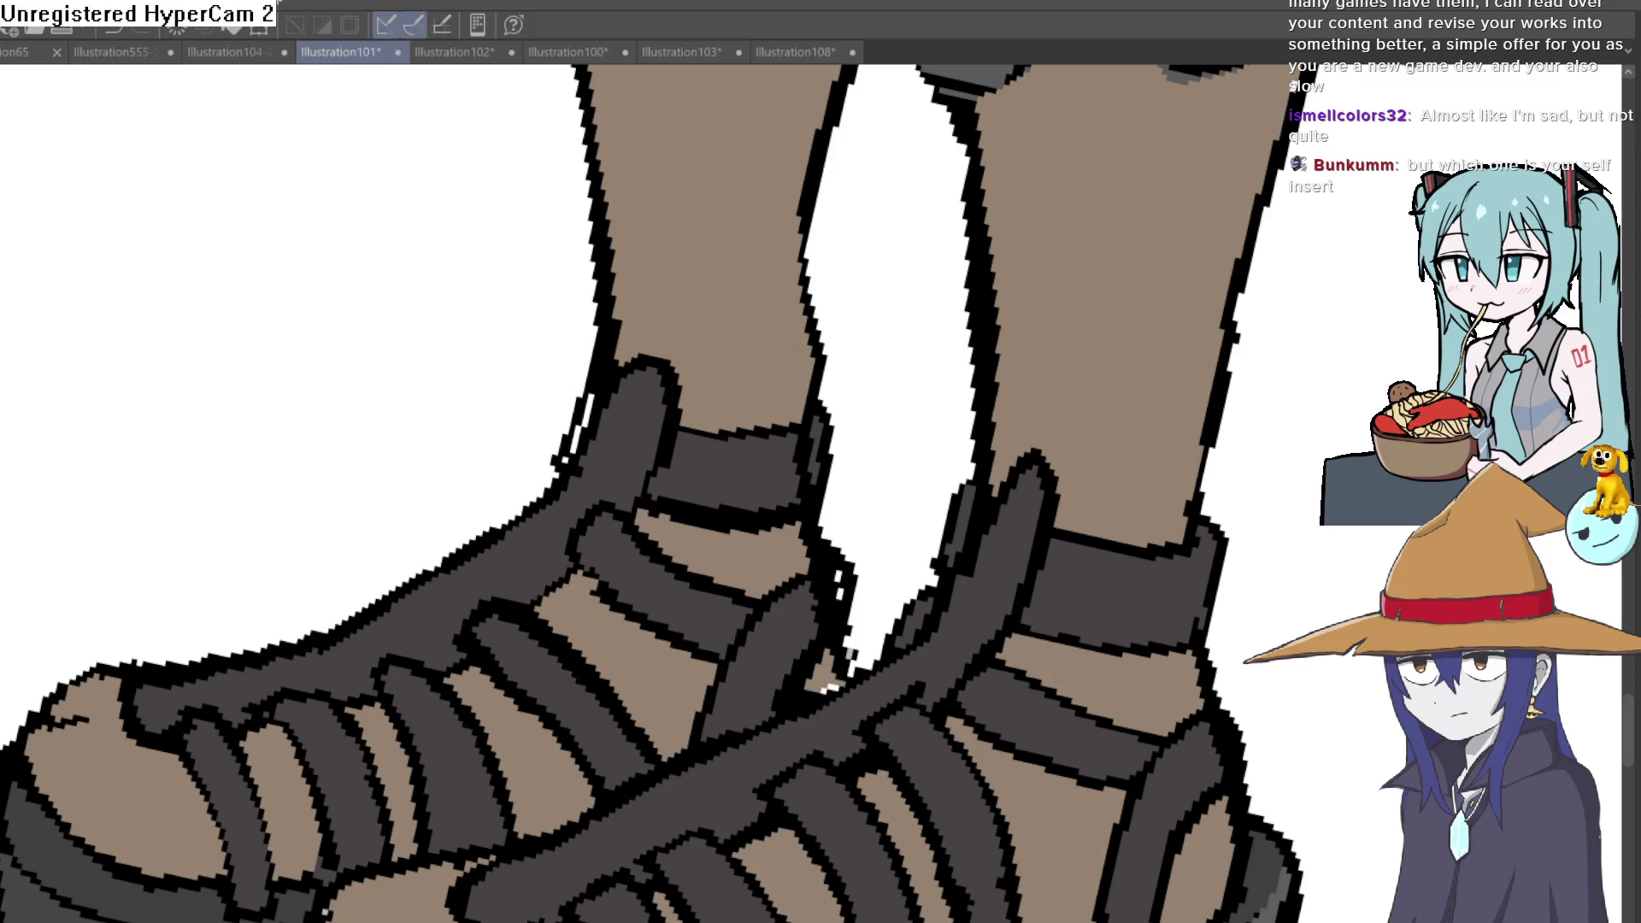
{"action": "left_click_drag", "start_coordinate": [821, 577], "coordinate": [798, 663]}
{"action": "scroll", "coordinate": [791, 687], "scroll_direction": "down", "scroll_amount": 2}
{"action": "scroll", "coordinate": [779, 677], "scroll_direction": "down", "scroll_amount": 2}
{"action": "scroll", "coordinate": [731, 475], "scroll_direction": "up", "scroll_amount": 4}
{"action": "scroll", "coordinate": [704, 494], "scroll_direction": "up", "scroll_amount": 1}
{"action": "mouse_move", "coordinate": [706, 493]}
{"action": "left_mouse_down"}
{"action": "mouse_move", "coordinate": [670, 557]}
{"action": "mouse_move", "coordinate": [711, 467]}
{"action": "left_mouse_up"}
{"action": "scroll", "coordinate": [711, 466], "scroll_direction": "down", "scroll_amount": 2}
{"action": "scroll", "coordinate": [850, 470], "scroll_direction": "down", "scroll_amount": 2}
{"action": "scroll", "coordinate": [905, 496], "scroll_direction": "down", "scroll_amount": 1}
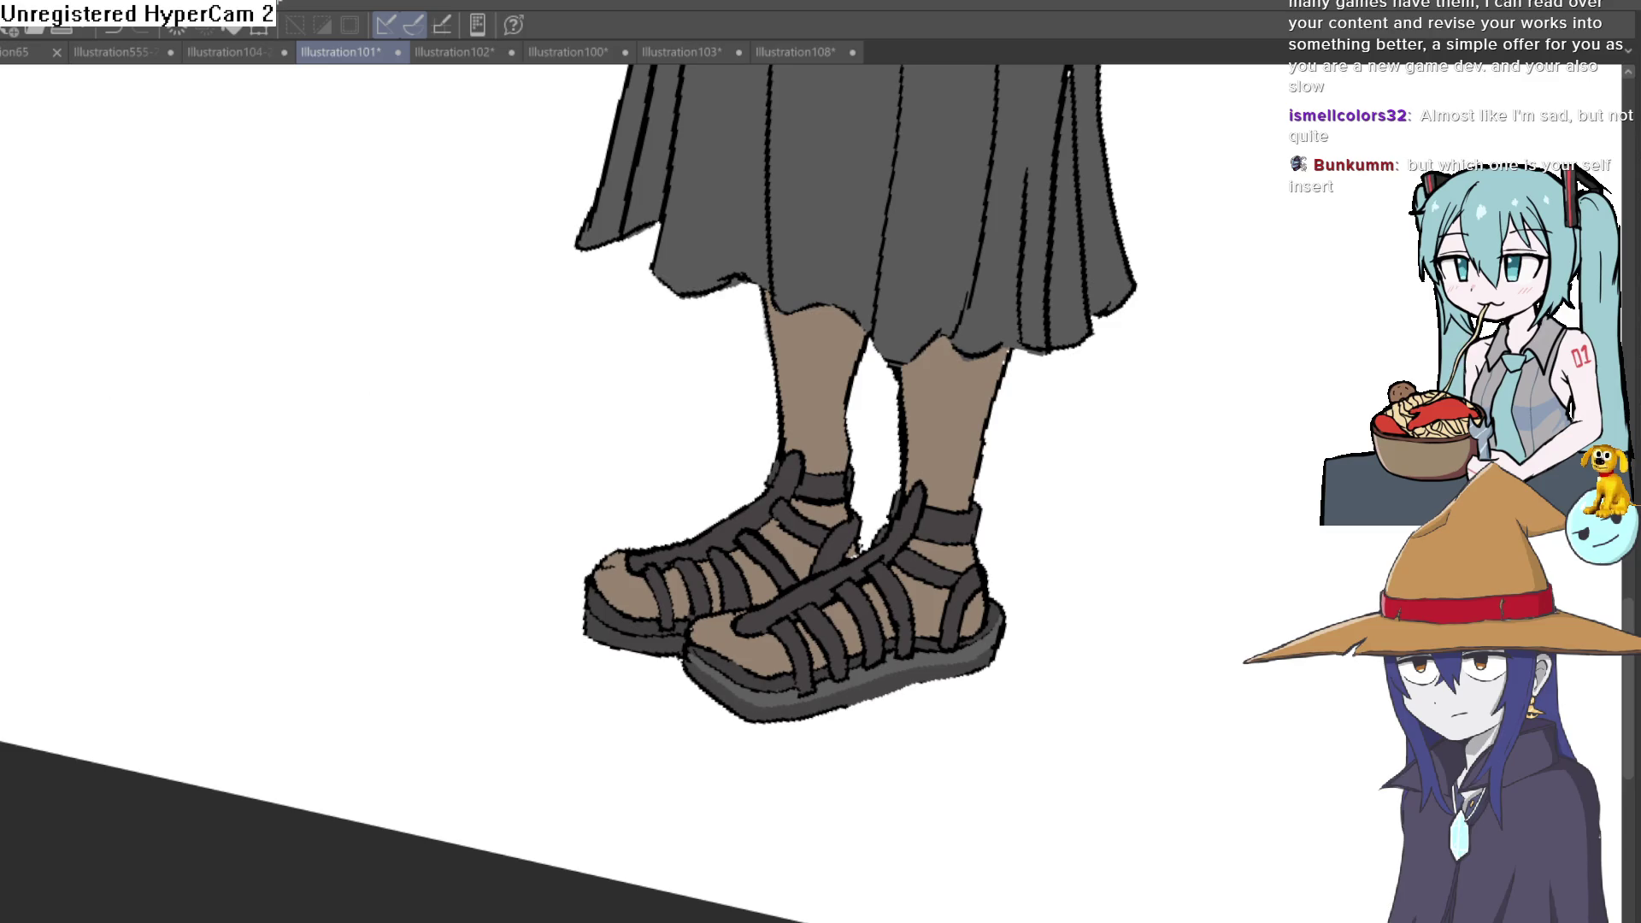
{"action": "scroll", "coordinate": [803, 479], "scroll_direction": "up", "scroll_amount": 4}
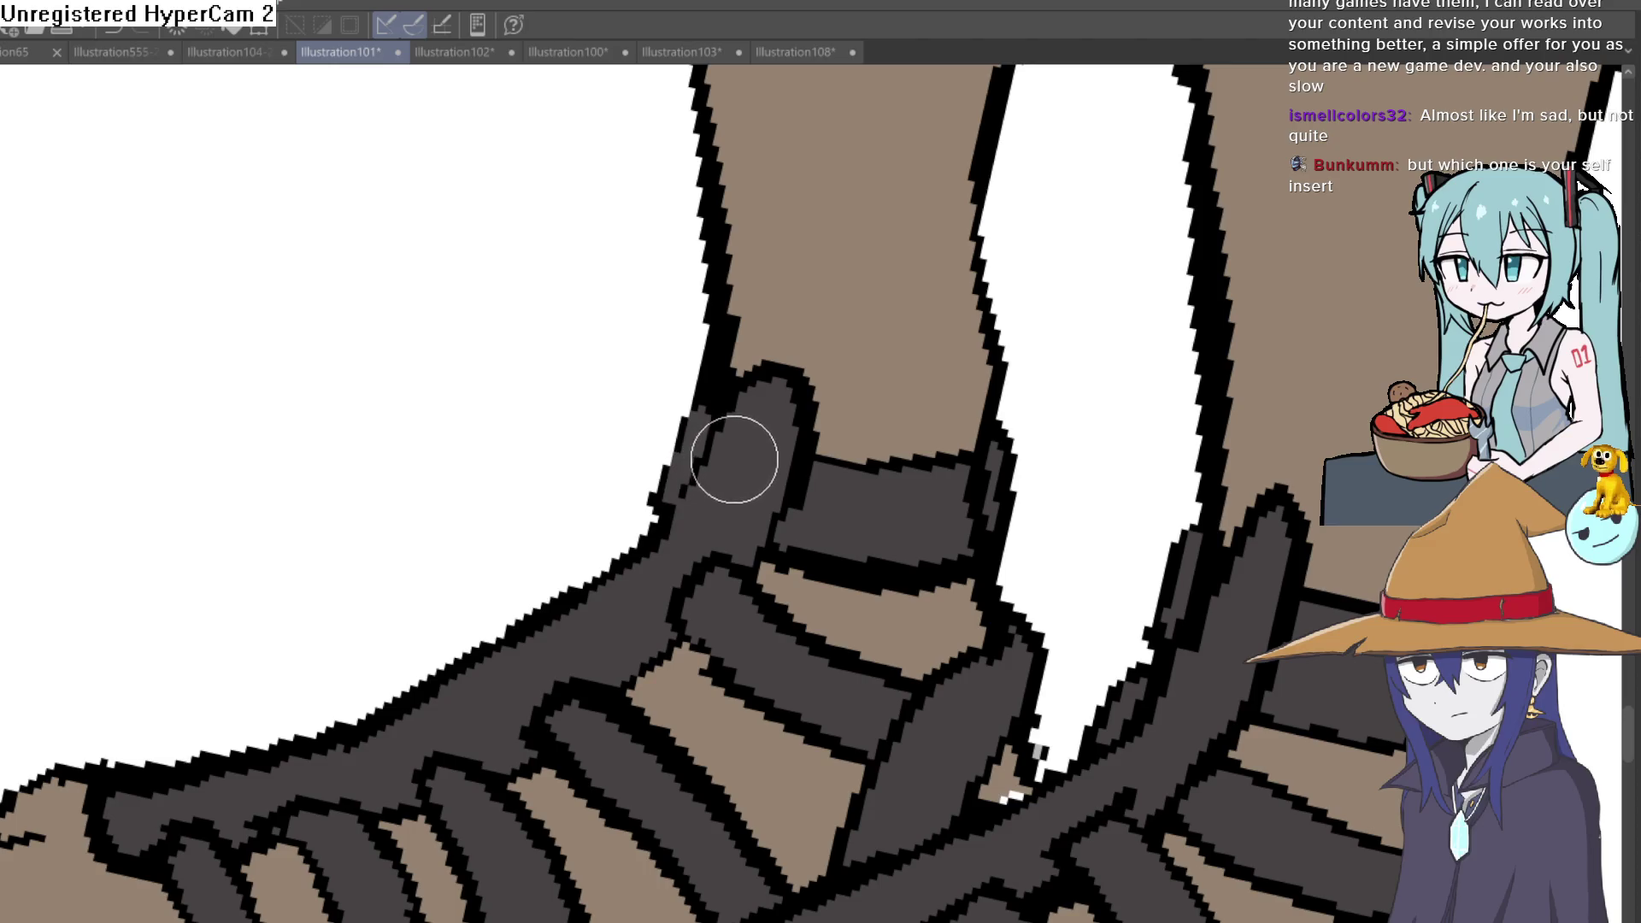
{"action": "scroll", "coordinate": [943, 476], "scroll_direction": "down", "scroll_amount": 4}
{"action": "left_click_drag", "start_coordinate": [944, 476], "coordinate": [975, 488]}
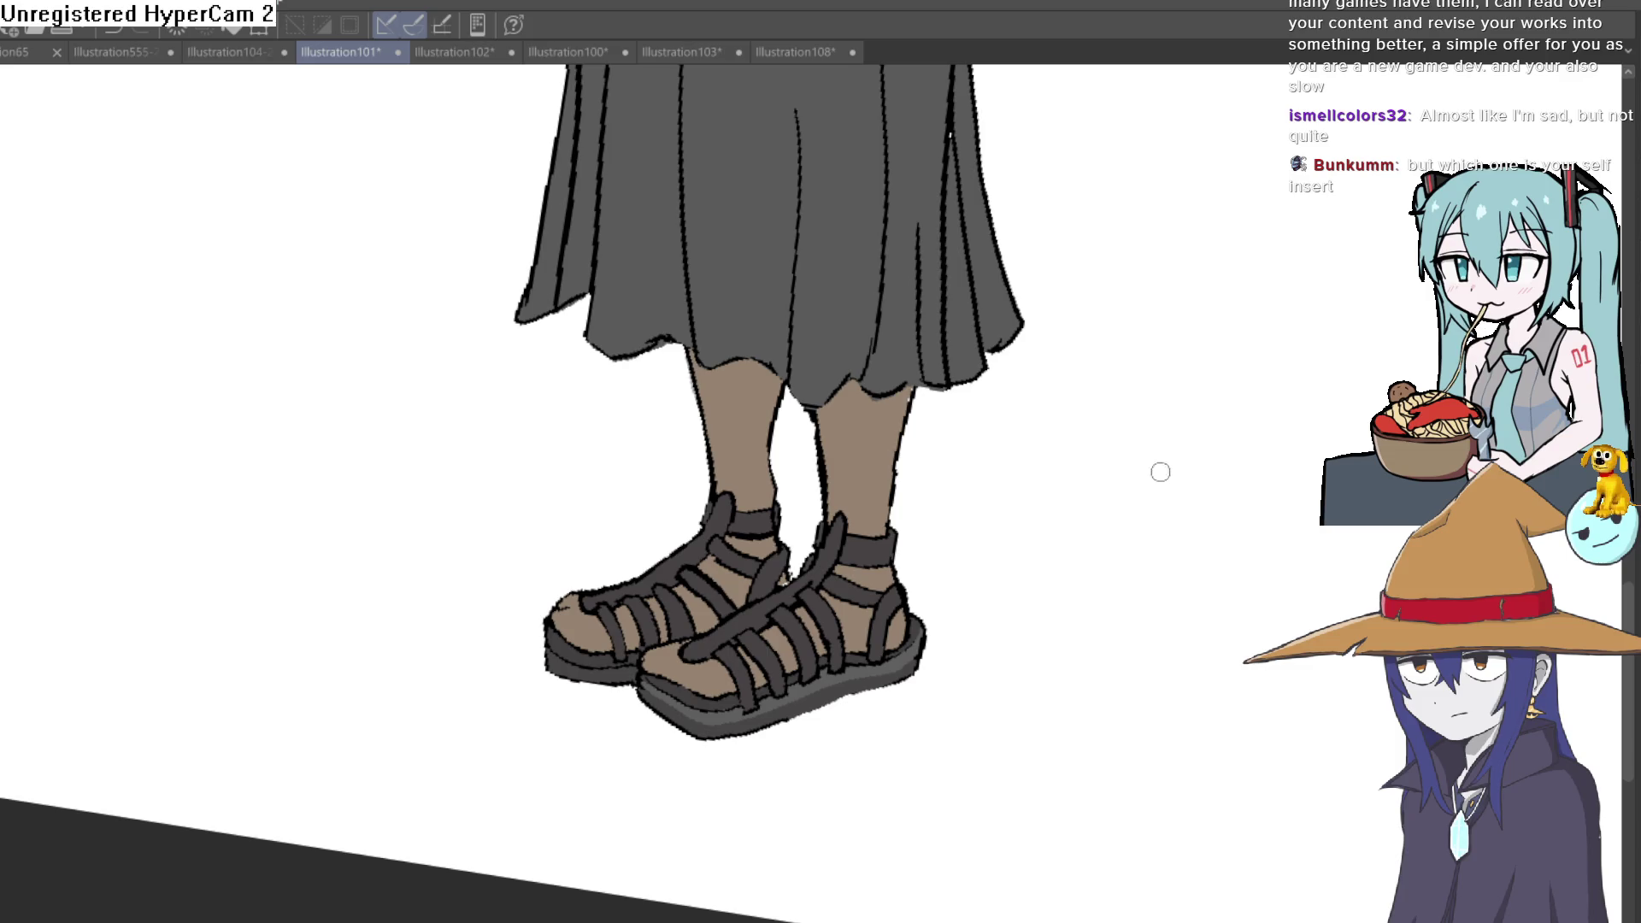
{"action": "scroll", "coordinate": [965, 508], "scroll_direction": "down", "scroll_amount": 5}
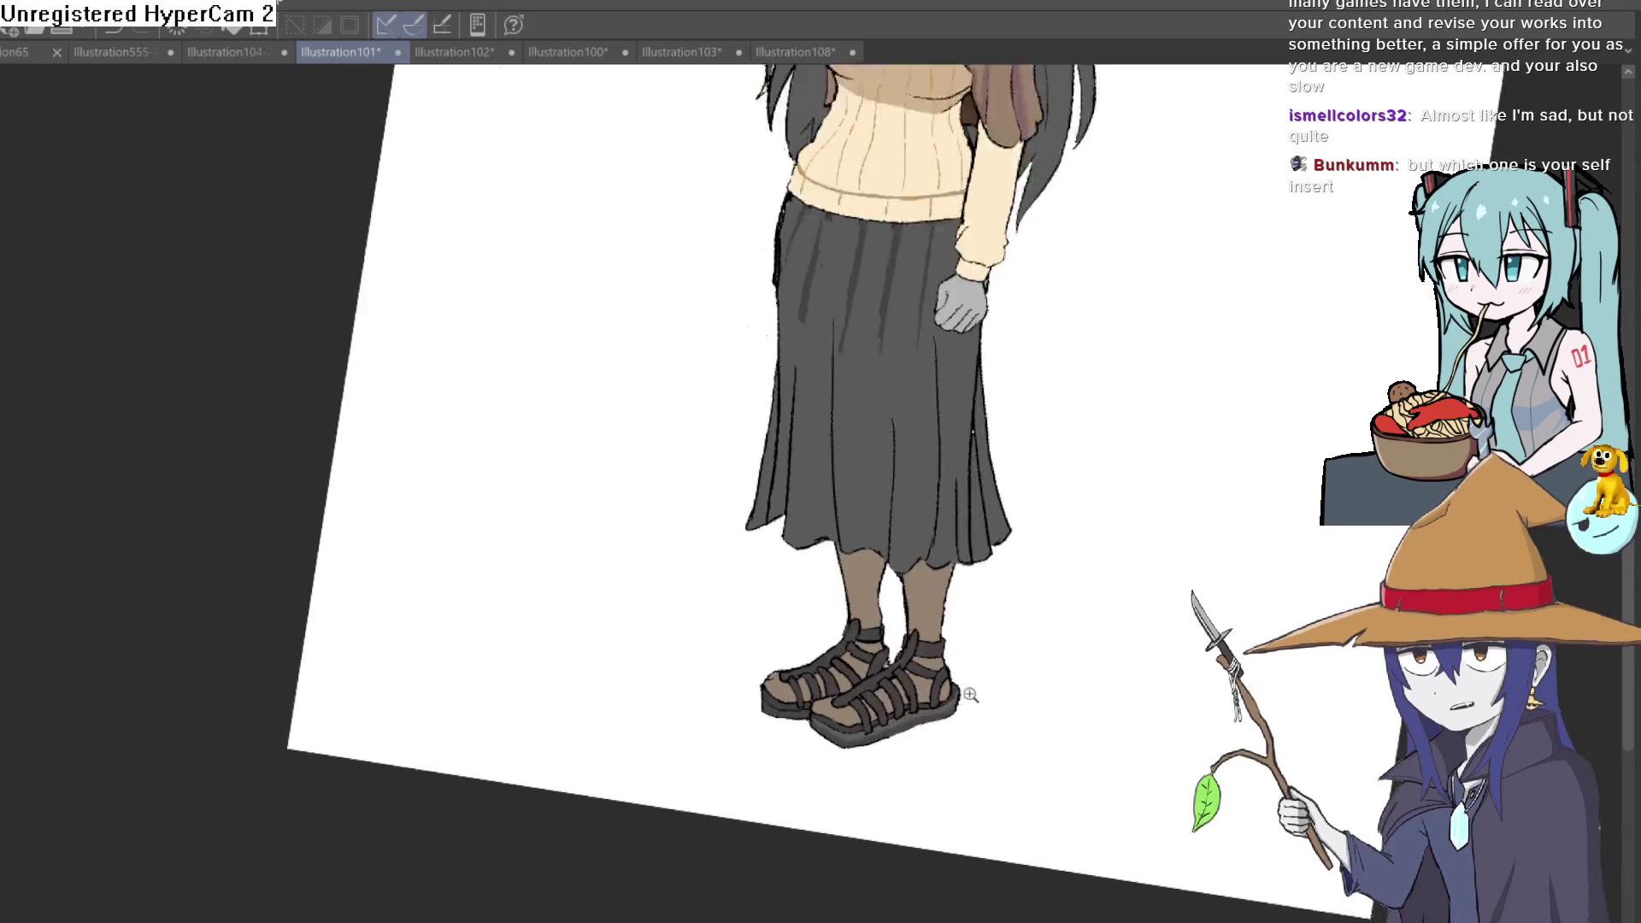
{"action": "scroll", "coordinate": [971, 689], "scroll_direction": "down", "scroll_amount": 3}
{"action": "scroll", "coordinate": [1107, 575], "scroll_direction": "down", "scroll_amount": 1}
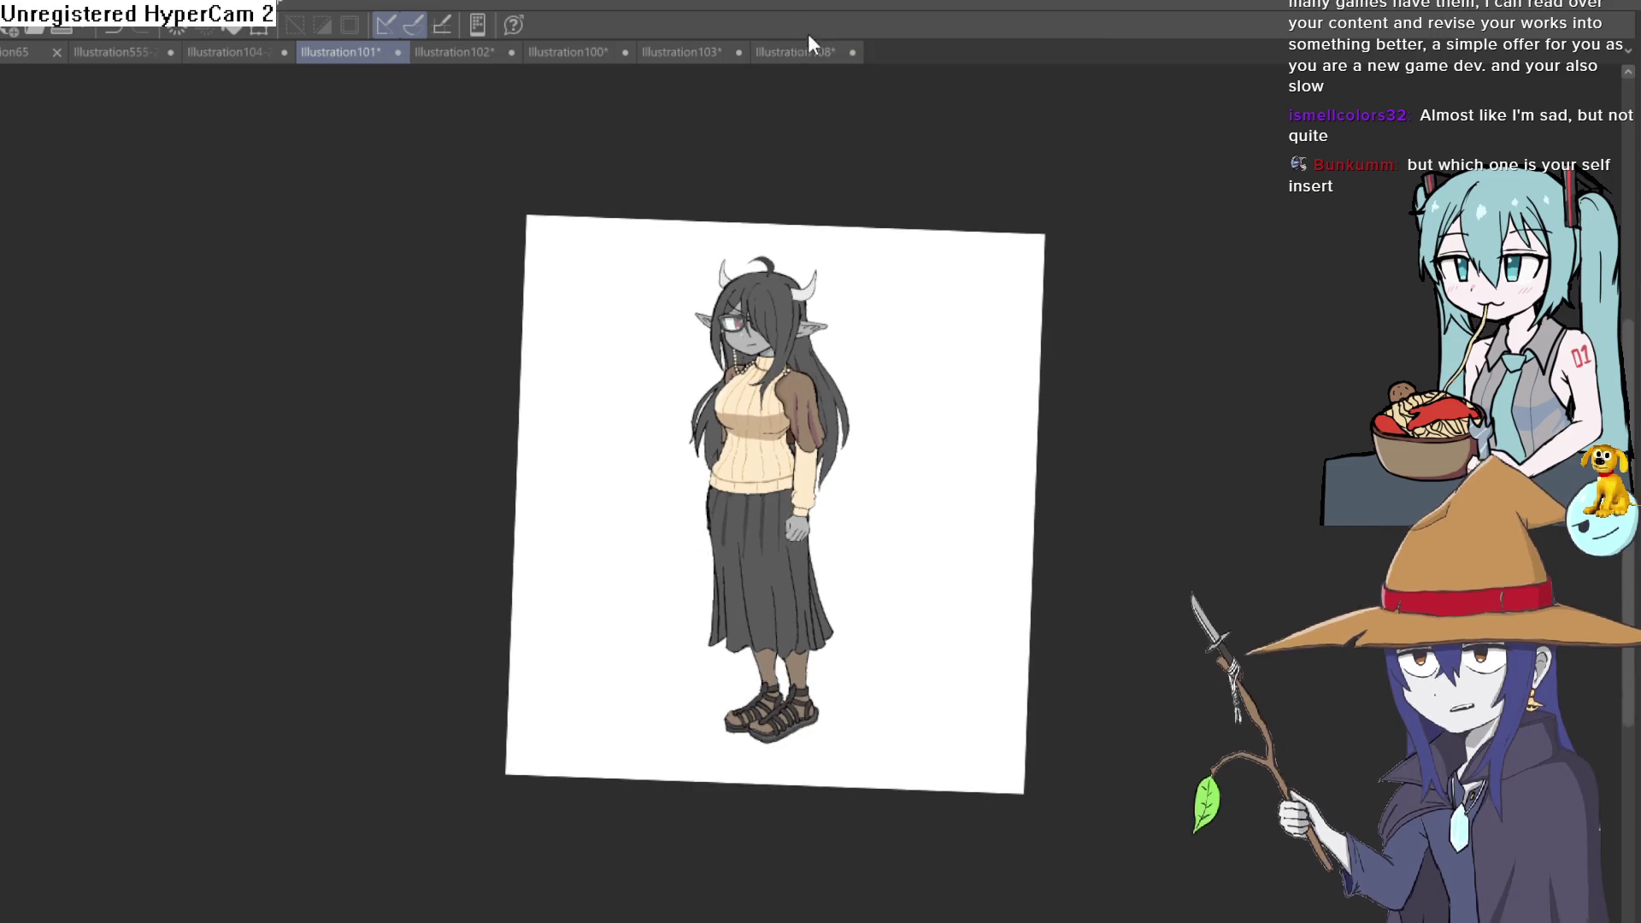
Step: Check the Illustration108 sketch, then create the new blank Illustration109 canvas with Ctrl+N
{"action": "left_click", "coordinate": [802, 52]}
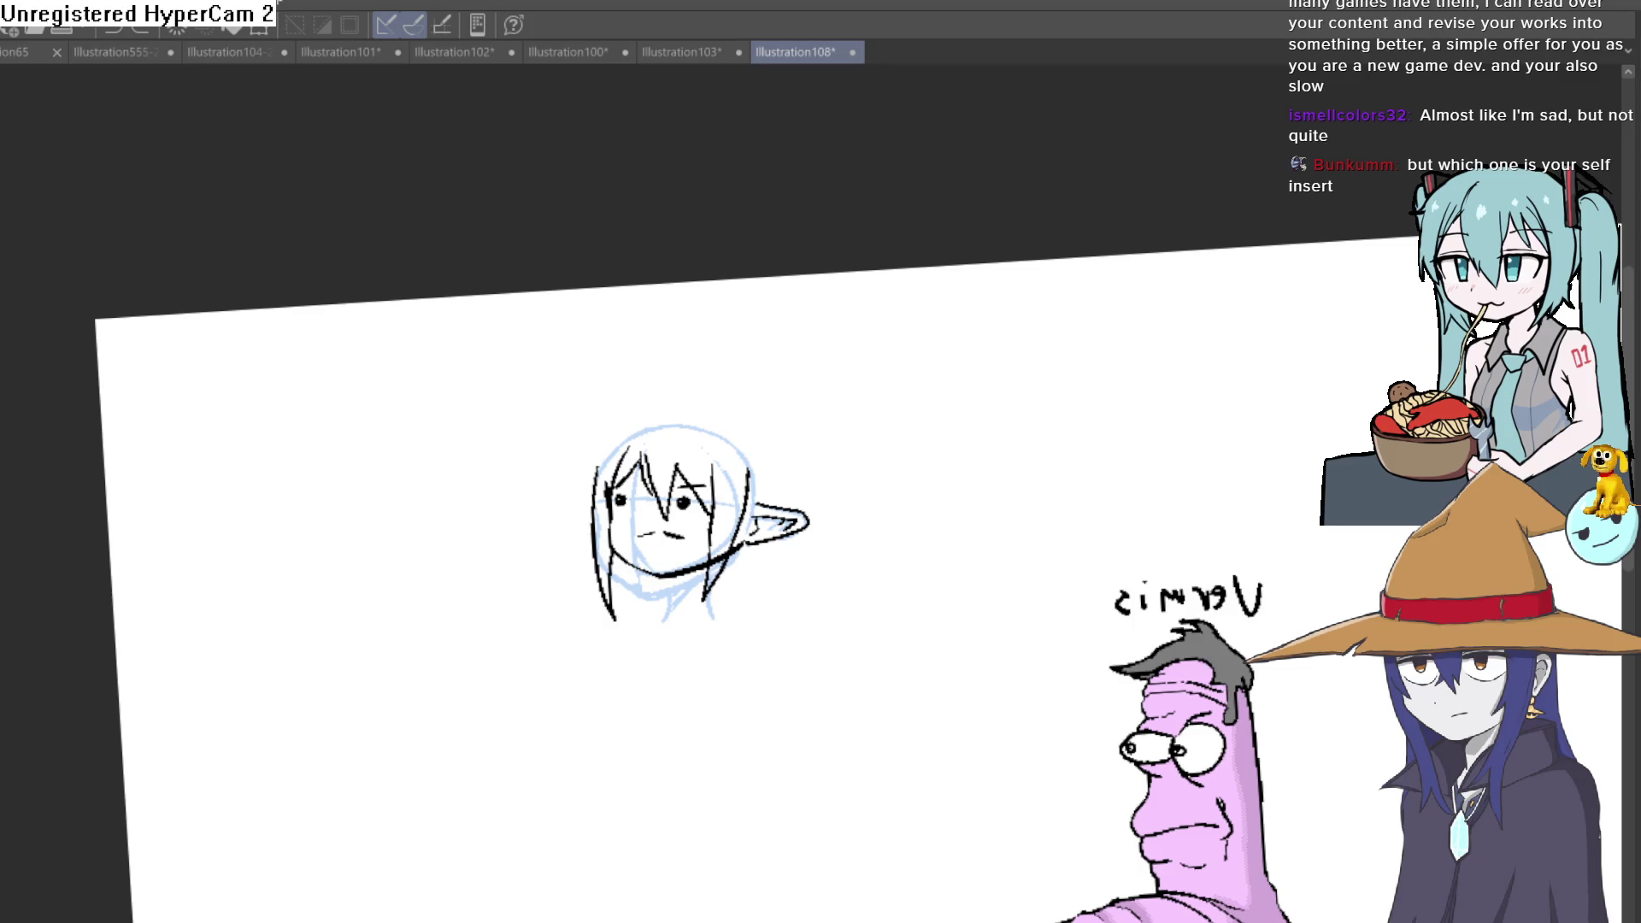
{"action": "key", "text": "ctrl+n"}
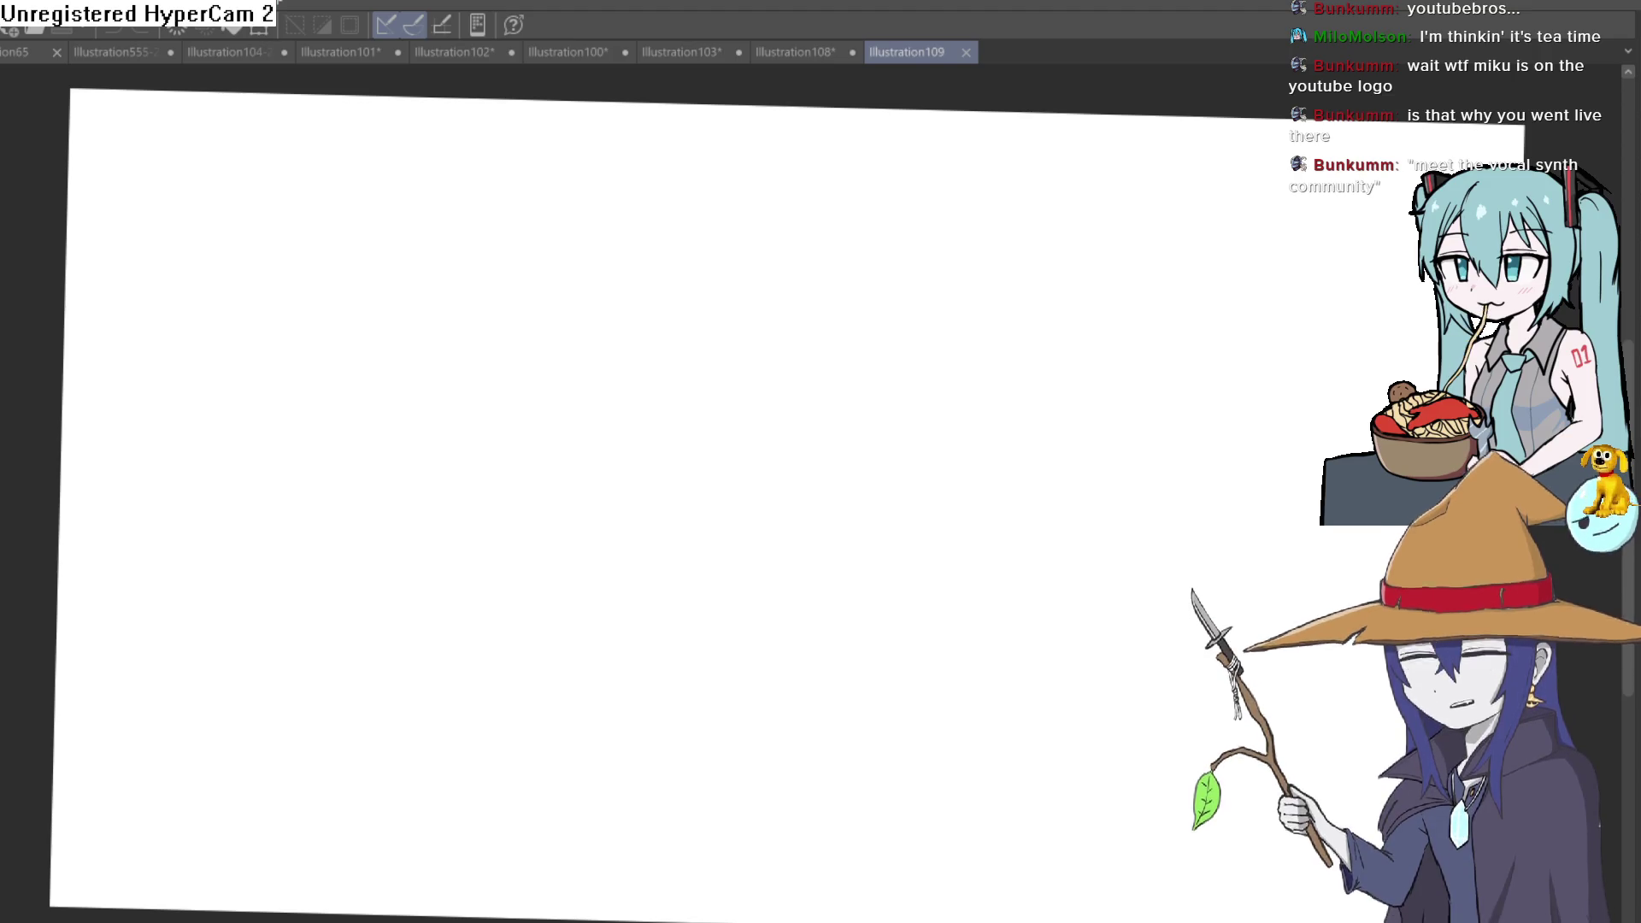
Step: Reset the canvas upright and pencil a head circle with a horizontal guide line across it
{"action": "left_click_drag", "start_coordinate": [693, 440], "coordinate": [668, 598]}
{"action": "key", "text": "ctrl+z"}
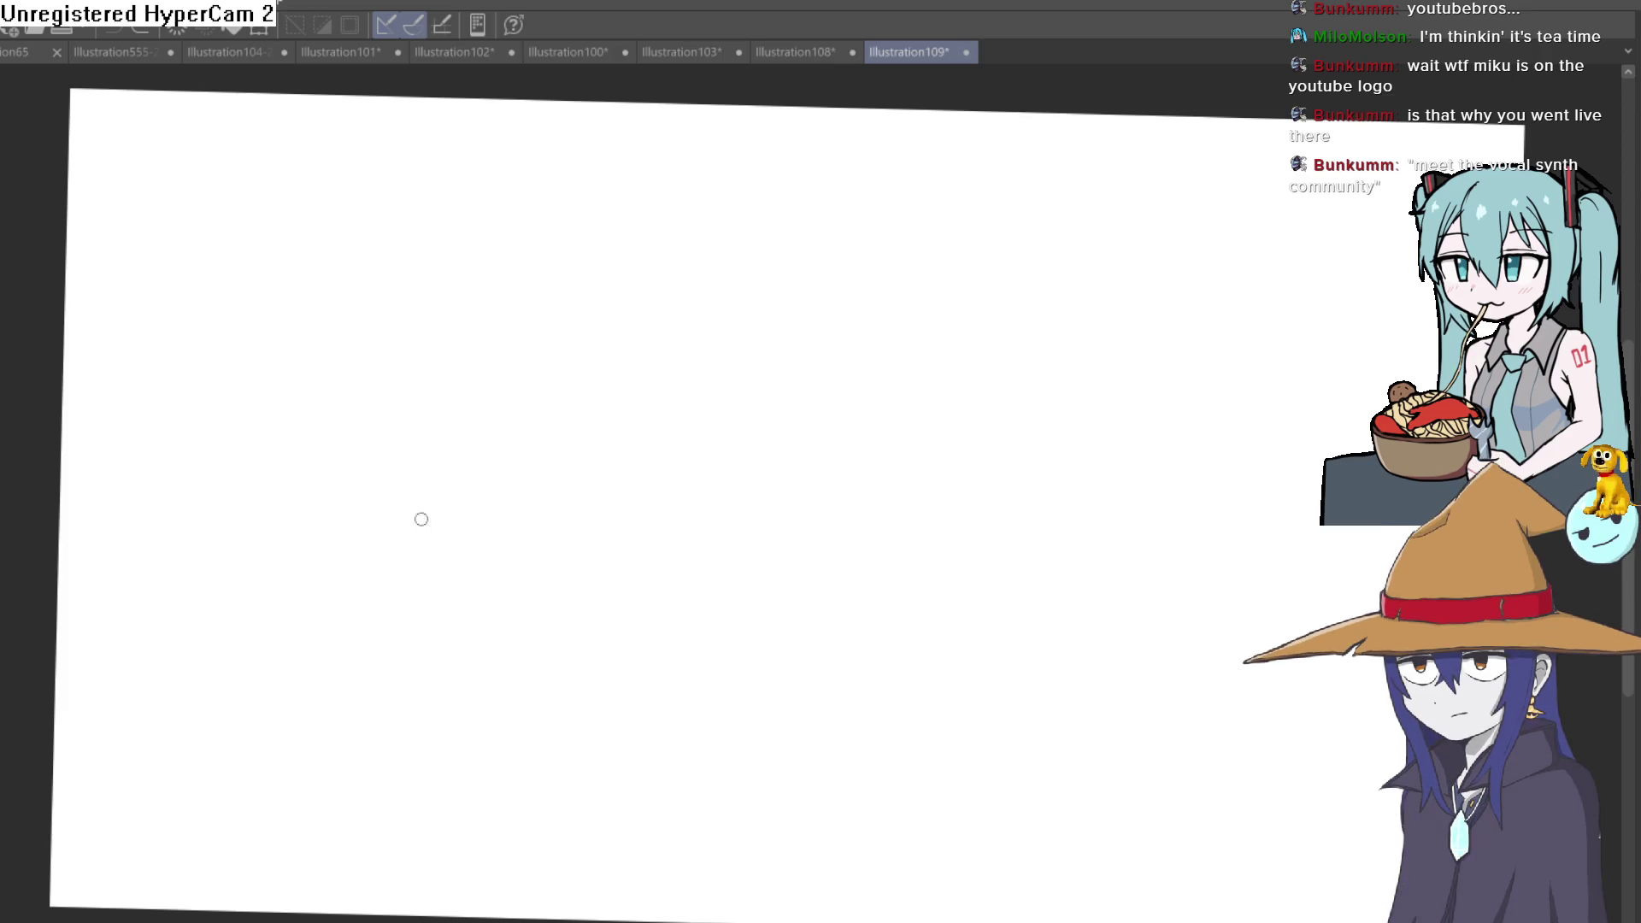
{"action": "key", "text": "ctrl+0"}
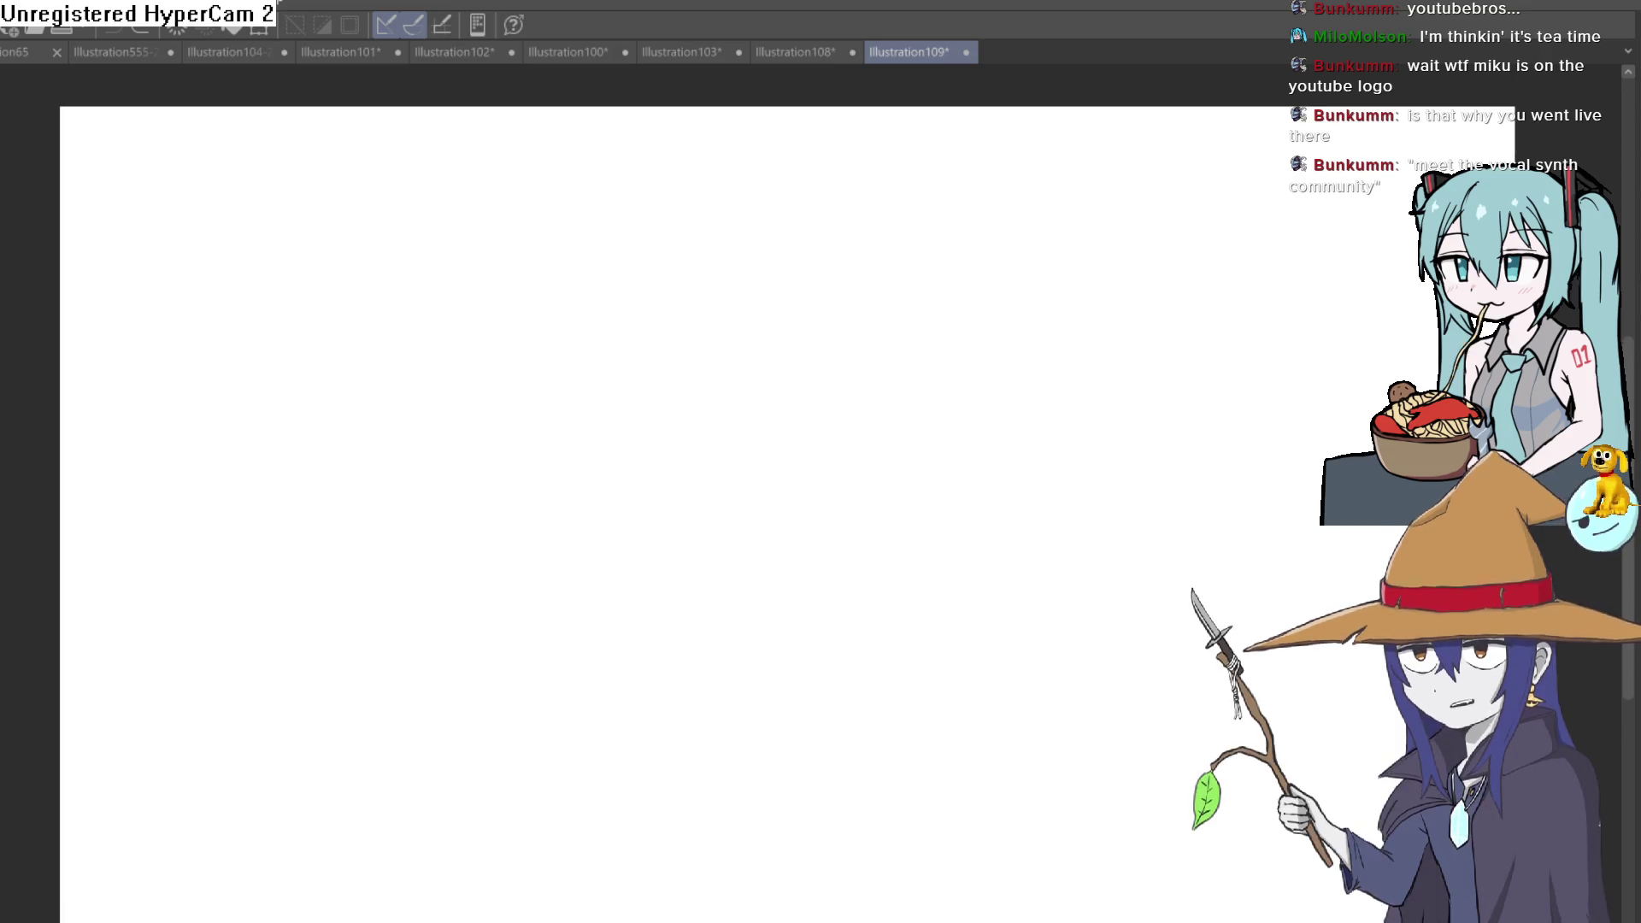
{"action": "mouse_move", "coordinate": [698, 301]}
{"action": "left_mouse_down"}
{"action": "mouse_move", "coordinate": [554, 489]}
{"action": "mouse_move", "coordinate": [834, 448]}
{"action": "mouse_move", "coordinate": [787, 286]}
{"action": "mouse_move", "coordinate": [667, 411]}
{"action": "mouse_move", "coordinate": [785, 275]}
{"action": "left_mouse_up"}
{"action": "key", "text": "ctrl+z"}
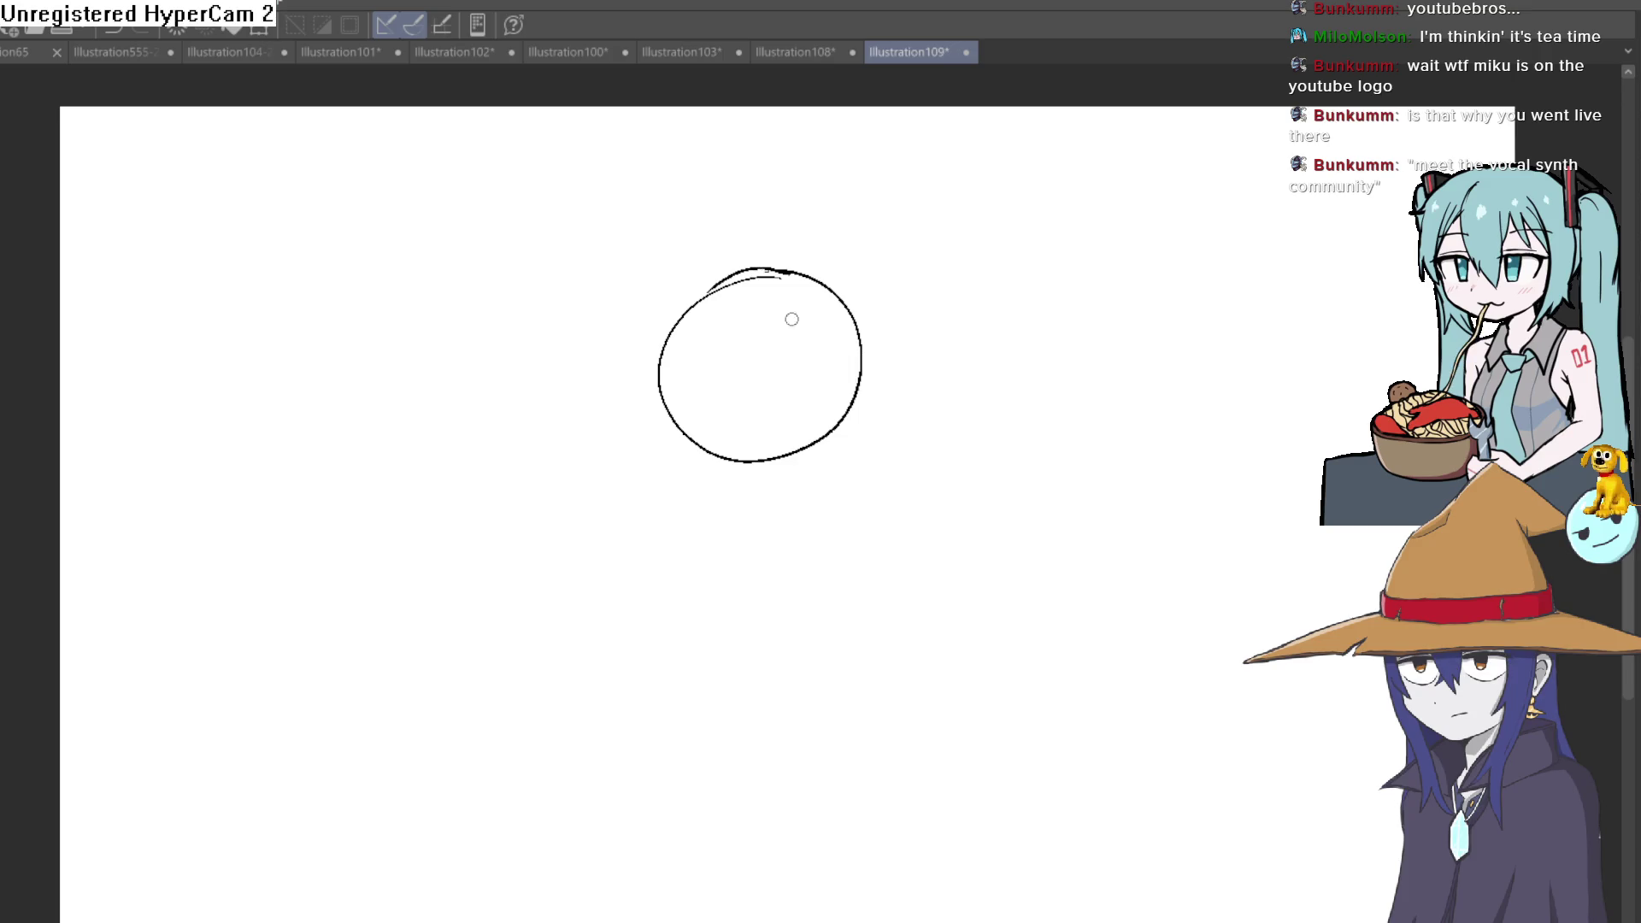
{"action": "mouse_move", "coordinate": [677, 323]}
{"action": "left_mouse_down"}
{"action": "mouse_move", "coordinate": [741, 272]}
{"action": "mouse_move", "coordinate": [742, 462]}
{"action": "left_mouse_up"}
{"action": "left_click_drag", "start_coordinate": [659, 373], "coordinate": [871, 367]}
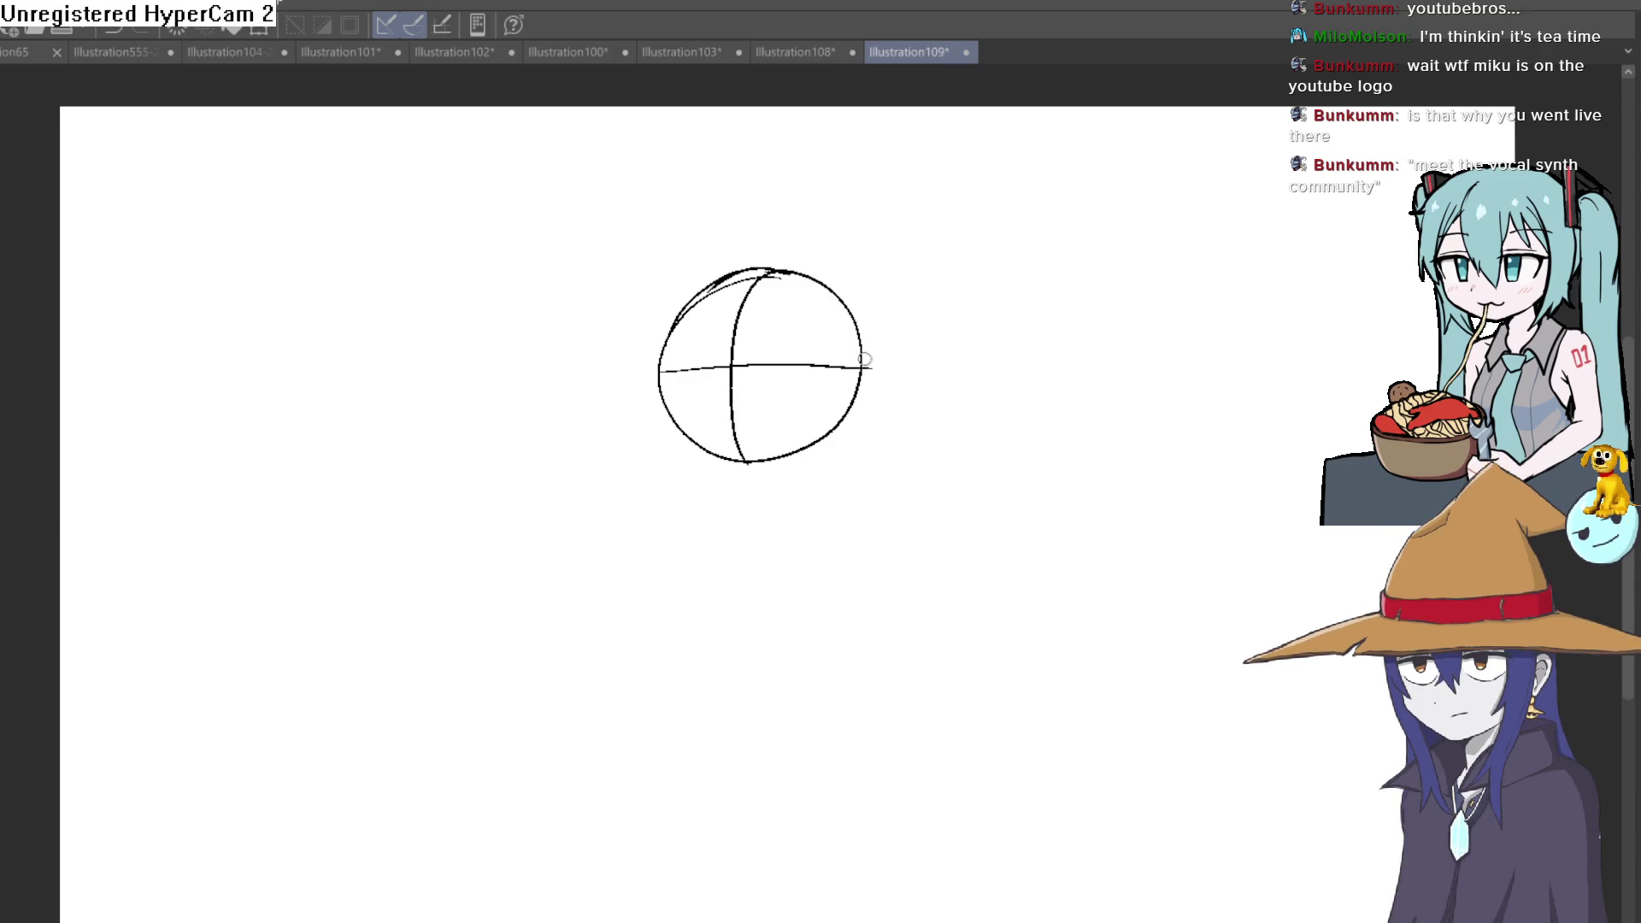
Step: Glance through the cat-girl, horned-girl, Illustration100 and blue-haired girl tabs, then return to Illustration109
{"action": "left_click", "coordinate": [492, 64]}
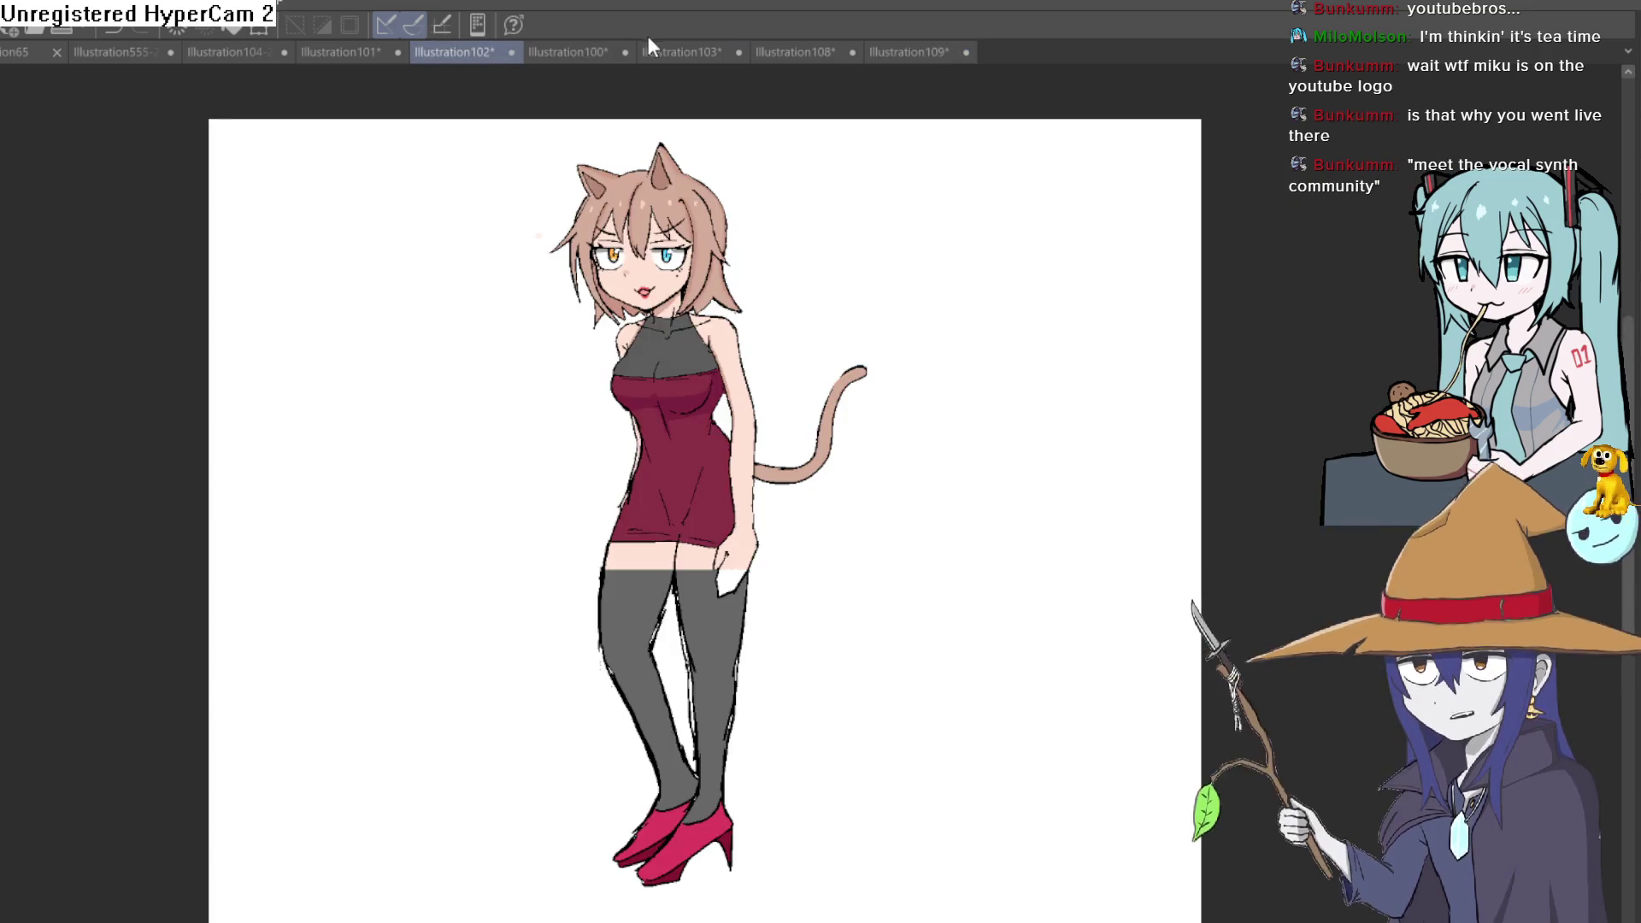
{"action": "left_click", "coordinate": [356, 58]}
{"action": "left_click", "coordinate": [552, 59]}
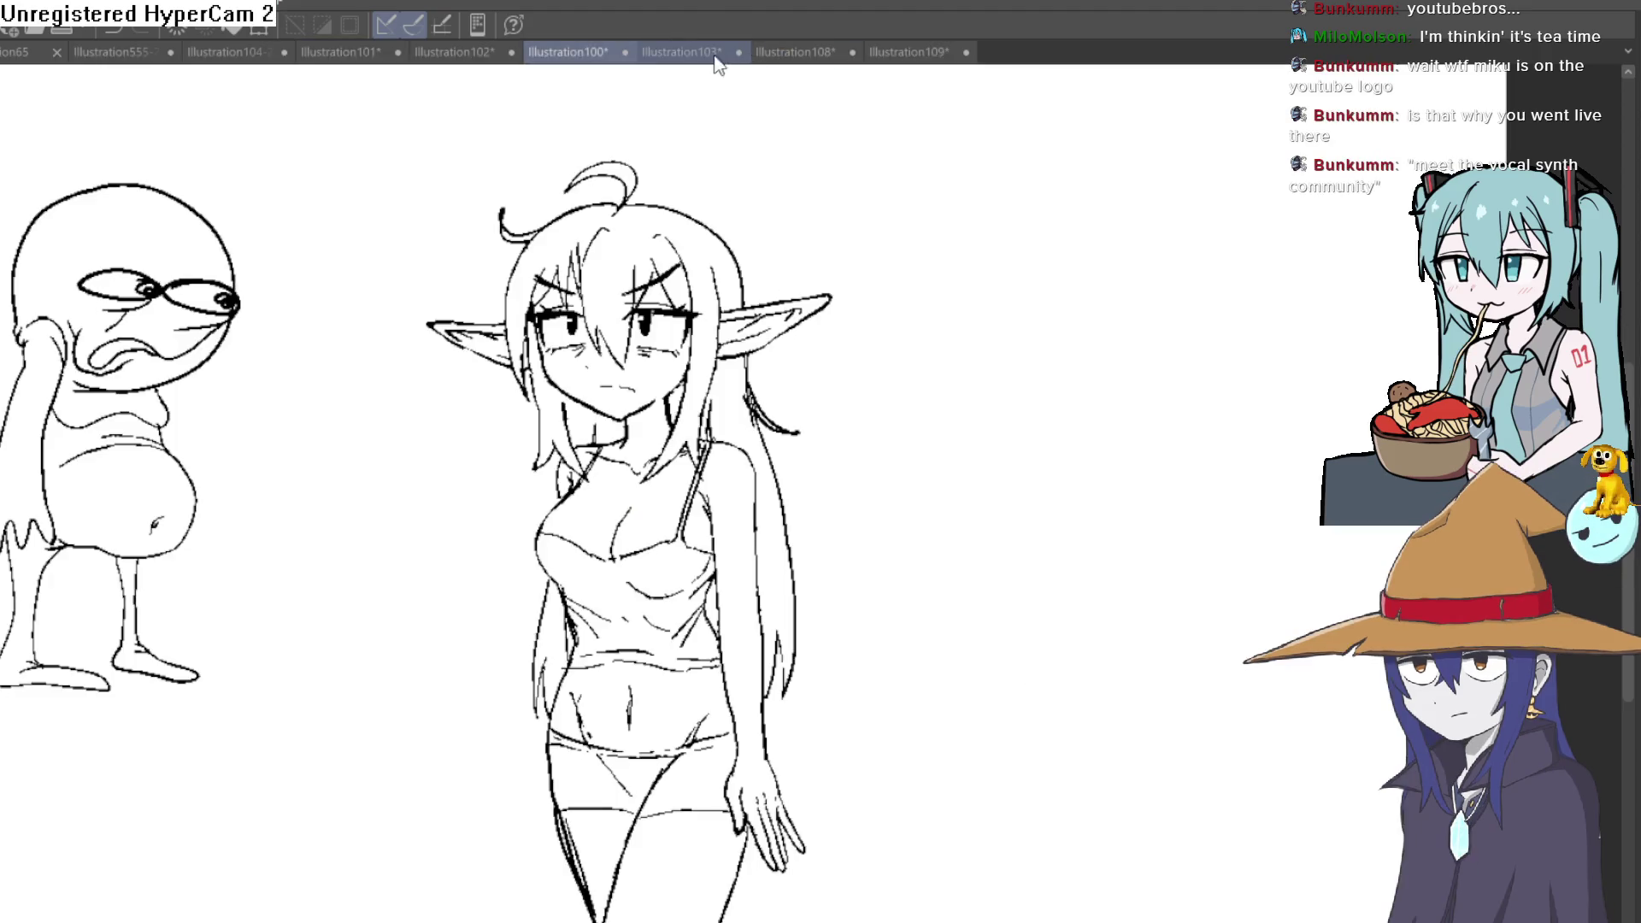
{"action": "left_click", "coordinate": [274, 49]}
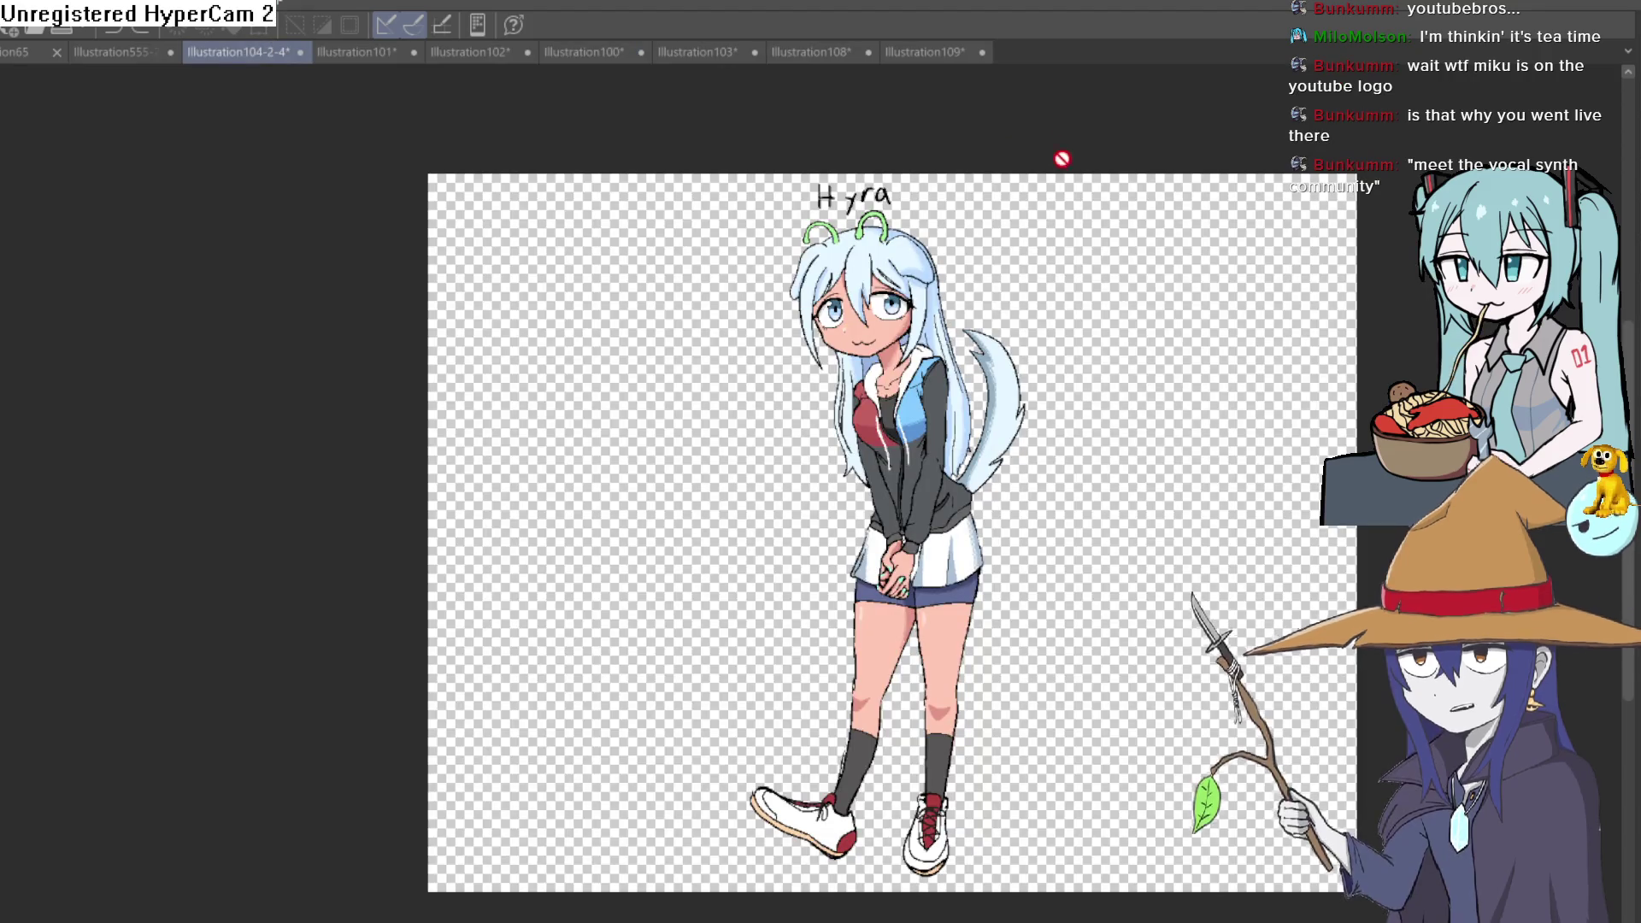
{"action": "left_click", "coordinate": [942, 52]}
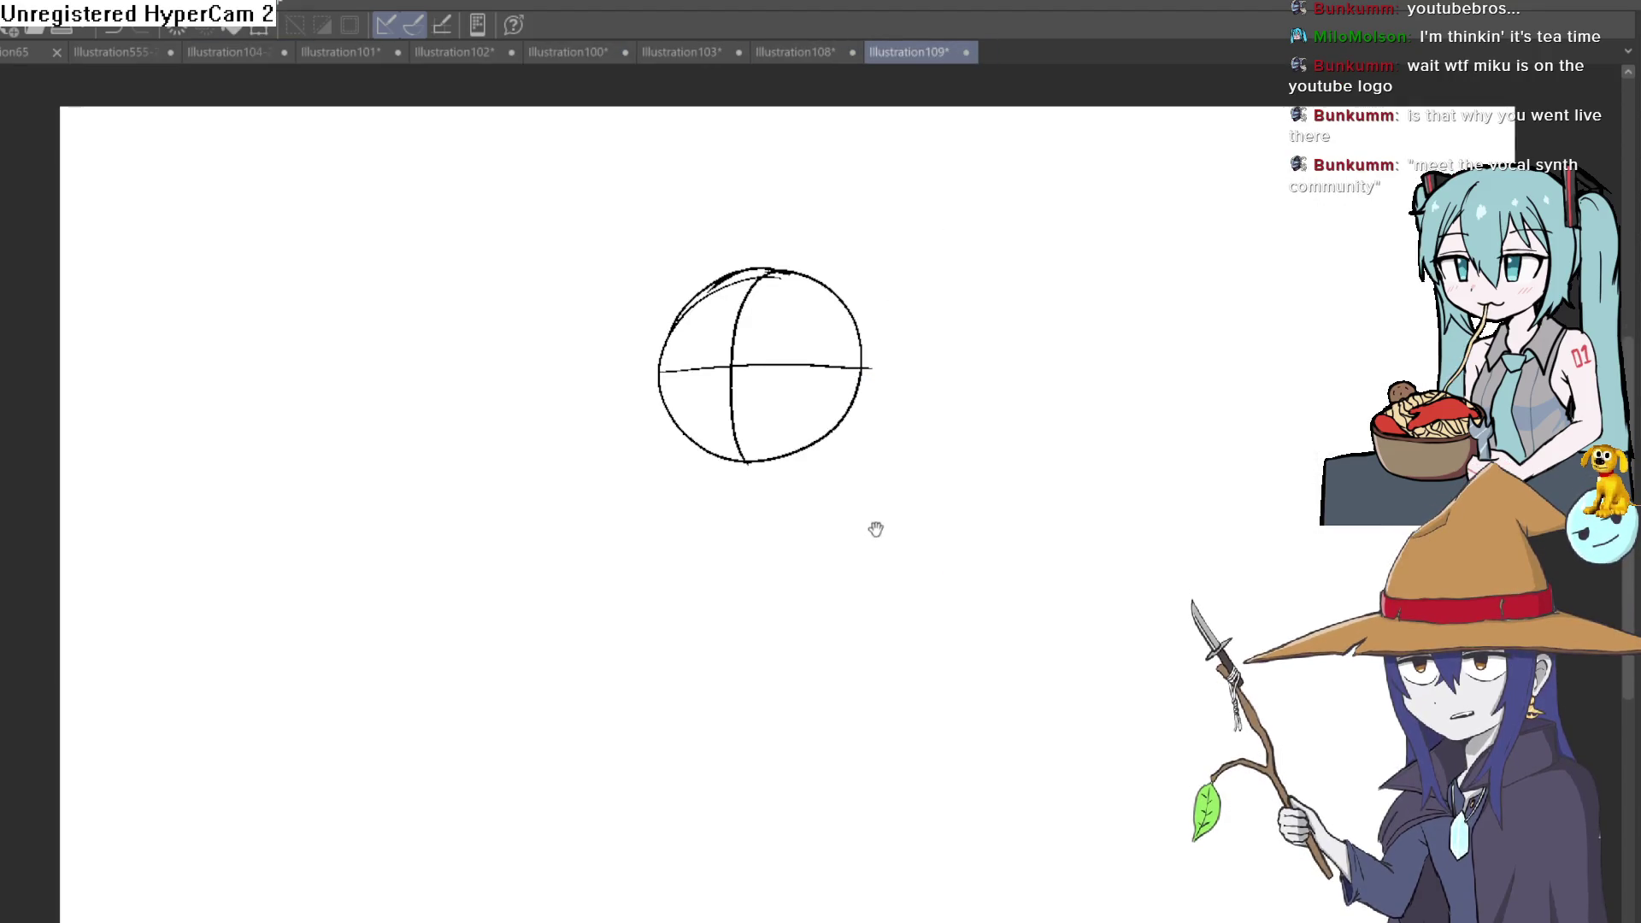
{"action": "left_click_drag", "start_coordinate": [876, 527], "coordinate": [865, 476]}
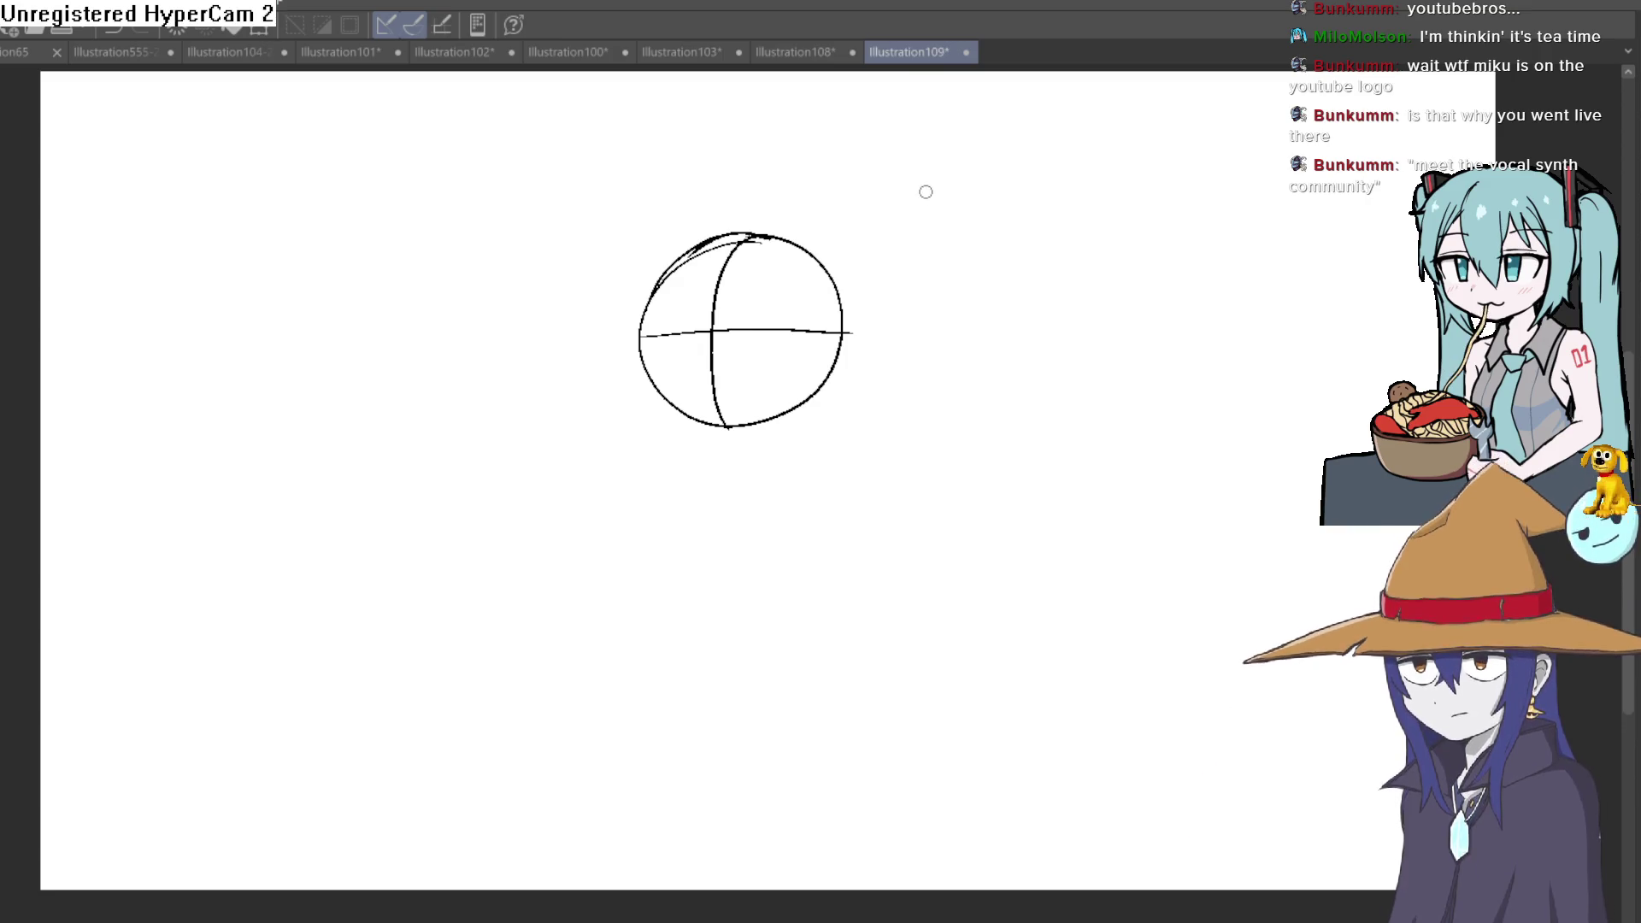
Step: Extend the vertical guide down through the circle and retrace its left side toward the jaw
{"action": "left_click_drag", "start_coordinate": [736, 241], "coordinate": [713, 510]}
{"action": "scroll", "coordinate": [673, 288], "scroll_direction": "up", "scroll_amount": 2}
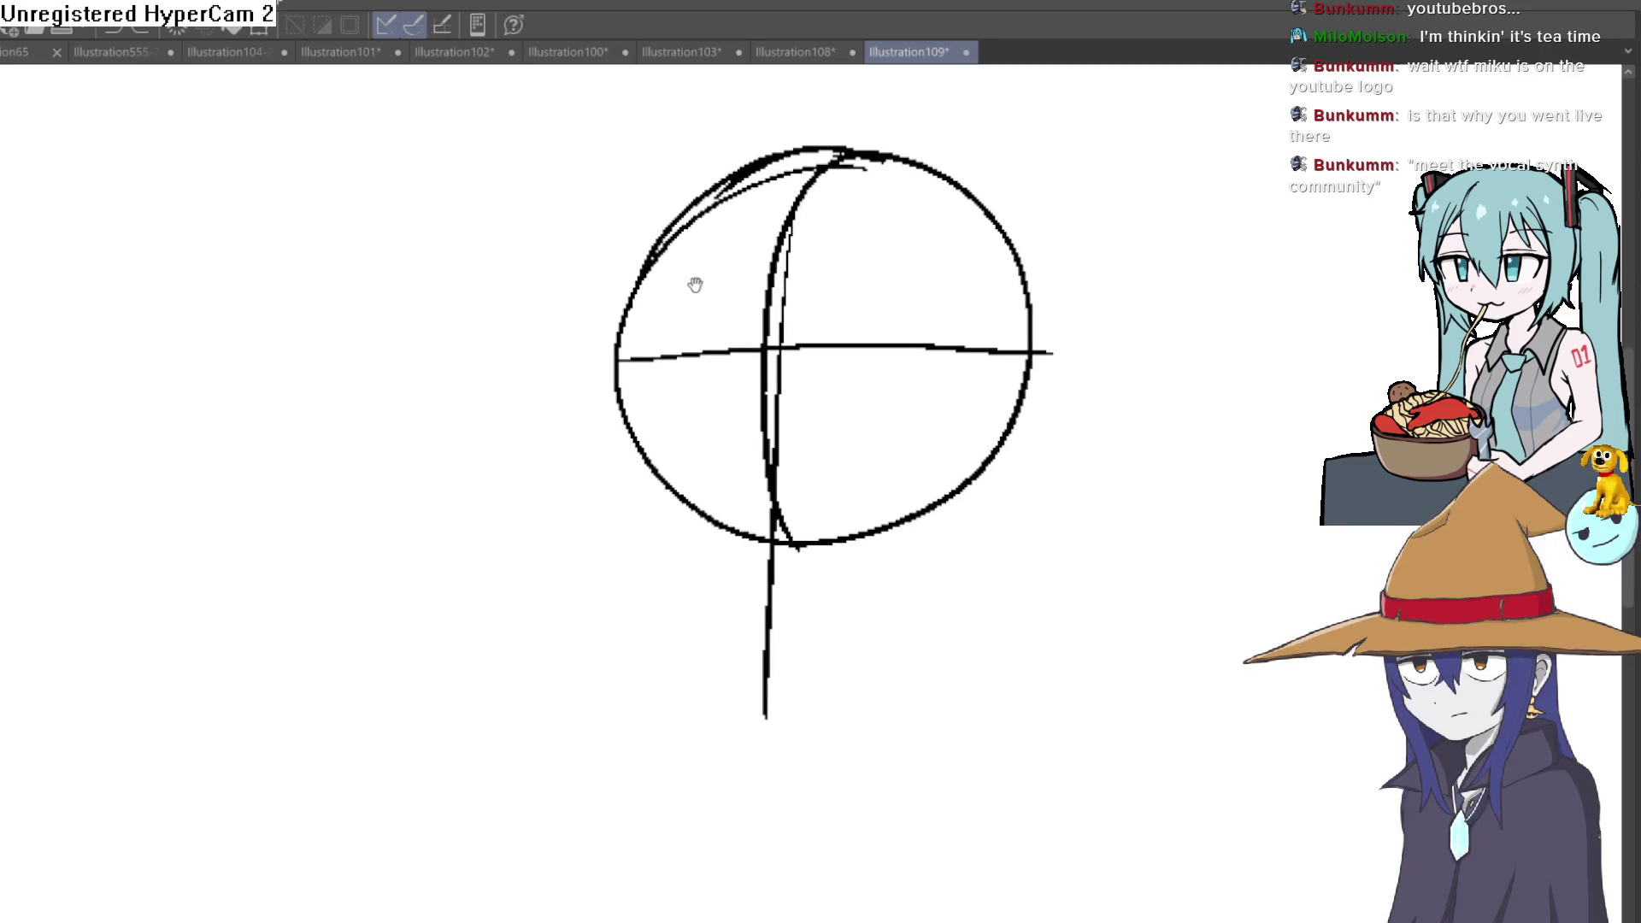
{"action": "left_click_drag", "start_coordinate": [695, 284], "coordinate": [670, 266]}
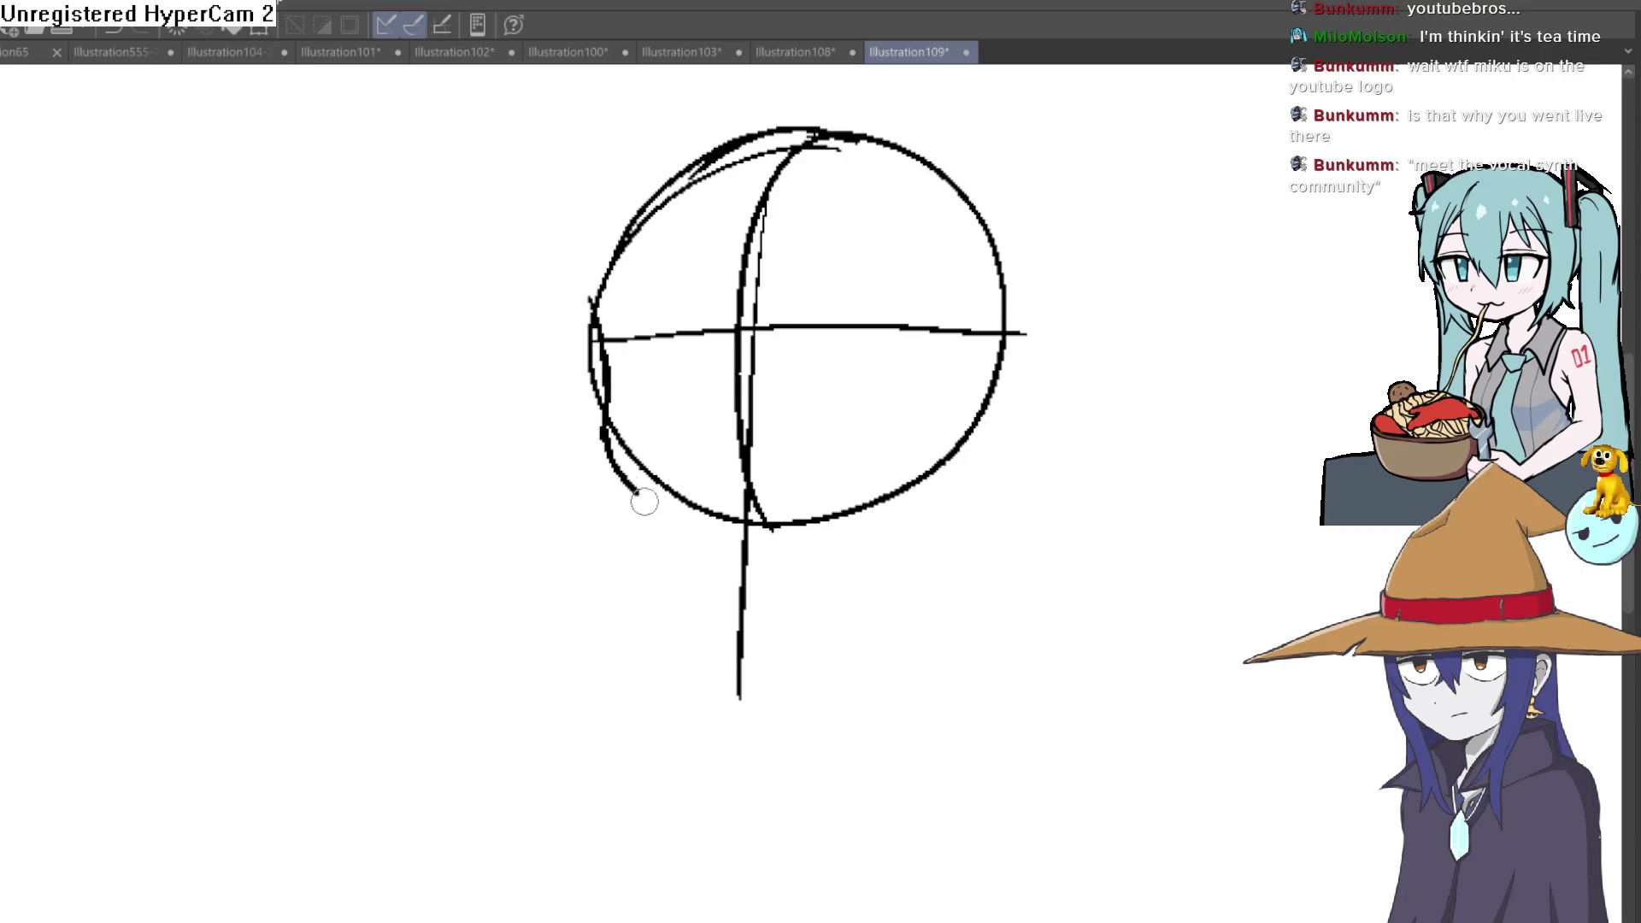
{"action": "left_click_drag", "start_coordinate": [590, 301], "coordinate": [748, 560]}
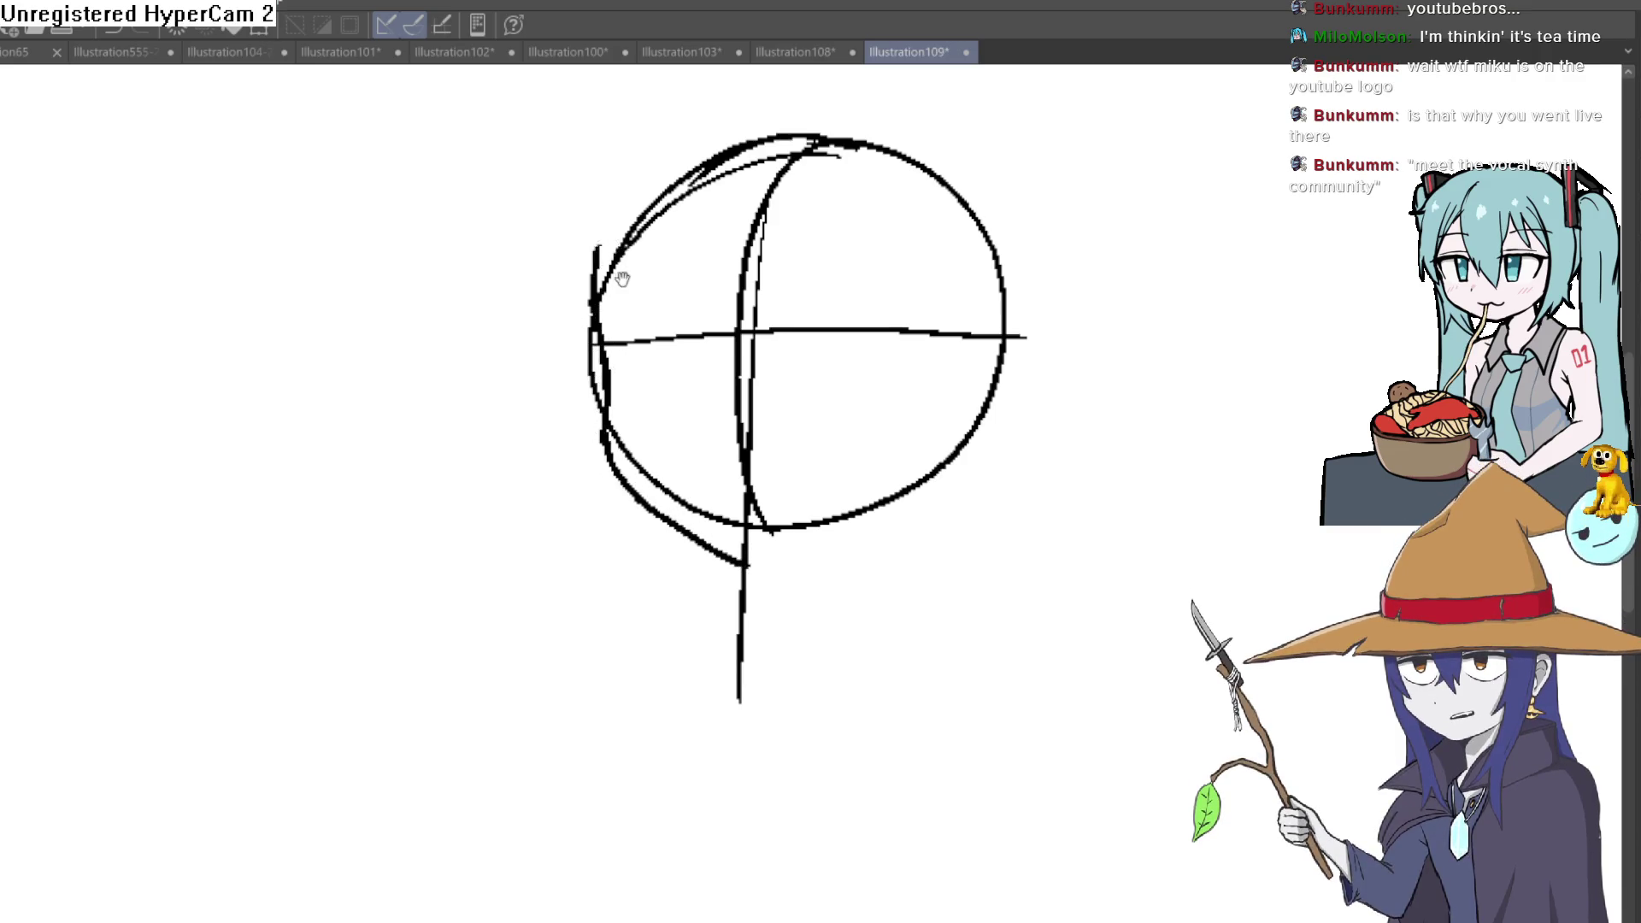
{"action": "left_click_drag", "start_coordinate": [624, 275], "coordinate": [612, 440]}
Step: Add rough strokes reinforcing the head's upper-left edge
{"action": "left_click_drag", "start_coordinate": [630, 334], "coordinate": [714, 275]}
{"action": "left_click_drag", "start_coordinate": [628, 323], "coordinate": [807, 258]}
{"action": "mouse_move", "coordinate": [944, 403]}
{"action": "left_mouse_down"}
{"action": "mouse_move", "coordinate": [835, 372]}
{"action": "mouse_move", "coordinate": [779, 300]}
{"action": "left_mouse_up"}
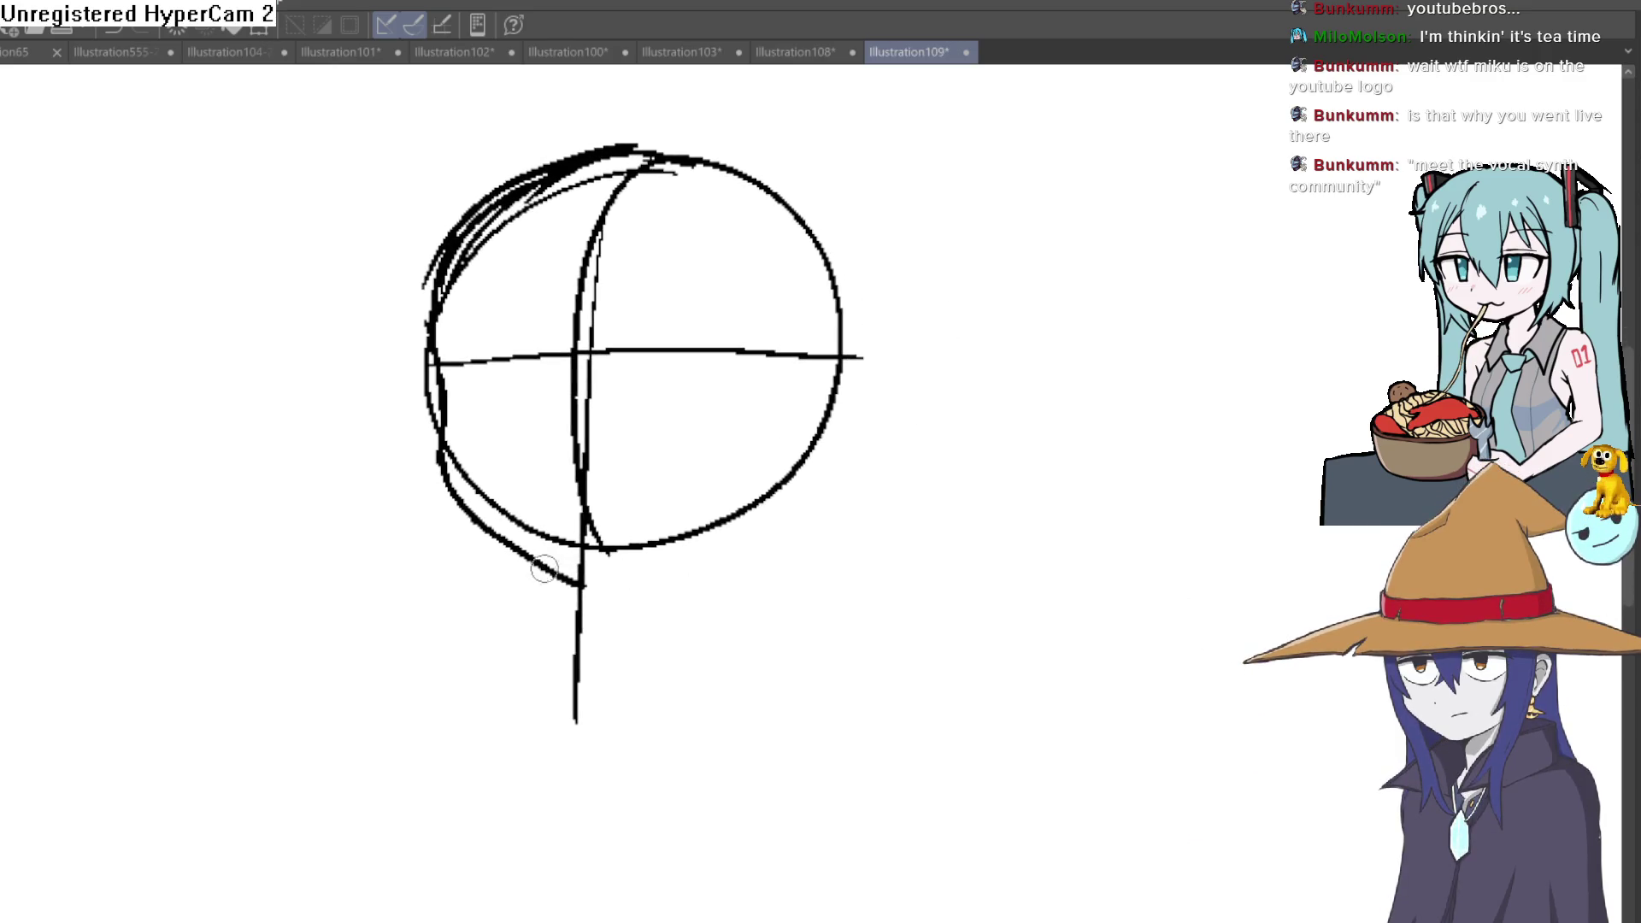
Step: Draw the jawline along the lower edge, redoing a bad stroke, and start the right ear
{"action": "mouse_move", "coordinate": [483, 529]}
{"action": "left_mouse_down"}
{"action": "mouse_move", "coordinate": [574, 580]}
{"action": "mouse_move", "coordinate": [780, 513]}
{"action": "mouse_move", "coordinate": [825, 457]}
{"action": "left_mouse_up"}
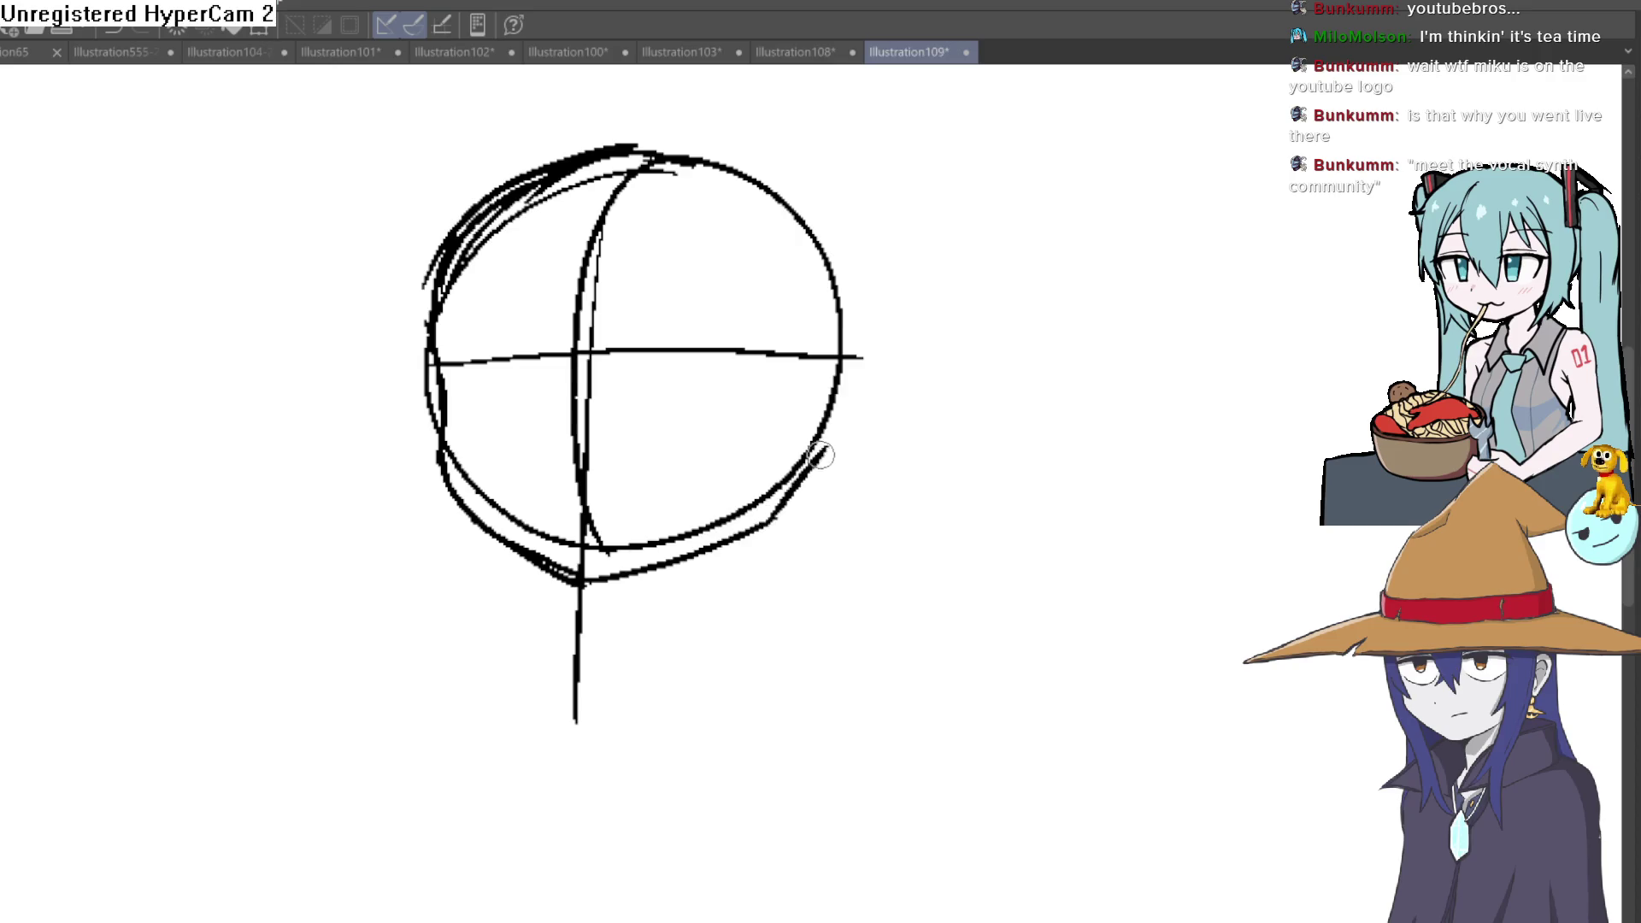
{"action": "key", "text": "ctrl+z"}
{"action": "mouse_move", "coordinate": [575, 586]}
{"action": "left_mouse_down"}
{"action": "mouse_move", "coordinate": [825, 428]}
{"action": "mouse_move", "coordinate": [926, 453]}
{"action": "mouse_move", "coordinate": [861, 285]}
{"action": "mouse_move", "coordinate": [853, 337]}
{"action": "mouse_move", "coordinate": [978, 363]}
{"action": "mouse_move", "coordinate": [953, 407]}
{"action": "left_mouse_up"}
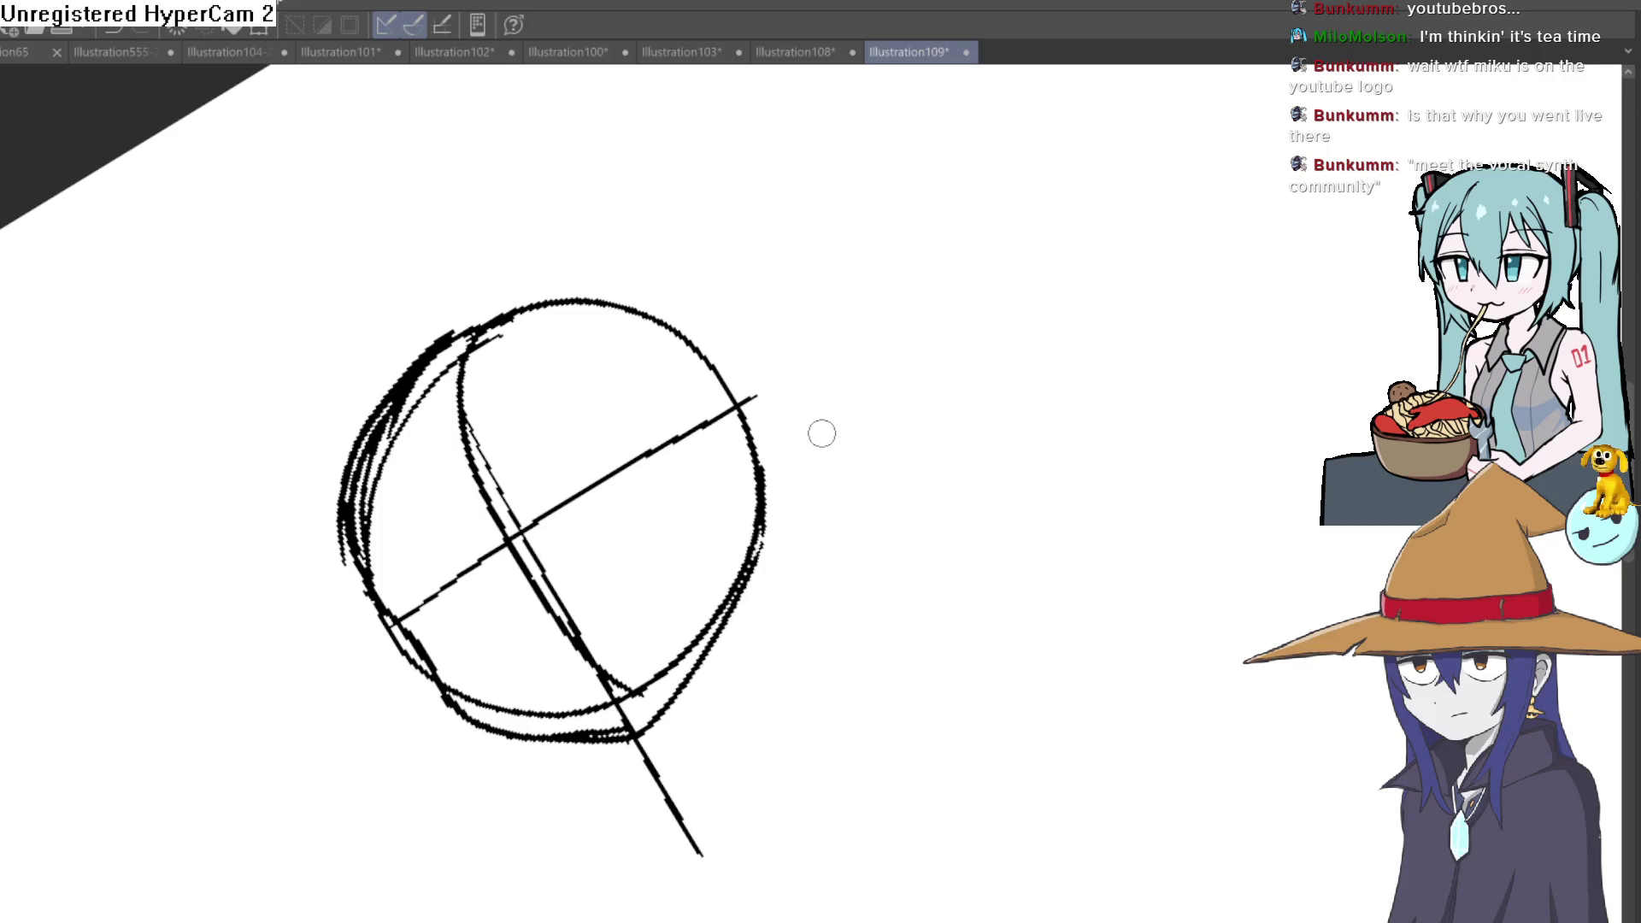
{"action": "mouse_move", "coordinate": [793, 444]}
{"action": "left_mouse_down"}
{"action": "mouse_move", "coordinate": [846, 415]}
{"action": "mouse_move", "coordinate": [953, 518]}
{"action": "mouse_move", "coordinate": [942, 653]}
{"action": "mouse_move", "coordinate": [847, 425]}
{"action": "mouse_move", "coordinate": [867, 388]}
{"action": "left_mouse_up"}
{"action": "scroll", "coordinate": [859, 437], "scroll_direction": "down", "scroll_amount": 2}
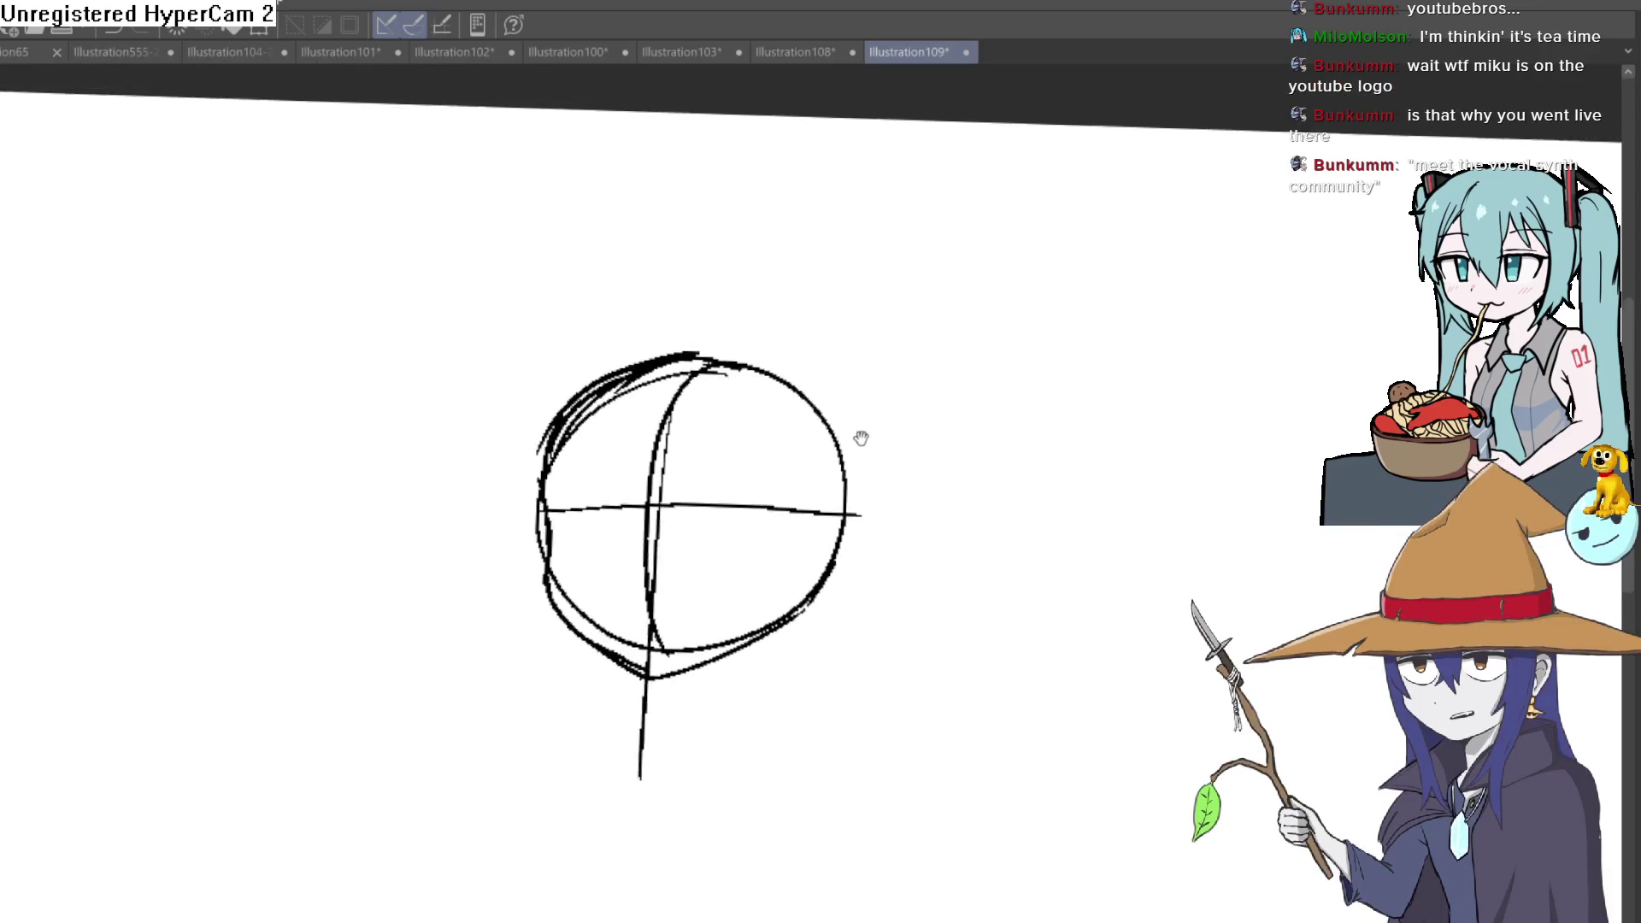
{"action": "mouse_move", "coordinate": [733, 408]}
{"action": "left_mouse_down"}
{"action": "mouse_move", "coordinate": [707, 333]}
{"action": "mouse_move", "coordinate": [739, 410]}
{"action": "mouse_move", "coordinate": [746, 374]}
{"action": "mouse_move", "coordinate": [678, 294]}
{"action": "mouse_move", "coordinate": [706, 390]}
{"action": "mouse_move", "coordinate": [733, 406]}
{"action": "left_mouse_up"}
Step: Draw the left pointed ear on top of the head with an inner line
{"action": "mouse_move", "coordinate": [542, 311]}
{"action": "left_mouse_down"}
{"action": "mouse_move", "coordinate": [631, 407]}
{"action": "mouse_move", "coordinate": [604, 329]}
{"action": "mouse_move", "coordinate": [528, 300]}
{"action": "mouse_move", "coordinate": [584, 404]}
{"action": "left_mouse_up"}
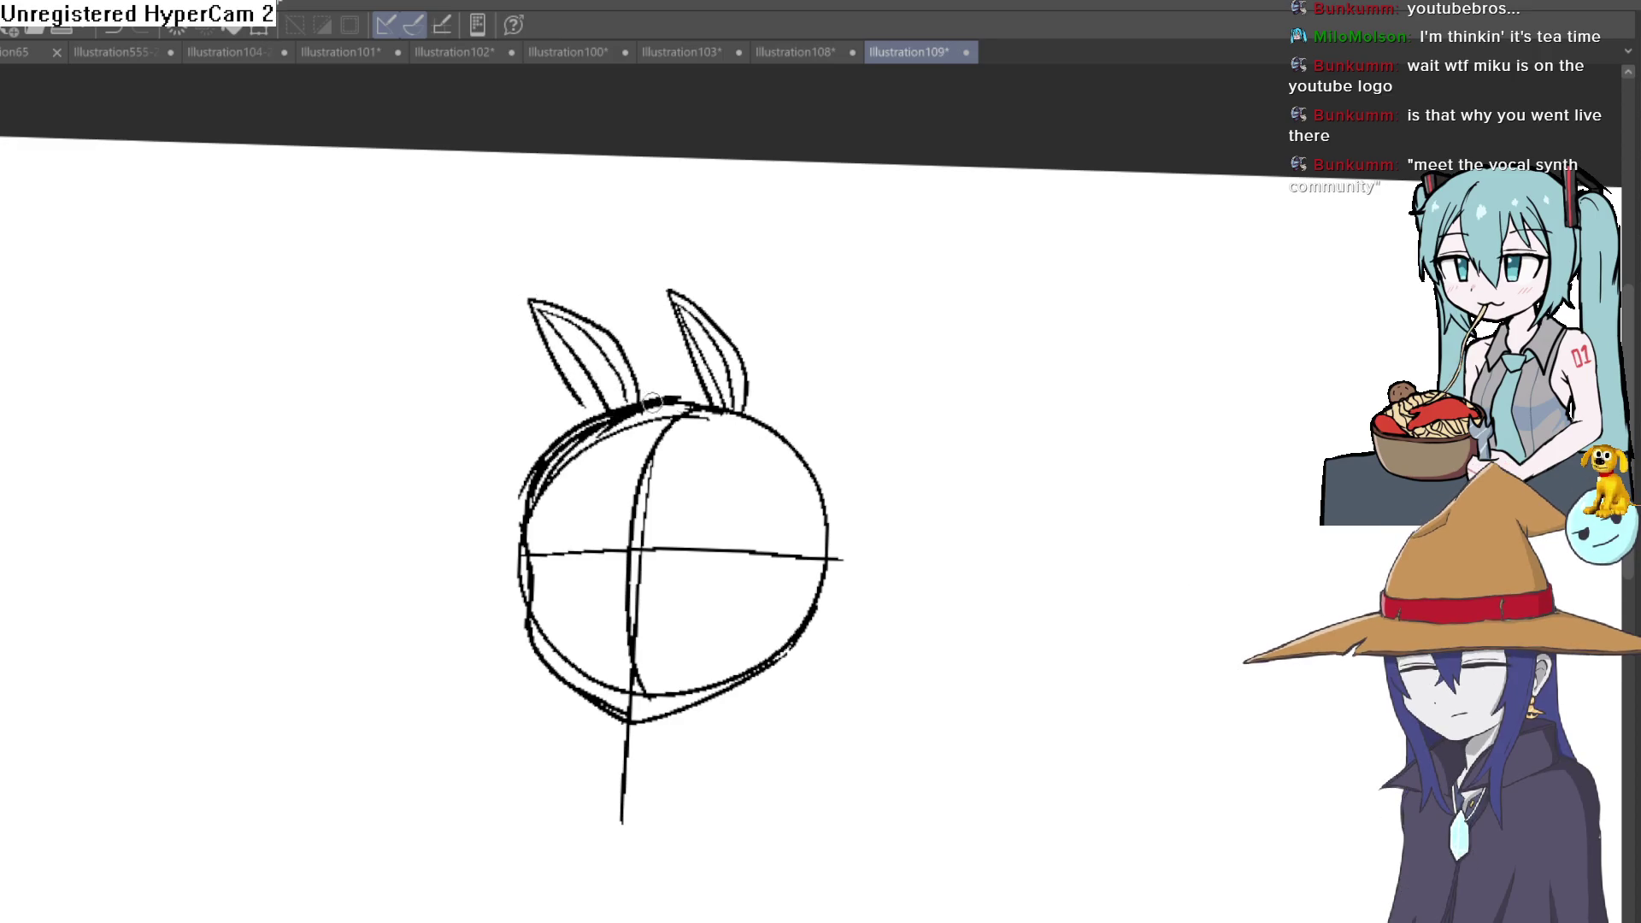
{"action": "left_click_drag", "start_coordinate": [532, 334], "coordinate": [615, 415]}
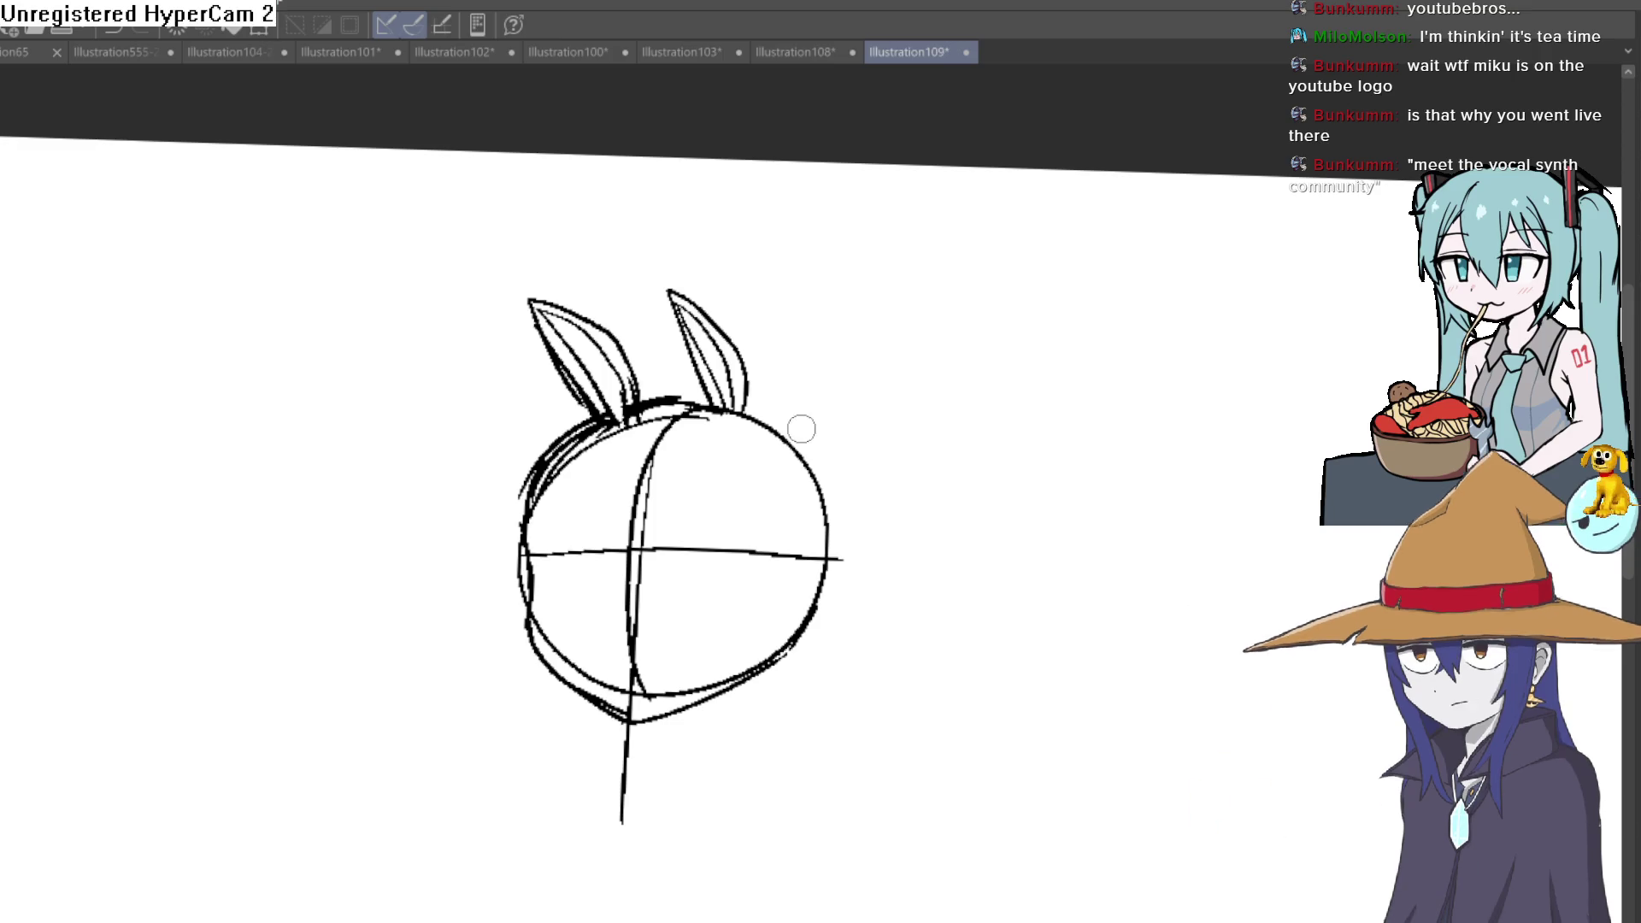
{"action": "scroll", "coordinate": [776, 406], "scroll_direction": "down", "scroll_amount": 2}
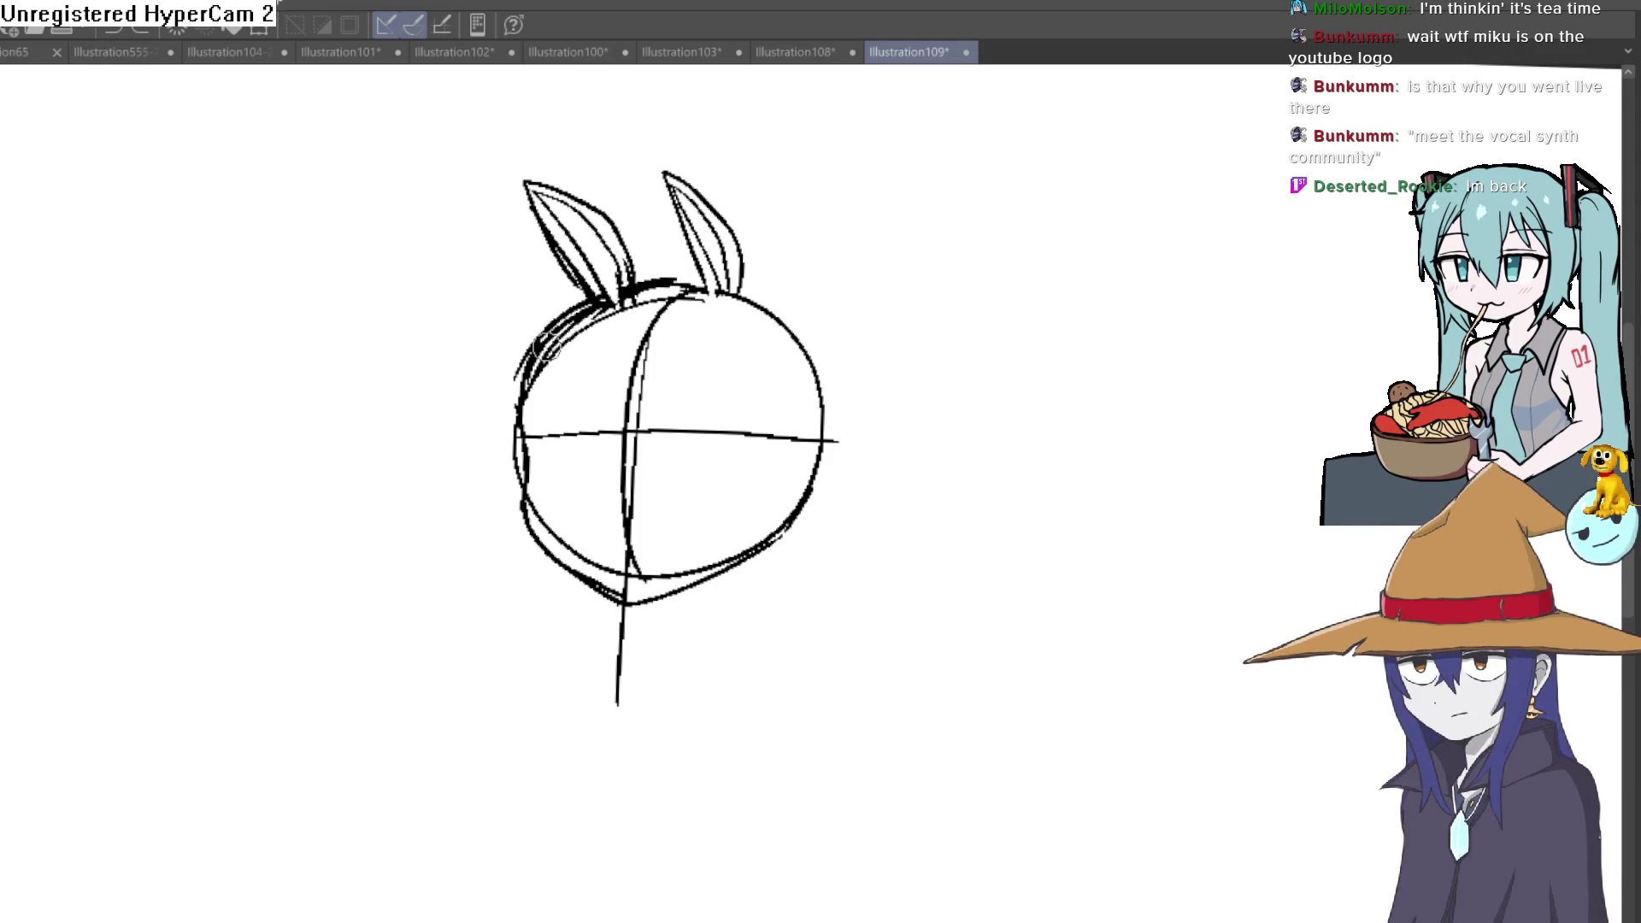
Step: Frame the horned creature and draw both sides of its long, wide neck
{"action": "left_click_drag", "start_coordinate": [548, 345], "coordinate": [659, 450]}
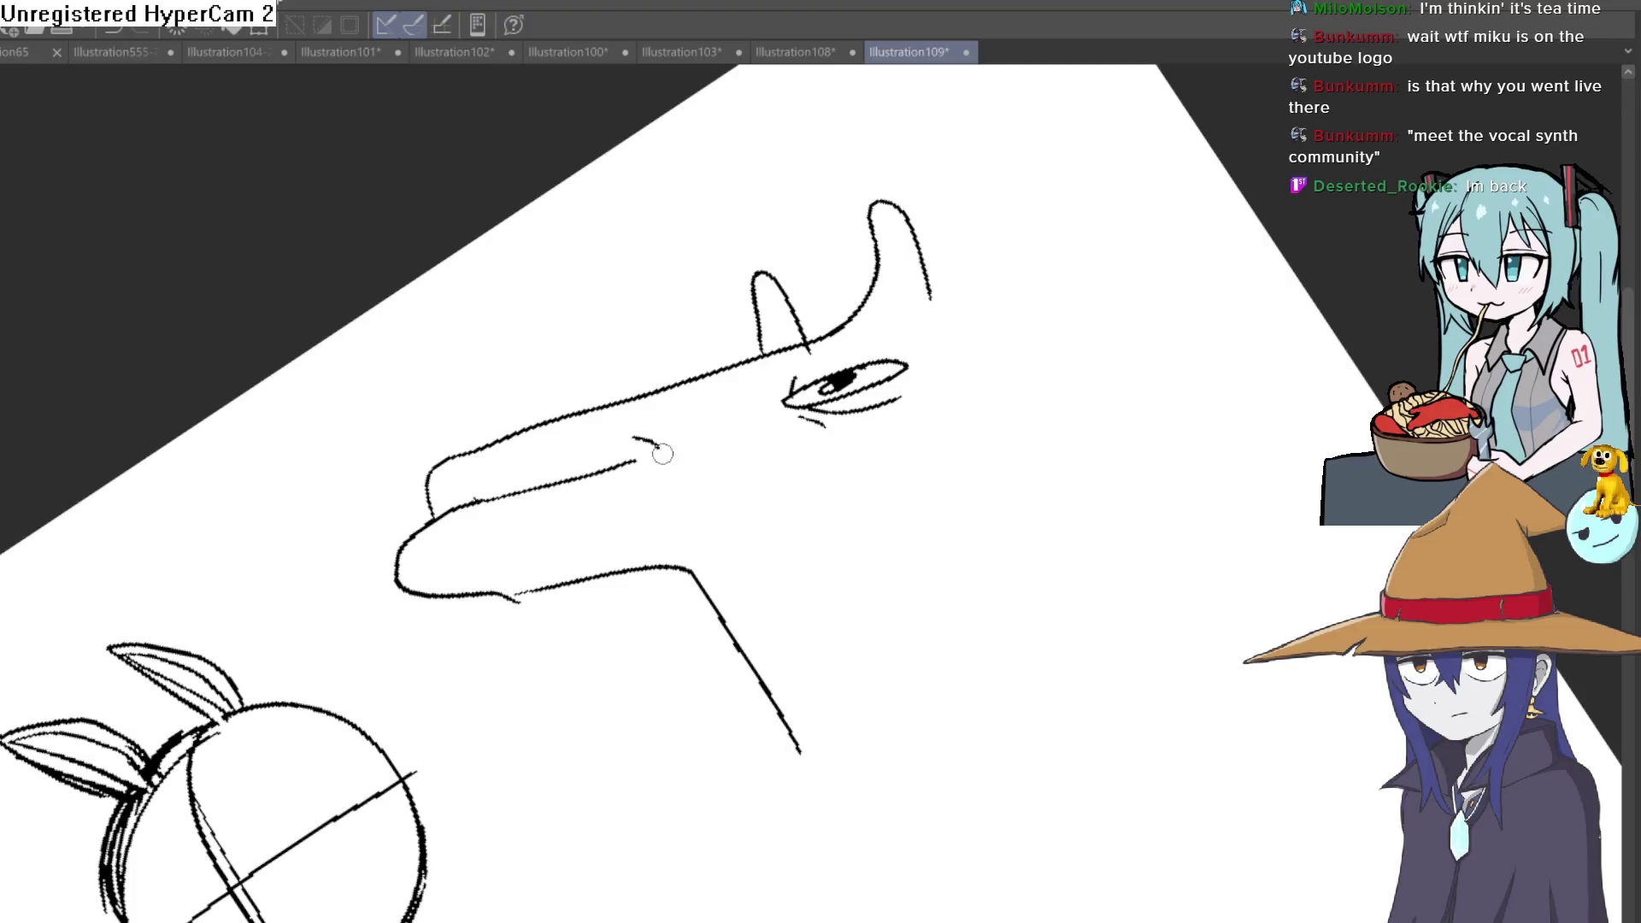
{"action": "left_click_drag", "start_coordinate": [880, 469], "coordinate": [1055, 623]}
{"action": "mouse_move", "coordinate": [931, 283]}
{"action": "left_mouse_down"}
{"action": "mouse_move", "coordinate": [1023, 778]}
{"action": "mouse_move", "coordinate": [699, 439]}
{"action": "left_mouse_up"}
{"action": "mouse_move", "coordinate": [560, 426]}
{"action": "left_mouse_down"}
{"action": "mouse_move", "coordinate": [542, 630]}
{"action": "mouse_move", "coordinate": [981, 630]}
{"action": "left_mouse_up"}
Step: Close the neck base and add inner bottom lines to the creature's body
{"action": "left_click_drag", "start_coordinate": [969, 572], "coordinate": [983, 627]}
{"action": "mouse_move", "coordinate": [982, 585]}
{"action": "left_mouse_down"}
{"action": "mouse_move", "coordinate": [645, 593]}
{"action": "mouse_move", "coordinate": [577, 615]}
{"action": "left_mouse_up"}
{"action": "left_click_drag", "start_coordinate": [916, 541], "coordinate": [793, 538]}
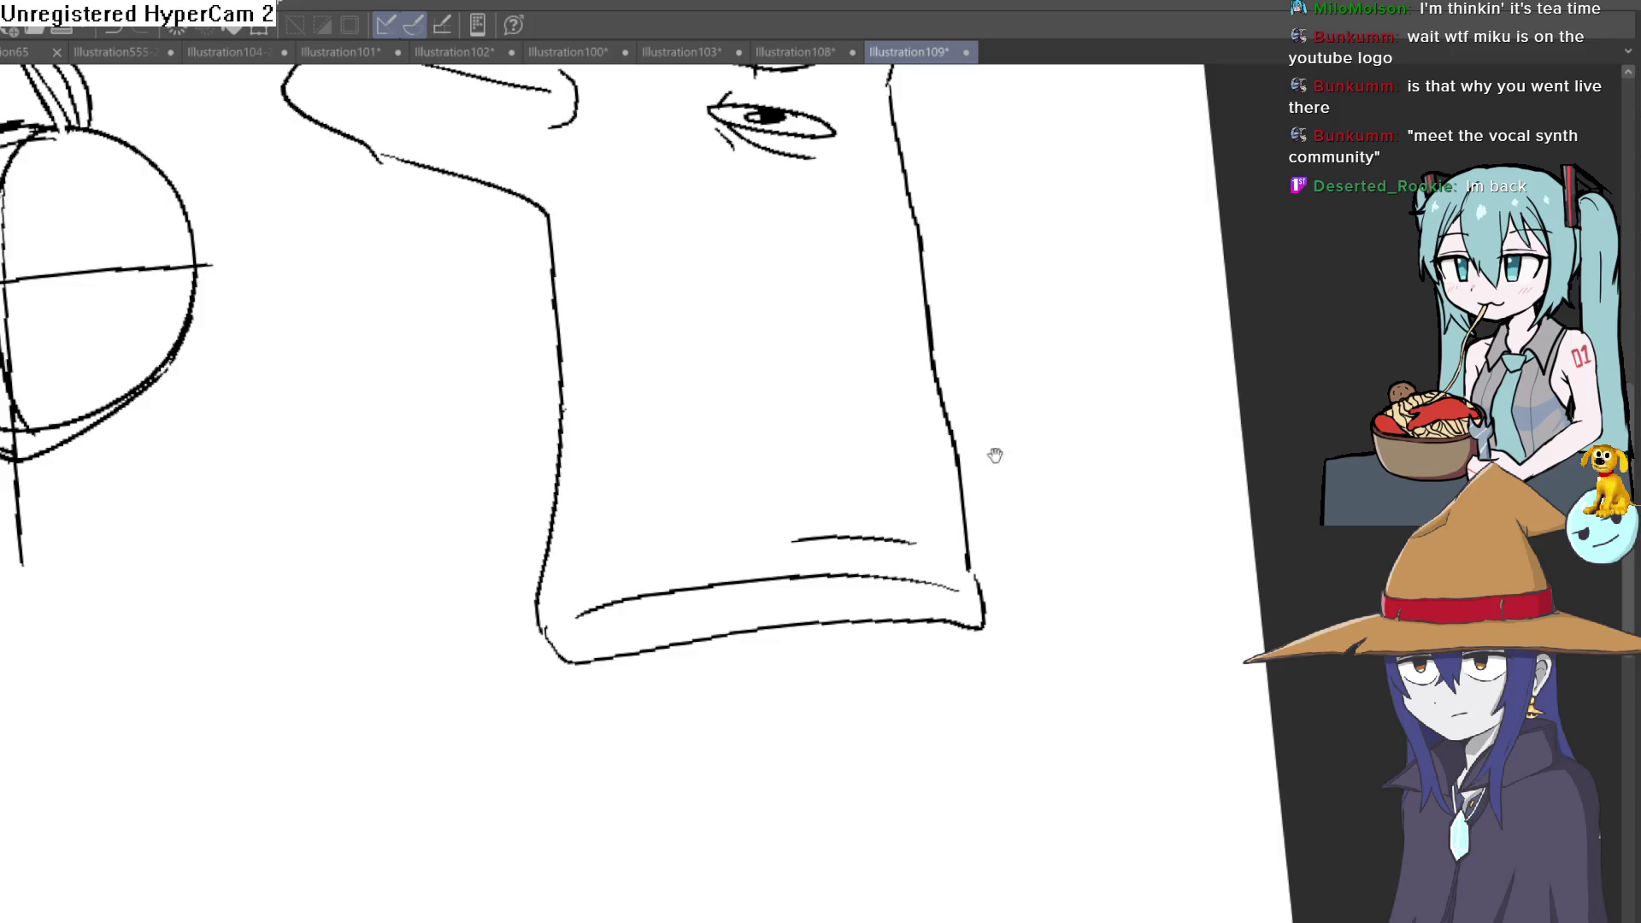
{"action": "scroll", "coordinate": [995, 455], "scroll_direction": "down", "scroll_amount": 3}
{"action": "scroll", "coordinate": [1055, 415], "scroll_direction": "up", "scroll_amount": 2}
{"action": "scroll", "coordinate": [1040, 405], "scroll_direction": "up", "scroll_amount": 1}
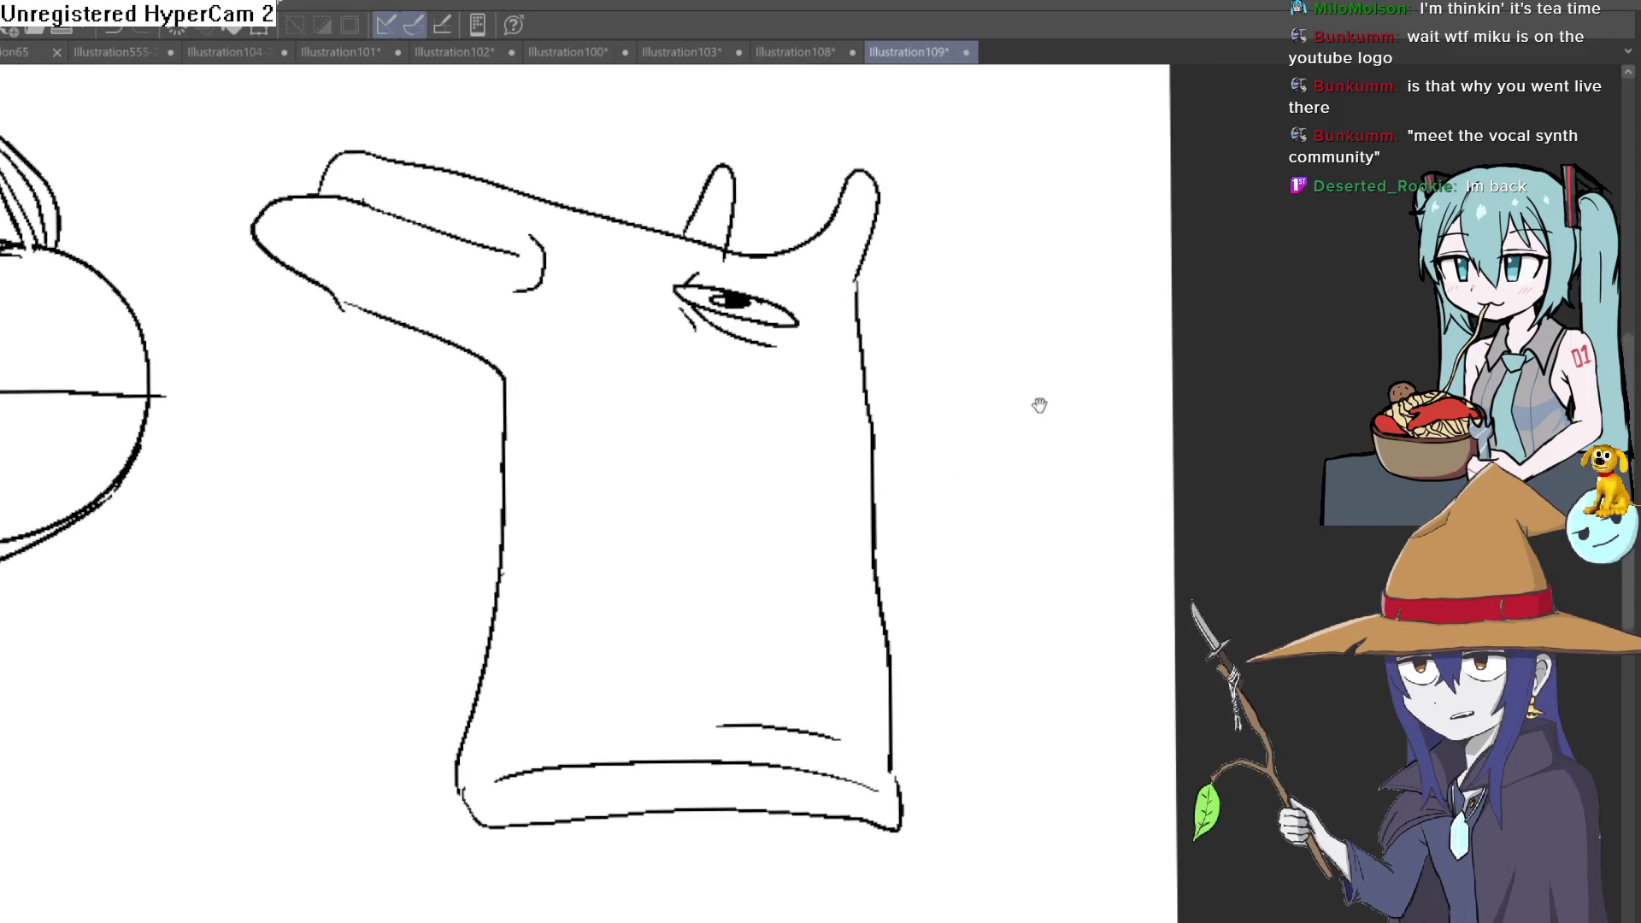
{"action": "left_click_drag", "start_coordinate": [1040, 406], "coordinate": [1033, 374]}
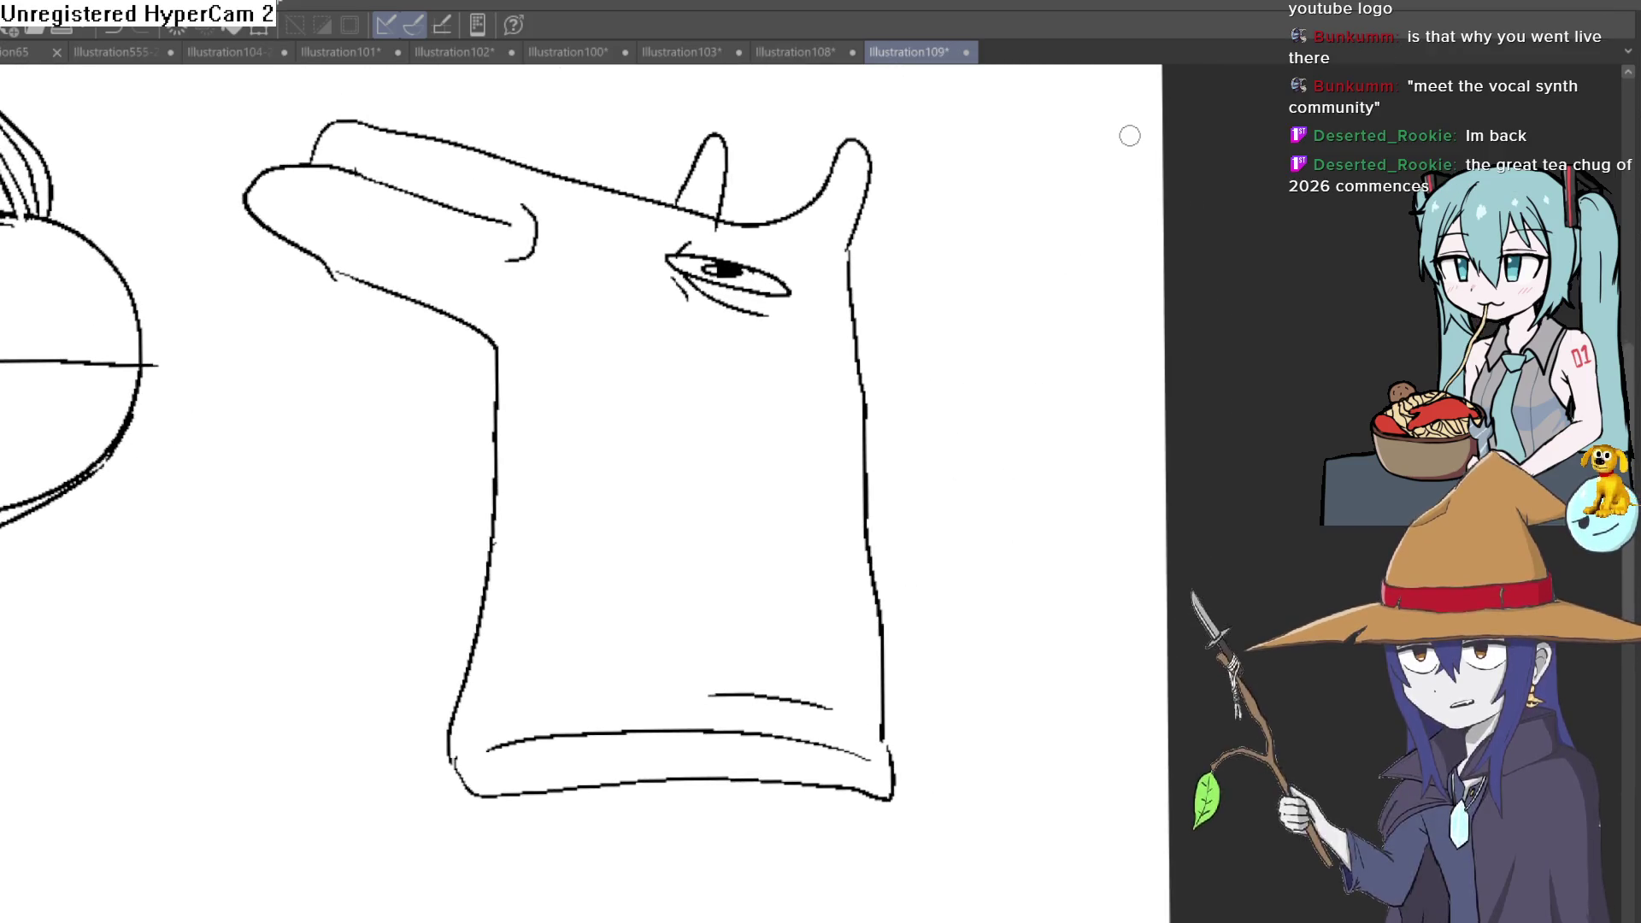
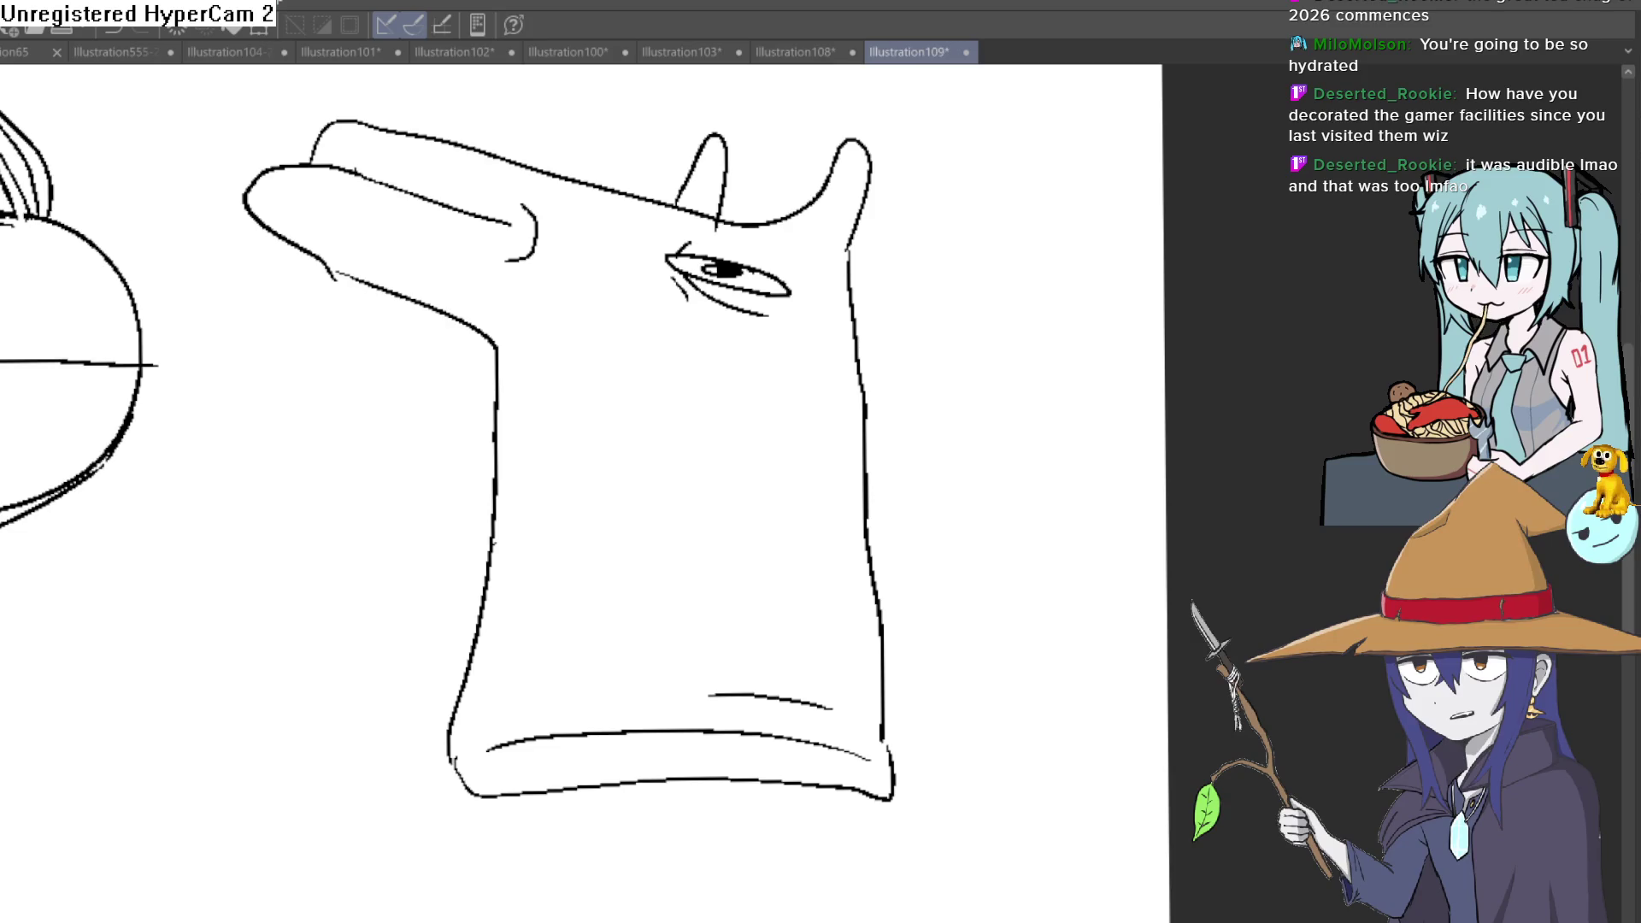
Step: Erase the messy strokes on the head circle's upper-left edge after an undone test stroke
{"action": "mouse_move", "coordinate": [961, 488]}
{"action": "left_mouse_down"}
{"action": "mouse_move", "coordinate": [1012, 447]}
{"action": "mouse_move", "coordinate": [1085, 507]}
{"action": "left_mouse_up"}
{"action": "key", "text": "ctrl+z"}
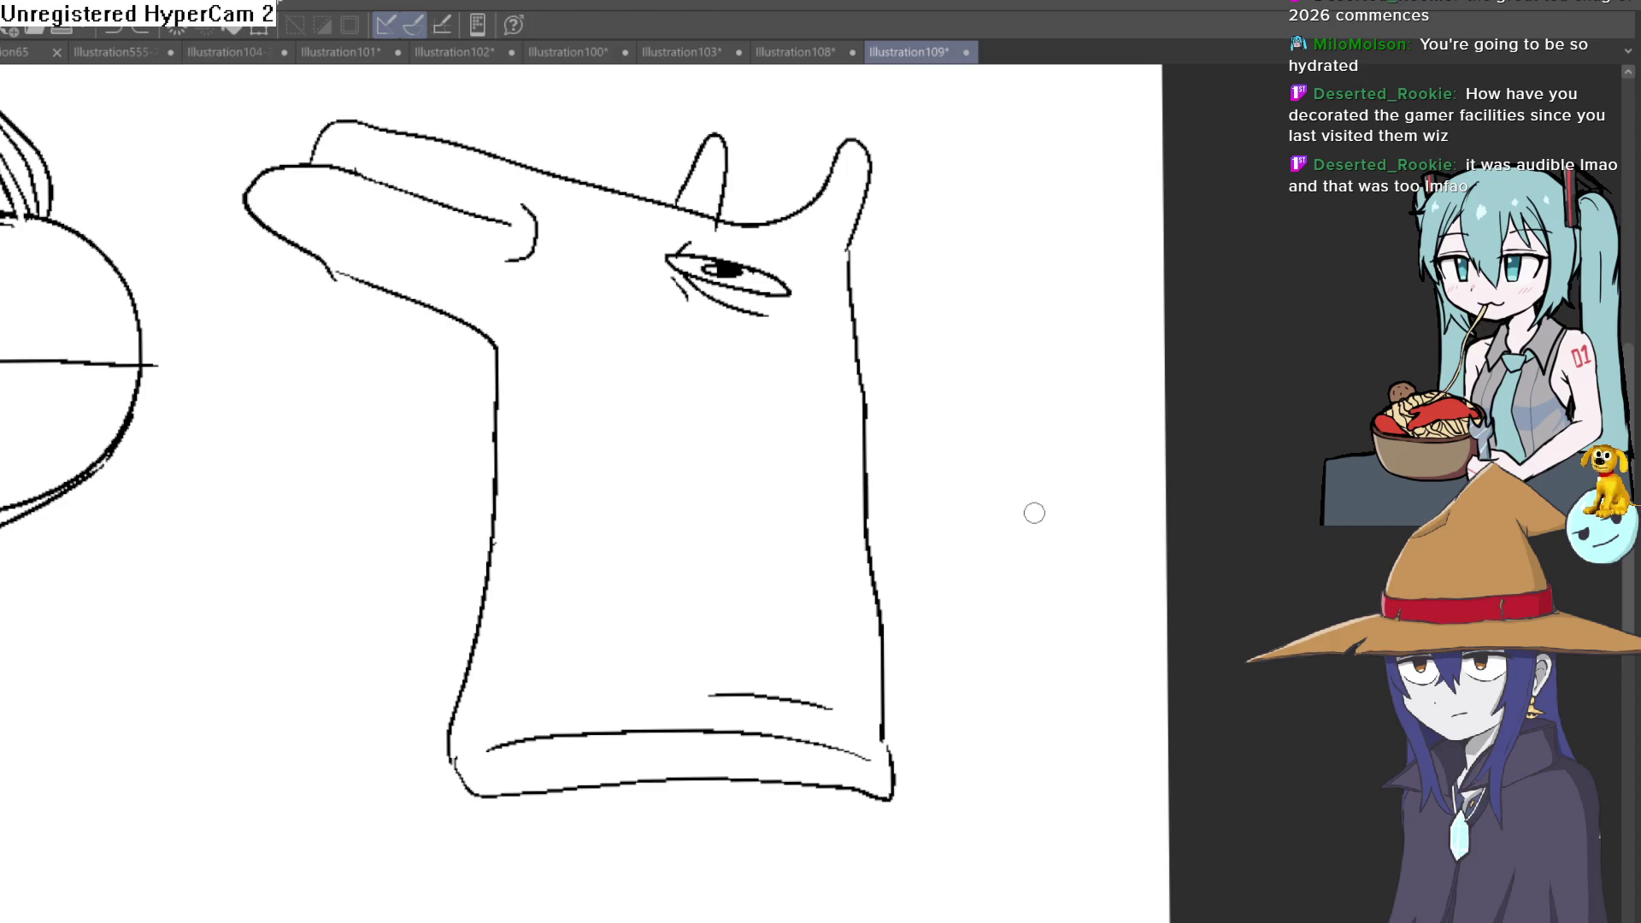
{"action": "mouse_move", "coordinate": [989, 580]}
{"action": "left_mouse_down"}
{"action": "mouse_move", "coordinate": [960, 646]}
{"action": "mouse_move", "coordinate": [967, 513]}
{"action": "left_mouse_up"}
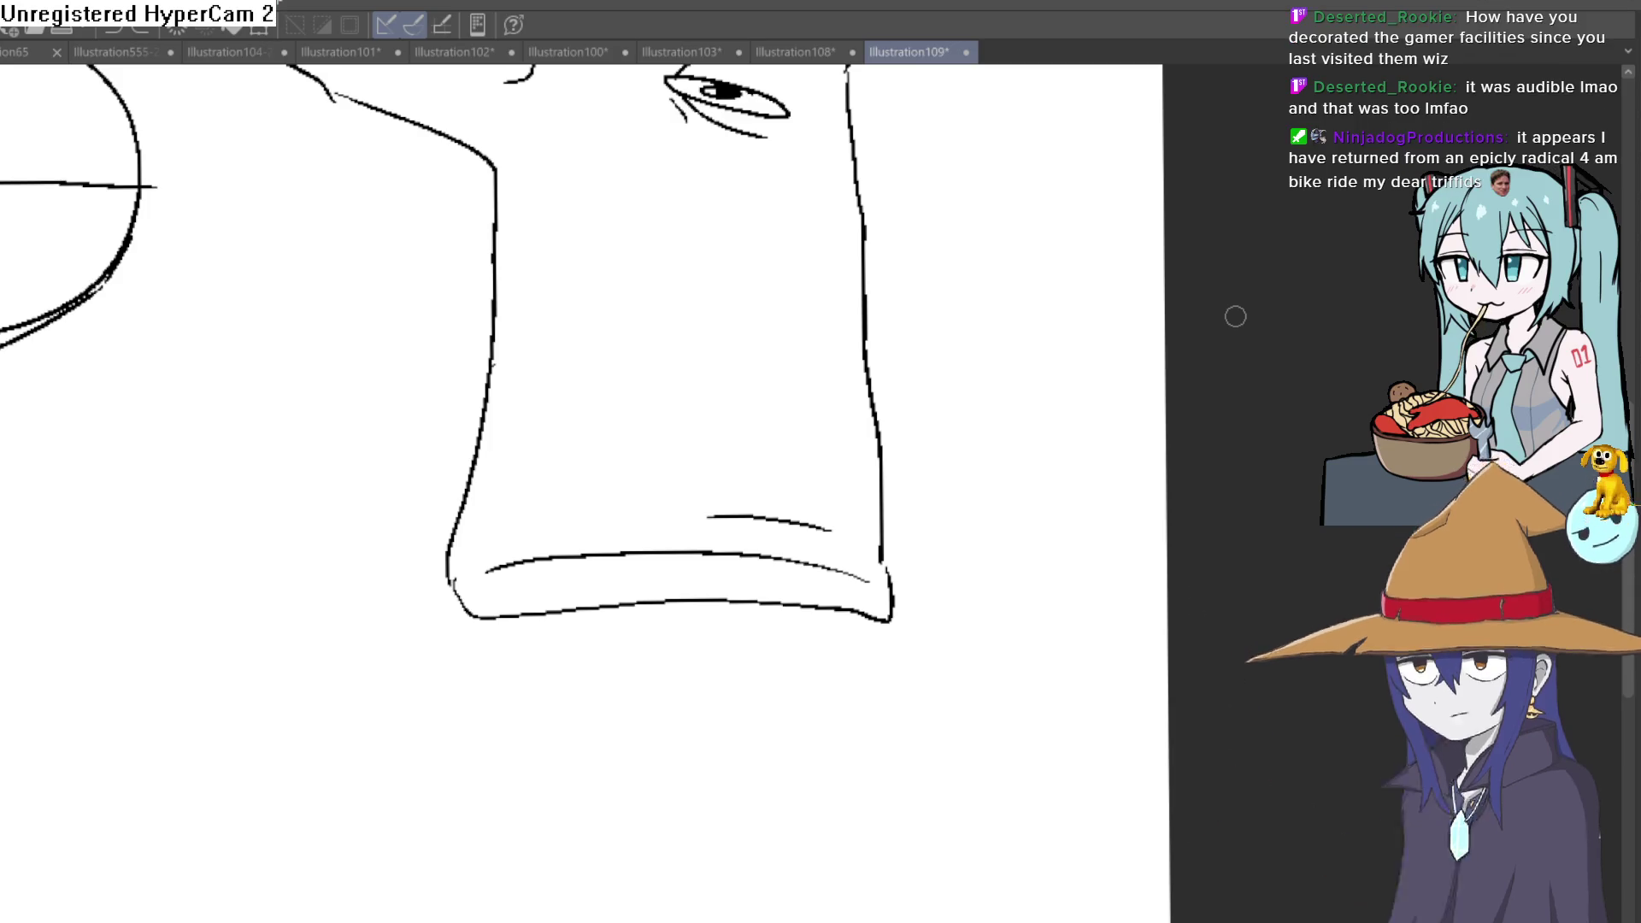
{"action": "scroll", "coordinate": [595, 499], "scroll_direction": "down", "scroll_amount": 3}
{"action": "scroll", "coordinate": [513, 561], "scroll_direction": "down", "scroll_amount": 2}
{"action": "scroll", "coordinate": [805, 539], "scroll_direction": "down", "scroll_amount": 2}
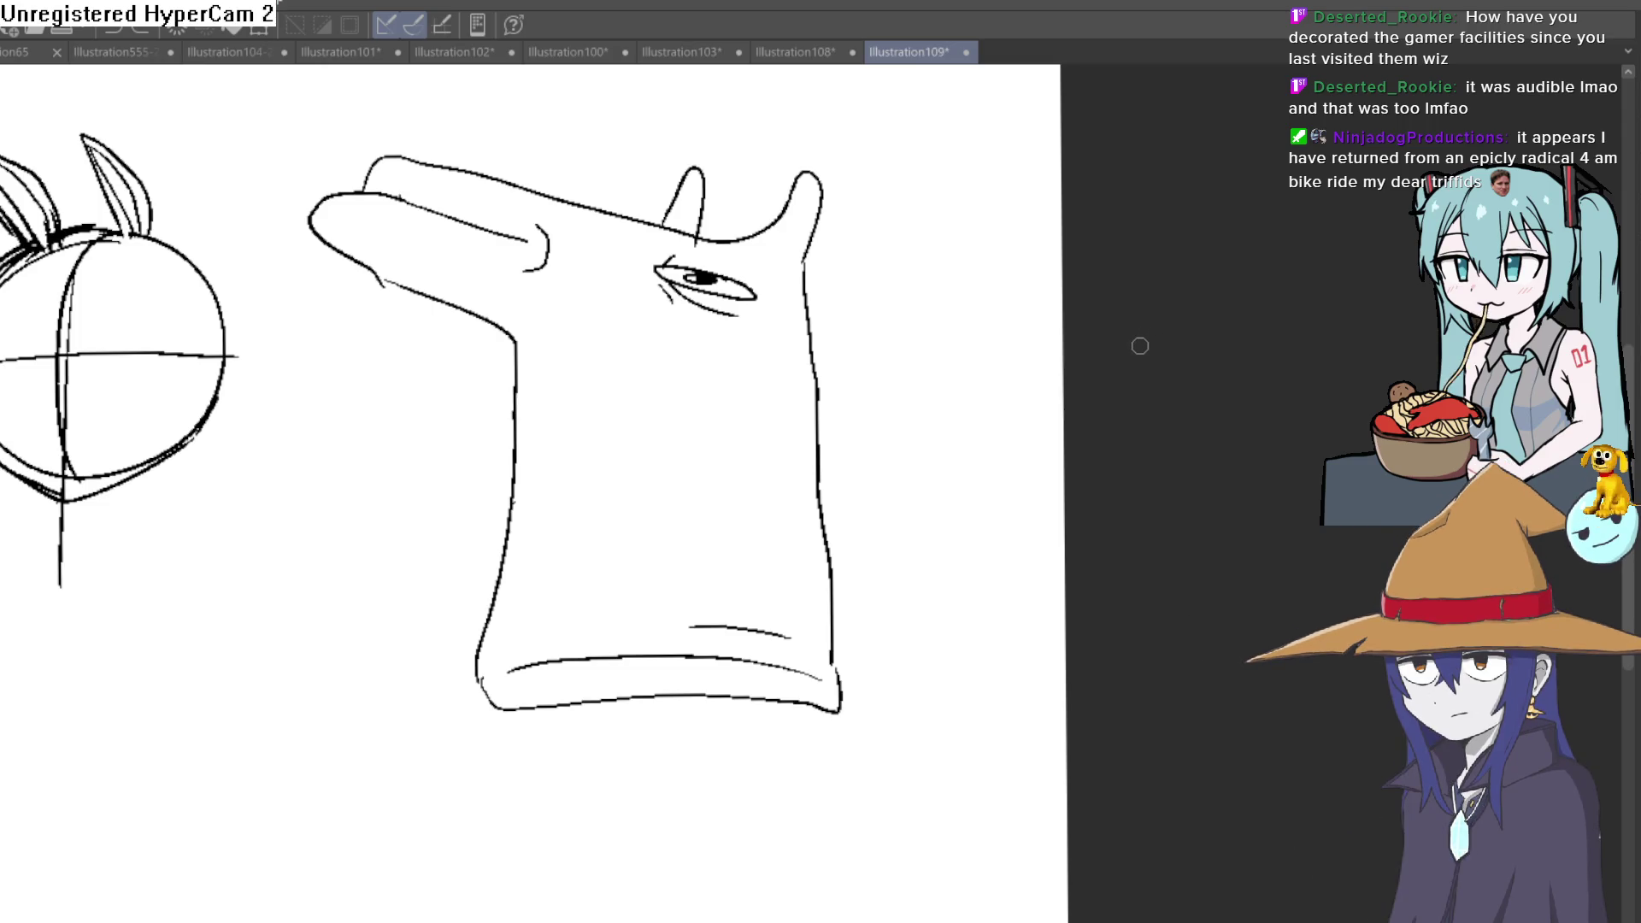
{"action": "mouse_move", "coordinate": [841, 539]}
{"action": "left_mouse_down"}
{"action": "mouse_move", "coordinate": [880, 478]}
{"action": "mouse_move", "coordinate": [864, 532]}
{"action": "mouse_move", "coordinate": [872, 433]}
{"action": "left_mouse_up"}
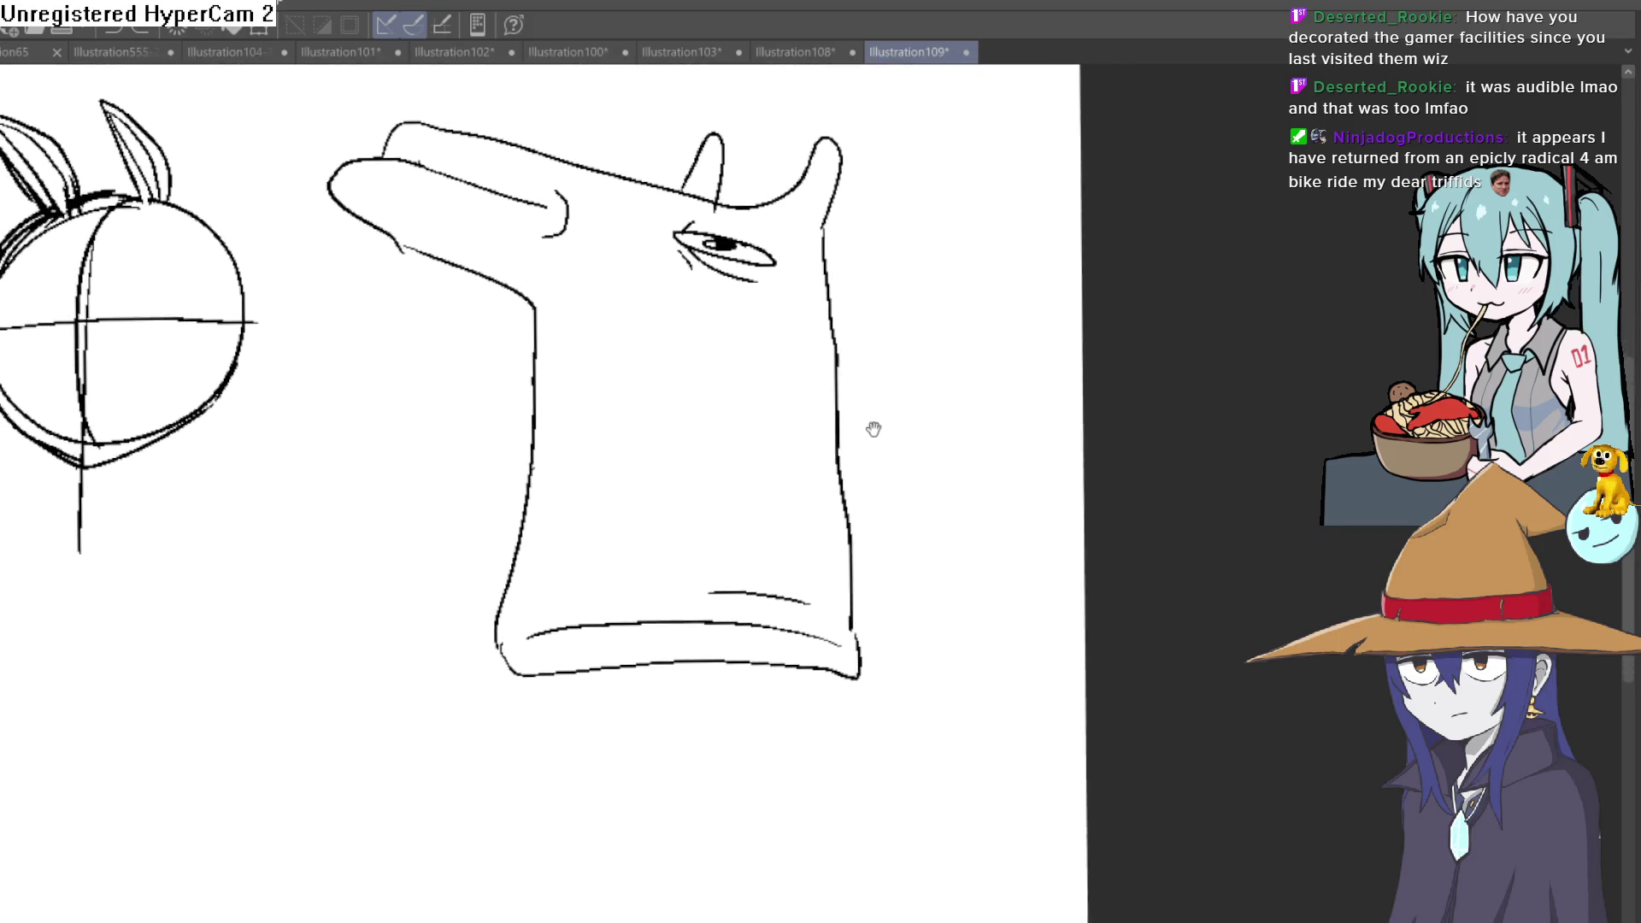
{"action": "left_click_drag", "start_coordinate": [597, 579], "coordinate": [818, 504]}
{"action": "scroll", "coordinate": [818, 503], "scroll_direction": "up", "scroll_amount": 4}
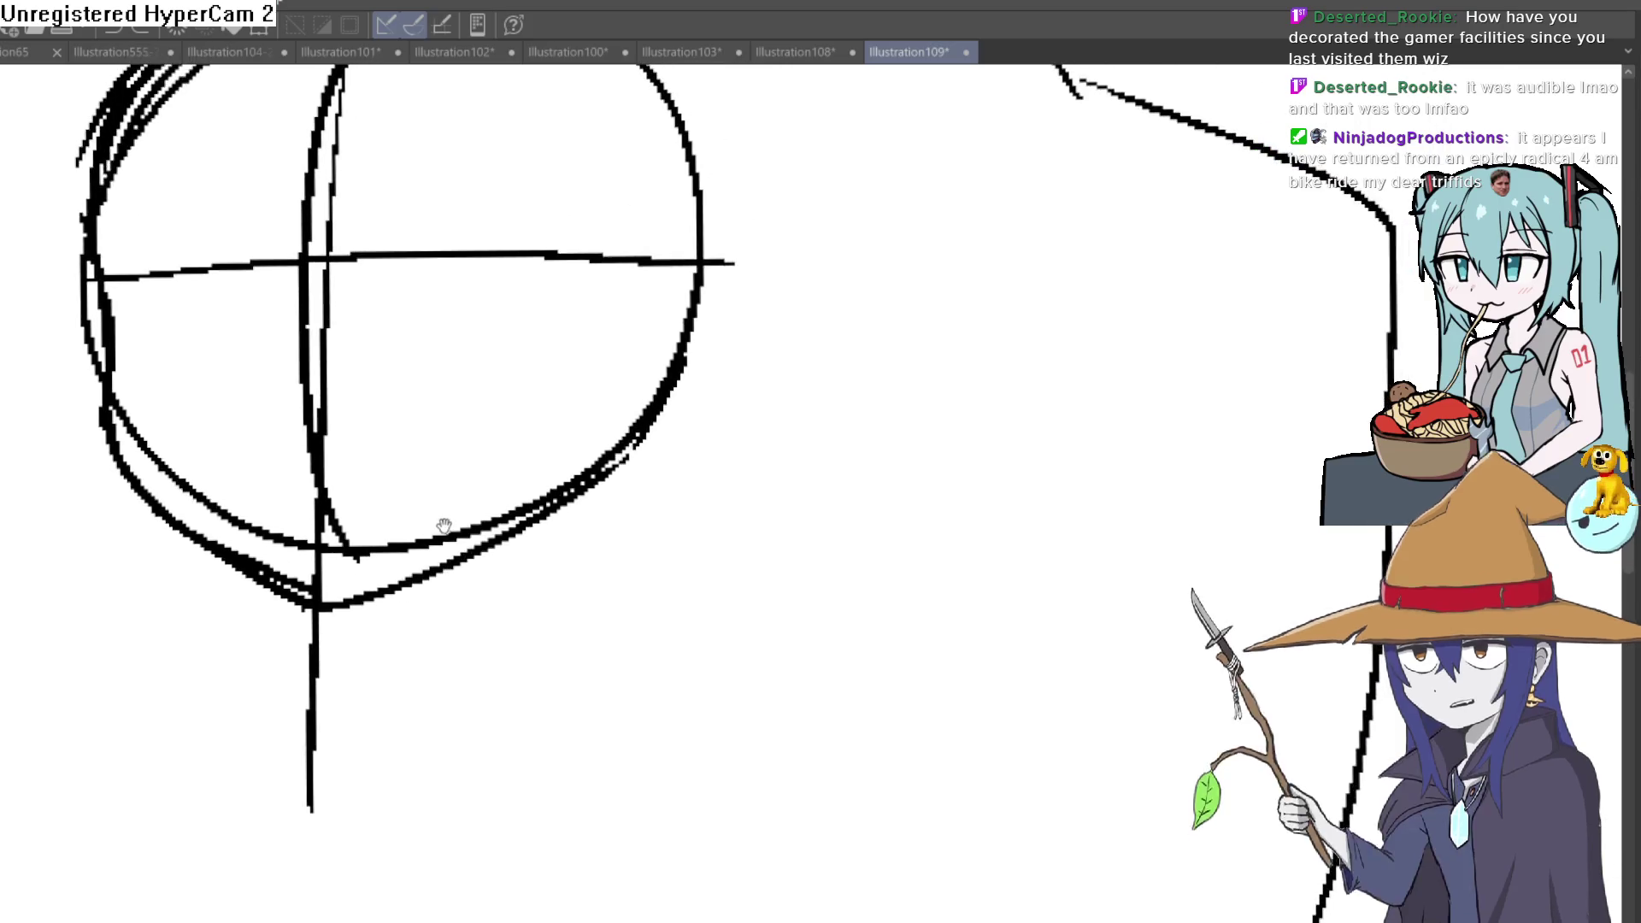
{"action": "mouse_move", "coordinate": [154, 180]}
{"action": "left_mouse_down"}
{"action": "mouse_move", "coordinate": [117, 265]}
{"action": "mouse_move", "coordinate": [146, 214]}
{"action": "mouse_move", "coordinate": [155, 385]}
{"action": "left_mouse_up"}
{"action": "scroll", "coordinate": [439, 470], "scroll_direction": "down", "scroll_amount": 2}
{"action": "mouse_move", "coordinate": [439, 470]}
{"action": "left_mouse_down"}
{"action": "mouse_move", "coordinate": [418, 465]}
{"action": "mouse_move", "coordinate": [415, 496]}
{"action": "left_mouse_up"}
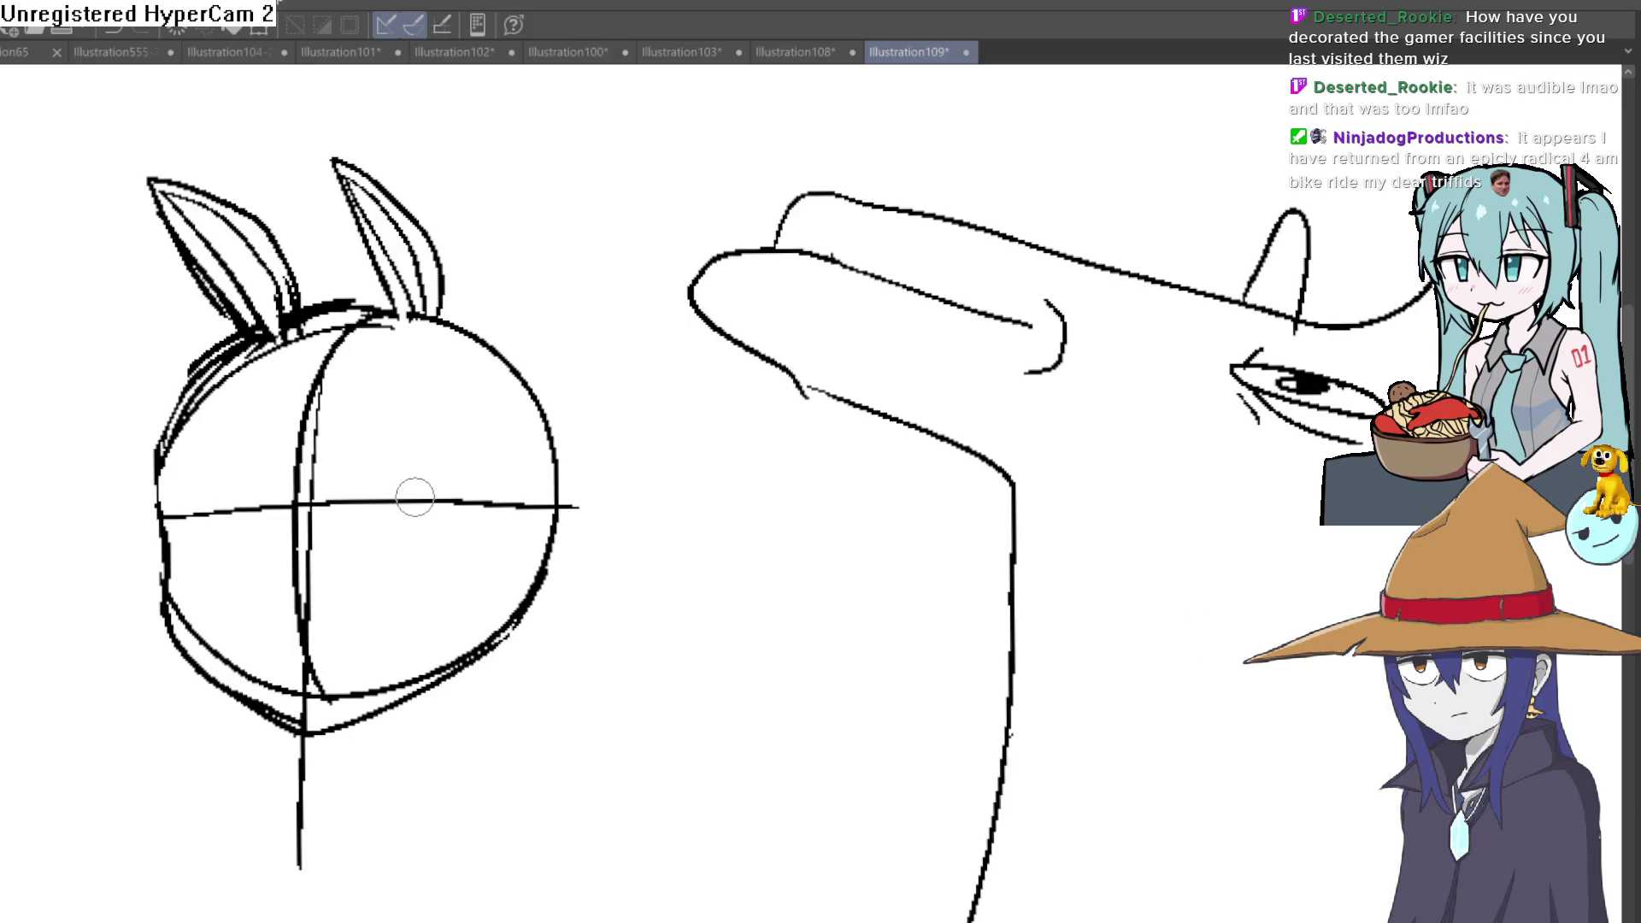
Step: Sketch both sides of the girl's neck below her head
{"action": "left_click_drag", "start_coordinate": [586, 689], "coordinate": [671, 543]}
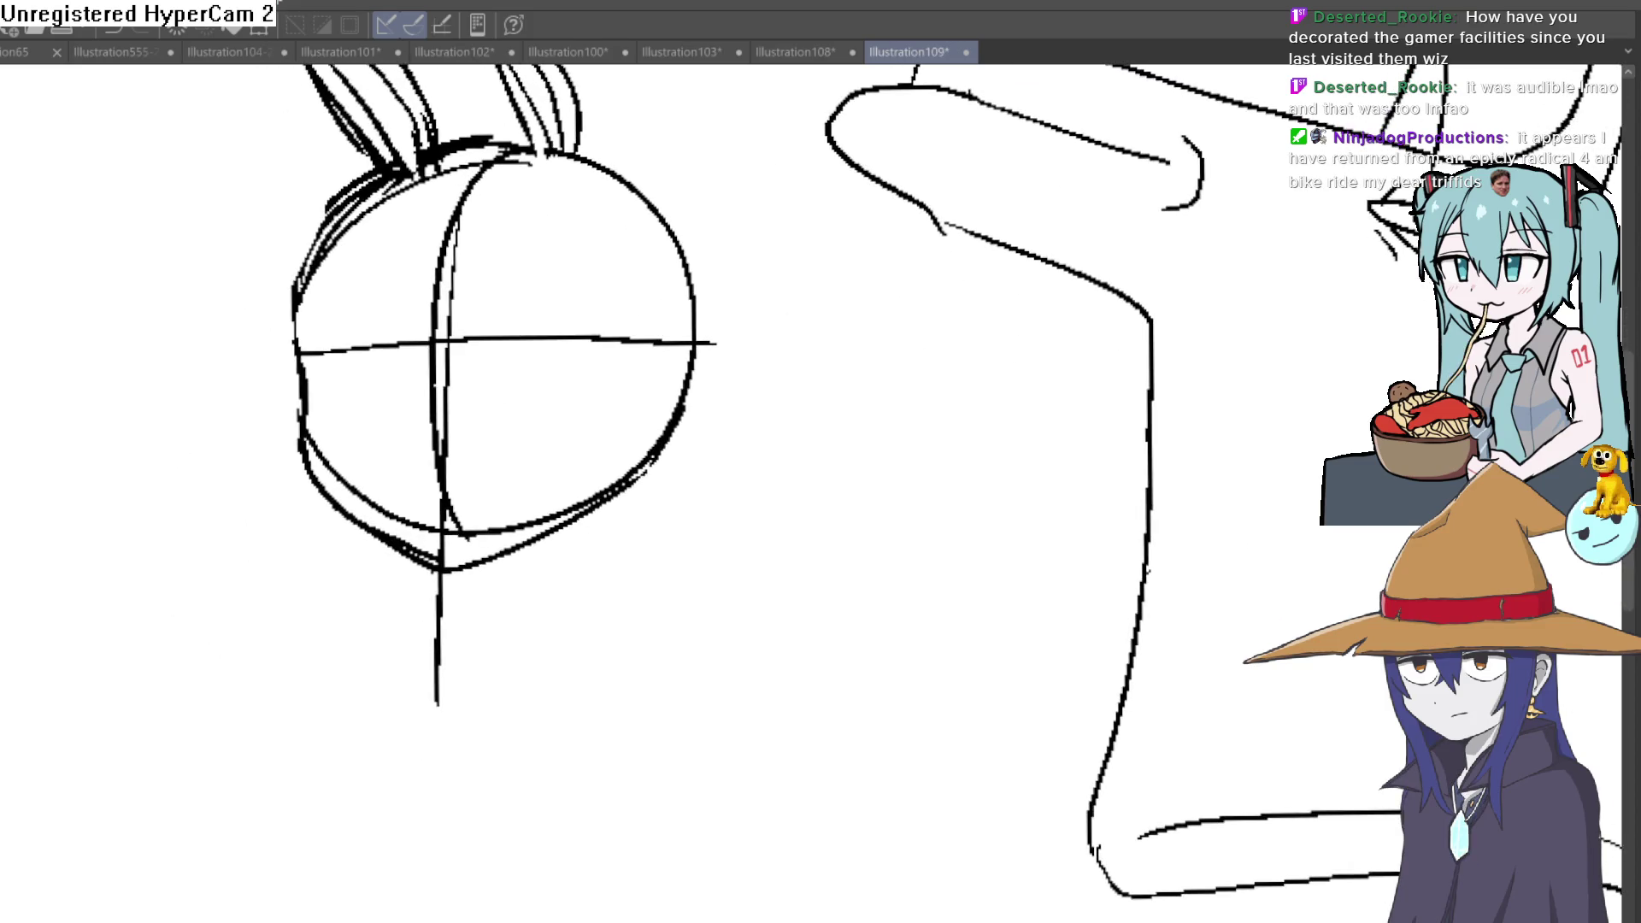
{"action": "mouse_move", "coordinate": [616, 488]}
{"action": "left_mouse_down"}
{"action": "mouse_move", "coordinate": [590, 449]}
{"action": "mouse_move", "coordinate": [578, 559]}
{"action": "left_mouse_up"}
{"action": "left_click_drag", "start_coordinate": [484, 528], "coordinate": [463, 605]}
{"action": "left_click_drag", "start_coordinate": [577, 513], "coordinate": [630, 623]}
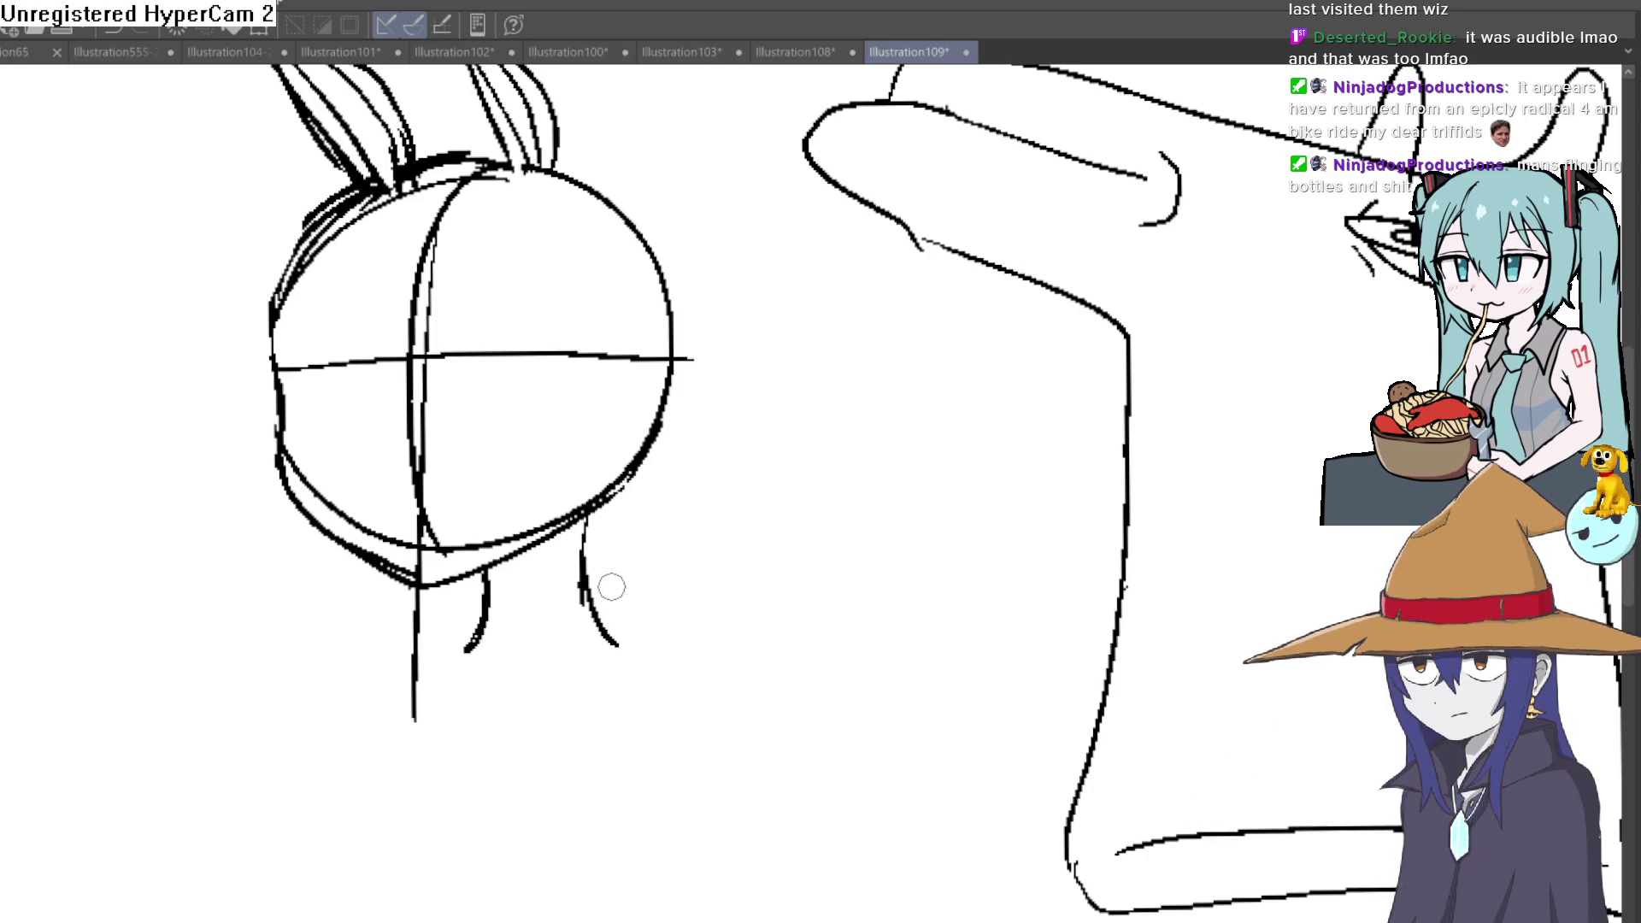
Step: Draw the sloping left and right shoulder lines
{"action": "left_click_drag", "start_coordinate": [590, 596], "coordinate": [650, 634]}
{"action": "mouse_move", "coordinate": [487, 618]}
{"action": "left_mouse_down"}
{"action": "mouse_move", "coordinate": [384, 659]}
{"action": "mouse_move", "coordinate": [317, 751]}
{"action": "left_mouse_up"}
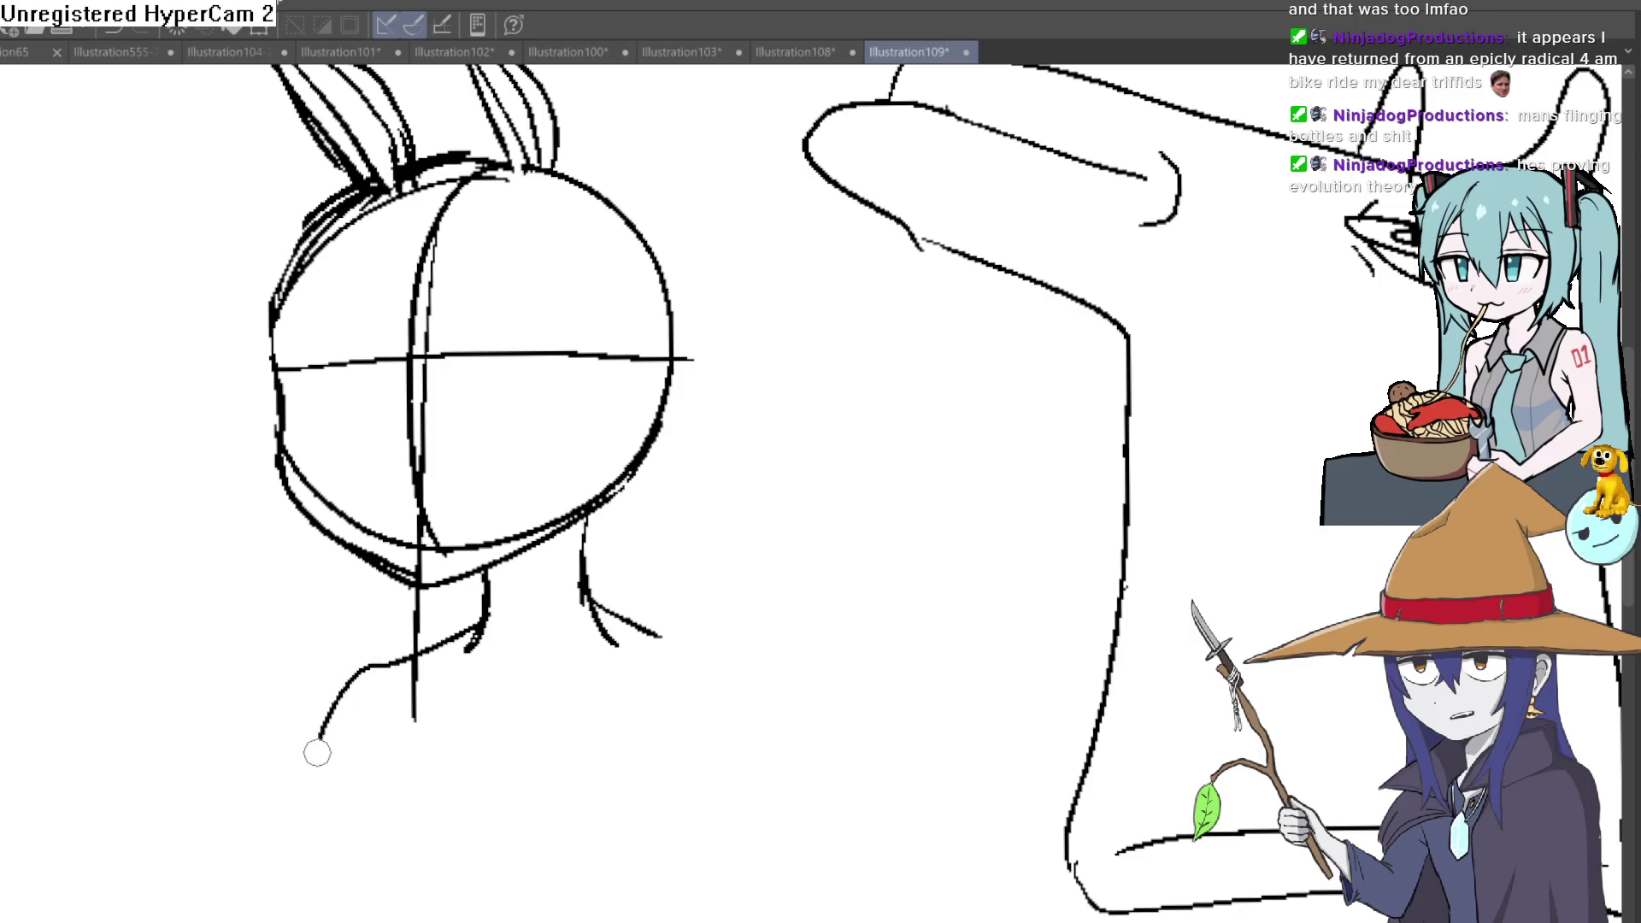
{"action": "left_click_drag", "start_coordinate": [598, 613], "coordinate": [756, 773]}
{"action": "scroll", "coordinate": [744, 707], "scroll_direction": "down", "scroll_amount": 3}
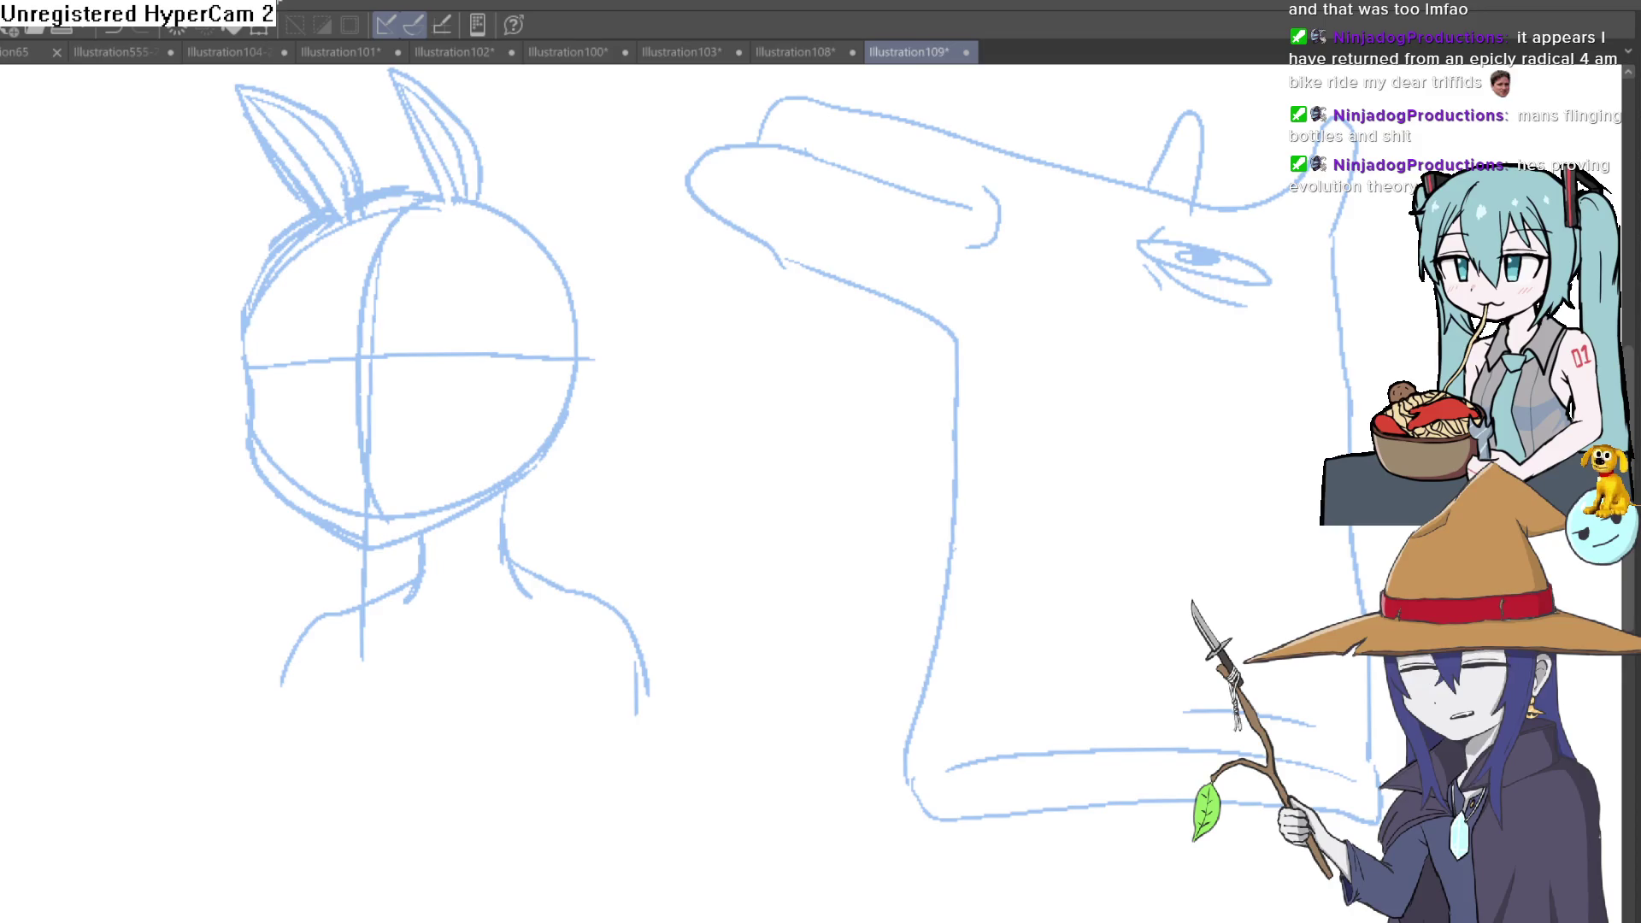
{"action": "scroll", "coordinate": [400, 452], "scroll_direction": "up", "scroll_amount": 3}
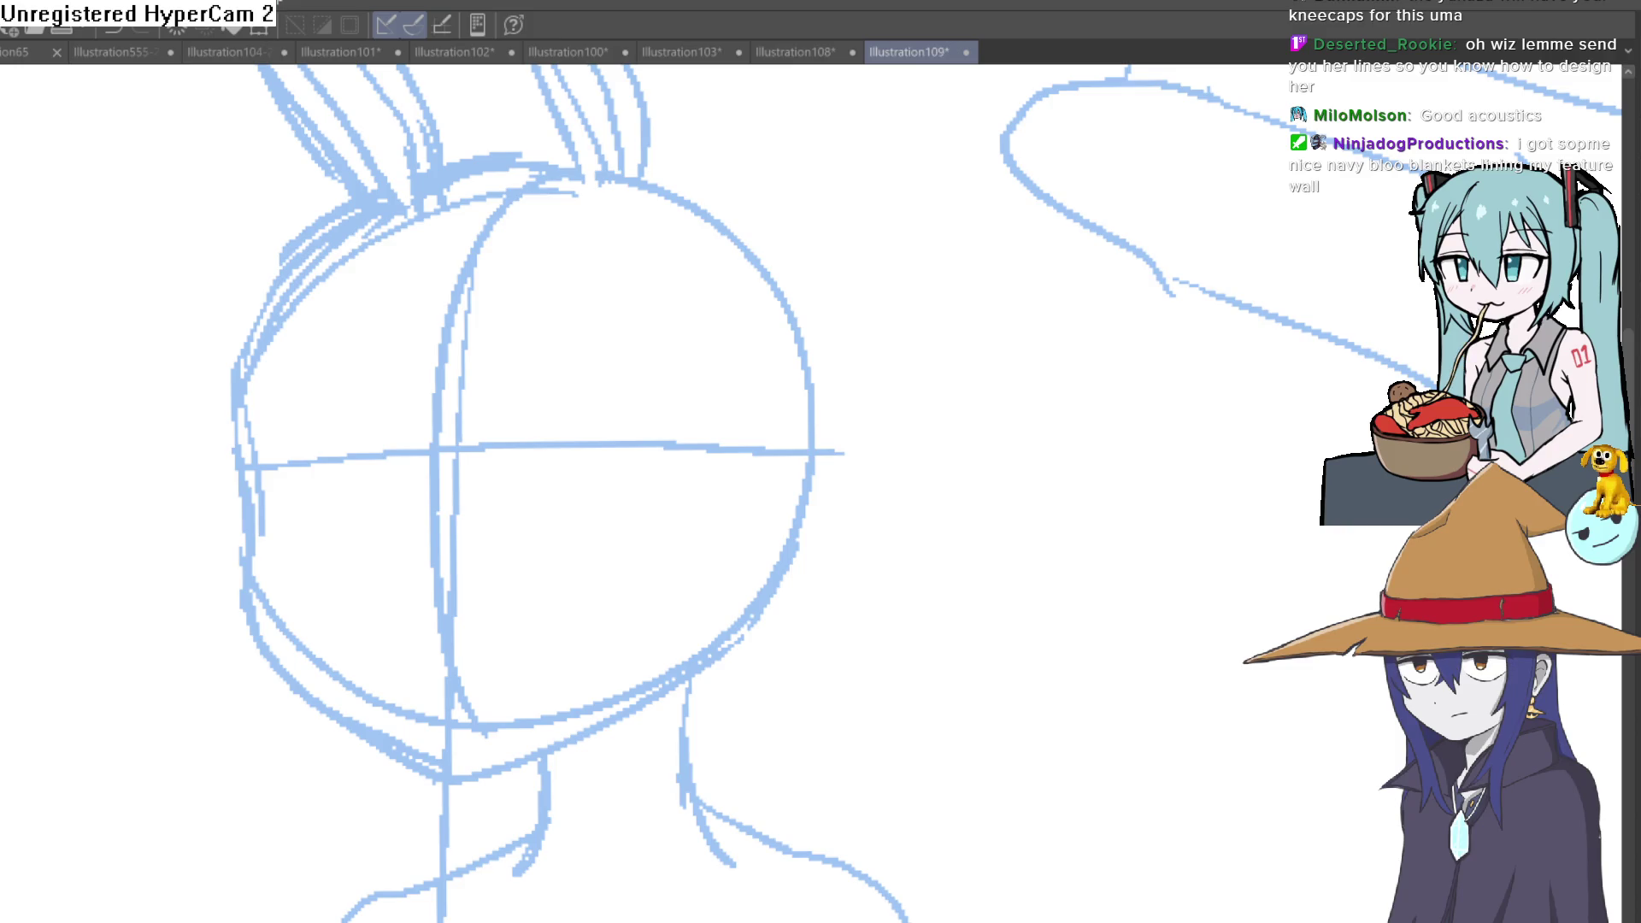
Step: Ink the left edge of the girl's face after an undone test squiggle
{"action": "left_click_drag", "start_coordinate": [935, 469], "coordinate": [1006, 596]}
{"action": "key", "text": "ctrl+z"}
{"action": "left_click_drag", "start_coordinate": [244, 397], "coordinate": [264, 622]}
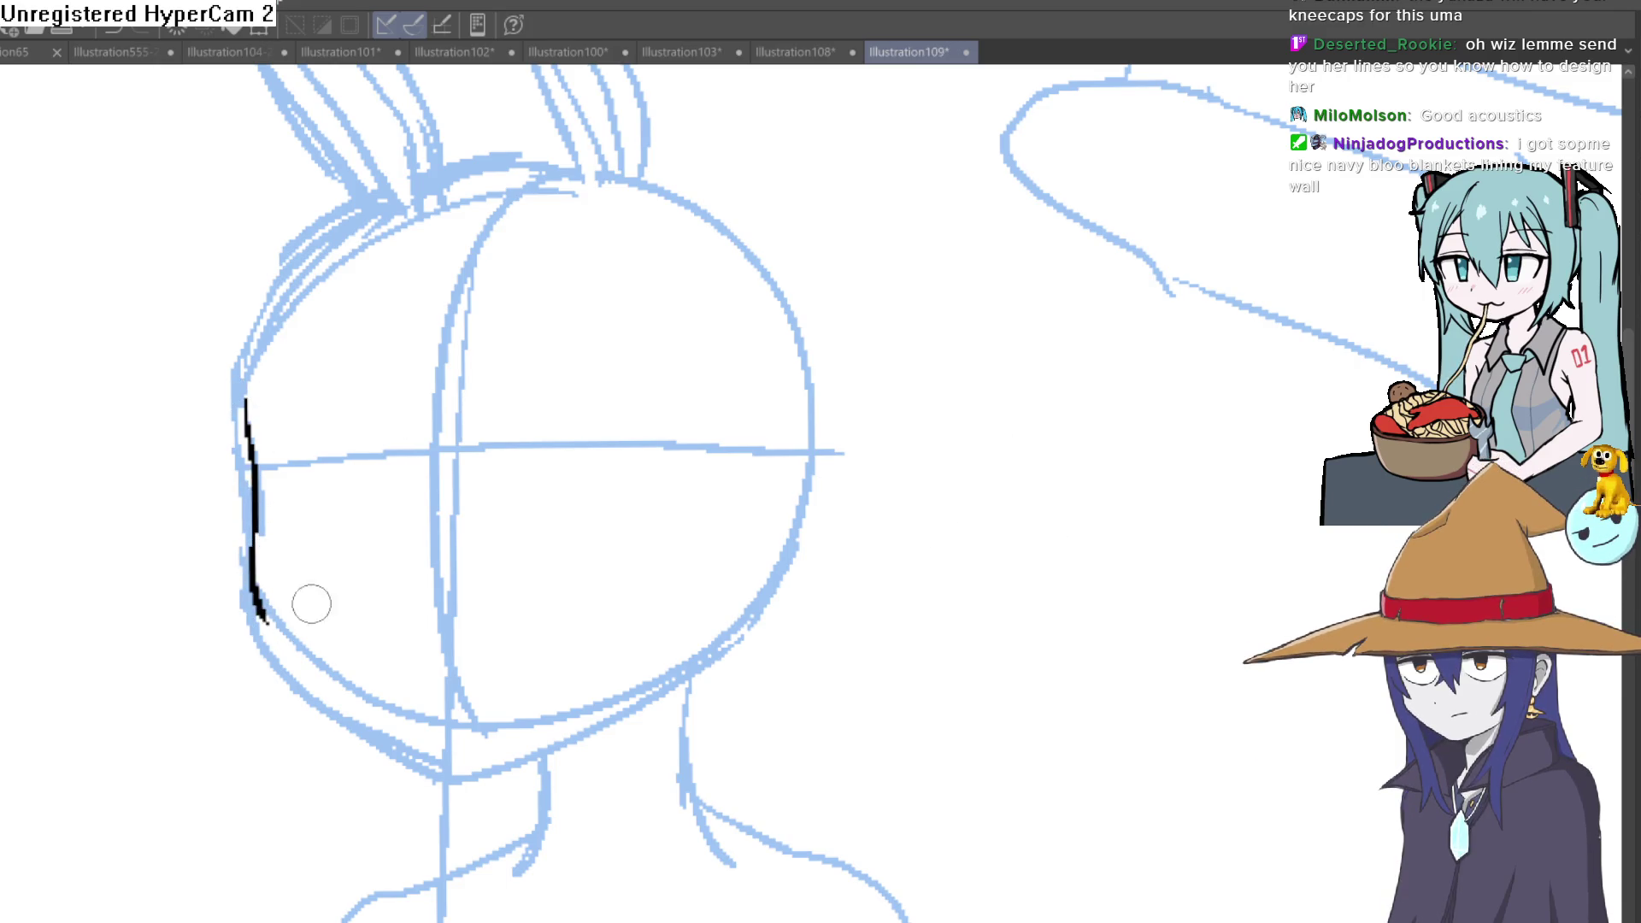
{"action": "left_click_drag", "start_coordinate": [664, 494], "coordinate": [665, 516]}
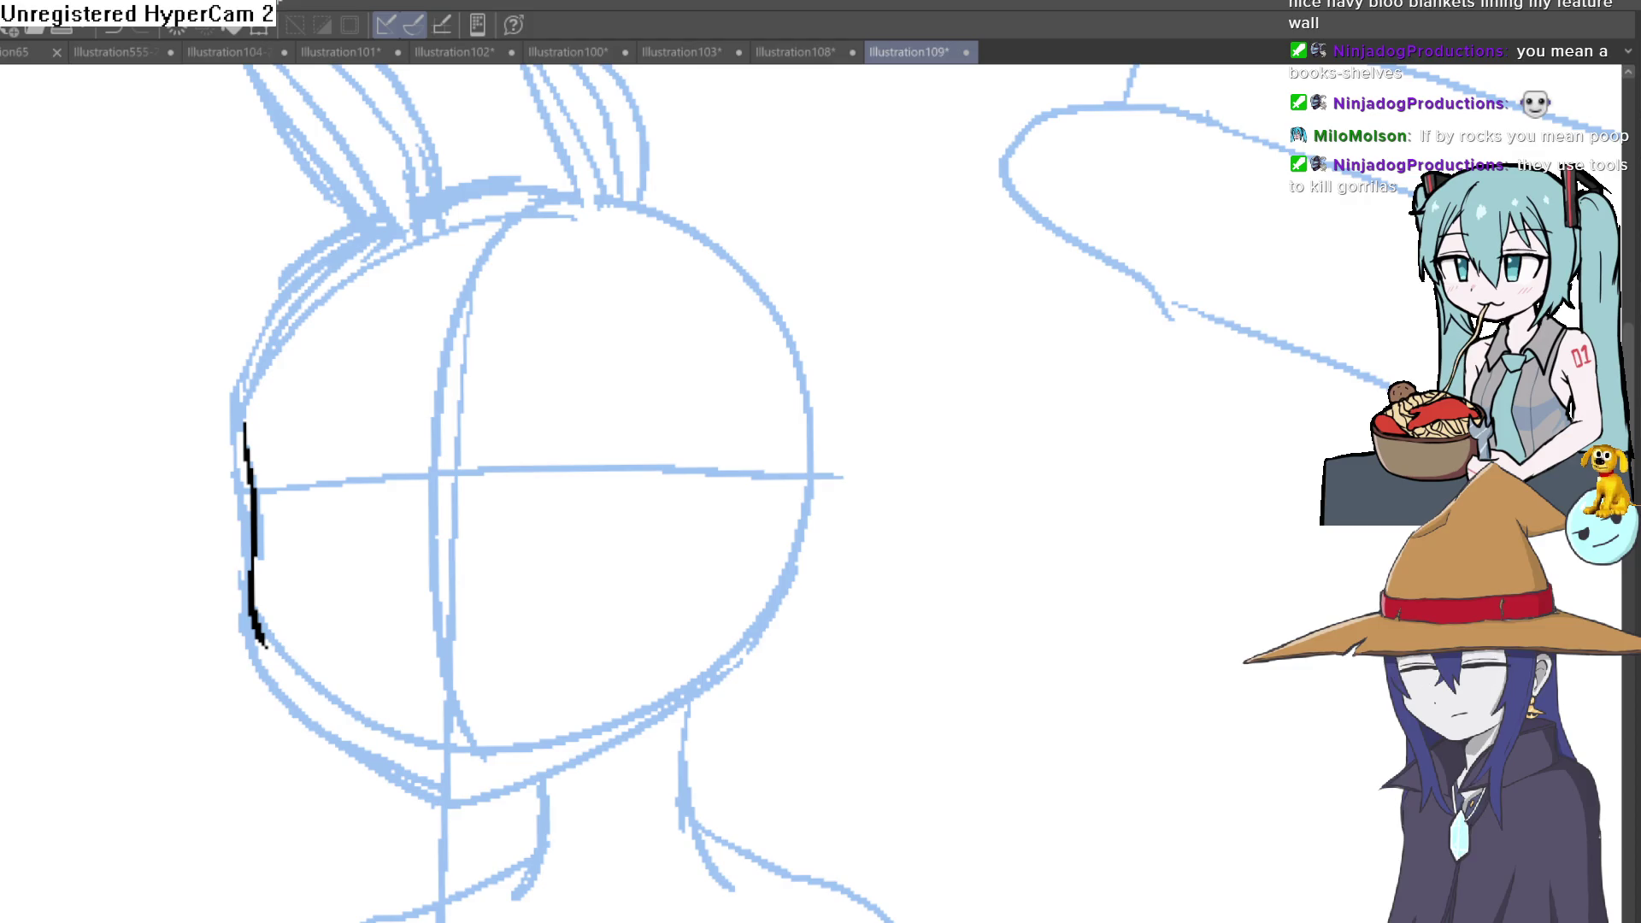
Step: Redraw the jawline as a longer bold stroke and carry the left face outline up the head
{"action": "mouse_move", "coordinate": [253, 589]}
{"action": "left_mouse_down"}
{"action": "mouse_move", "coordinate": [311, 678]}
{"action": "mouse_move", "coordinate": [433, 758]}
{"action": "mouse_move", "coordinate": [531, 733]}
{"action": "mouse_move", "coordinate": [707, 624]}
{"action": "left_mouse_up"}
{"action": "key", "text": "ctrl+z"}
{"action": "left_click_drag", "start_coordinate": [443, 756], "coordinate": [740, 656]}
{"action": "key", "text": "ctrl+z"}
{"action": "mouse_move", "coordinate": [436, 757]}
{"action": "left_mouse_down"}
{"action": "mouse_move", "coordinate": [503, 751]}
{"action": "mouse_move", "coordinate": [751, 625]}
{"action": "mouse_move", "coordinate": [791, 573]}
{"action": "left_mouse_up"}
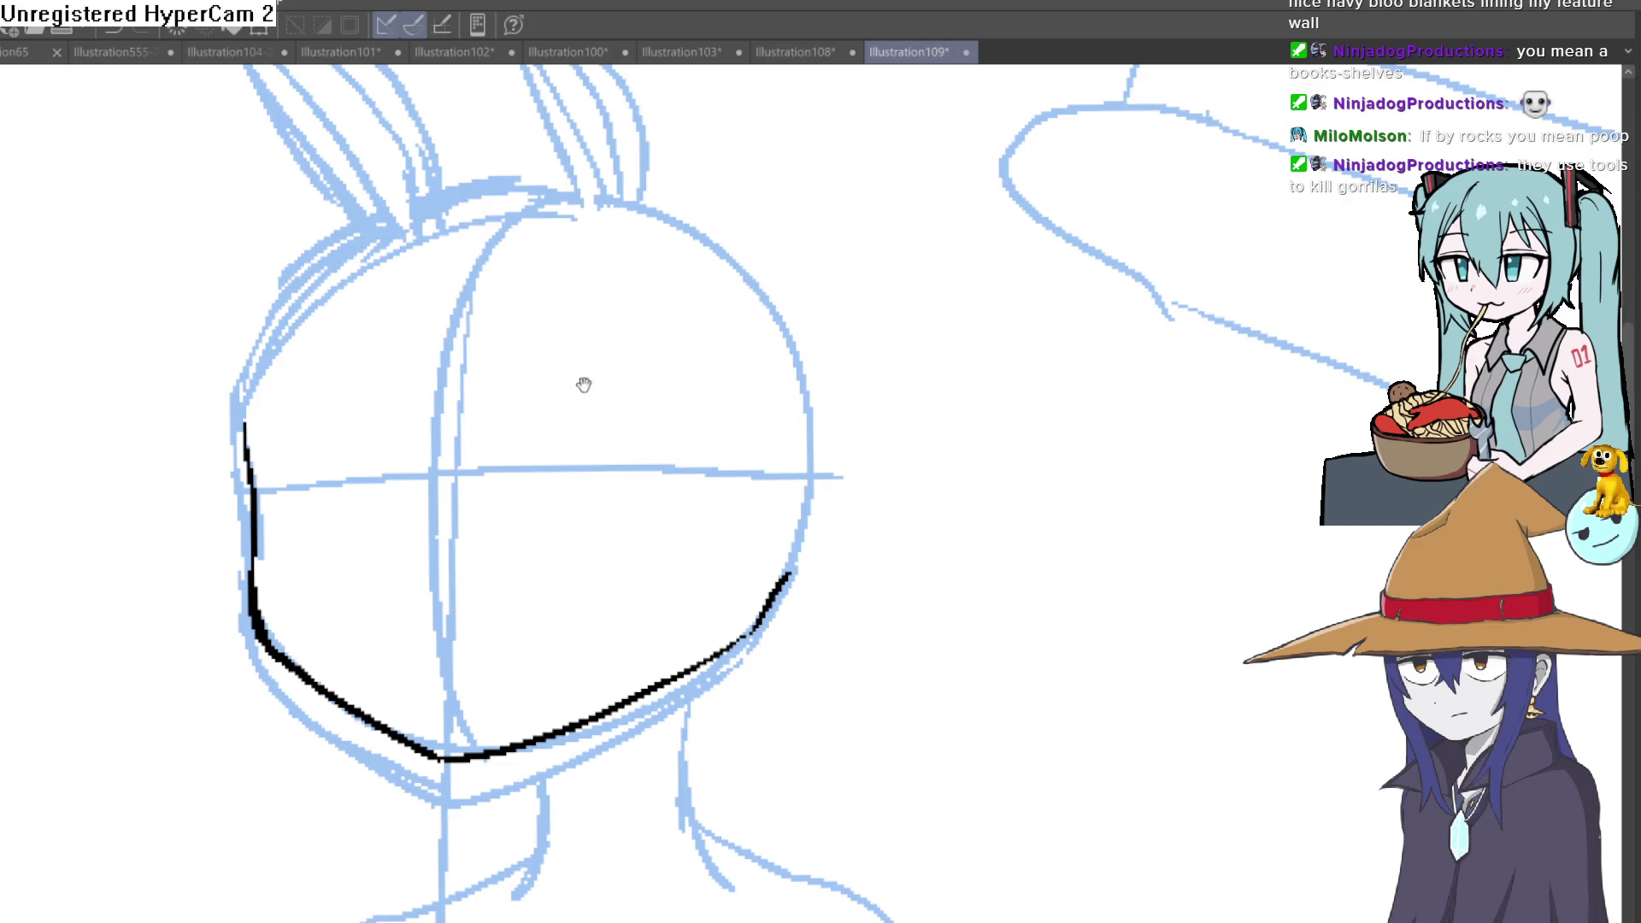
{"action": "left_click_drag", "start_coordinate": [584, 384], "coordinate": [588, 506]}
{"action": "left_click_drag", "start_coordinate": [259, 565], "coordinate": [292, 421]}
Step: Ink both sides of the neck down from the jaw
{"action": "mouse_move", "coordinate": [390, 393]}
{"action": "left_mouse_down"}
{"action": "mouse_move", "coordinate": [781, 397]}
{"action": "mouse_move", "coordinate": [777, 440]}
{"action": "mouse_move", "coordinate": [700, 500]}
{"action": "mouse_move", "coordinate": [711, 393]}
{"action": "mouse_move", "coordinate": [919, 586]}
{"action": "mouse_move", "coordinate": [844, 361]}
{"action": "left_mouse_up"}
{"action": "left_click_drag", "start_coordinate": [610, 493], "coordinate": [585, 613]}
{"action": "key", "text": "ctrl+z"}
{"action": "left_click_drag", "start_coordinate": [612, 488], "coordinate": [583, 603]}
{"action": "mouse_move", "coordinate": [766, 451]}
{"action": "left_mouse_down"}
{"action": "mouse_move", "coordinate": [762, 543]}
{"action": "mouse_move", "coordinate": [858, 655]}
{"action": "mouse_move", "coordinate": [887, 494]}
{"action": "mouse_move", "coordinate": [897, 539]}
{"action": "mouse_move", "coordinate": [868, 513]}
{"action": "mouse_move", "coordinate": [714, 550]}
{"action": "left_mouse_up"}
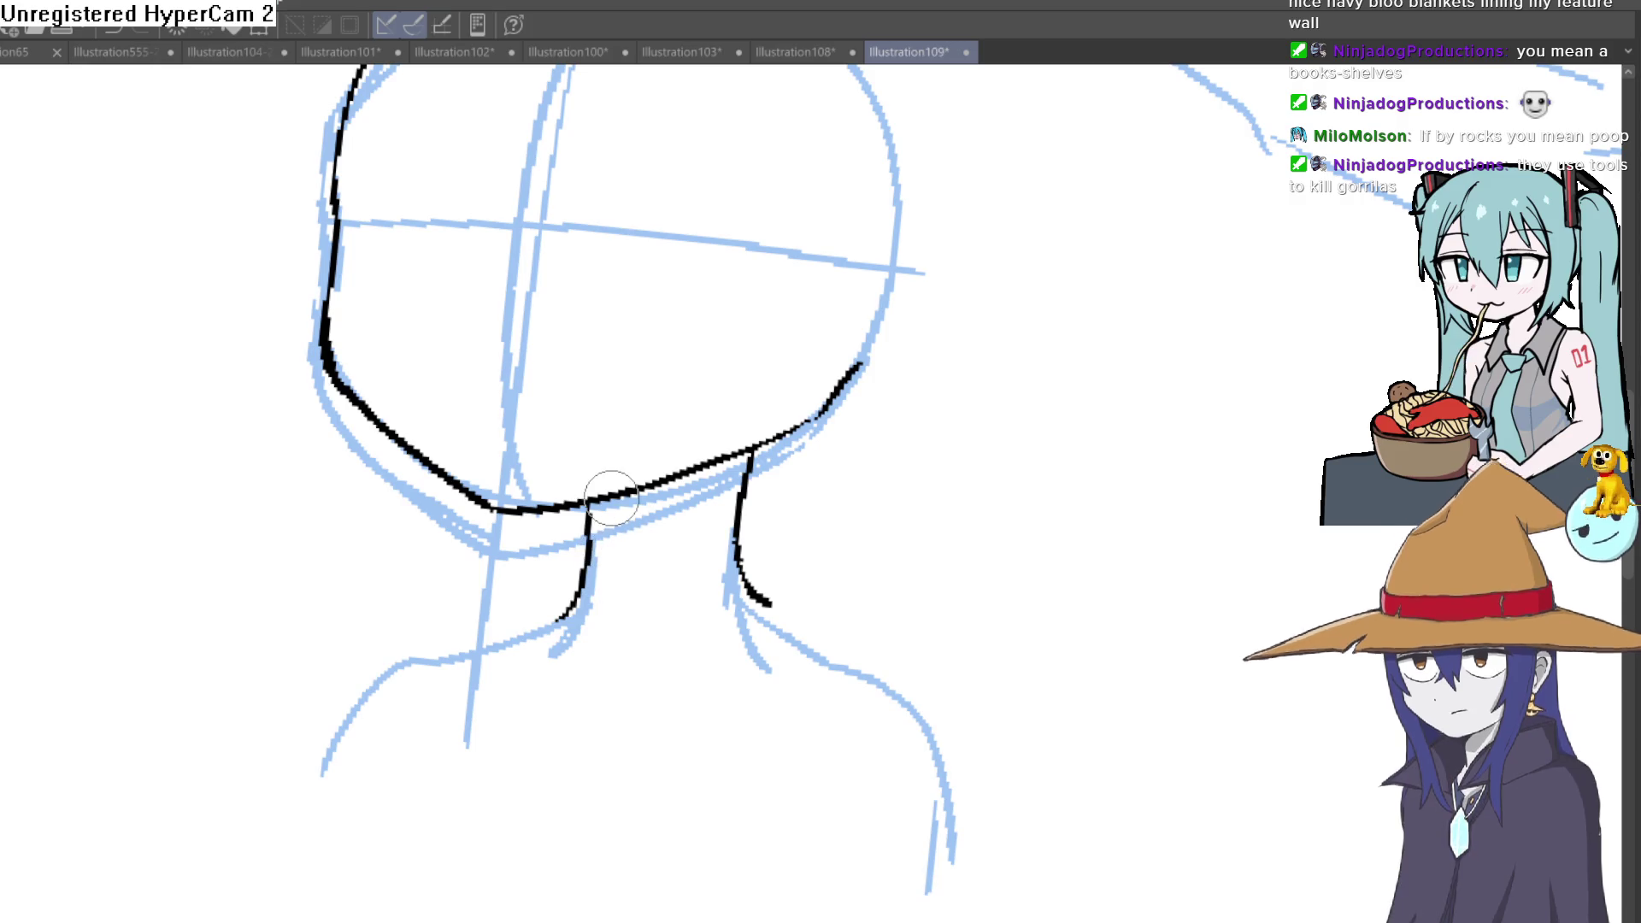
{"action": "mouse_move", "coordinate": [835, 444]}
{"action": "left_mouse_down"}
{"action": "mouse_move", "coordinate": [880, 448]}
{"action": "mouse_move", "coordinate": [1030, 371]}
{"action": "mouse_move", "coordinate": [1123, 380]}
{"action": "mouse_move", "coordinate": [1110, 420]}
{"action": "left_mouse_up"}
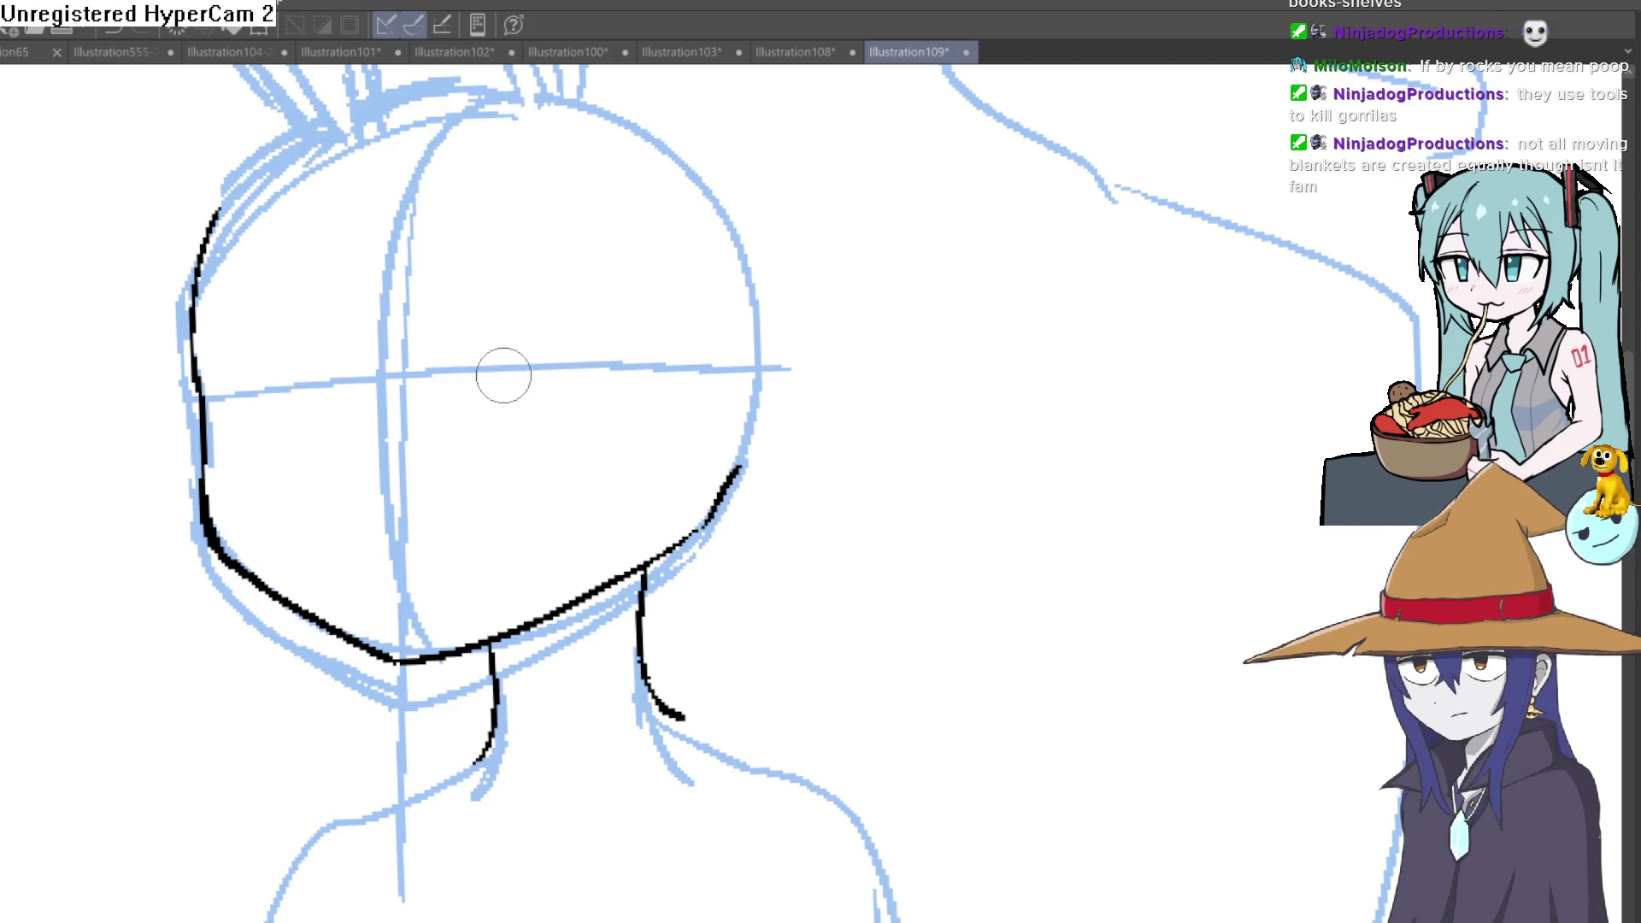
{"action": "mouse_move", "coordinate": [365, 283]}
{"action": "left_mouse_down"}
{"action": "mouse_move", "coordinate": [561, 319]}
{"action": "mouse_move", "coordinate": [567, 454]}
{"action": "mouse_move", "coordinate": [740, 351]}
{"action": "mouse_move", "coordinate": [701, 361]}
{"action": "mouse_move", "coordinate": [782, 389]}
{"action": "left_mouse_up"}
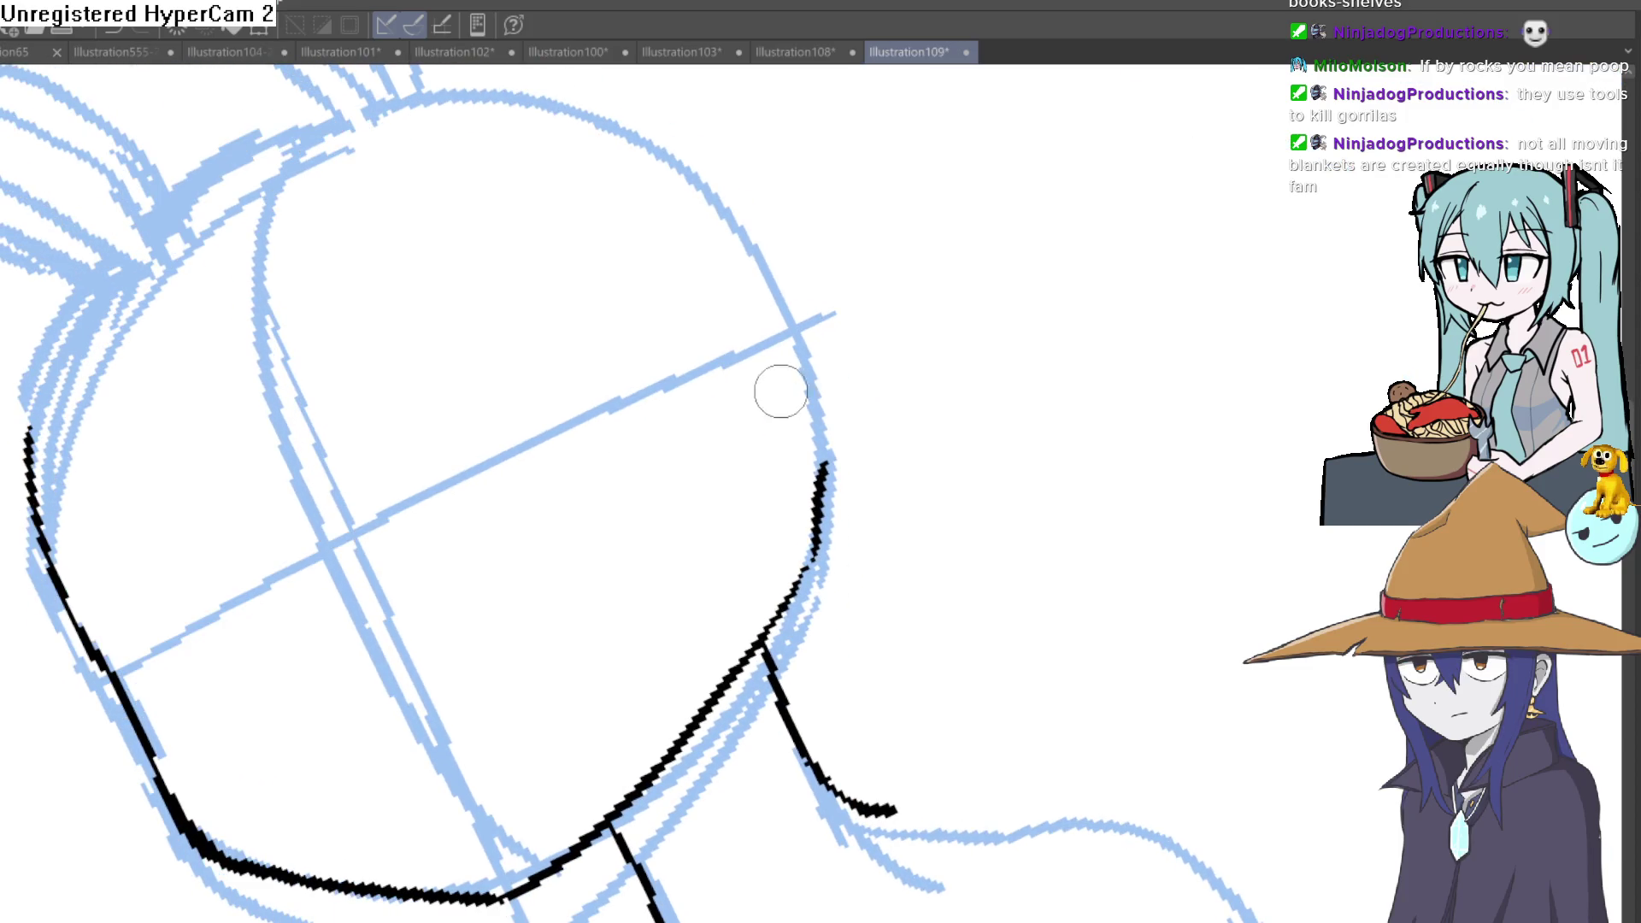
{"action": "left_click_drag", "start_coordinate": [502, 466], "coordinate": [661, 385]}
{"action": "key", "text": "ctrl+z"}
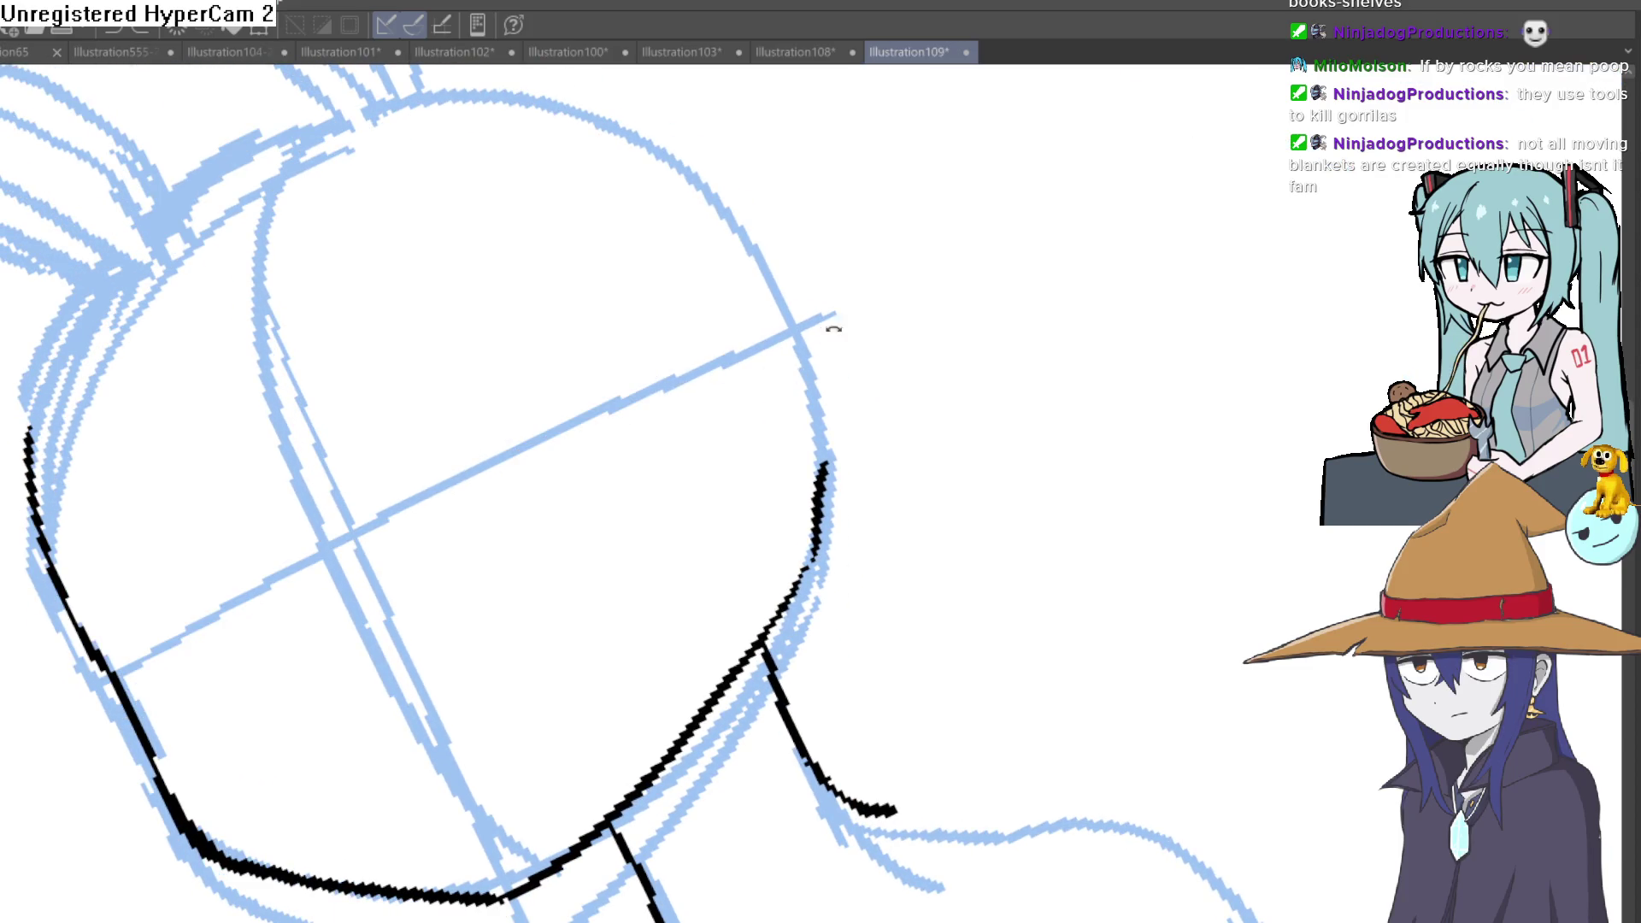
{"action": "left_click_drag", "start_coordinate": [835, 321], "coordinate": [1015, 440]}
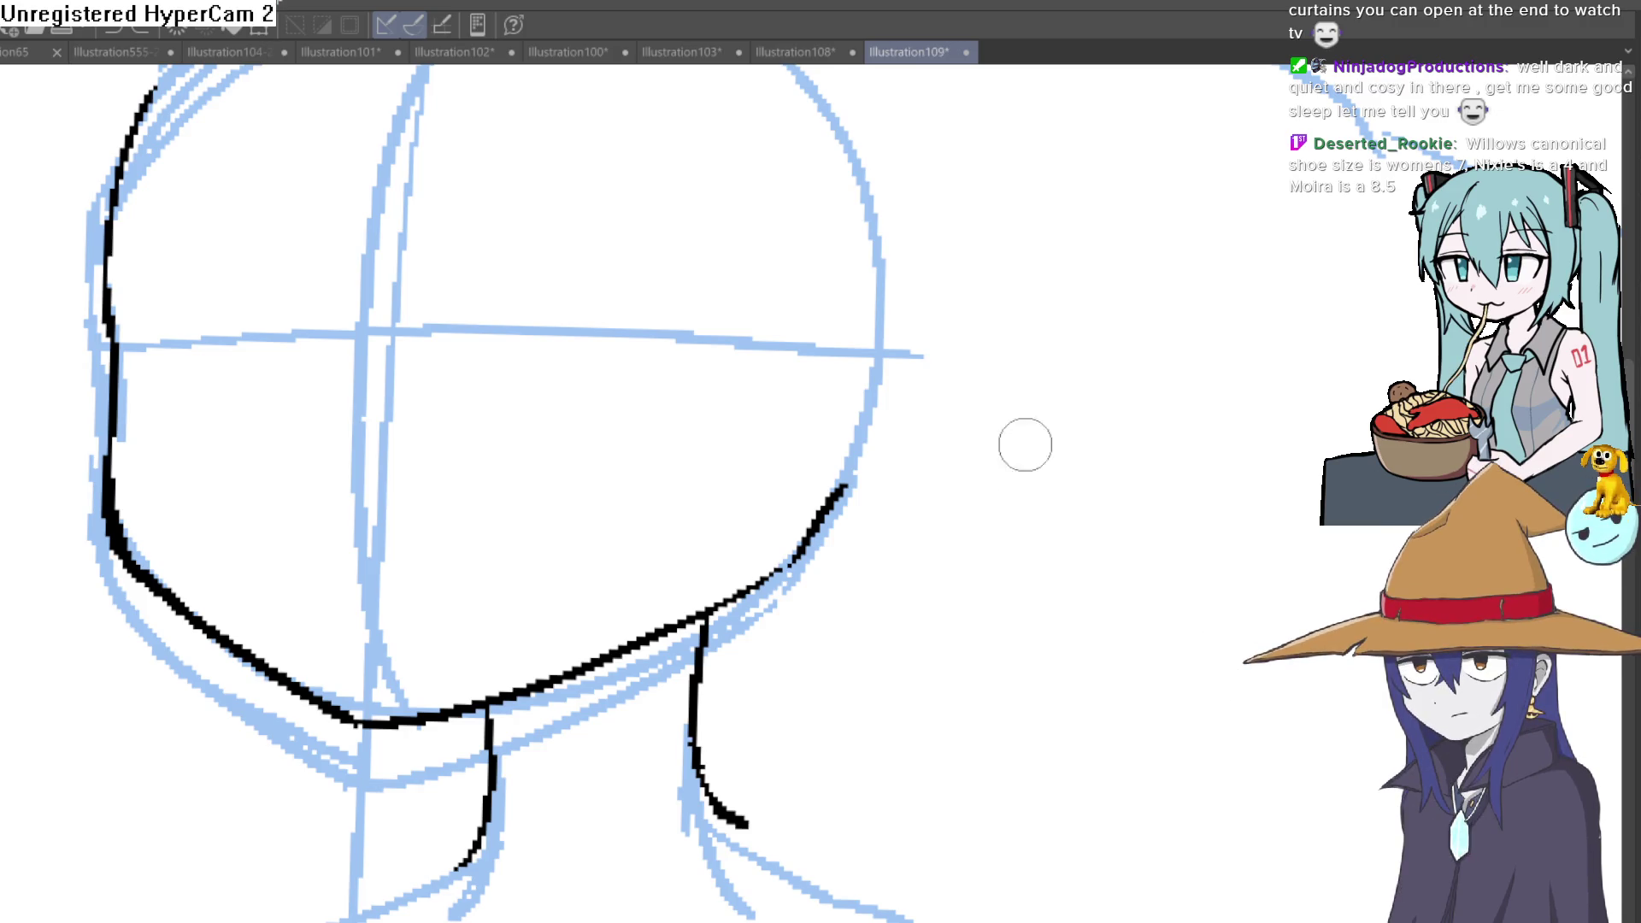
{"action": "scroll", "coordinate": [1005, 562], "scroll_direction": "up", "scroll_amount": 2}
{"action": "scroll", "coordinate": [1005, 561], "scroll_direction": "down", "scroll_amount": 3}
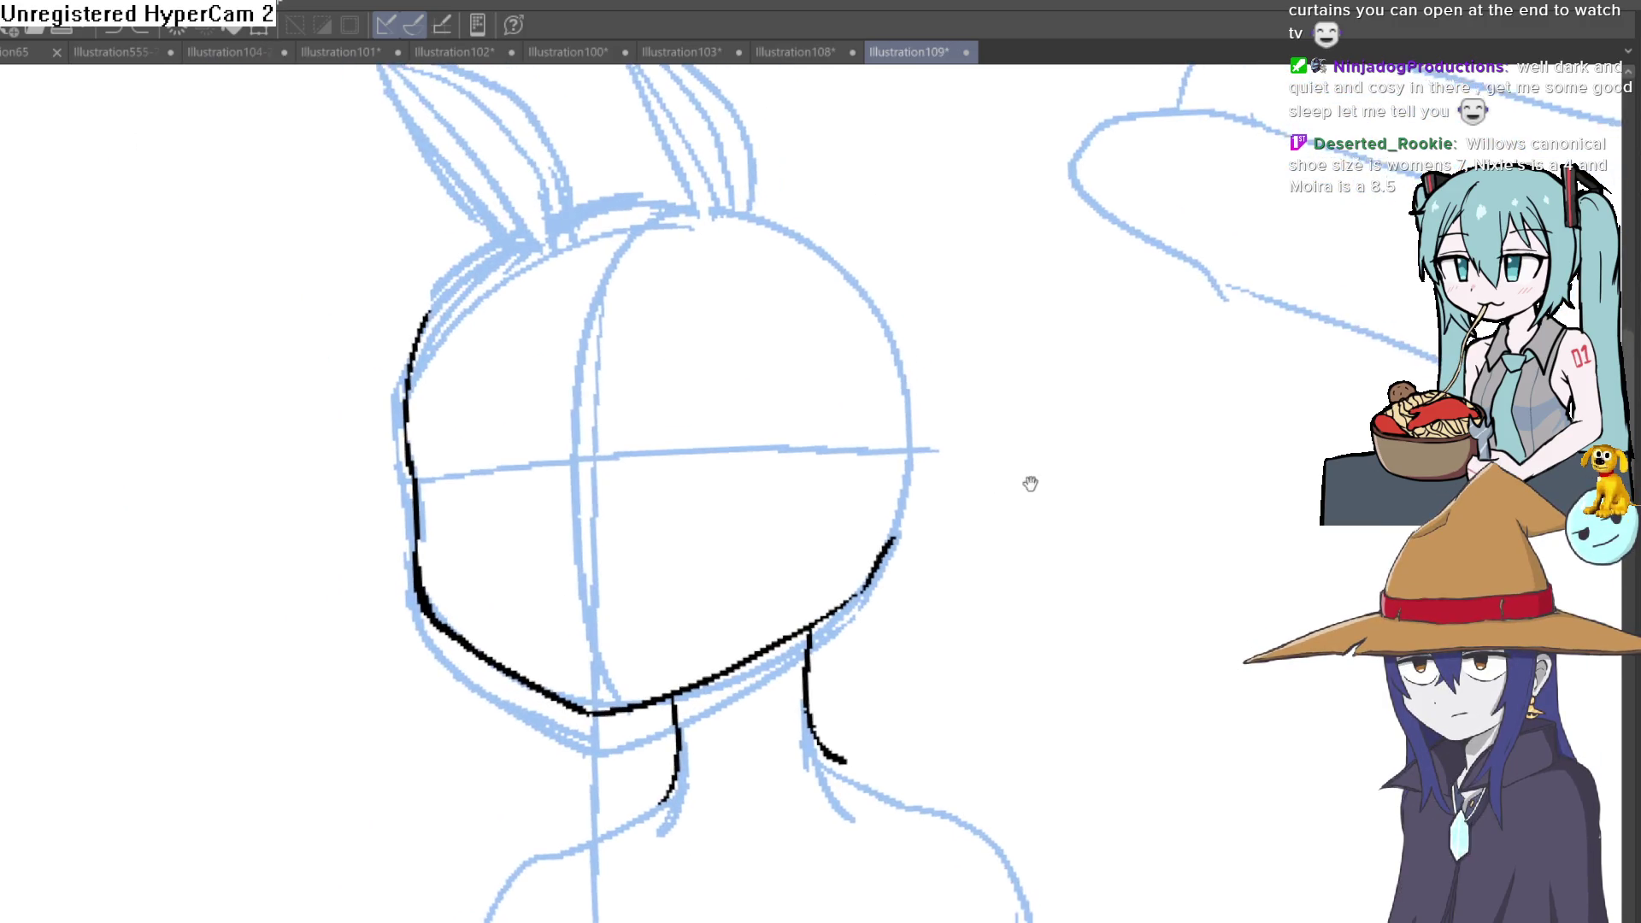
Step: Reposition the head sketch and try a thin stroke inside its left side, then undo it
{"action": "left_click_drag", "start_coordinate": [1030, 450], "coordinate": [988, 544]}
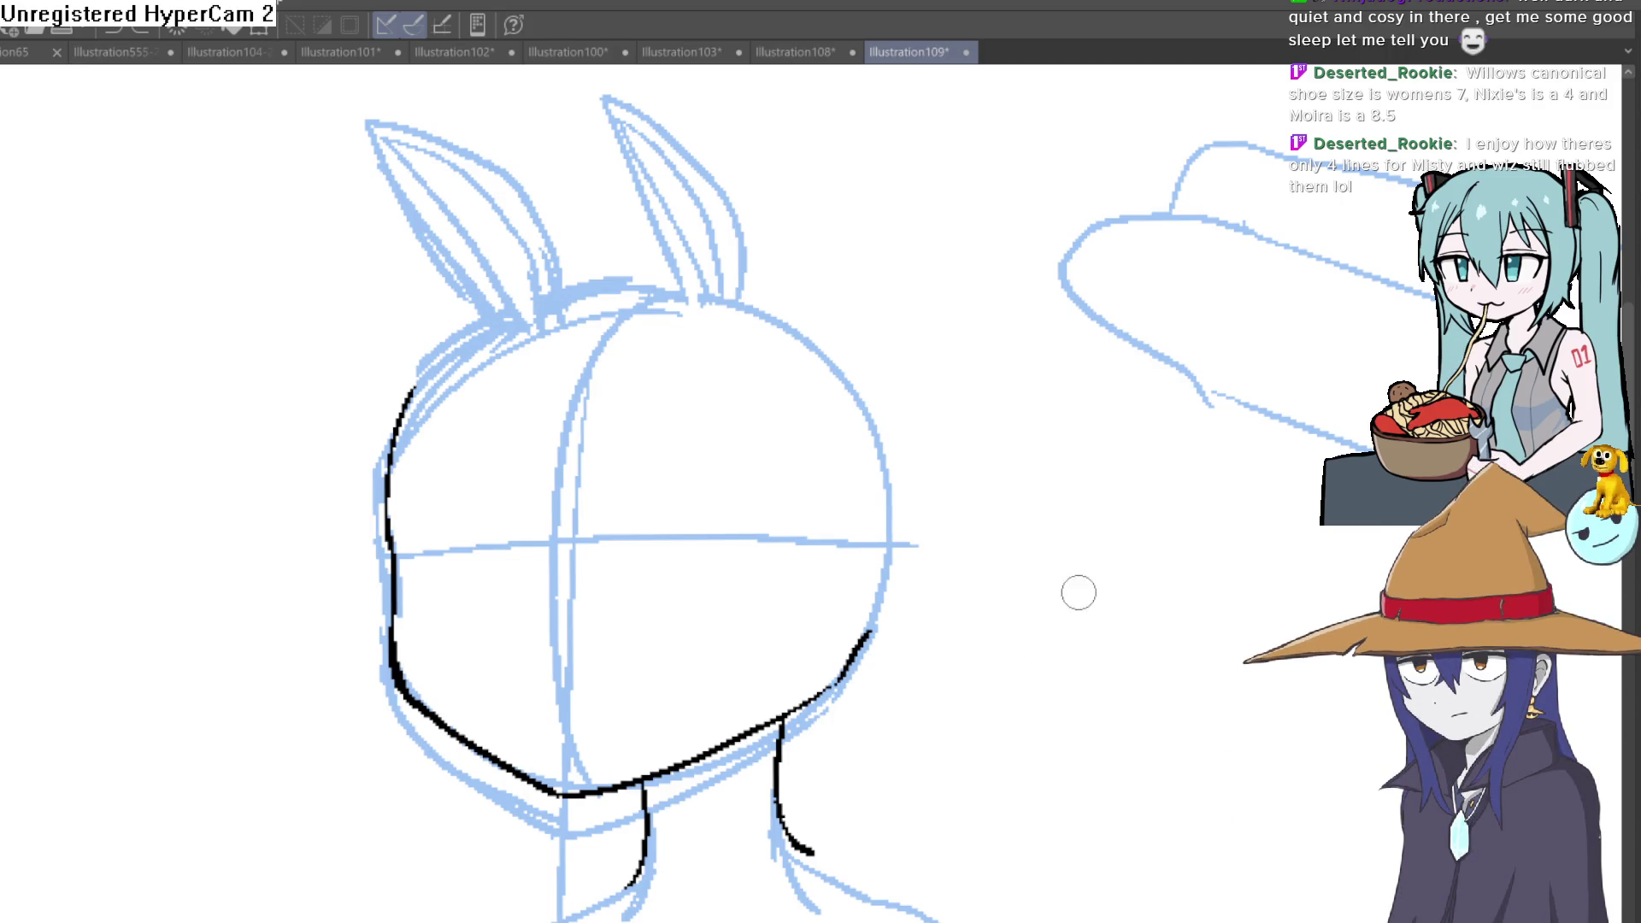
{"action": "left_click_drag", "start_coordinate": [1018, 573], "coordinate": [848, 374]}
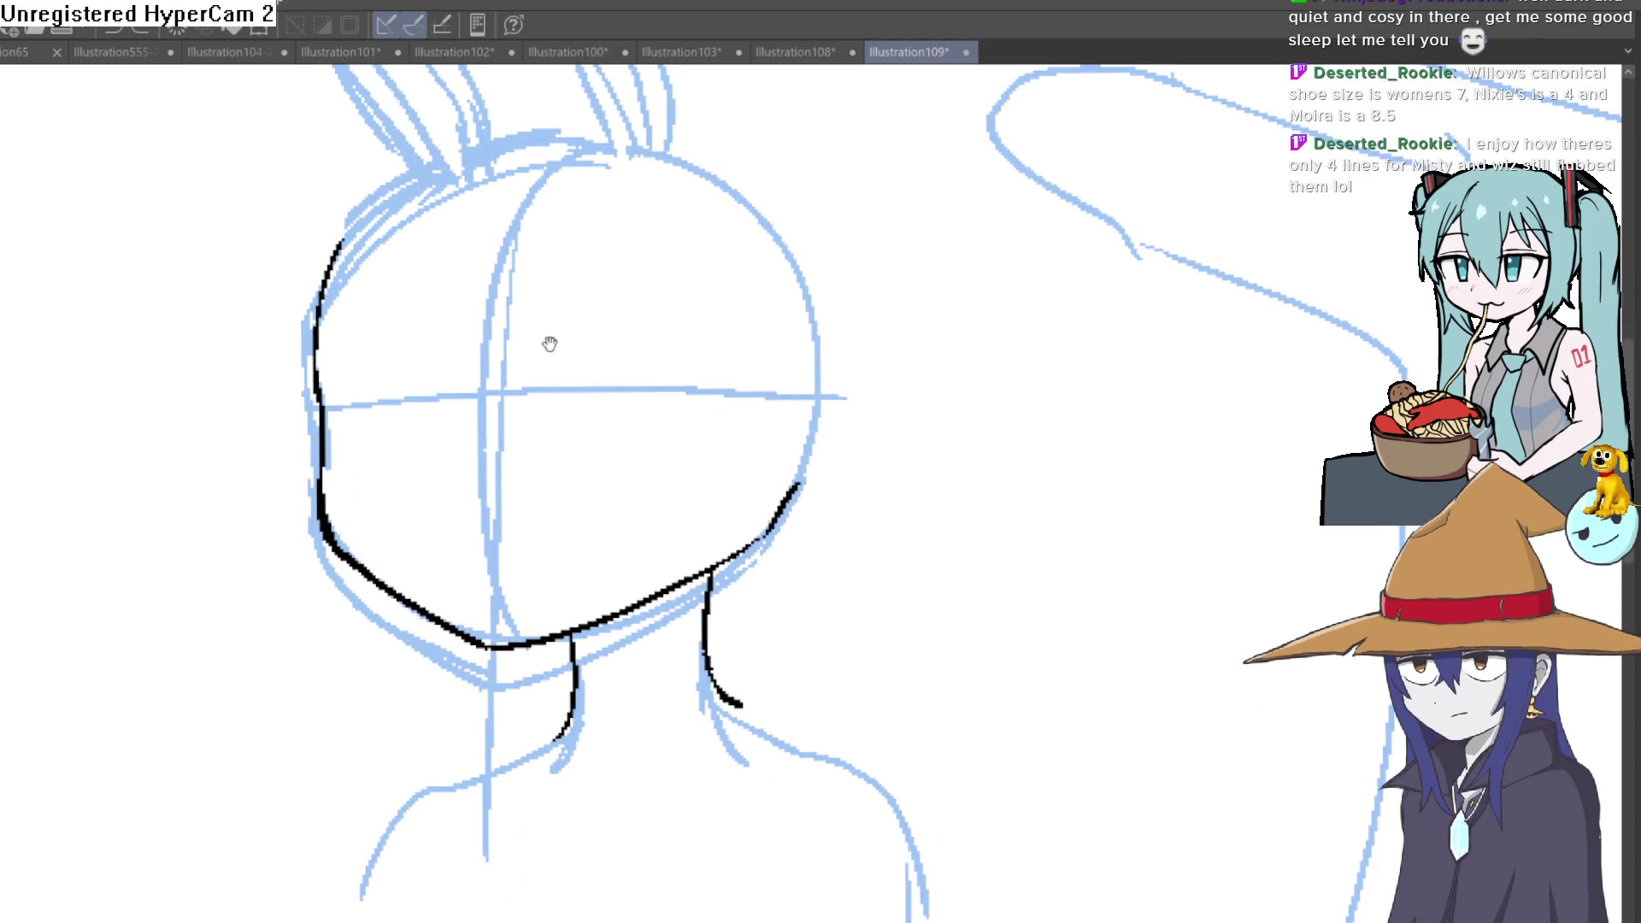
{"action": "left_click_drag", "start_coordinate": [546, 338], "coordinate": [547, 446]}
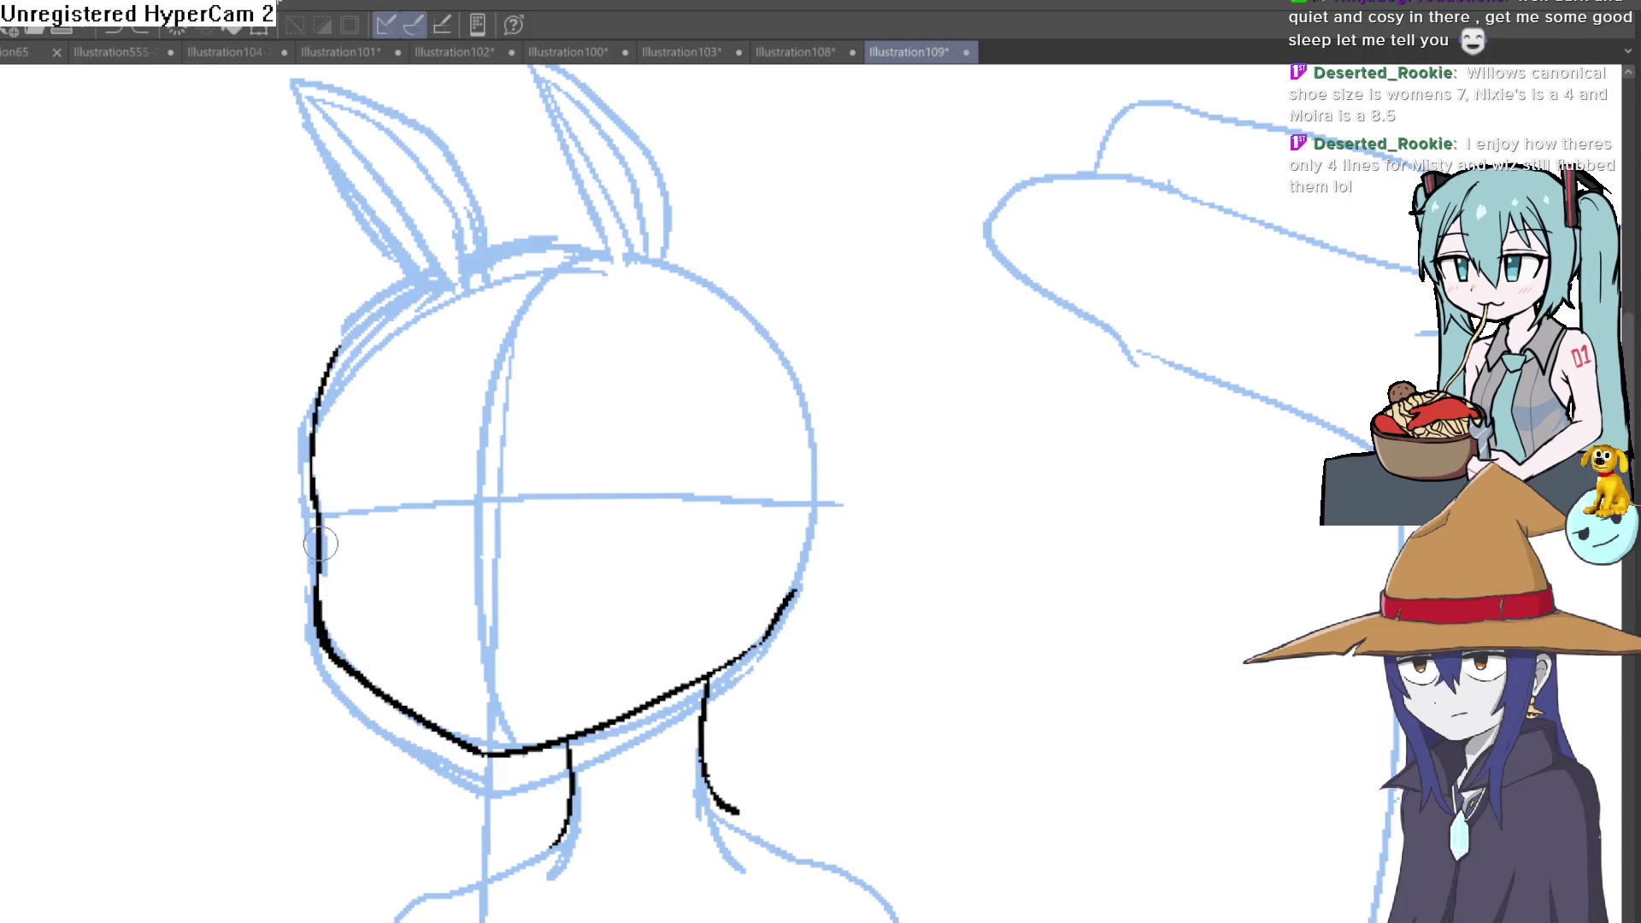
{"action": "left_click_drag", "start_coordinate": [423, 336], "coordinate": [331, 520]}
{"action": "key", "text": "ctrl+z"}
{"action": "key", "text": "ctrl+z"}
Step: Ink the first closed eye and thicken it into a bold lash line
{"action": "left_click_drag", "start_coordinate": [809, 415], "coordinate": [700, 309]}
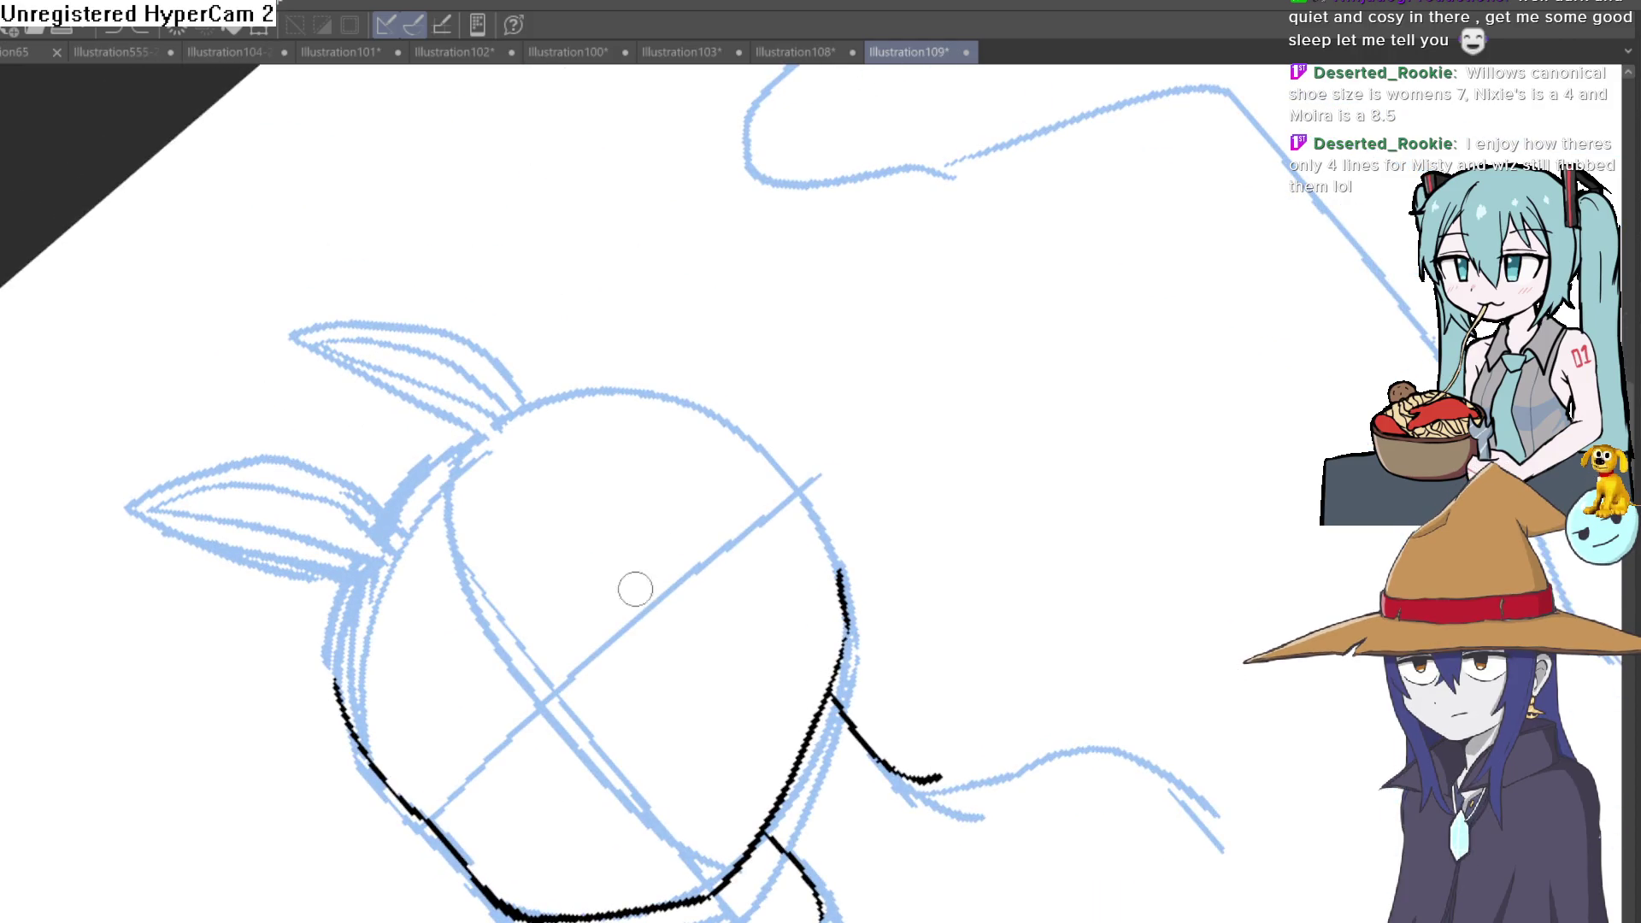
{"action": "left_click_drag", "start_coordinate": [610, 643], "coordinate": [738, 536]}
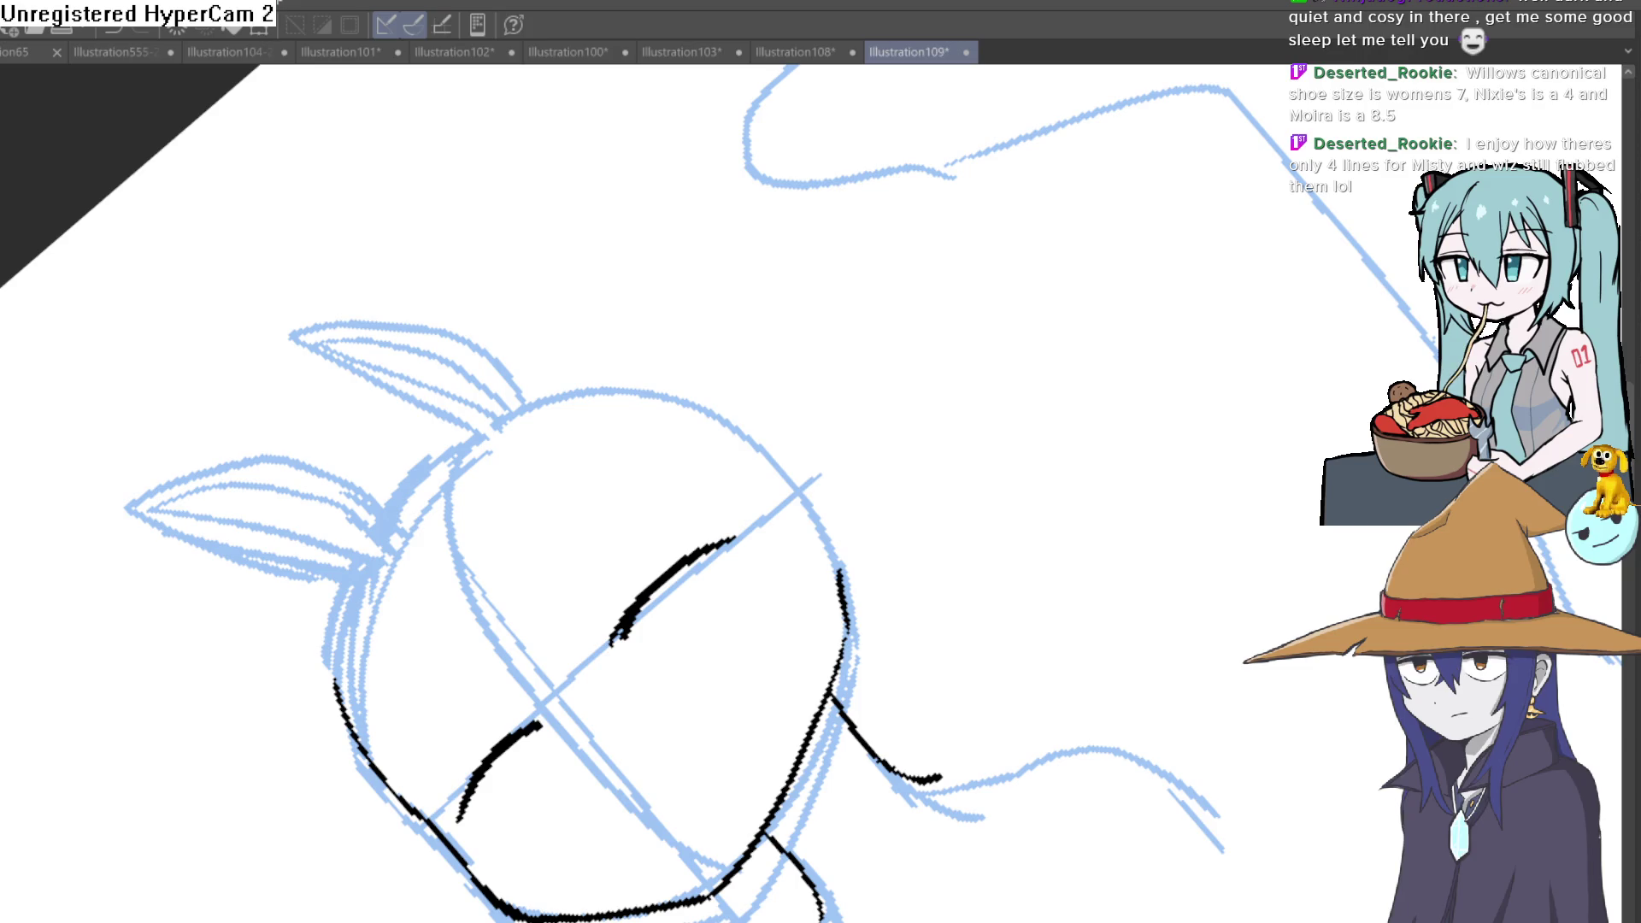
{"action": "left_click_drag", "start_coordinate": [731, 543], "coordinate": [613, 647]}
{"action": "left_click_drag", "start_coordinate": [538, 724], "coordinate": [469, 810]}
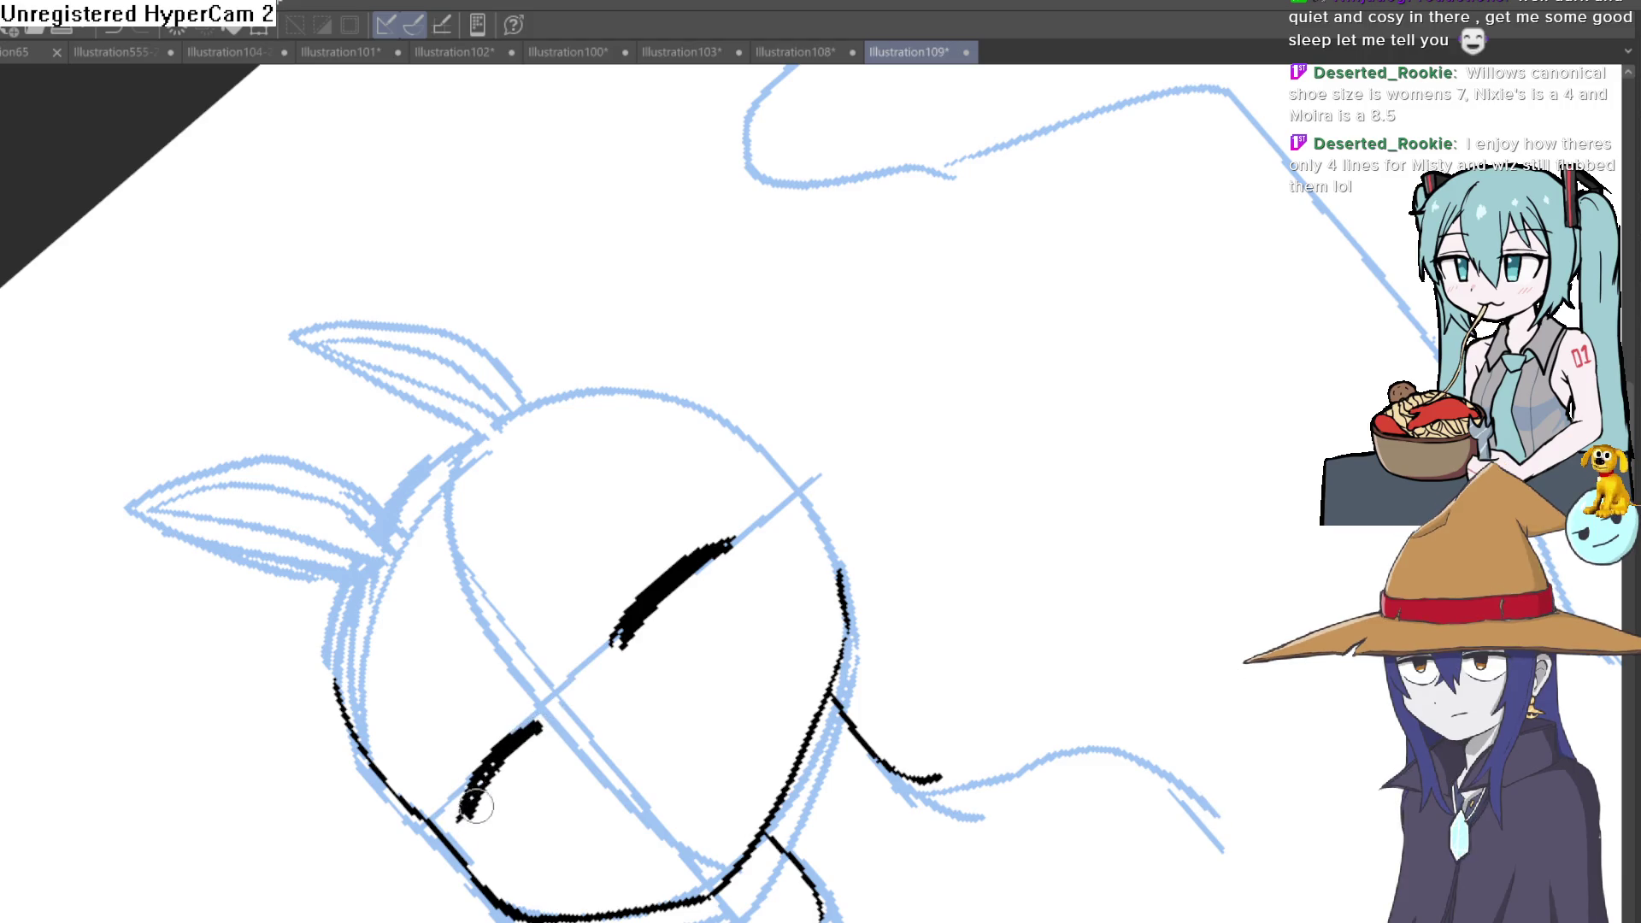
{"action": "mouse_move", "coordinate": [812, 551]}
{"action": "left_mouse_down"}
{"action": "mouse_move", "coordinate": [875, 593]}
{"action": "mouse_move", "coordinate": [858, 404]}
{"action": "mouse_move", "coordinate": [829, 367]}
{"action": "mouse_move", "coordinate": [876, 439]}
{"action": "left_mouse_up"}
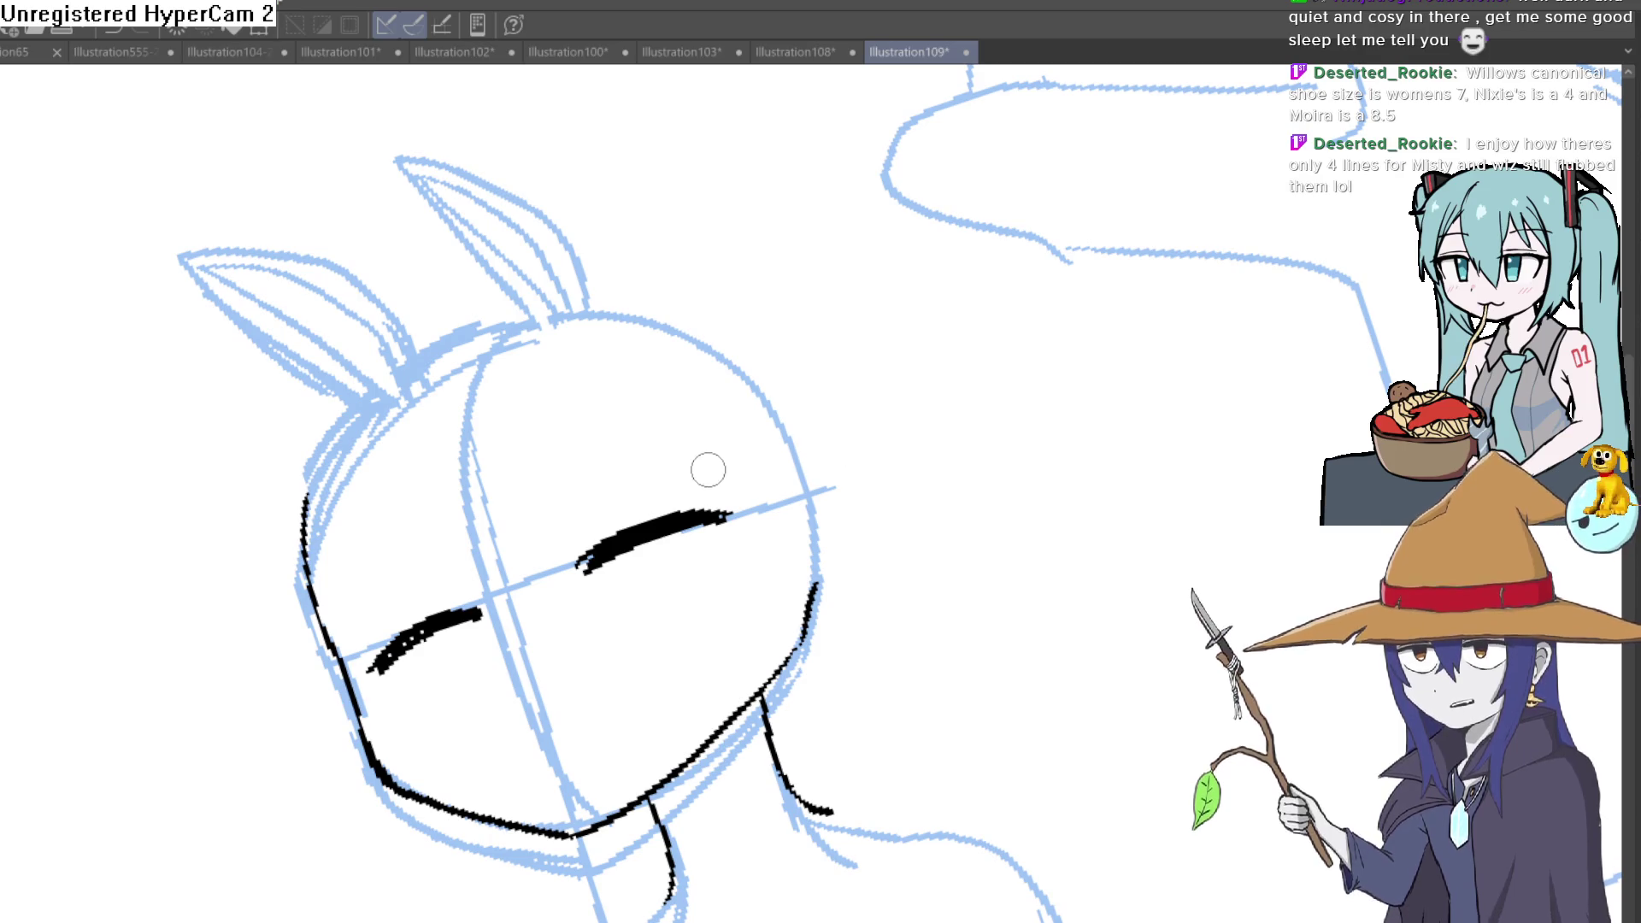
{"action": "scroll", "coordinate": [696, 489], "scroll_direction": "up", "scroll_amount": 2}
{"action": "left_click_drag", "start_coordinate": [516, 568], "coordinate": [549, 549]}
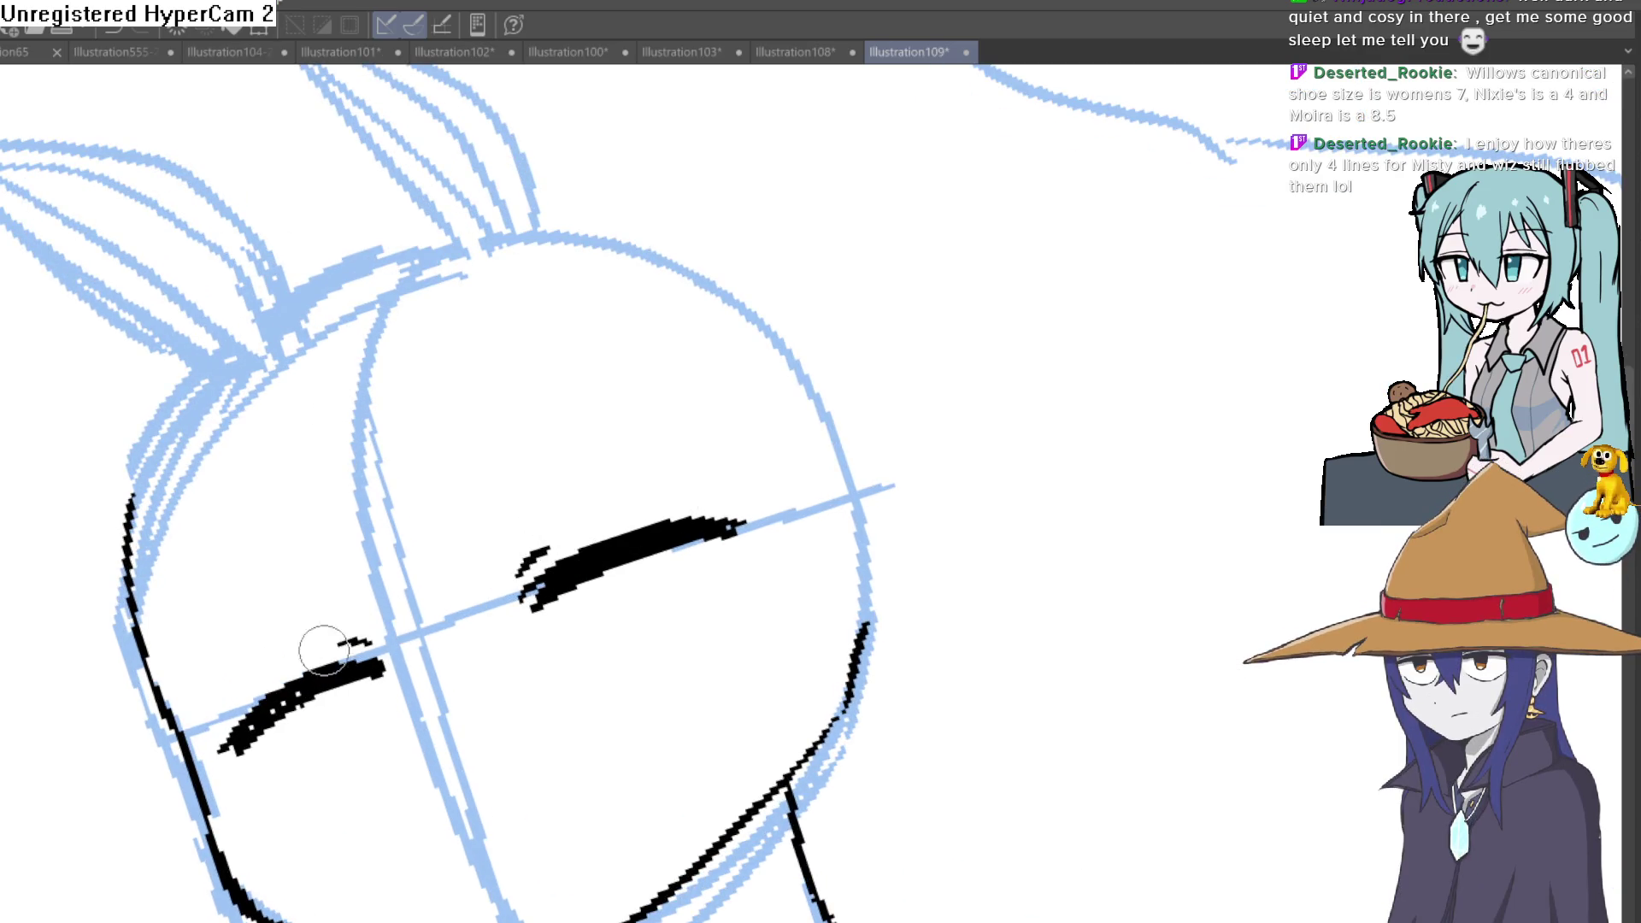
{"action": "left_click_drag", "start_coordinate": [325, 650], "coordinate": [883, 587]}
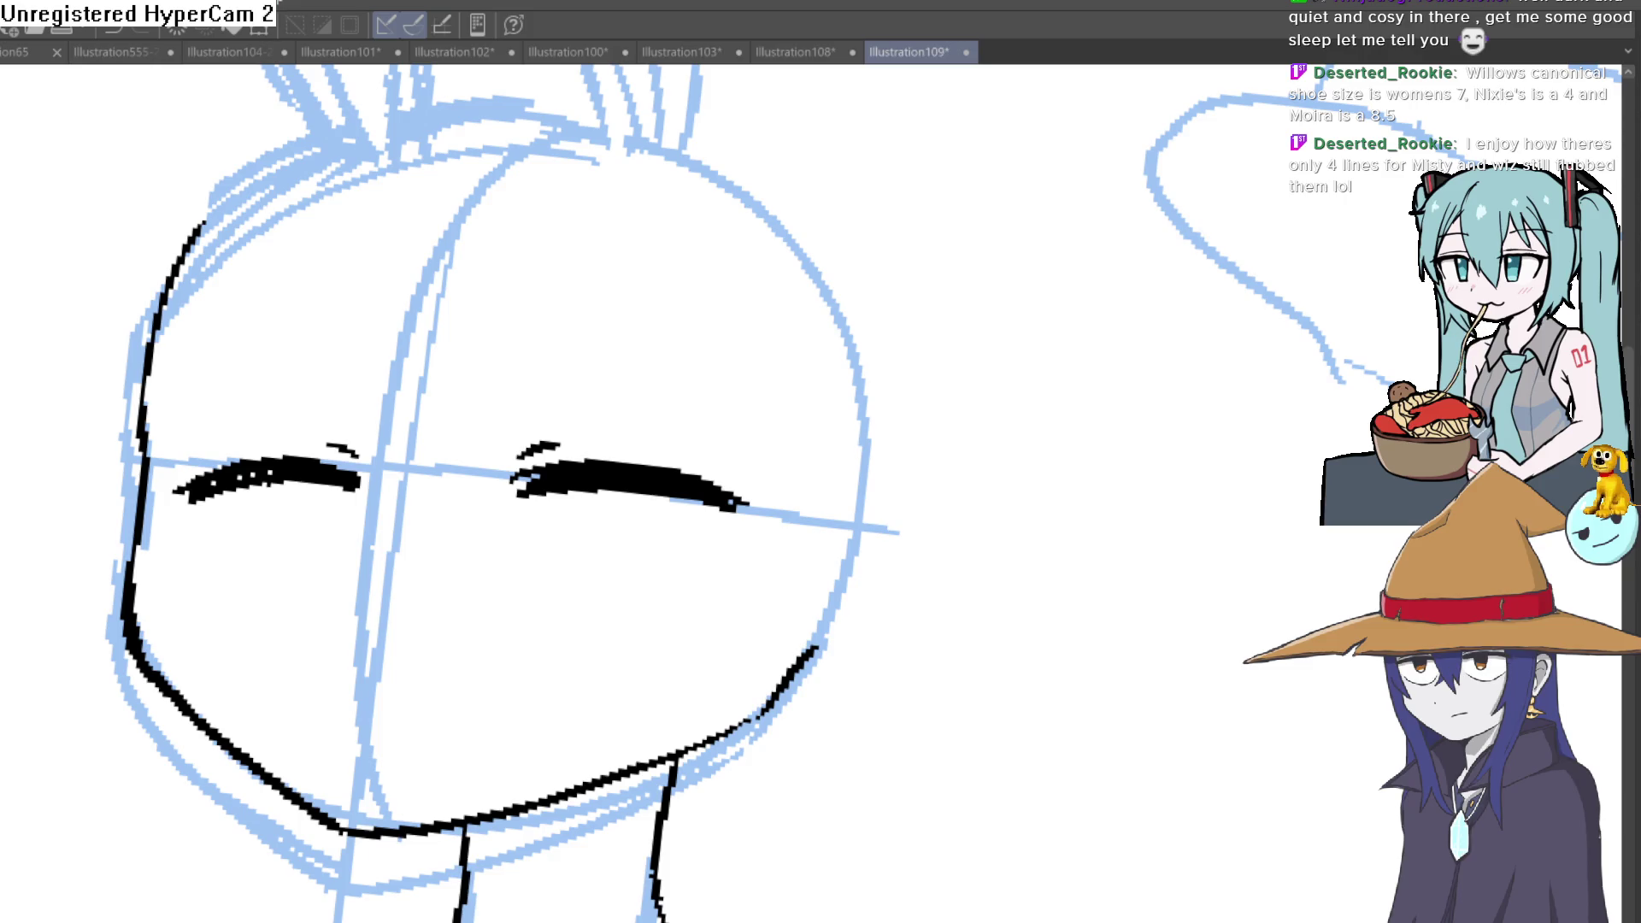
Step: Ink the second eye stroke, extending it up and to the right after an undone attempt
{"action": "mouse_move", "coordinate": [751, 561]}
{"action": "left_mouse_down"}
{"action": "mouse_move", "coordinate": [843, 476]}
{"action": "mouse_move", "coordinate": [763, 353]}
{"action": "left_mouse_up"}
{"action": "key", "text": "ctrl+z"}
{"action": "mouse_move", "coordinate": [719, 587]}
{"action": "left_mouse_down"}
{"action": "mouse_move", "coordinate": [780, 530]}
{"action": "mouse_move", "coordinate": [941, 542]}
{"action": "left_mouse_up"}
{"action": "mouse_move", "coordinate": [938, 440]}
{"action": "left_mouse_down"}
{"action": "mouse_move", "coordinate": [788, 500]}
{"action": "mouse_move", "coordinate": [927, 617]}
{"action": "mouse_move", "coordinate": [787, 450]}
{"action": "mouse_move", "coordinate": [835, 664]}
{"action": "mouse_move", "coordinate": [656, 333]}
{"action": "mouse_move", "coordinate": [576, 249]}
{"action": "mouse_move", "coordinate": [583, 264]}
{"action": "left_mouse_up"}
{"action": "scroll", "coordinate": [656, 334], "scroll_direction": "up", "scroll_amount": 3}
{"action": "mouse_move", "coordinate": [726, 269]}
{"action": "left_mouse_down"}
{"action": "mouse_move", "coordinate": [700, 306]}
{"action": "mouse_move", "coordinate": [930, 359]}
{"action": "mouse_move", "coordinate": [894, 363]}
{"action": "mouse_move", "coordinate": [1029, 525]}
{"action": "mouse_move", "coordinate": [923, 454]}
{"action": "mouse_move", "coordinate": [633, 517]}
{"action": "left_mouse_up"}
Step: Erase the duplicate left-cheek contour, join the upper and lower face outlines and reset the view upright
{"action": "mouse_move", "coordinate": [348, 395]}
{"action": "left_mouse_down"}
{"action": "mouse_move", "coordinate": [384, 615]}
{"action": "mouse_move", "coordinate": [456, 705]}
{"action": "mouse_move", "coordinate": [629, 796]}
{"action": "mouse_move", "coordinate": [760, 766]}
{"action": "mouse_move", "coordinate": [1065, 597]}
{"action": "mouse_move", "coordinate": [974, 651]}
{"action": "left_mouse_up"}
{"action": "key", "text": "ctrl+z"}
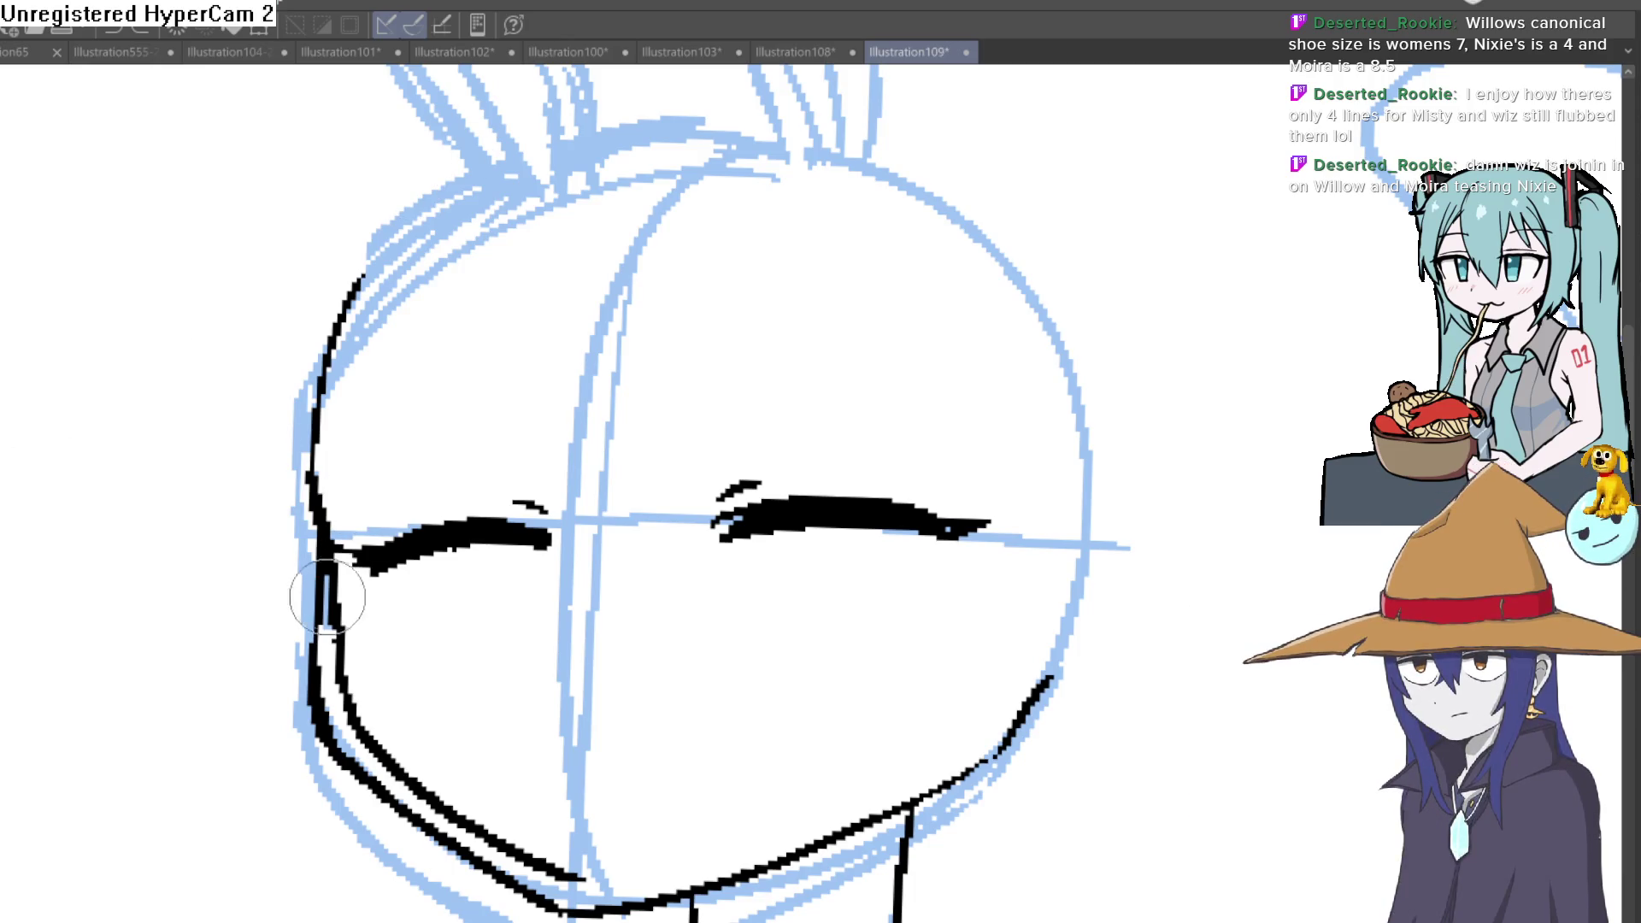
{"action": "mouse_move", "coordinate": [294, 475]}
{"action": "left_mouse_down"}
{"action": "mouse_move", "coordinate": [352, 769]}
{"action": "mouse_move", "coordinate": [591, 904]}
{"action": "left_mouse_up"}
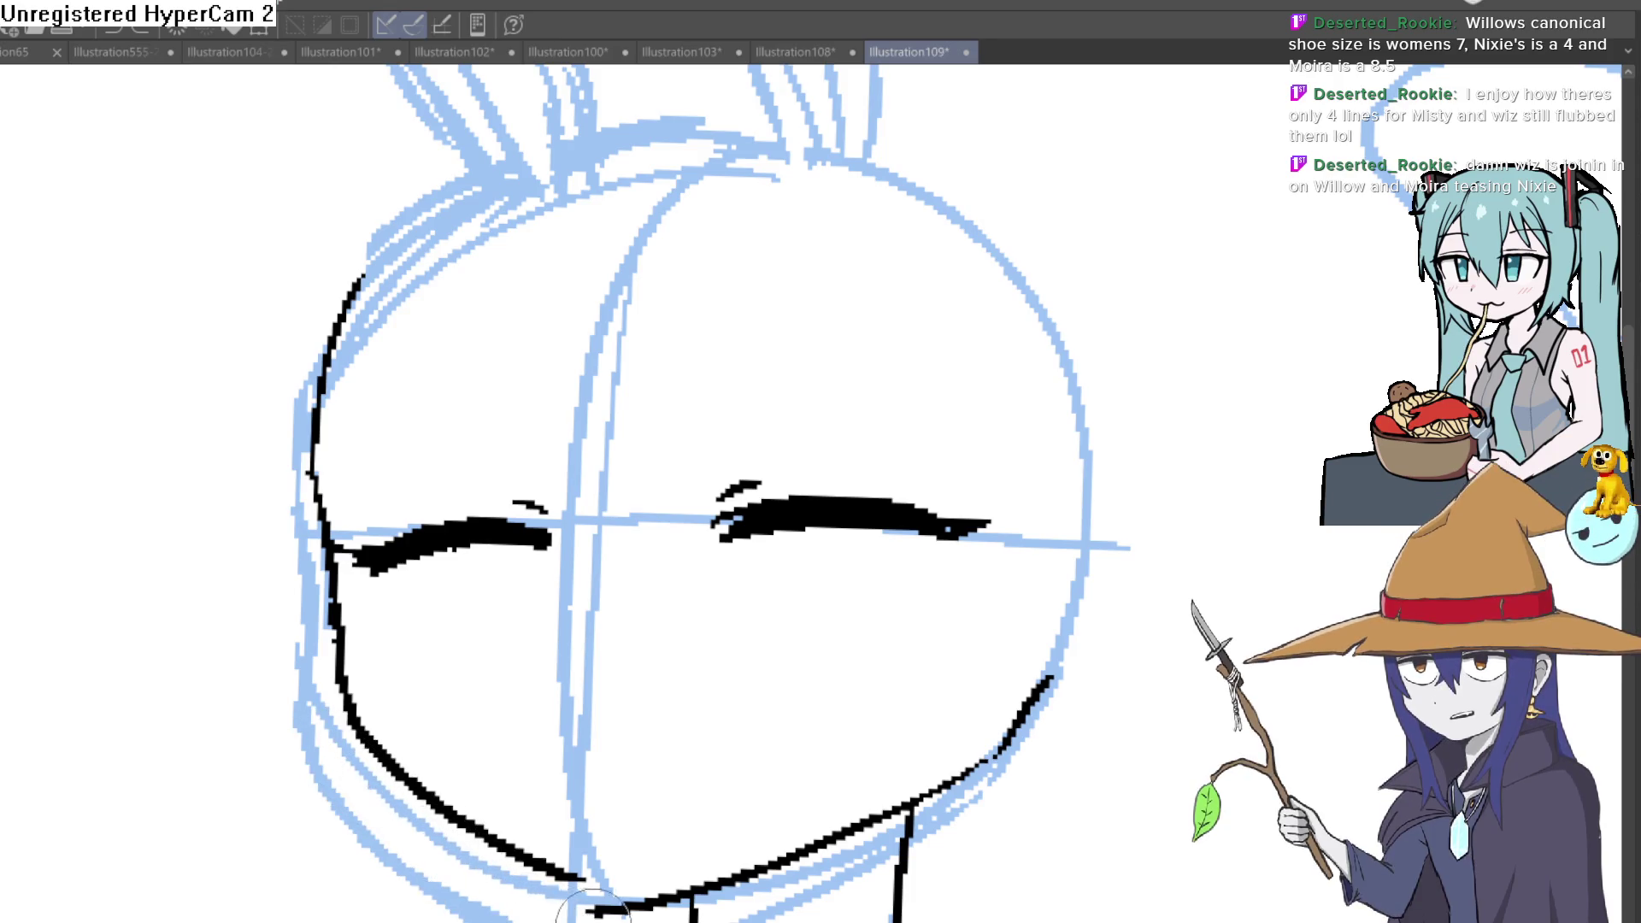
{"action": "left_click_drag", "start_coordinate": [337, 219], "coordinate": [847, 679]}
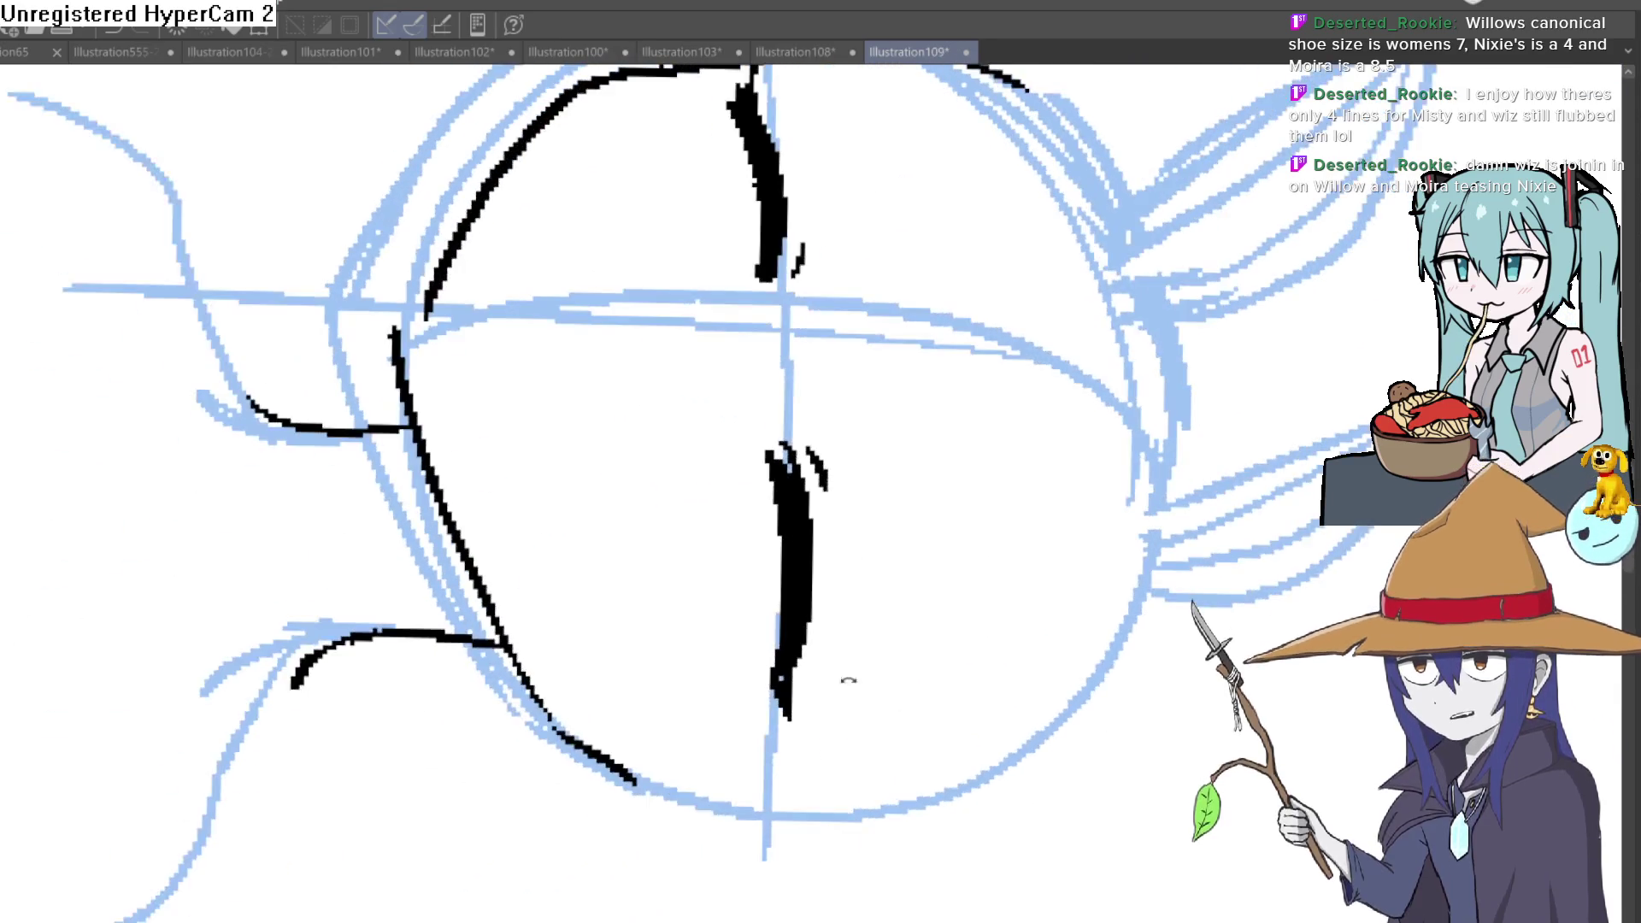
{"action": "left_click_drag", "start_coordinate": [437, 292], "coordinate": [413, 410]}
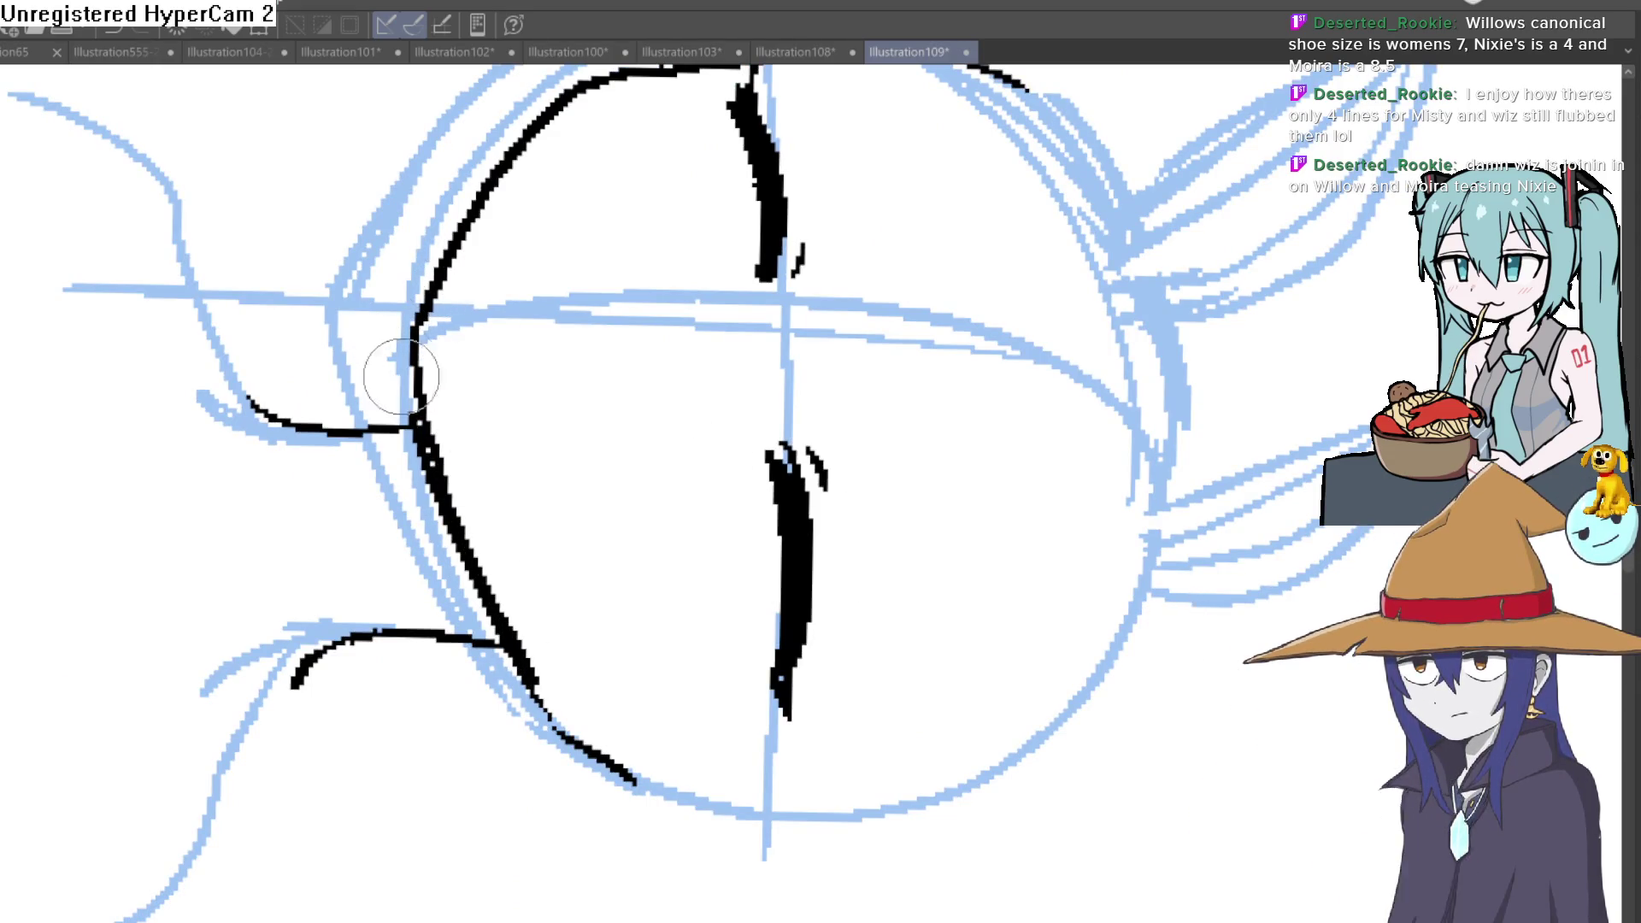
{"action": "mouse_move", "coordinate": [407, 405]}
{"action": "left_mouse_down"}
{"action": "mouse_move", "coordinate": [536, 423]}
{"action": "mouse_move", "coordinate": [736, 414]}
{"action": "mouse_move", "coordinate": [803, 376]}
{"action": "mouse_move", "coordinate": [989, 342]}
{"action": "mouse_move", "coordinate": [953, 282]}
{"action": "mouse_move", "coordinate": [913, 589]}
{"action": "mouse_move", "coordinate": [1018, 623]}
{"action": "mouse_move", "coordinate": [993, 487]}
{"action": "mouse_move", "coordinate": [963, 500]}
{"action": "left_mouse_up"}
{"action": "key", "text": "ctrl+@"}
{"action": "mouse_move", "coordinate": [742, 471]}
{"action": "left_mouse_down"}
{"action": "mouse_move", "coordinate": [663, 487]}
{"action": "mouse_move", "coordinate": [737, 382]}
{"action": "left_mouse_up"}
{"action": "scroll", "coordinate": [737, 383], "scroll_direction": "down", "scroll_amount": 1}
{"action": "scroll", "coordinate": [762, 407], "scroll_direction": "down", "scroll_amount": 1}
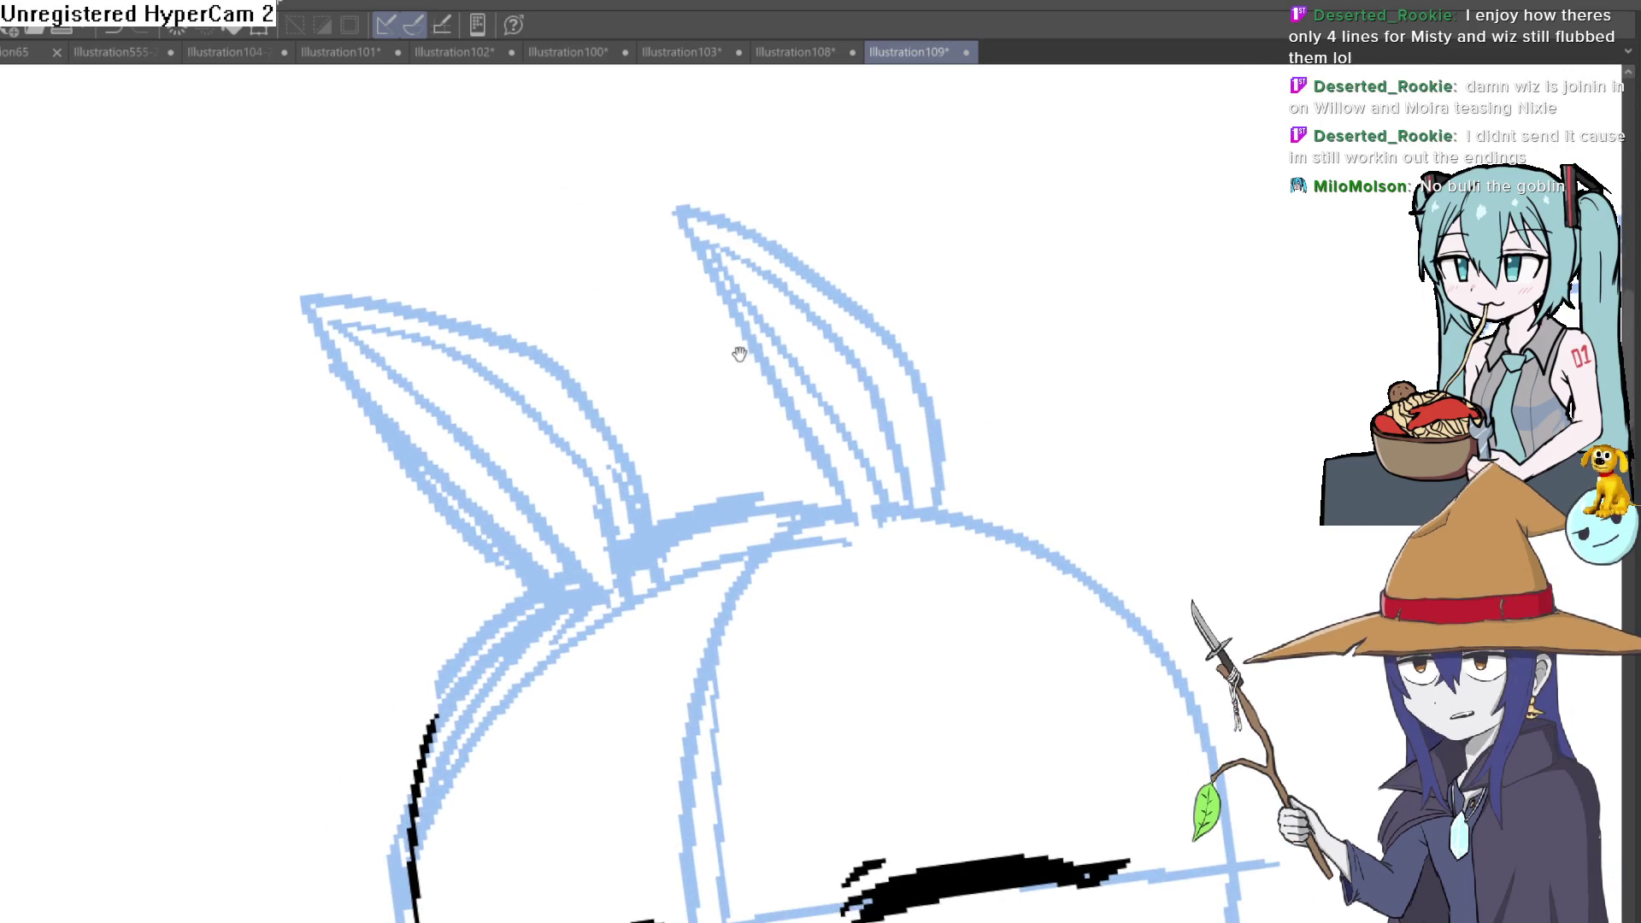
{"action": "scroll", "coordinate": [740, 355], "scroll_direction": "up", "scroll_amount": 1}
Step: Ink the outer and inner edges of the left horse ear, then switch to the character lineup
{"action": "mouse_move", "coordinate": [593, 578]}
{"action": "left_mouse_down"}
{"action": "mouse_move", "coordinate": [513, 410]}
{"action": "mouse_move", "coordinate": [309, 252]}
{"action": "mouse_move", "coordinate": [394, 245]}
{"action": "mouse_move", "coordinate": [592, 578]}
{"action": "left_mouse_up"}
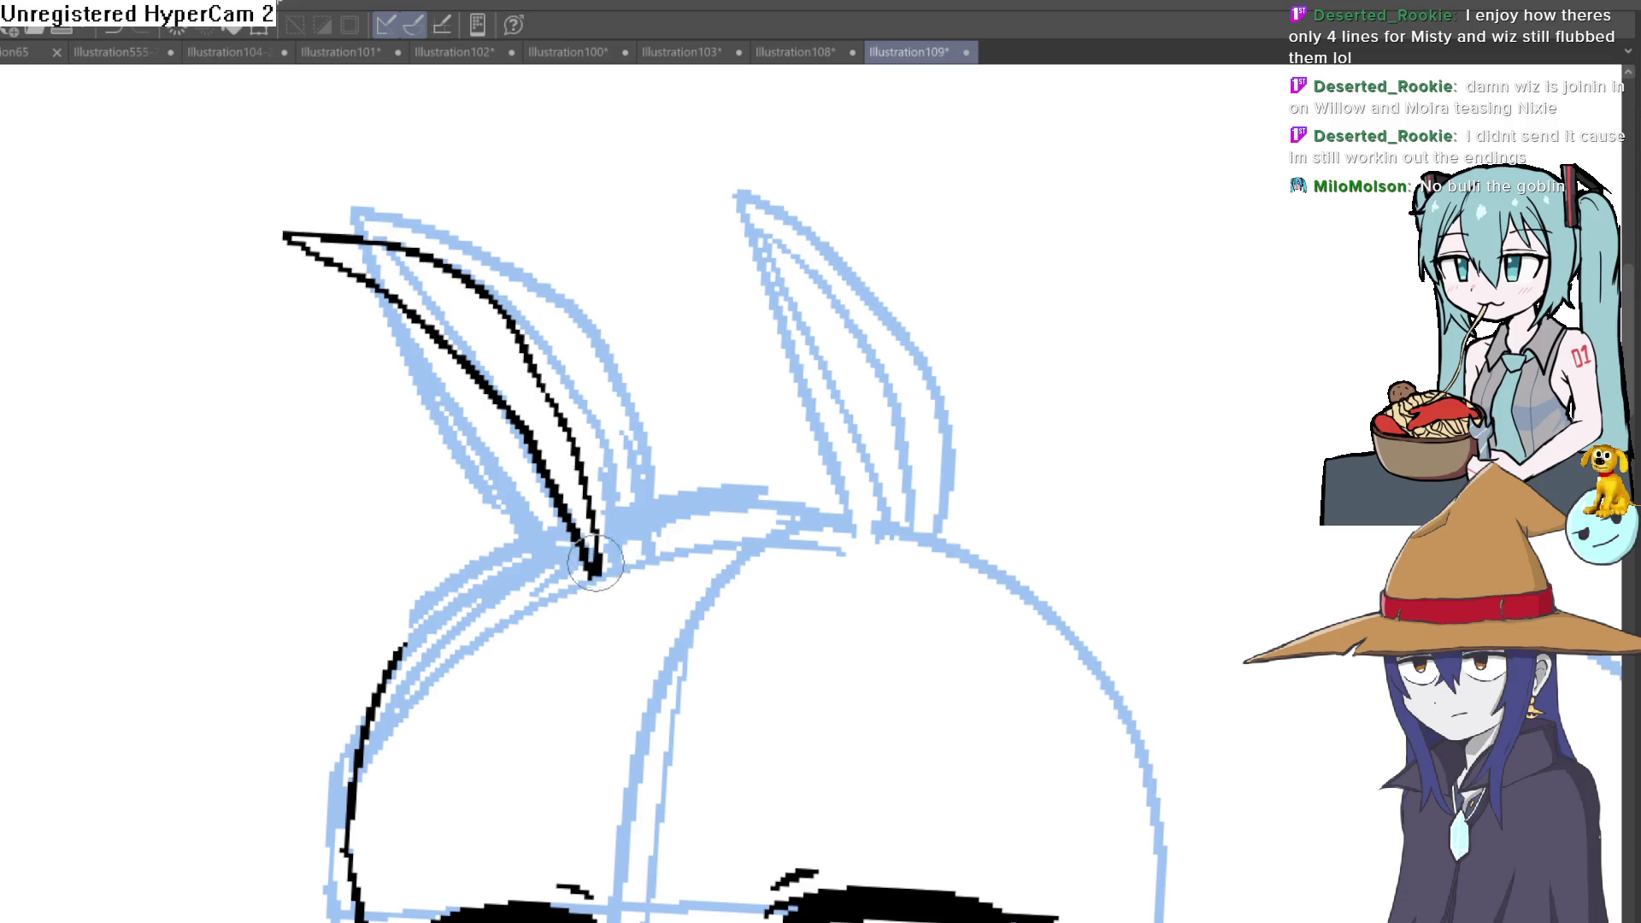
{"action": "left_click_drag", "start_coordinate": [961, 488], "coordinate": [832, 425]}
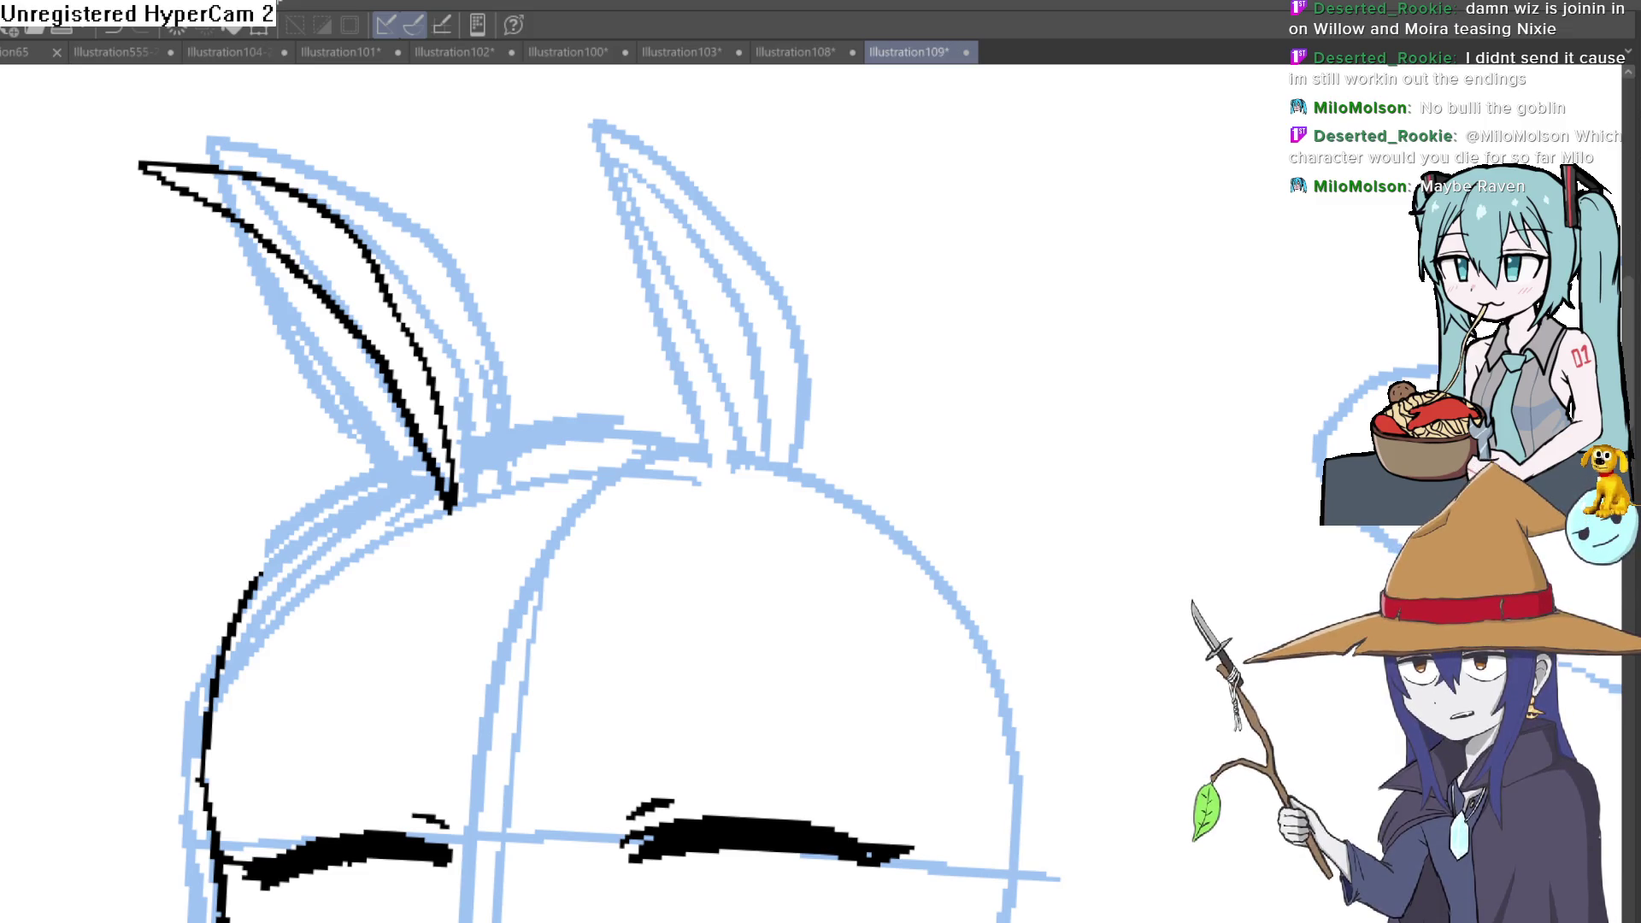
{"action": "left_click", "coordinate": [112, 52]}
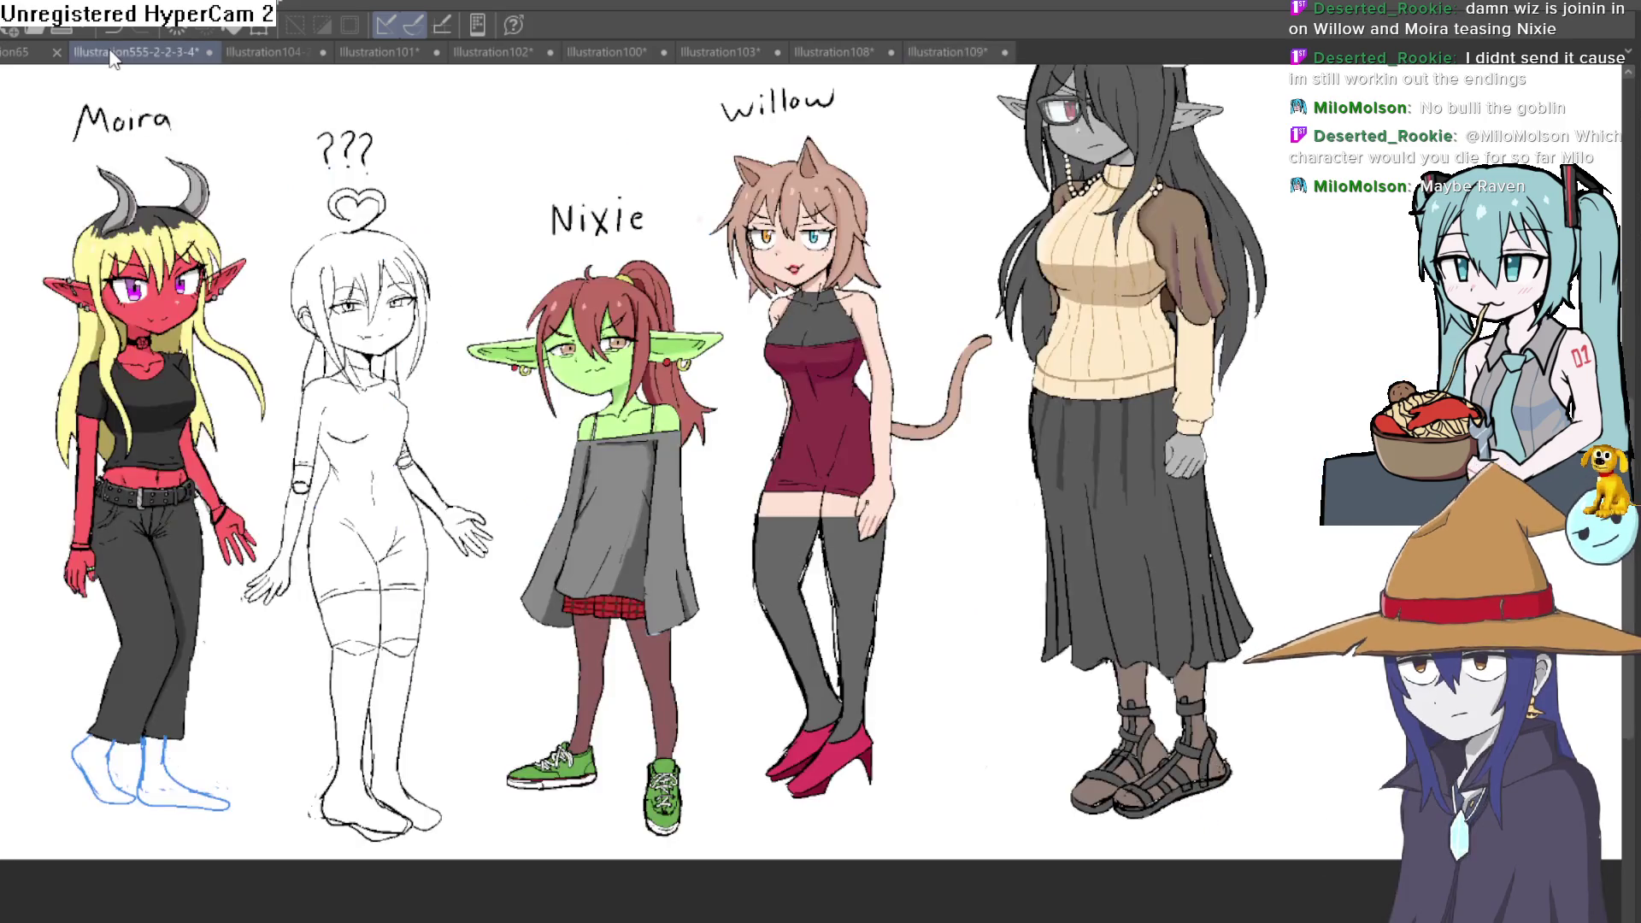
{"action": "scroll", "coordinate": [535, 272], "scroll_direction": "up", "scroll_amount": 2}
{"action": "scroll", "coordinate": [535, 272], "scroll_direction": "up", "scroll_amount": 2}
{"action": "scroll", "coordinate": [537, 272], "scroll_direction": "up", "scroll_amount": 2}
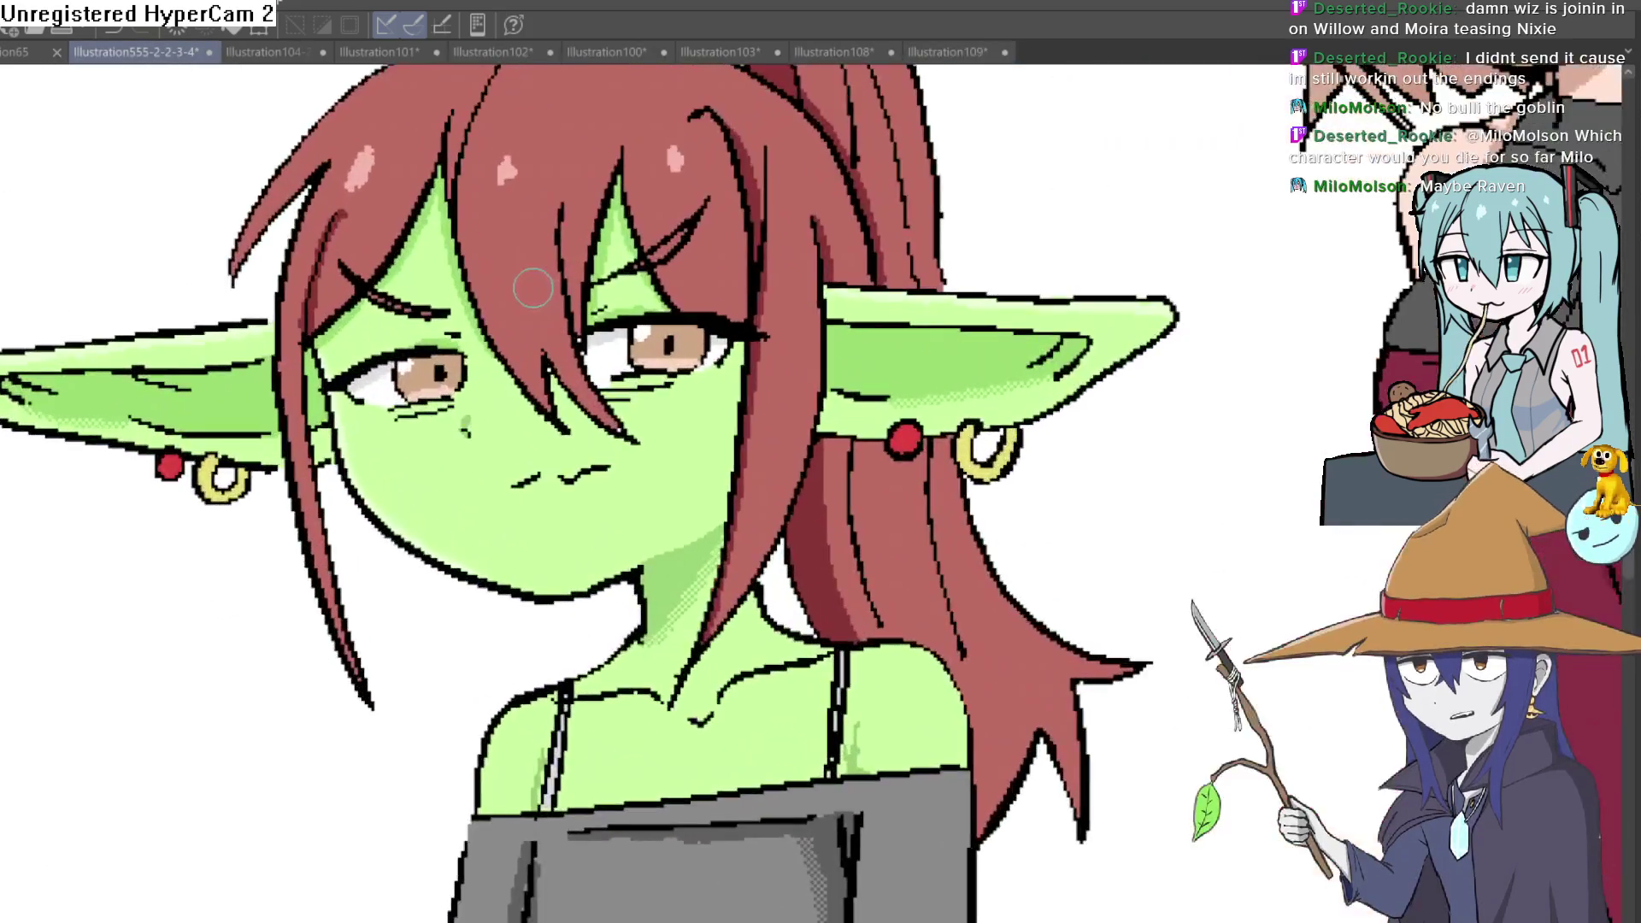
{"action": "scroll", "coordinate": [536, 272], "scroll_direction": "down", "scroll_amount": 1}
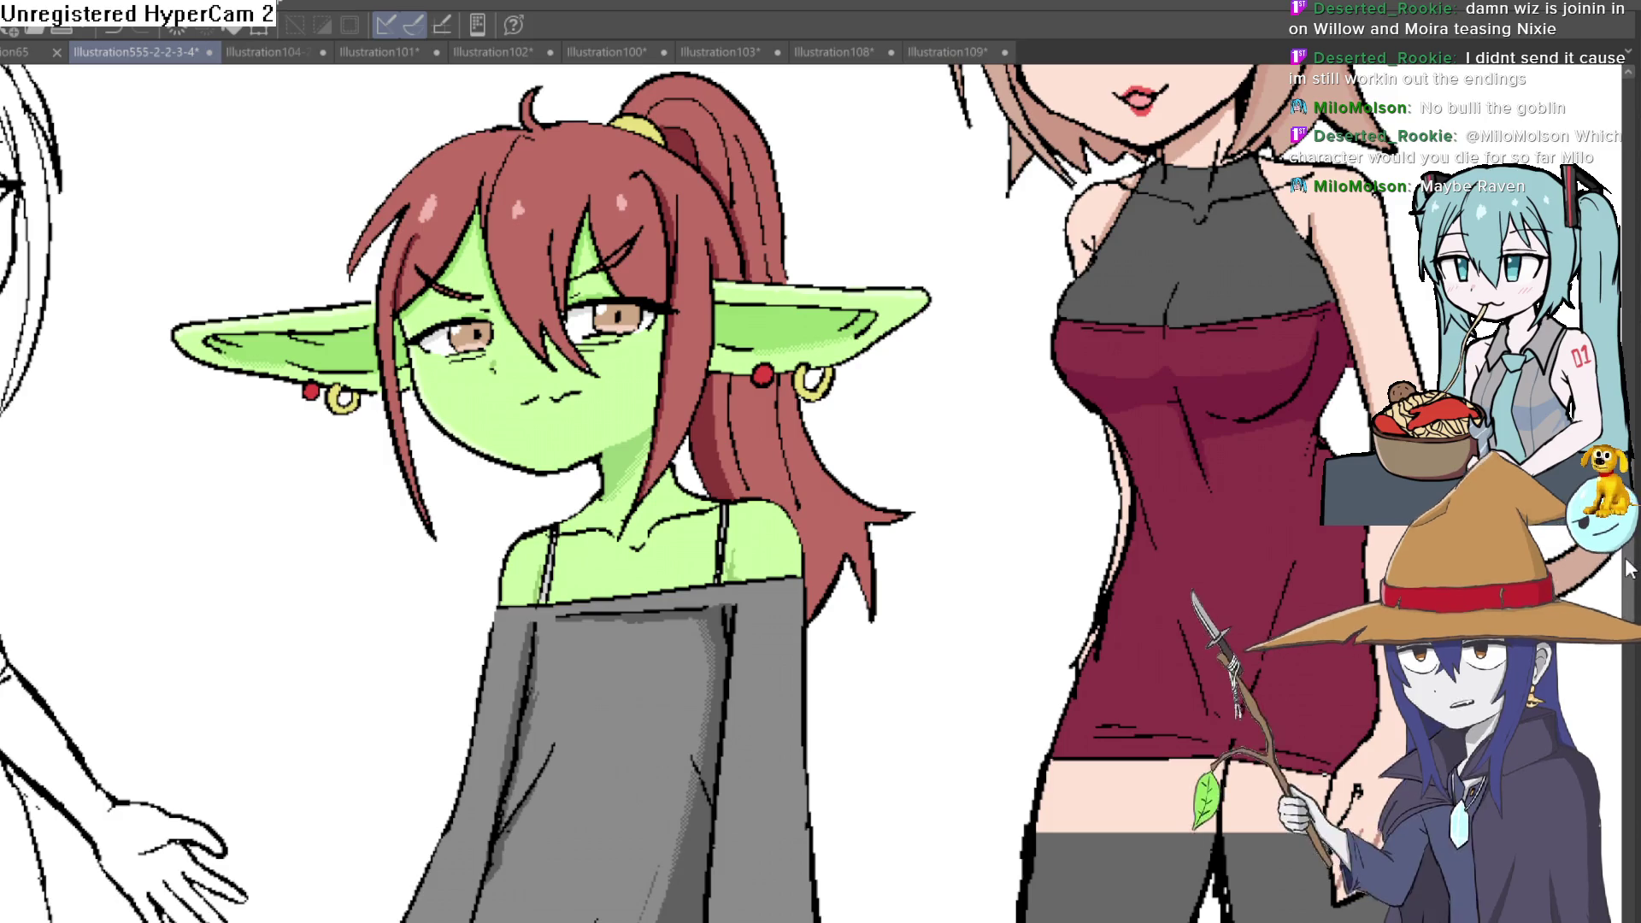
{"action": "scroll", "coordinate": [821, 494], "scroll_direction": "up", "scroll_amount": 3}
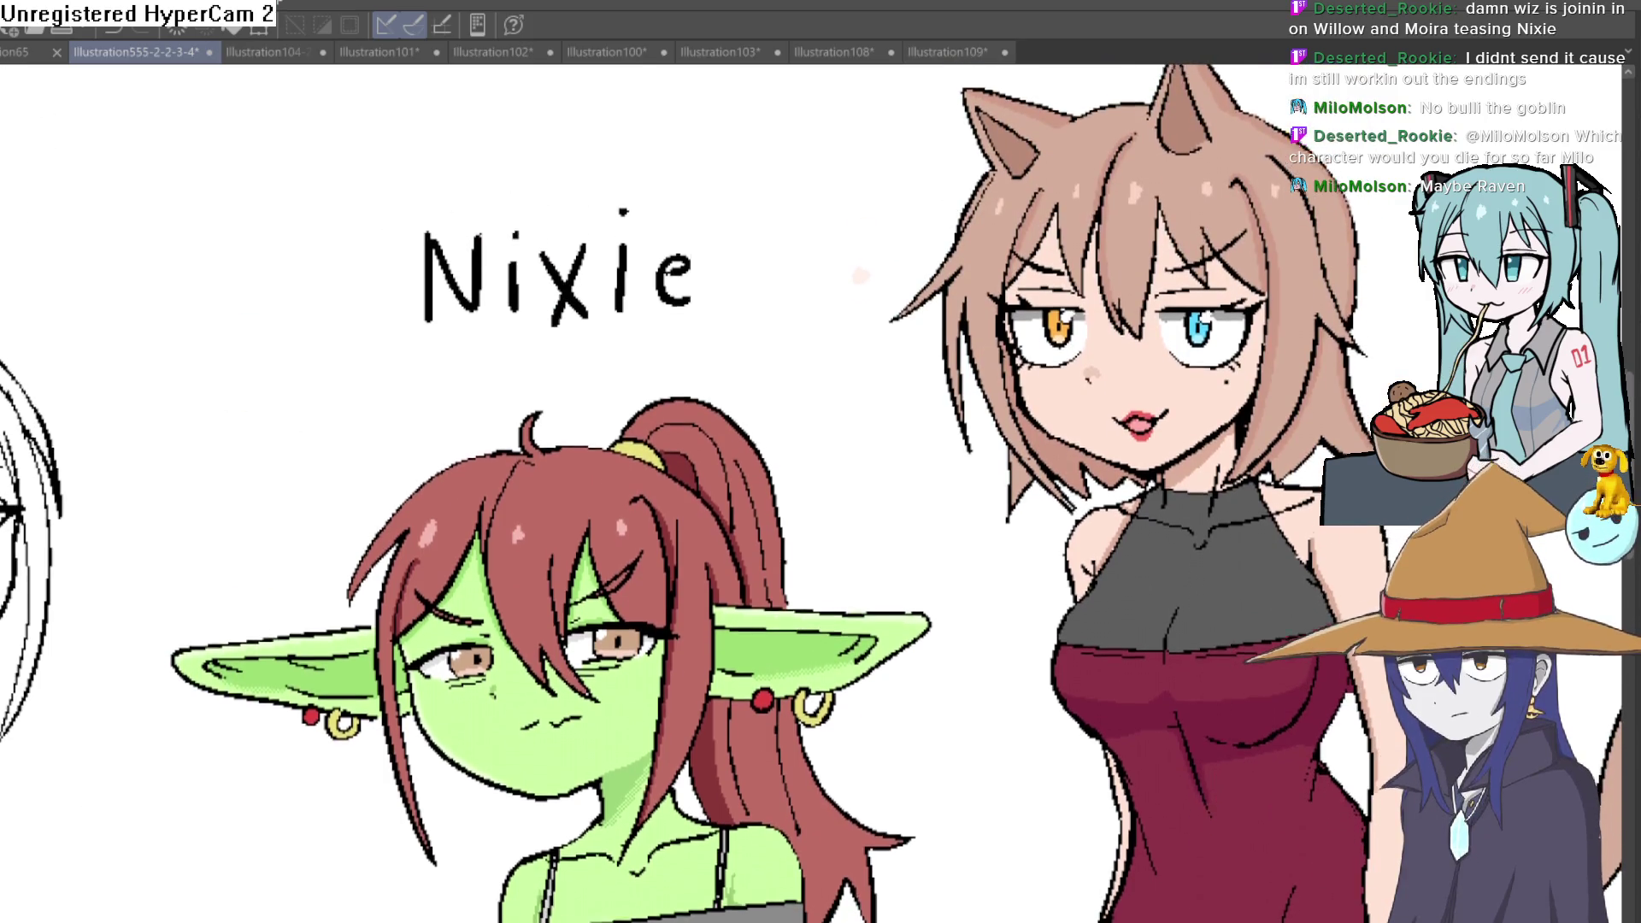
{"action": "scroll", "coordinate": [1226, 422], "scroll_direction": "down", "scroll_amount": 2}
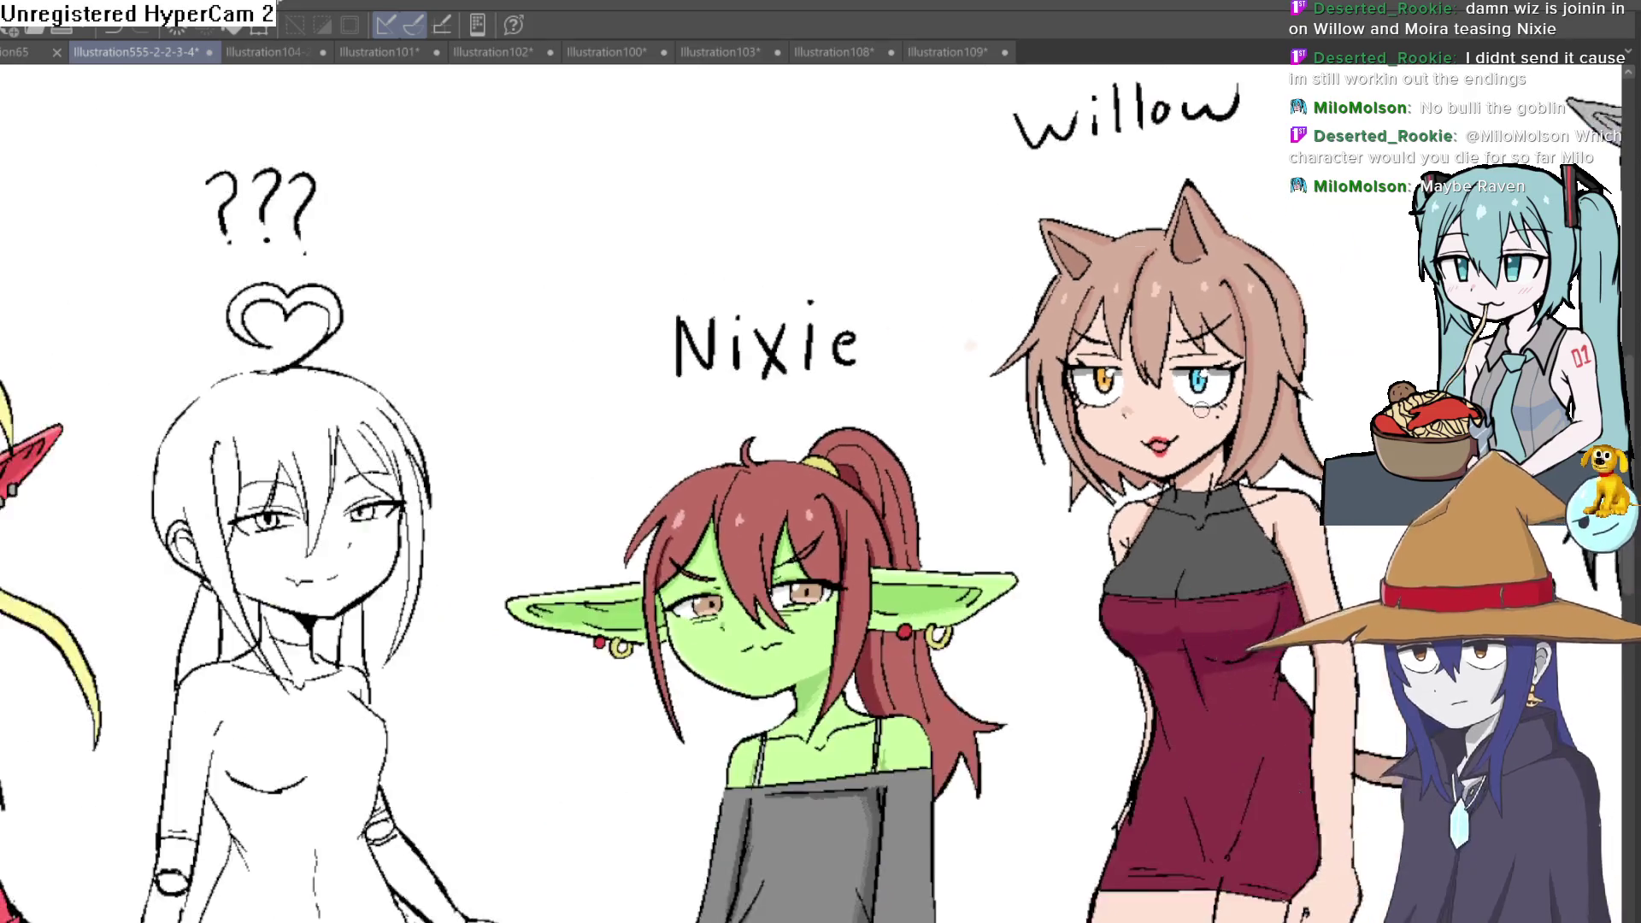
{"action": "scroll", "coordinate": [1228, 406], "scroll_direction": "down", "scroll_amount": 1}
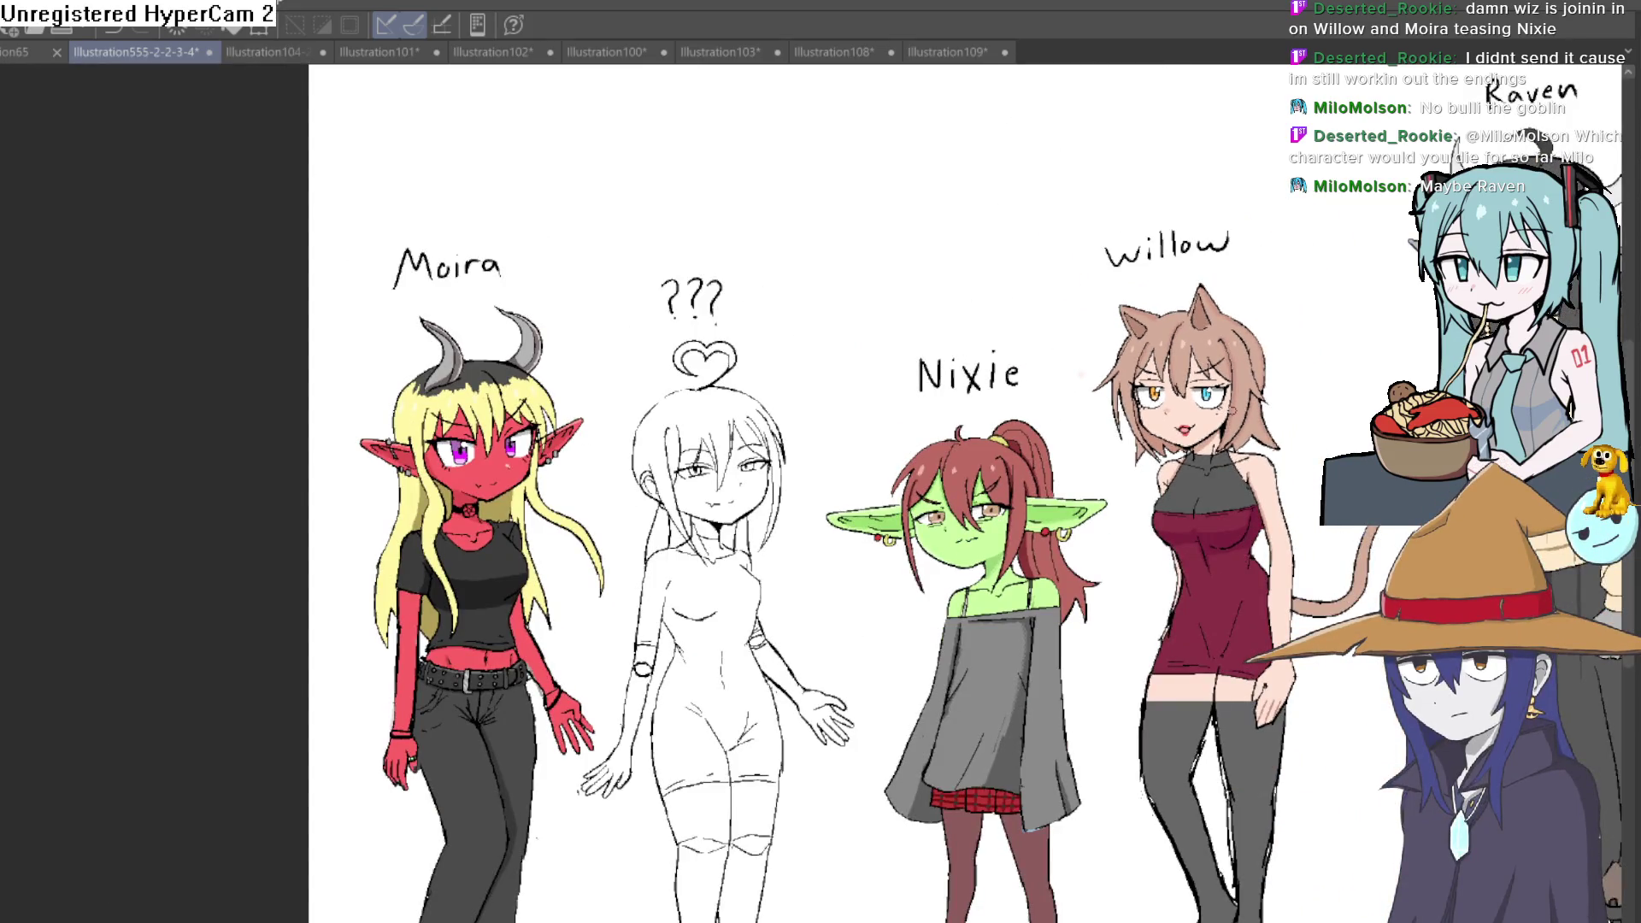
{"action": "scroll", "coordinate": [1268, 372], "scroll_direction": "up", "scroll_amount": 1}
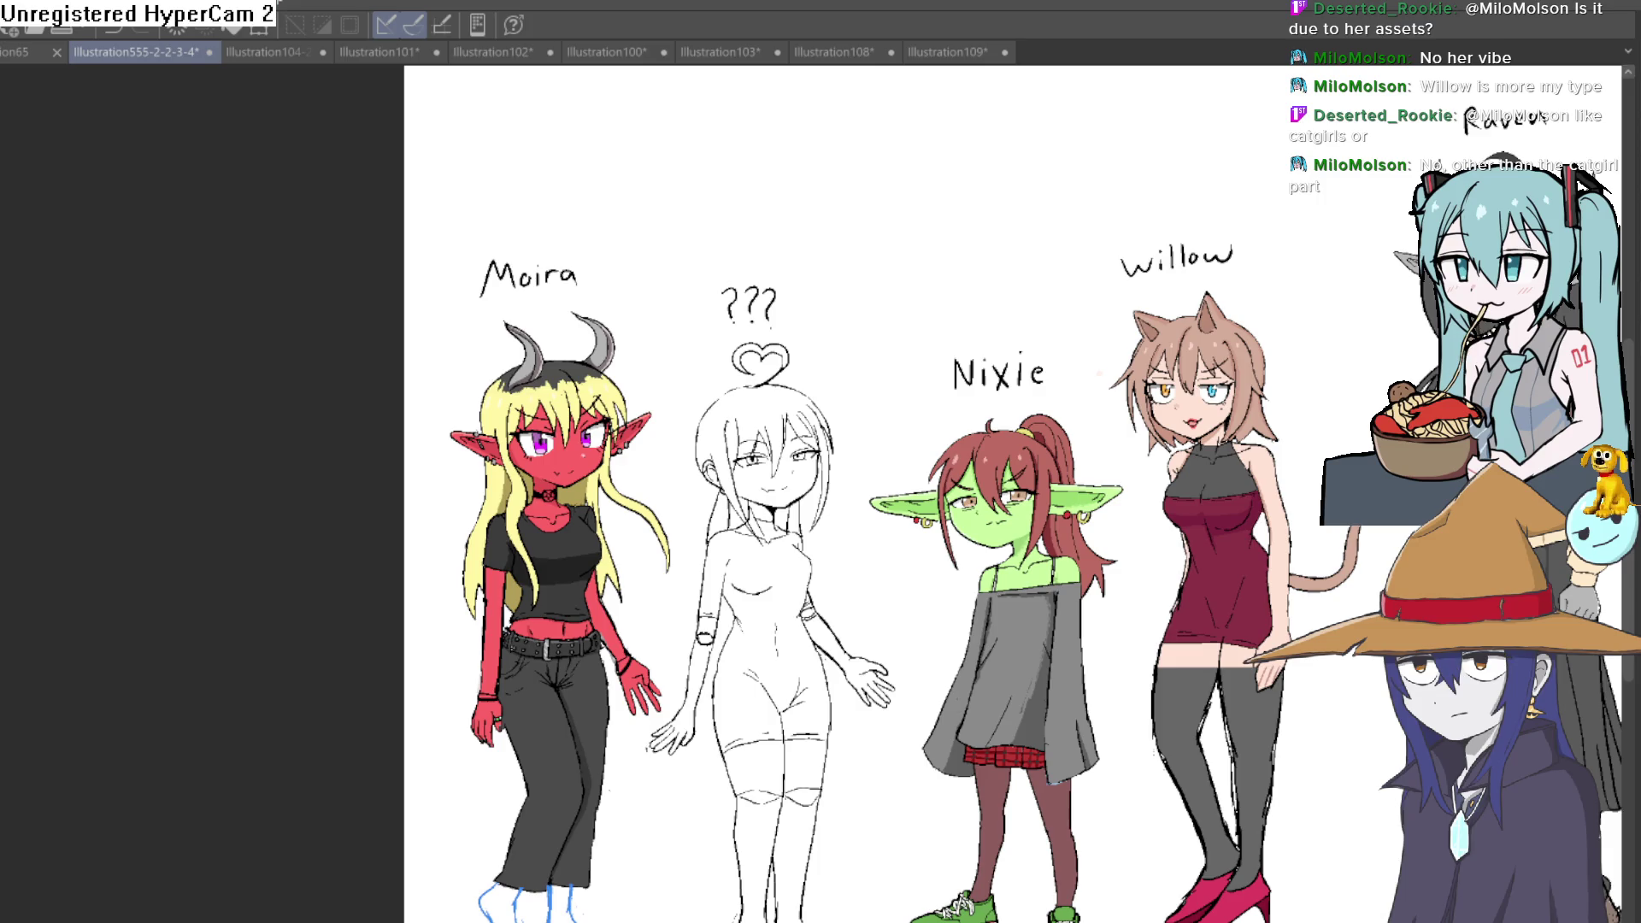
Step: Back on the girl sketch, draw U-shaped lower lids under both eyes and thicken the left jawline
{"action": "left_click", "coordinate": [946, 51]}
{"action": "mouse_move", "coordinate": [780, 388]}
{"action": "left_mouse_down"}
{"action": "mouse_move", "coordinate": [753, 264]}
{"action": "mouse_move", "coordinate": [723, 283]}
{"action": "left_mouse_up"}
{"action": "scroll", "coordinate": [714, 465], "scroll_direction": "up", "scroll_amount": 2}
{"action": "left_click_drag", "start_coordinate": [722, 356], "coordinate": [849, 365]}
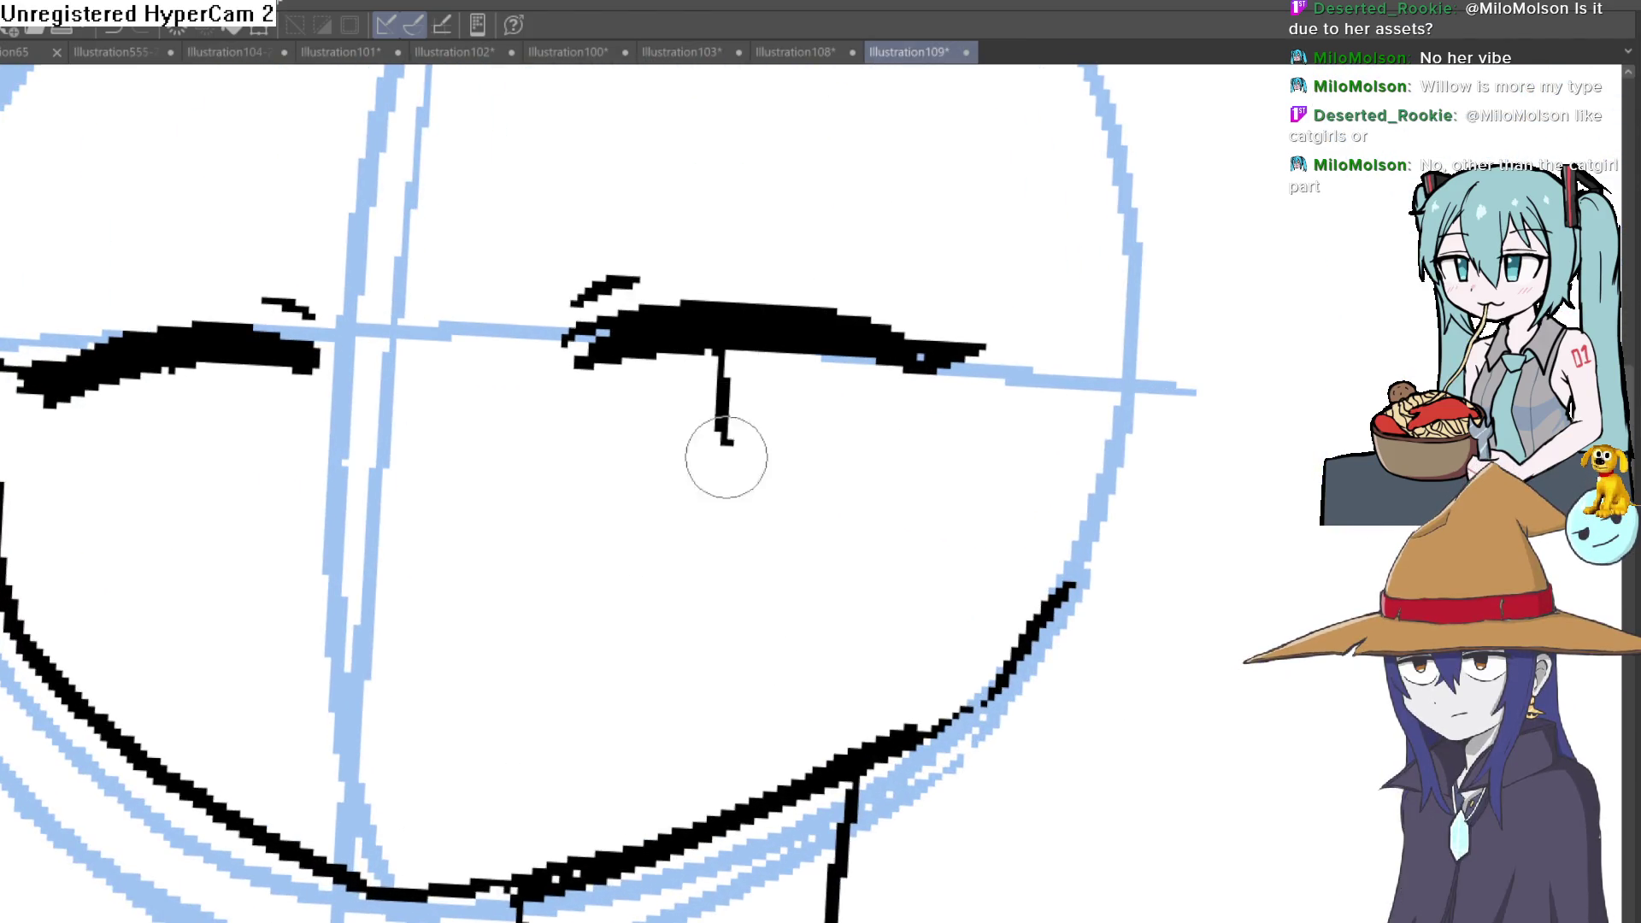
{"action": "mouse_move", "coordinate": [172, 372]}
{"action": "left_mouse_down"}
{"action": "mouse_move", "coordinate": [184, 525]}
{"action": "mouse_move", "coordinate": [242, 552]}
{"action": "mouse_move", "coordinate": [292, 431]}
{"action": "mouse_move", "coordinate": [299, 348]}
{"action": "left_mouse_up"}
{"action": "scroll", "coordinate": [298, 348], "scroll_direction": "down", "scroll_amount": 3}
{"action": "scroll", "coordinate": [769, 518], "scroll_direction": "up", "scroll_amount": 2}
{"action": "scroll", "coordinate": [401, 385], "scroll_direction": "up", "scroll_amount": 1}
{"action": "mouse_move", "coordinate": [401, 385]}
{"action": "left_mouse_down"}
{"action": "mouse_move", "coordinate": [424, 564]}
{"action": "mouse_move", "coordinate": [641, 744]}
{"action": "mouse_move", "coordinate": [702, 749]}
{"action": "left_mouse_up"}
{"action": "key", "text": "ctrl+z"}
{"action": "mouse_move", "coordinate": [392, 384]}
{"action": "left_mouse_down"}
{"action": "mouse_move", "coordinate": [410, 520]}
{"action": "mouse_move", "coordinate": [723, 726]}
{"action": "mouse_move", "coordinate": [790, 722]}
{"action": "mouse_move", "coordinate": [1081, 588]}
{"action": "mouse_move", "coordinate": [1165, 514]}
{"action": "mouse_move", "coordinate": [1129, 586]}
{"action": "mouse_move", "coordinate": [1049, 645]}
{"action": "left_mouse_up"}
Step: Thicken the lashes at the right eye's outer corner and along the left eye
{"action": "mouse_move", "coordinate": [1183, 550]}
{"action": "left_mouse_down"}
{"action": "mouse_move", "coordinate": [1045, 650]}
{"action": "mouse_move", "coordinate": [1103, 487]}
{"action": "mouse_move", "coordinate": [1073, 286]}
{"action": "left_mouse_up"}
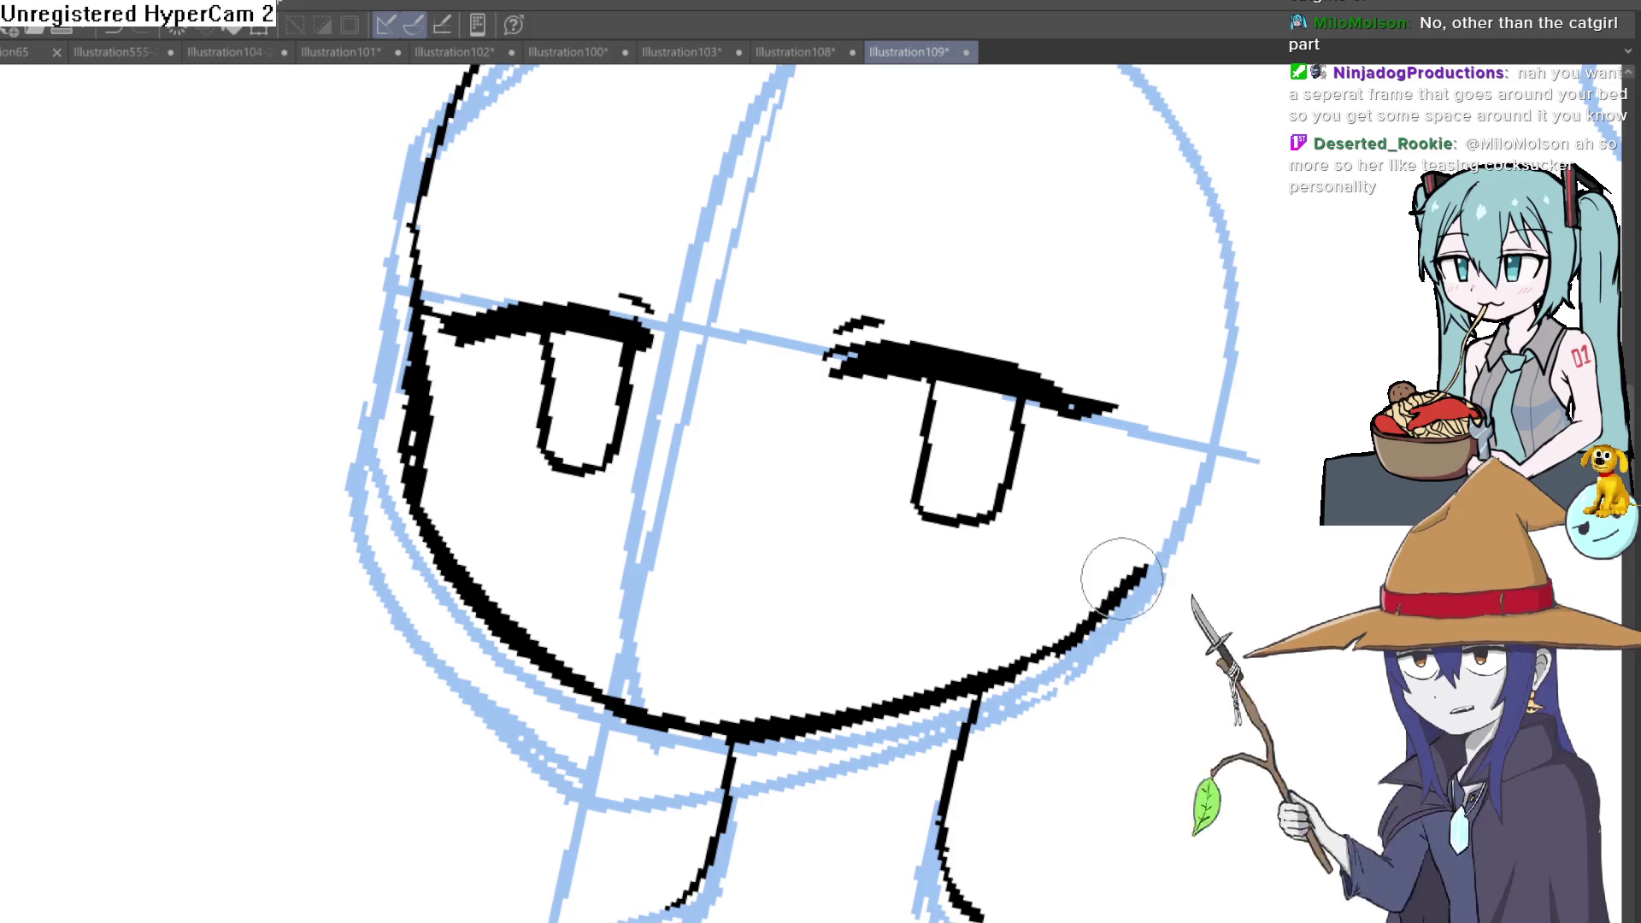
{"action": "scroll", "coordinate": [1130, 540], "scroll_direction": "down", "scroll_amount": 2}
{"action": "mouse_move", "coordinate": [1172, 402]}
{"action": "left_mouse_down"}
{"action": "mouse_move", "coordinate": [1163, 304]}
{"action": "mouse_move", "coordinate": [1129, 379]}
{"action": "mouse_move", "coordinate": [879, 348]}
{"action": "mouse_move", "coordinate": [1172, 424]}
{"action": "mouse_move", "coordinate": [1266, 237]}
{"action": "left_mouse_up"}
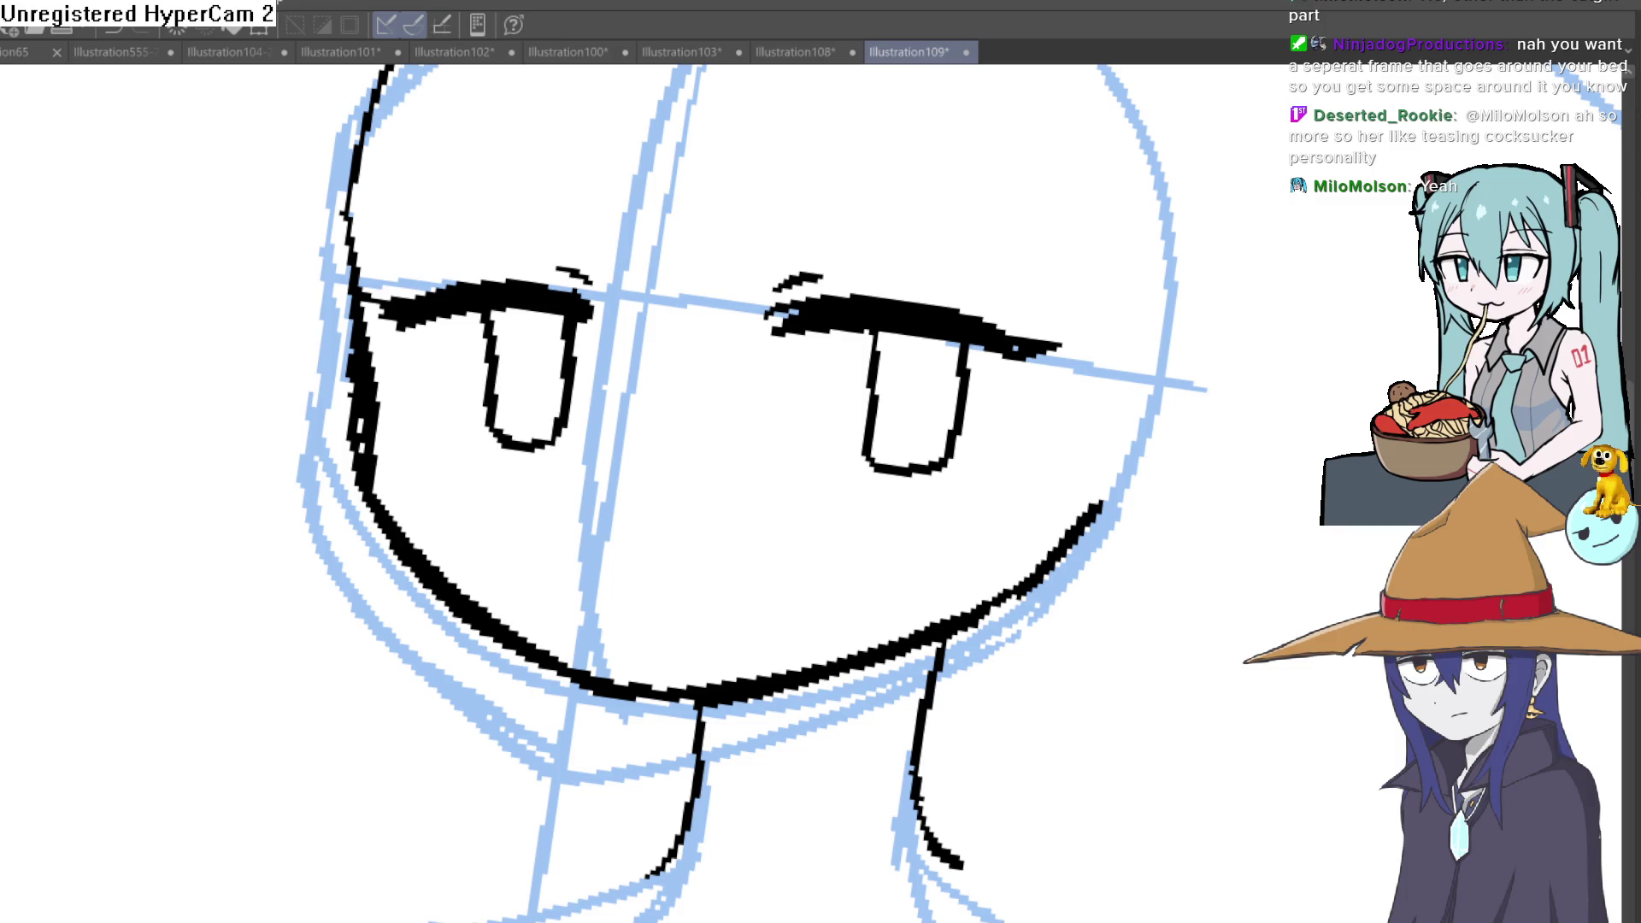
{"action": "left_click_drag", "start_coordinate": [1026, 399], "coordinate": [1007, 429]}
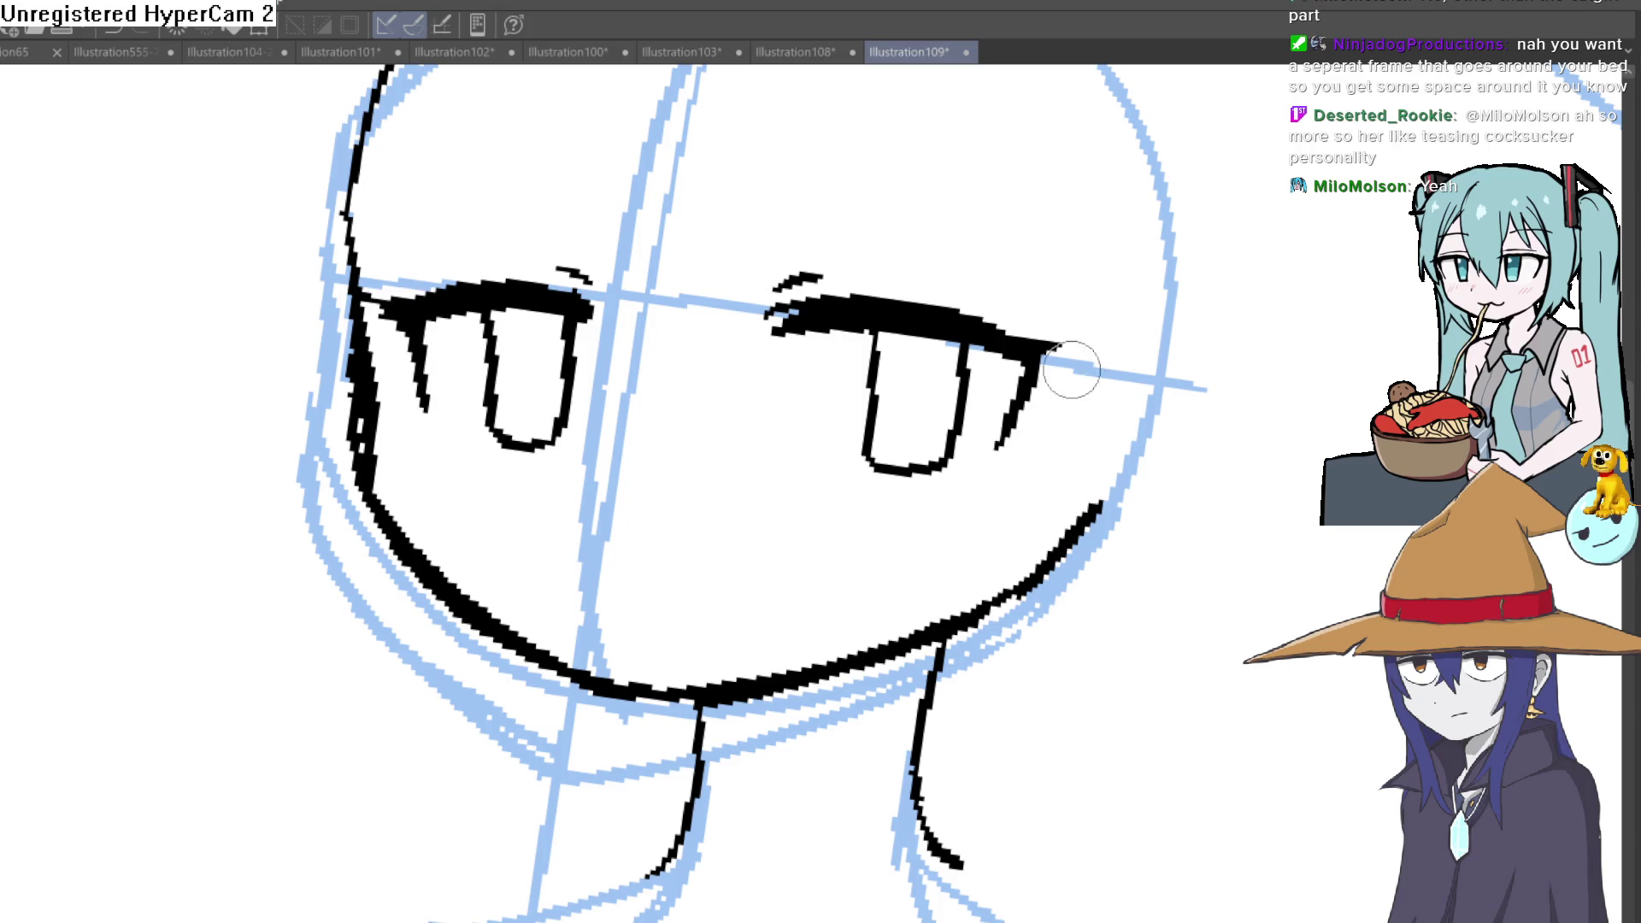
{"action": "left_click_drag", "start_coordinate": [1072, 370], "coordinate": [538, 414]}
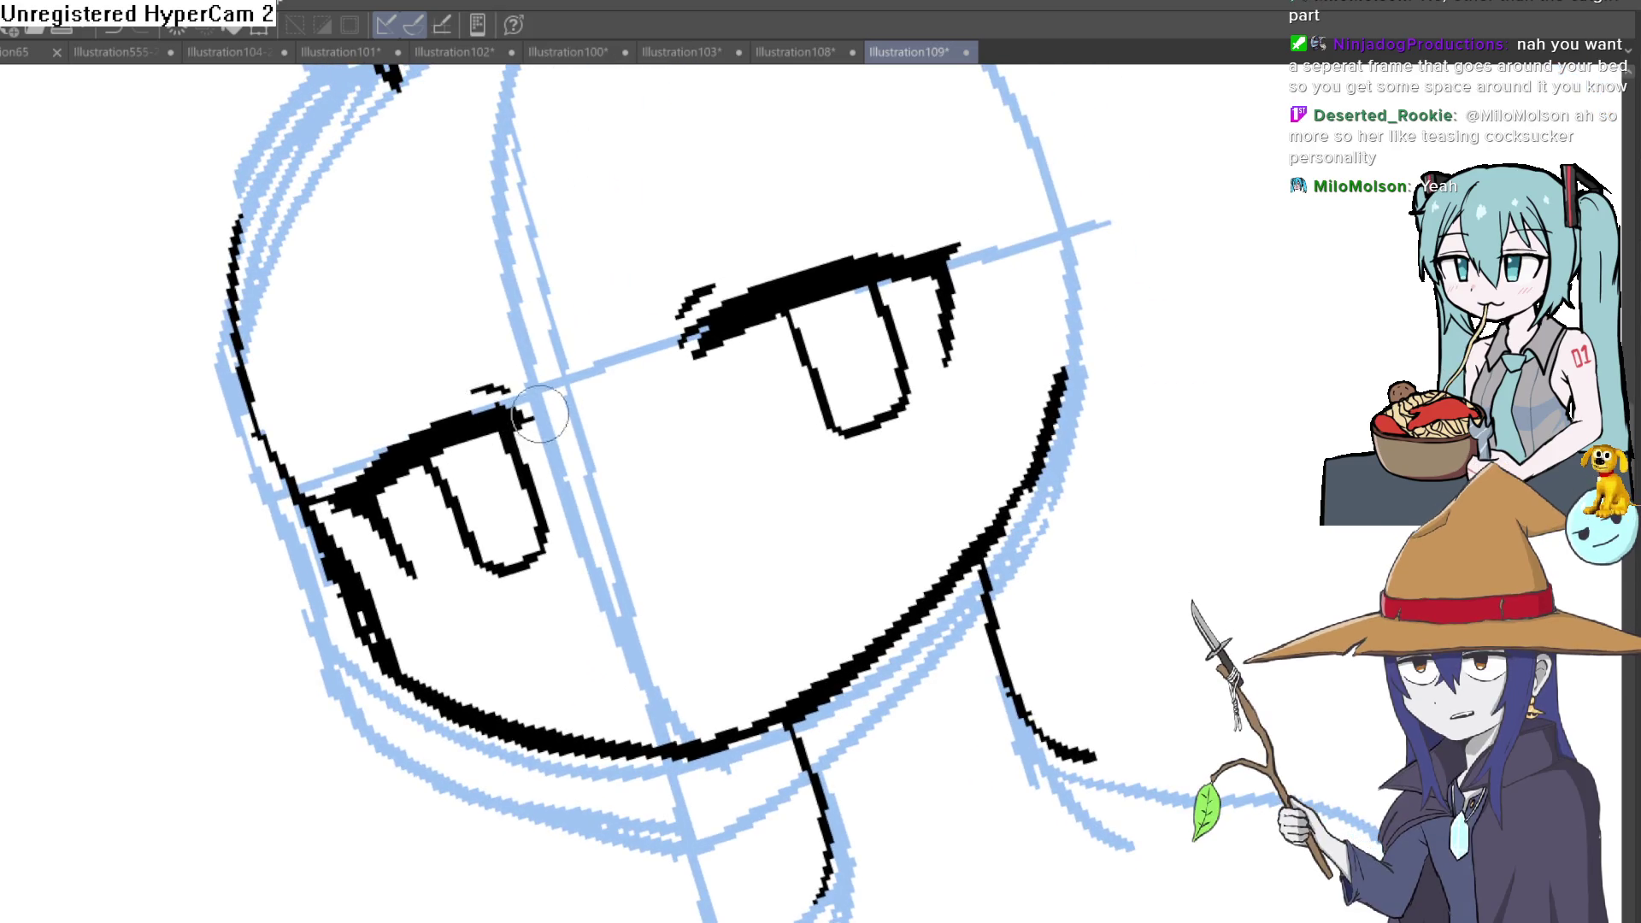
{"action": "left_click_drag", "start_coordinate": [491, 411], "coordinate": [510, 413]}
{"action": "mouse_move", "coordinate": [1140, 409]}
{"action": "left_mouse_down"}
{"action": "mouse_move", "coordinate": [1132, 568]}
{"action": "mouse_move", "coordinate": [1110, 543]}
{"action": "left_mouse_up"}
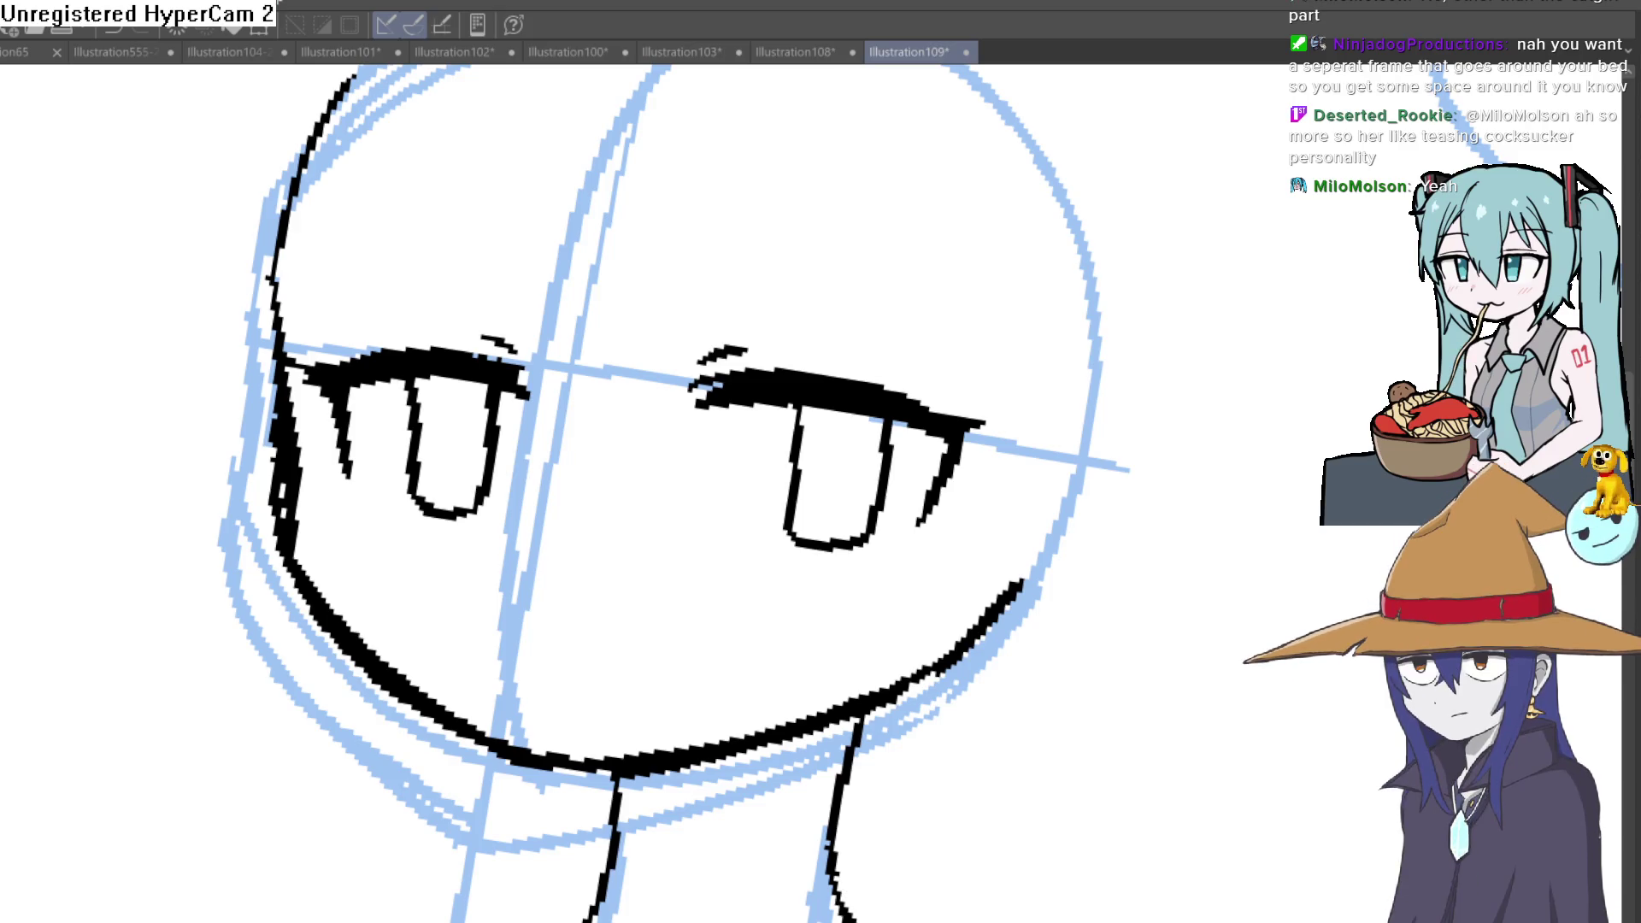
Step: Ink two short detail strokes on the face and return the view upright
{"action": "left_click_drag", "start_coordinate": [658, 622], "coordinate": [628, 576]}
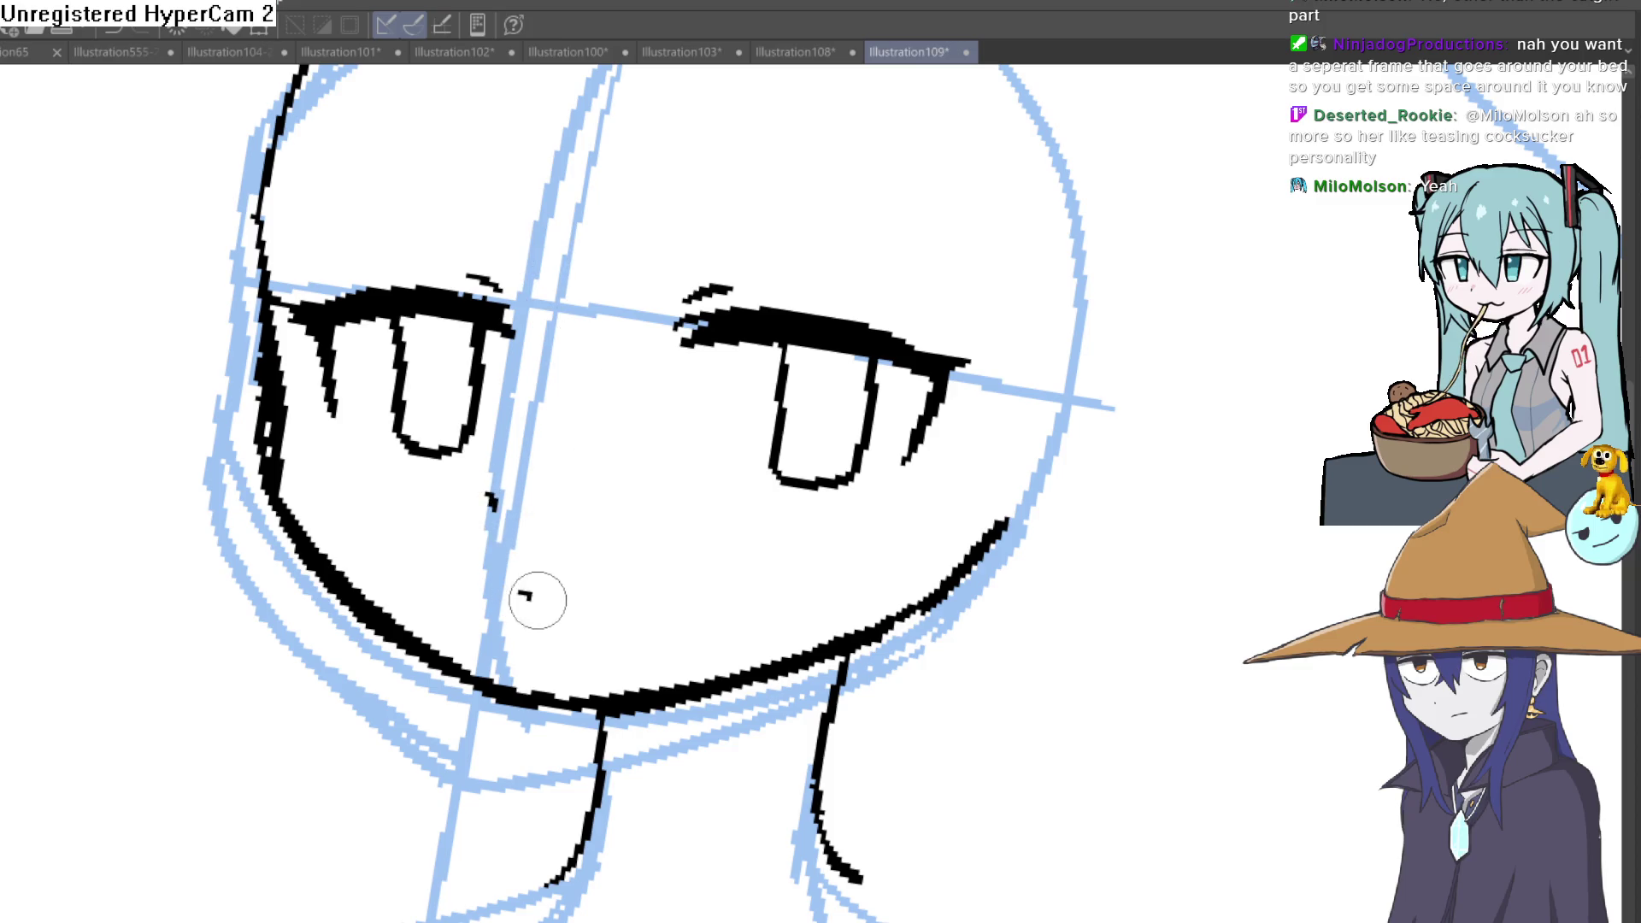
{"action": "scroll", "coordinate": [641, 608], "scroll_direction": "down", "scroll_amount": 2}
{"action": "left_click_drag", "start_coordinate": [1111, 411], "coordinate": [832, 578], "text": "shift"}
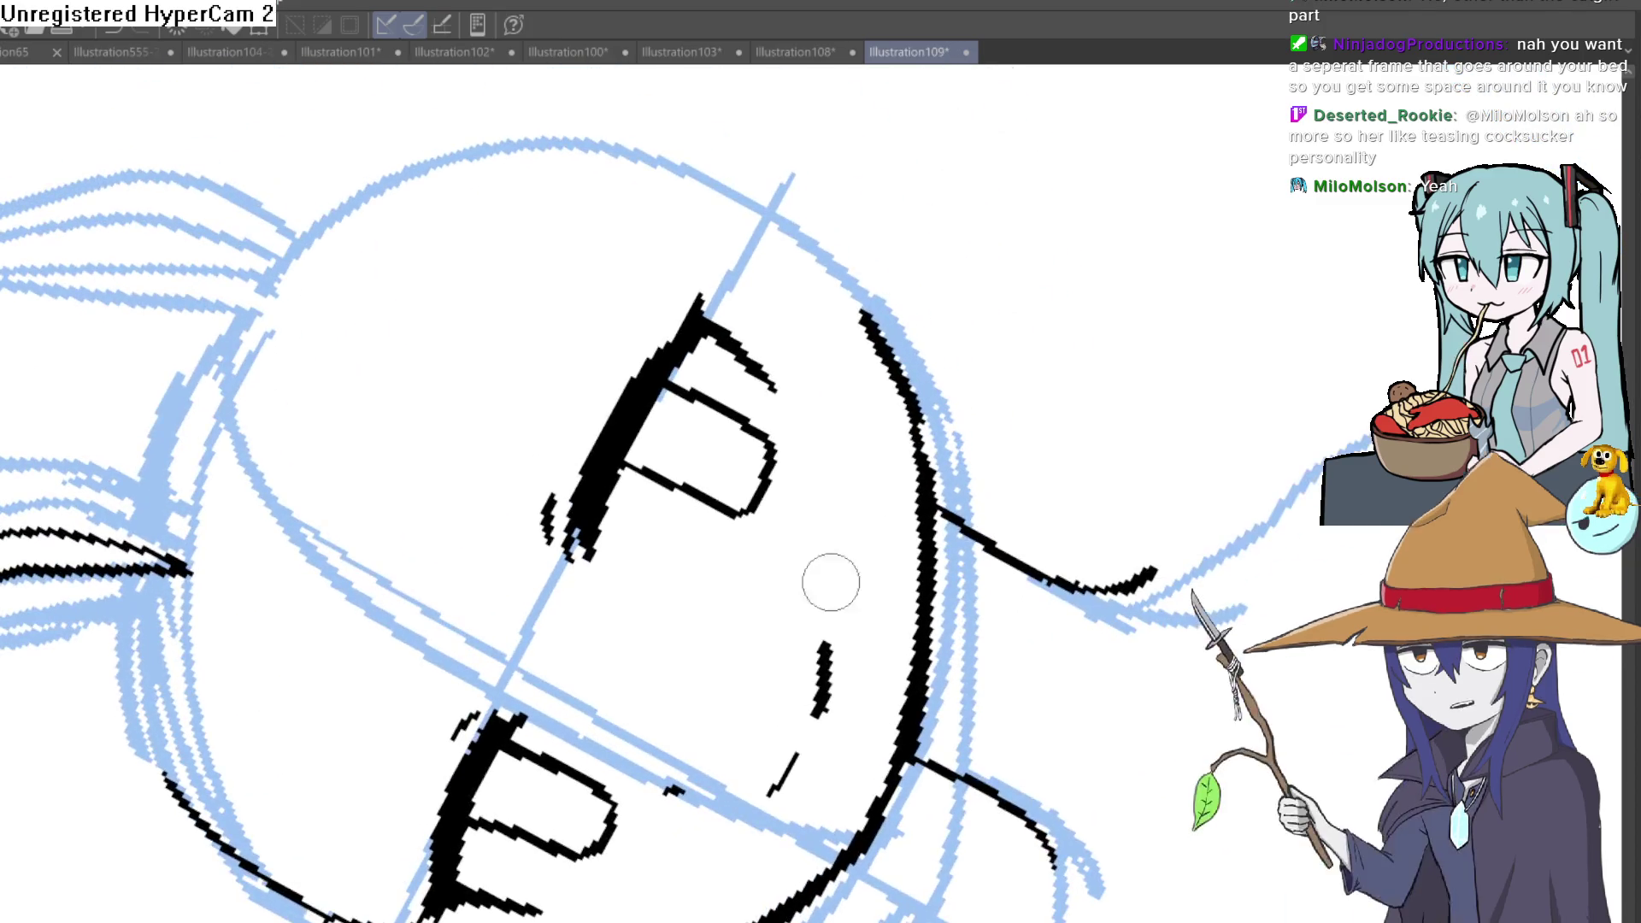
{"action": "left_click_drag", "start_coordinate": [799, 751], "coordinate": [784, 779]}
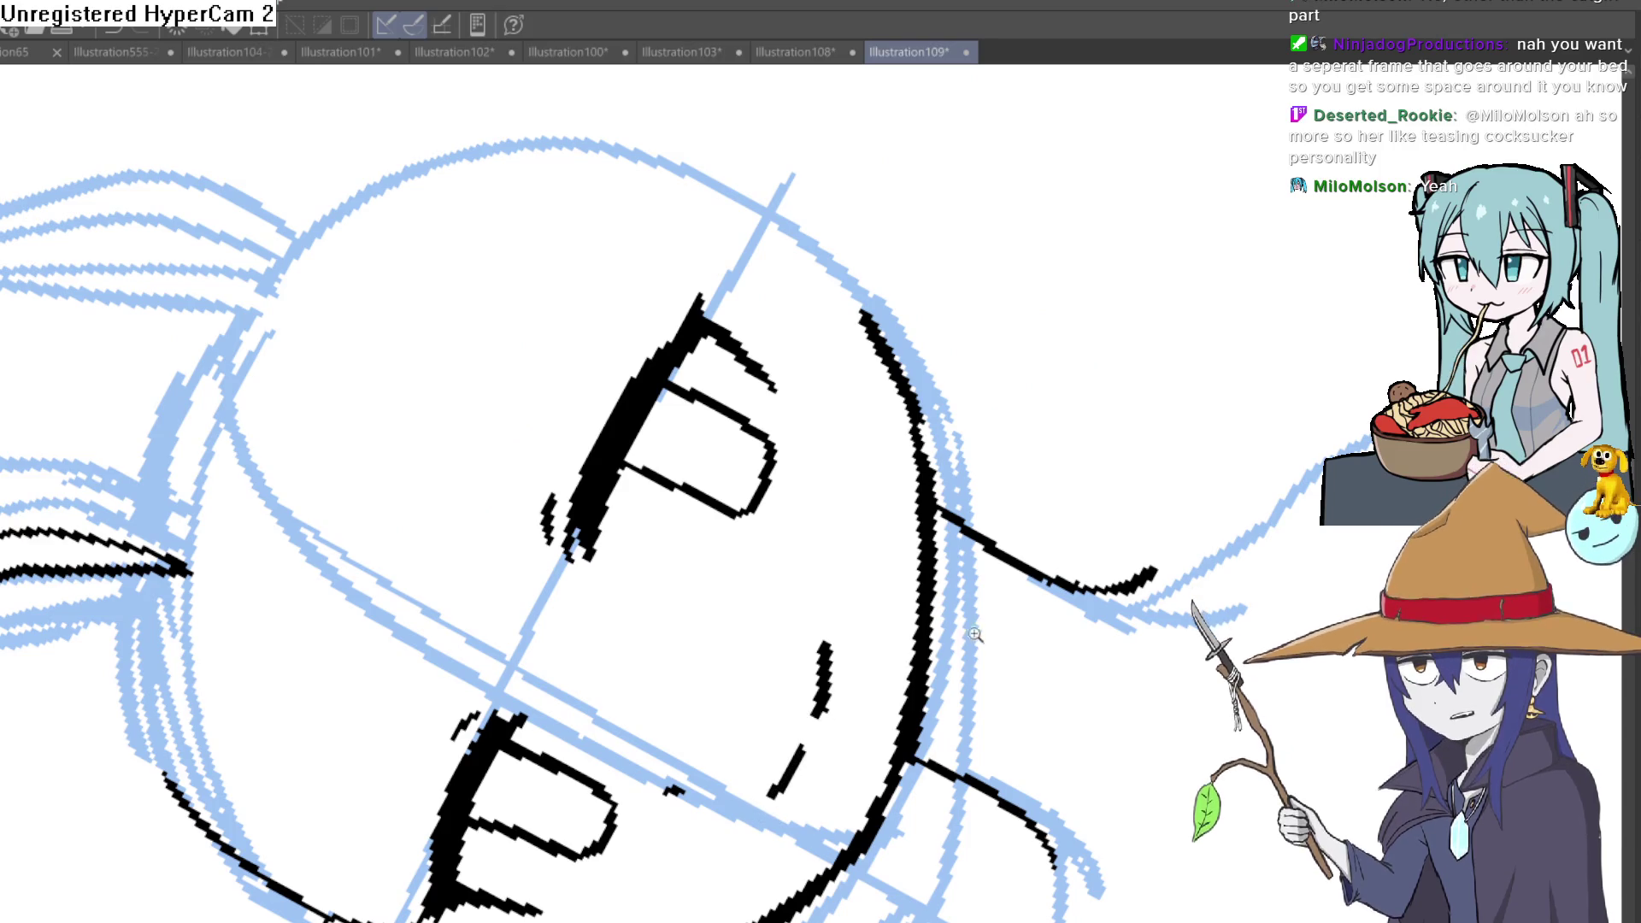
{"action": "scroll", "coordinate": [975, 638], "scroll_direction": "down", "scroll_amount": 3}
{"action": "left_click_drag", "start_coordinate": [975, 637], "coordinate": [821, 566], "text": "shift"}
{"action": "scroll", "coordinate": [818, 568], "scroll_direction": "up", "scroll_amount": 3}
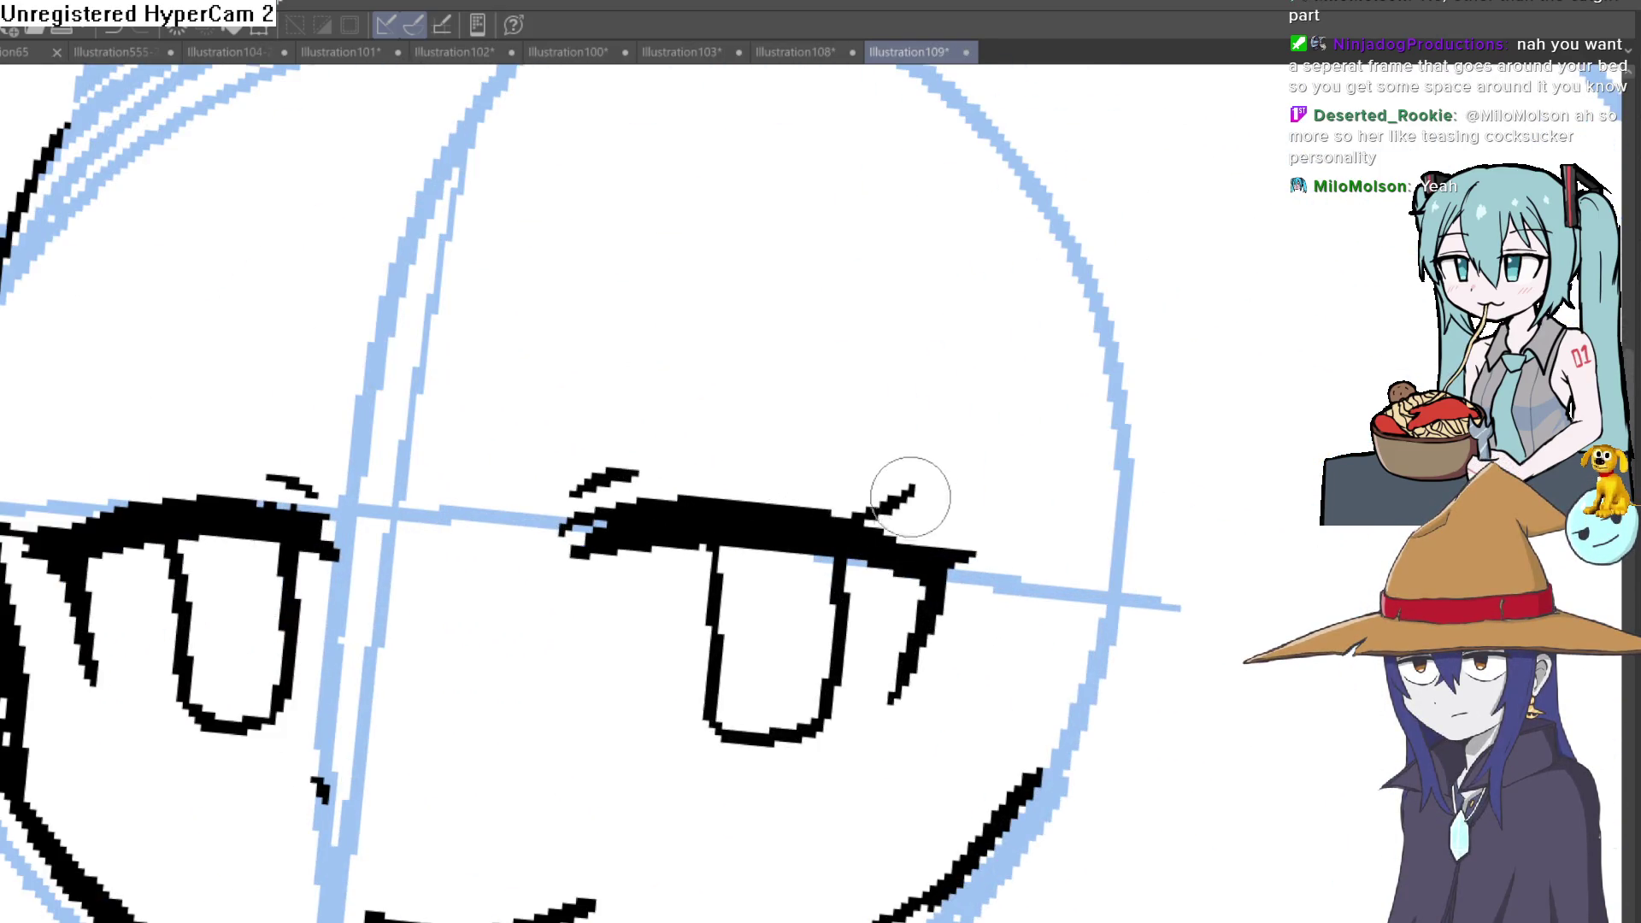
{"action": "scroll", "coordinate": [851, 513], "scroll_direction": "up", "scroll_amount": 2}
{"action": "mouse_move", "coordinate": [849, 513]}
{"action": "left_mouse_down", "text": "shift"}
{"action": "mouse_move", "coordinate": [694, 805]}
{"action": "mouse_move", "coordinate": [916, 287]}
{"action": "left_mouse_up", "text": "shift"}
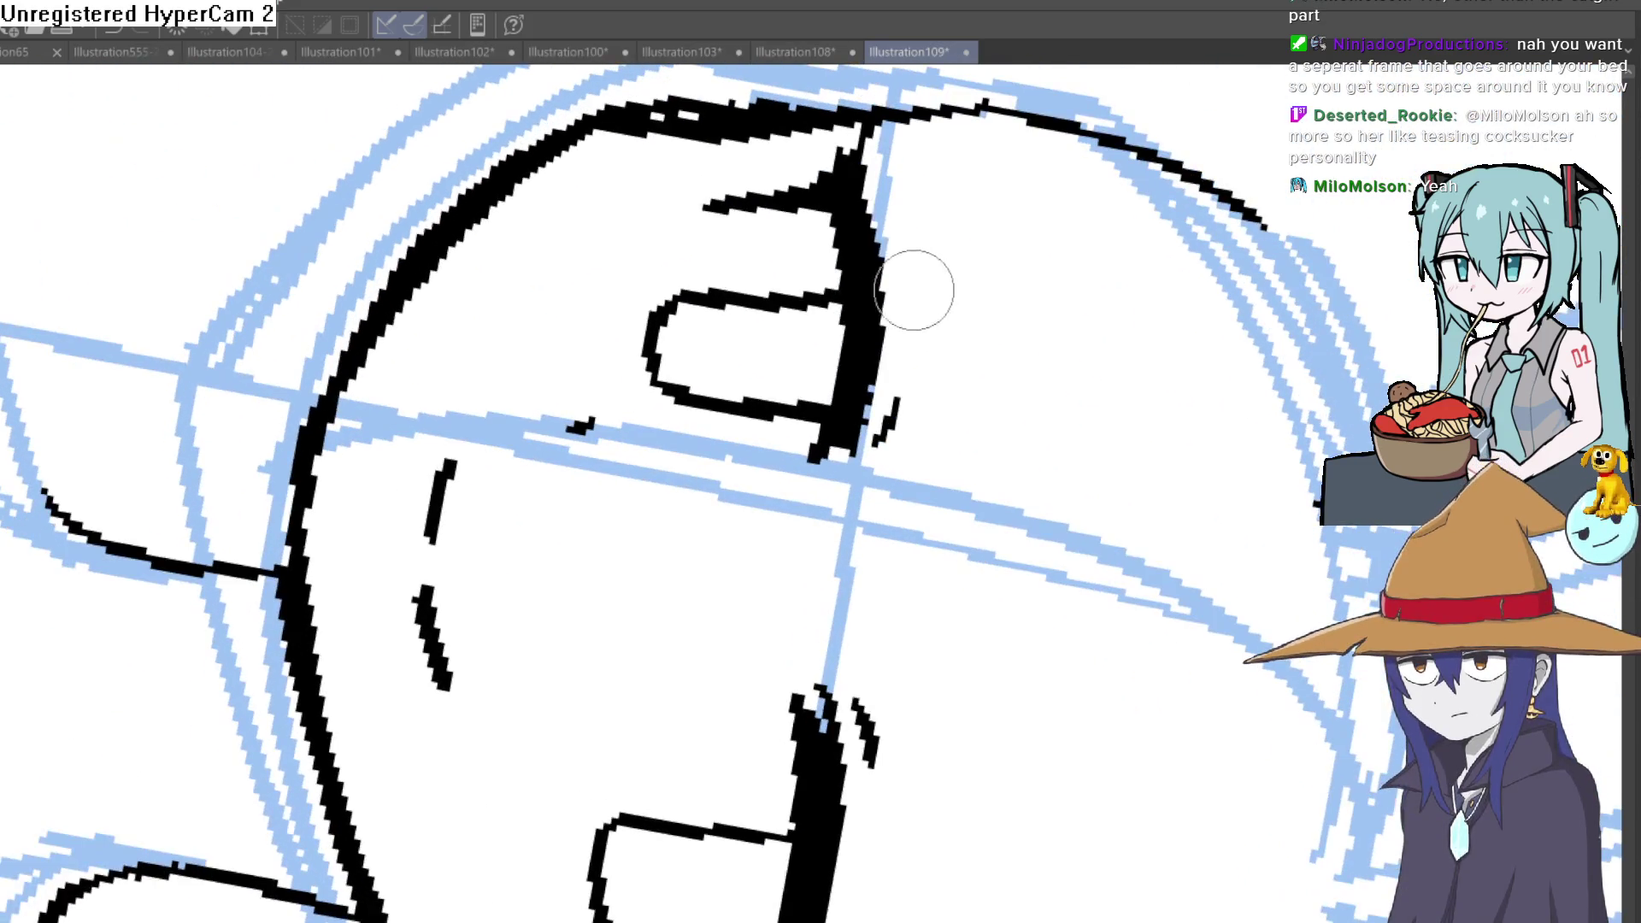
{"action": "scroll", "coordinate": [932, 261], "scroll_direction": "down", "scroll_amount": 5}
{"action": "left_click_drag", "start_coordinate": [1066, 362], "coordinate": [780, 420], "text": "shift"}
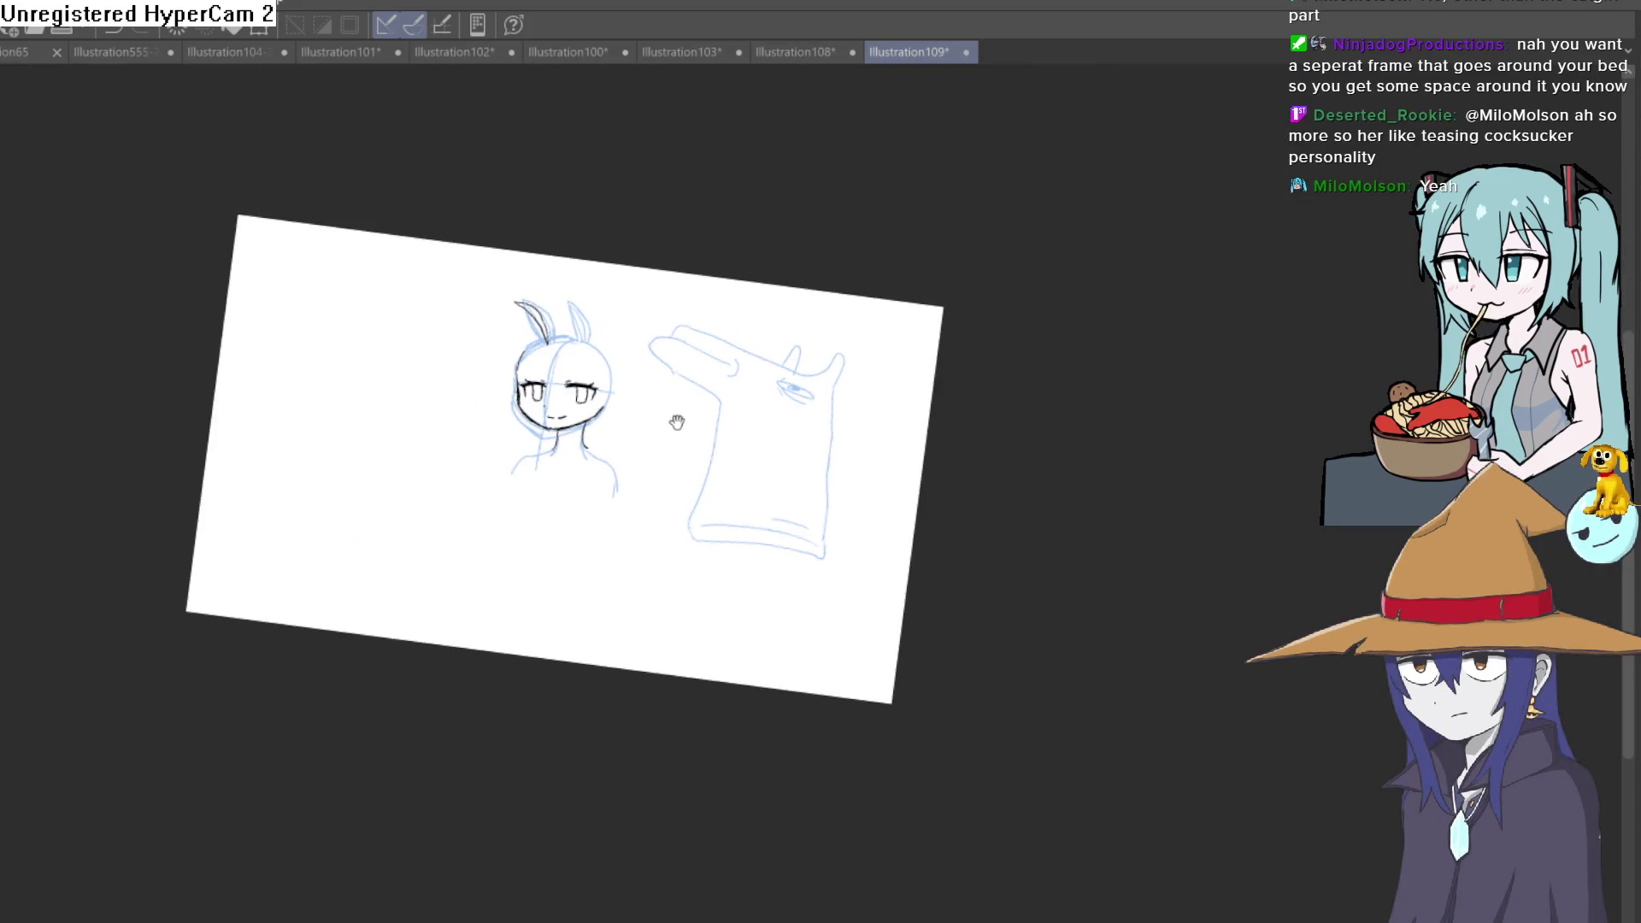
{"action": "scroll", "coordinate": [696, 420], "scroll_direction": "up", "scroll_amount": 5}
{"action": "left_click_drag", "start_coordinate": [806, 518], "coordinate": [850, 397], "text": "shift"}
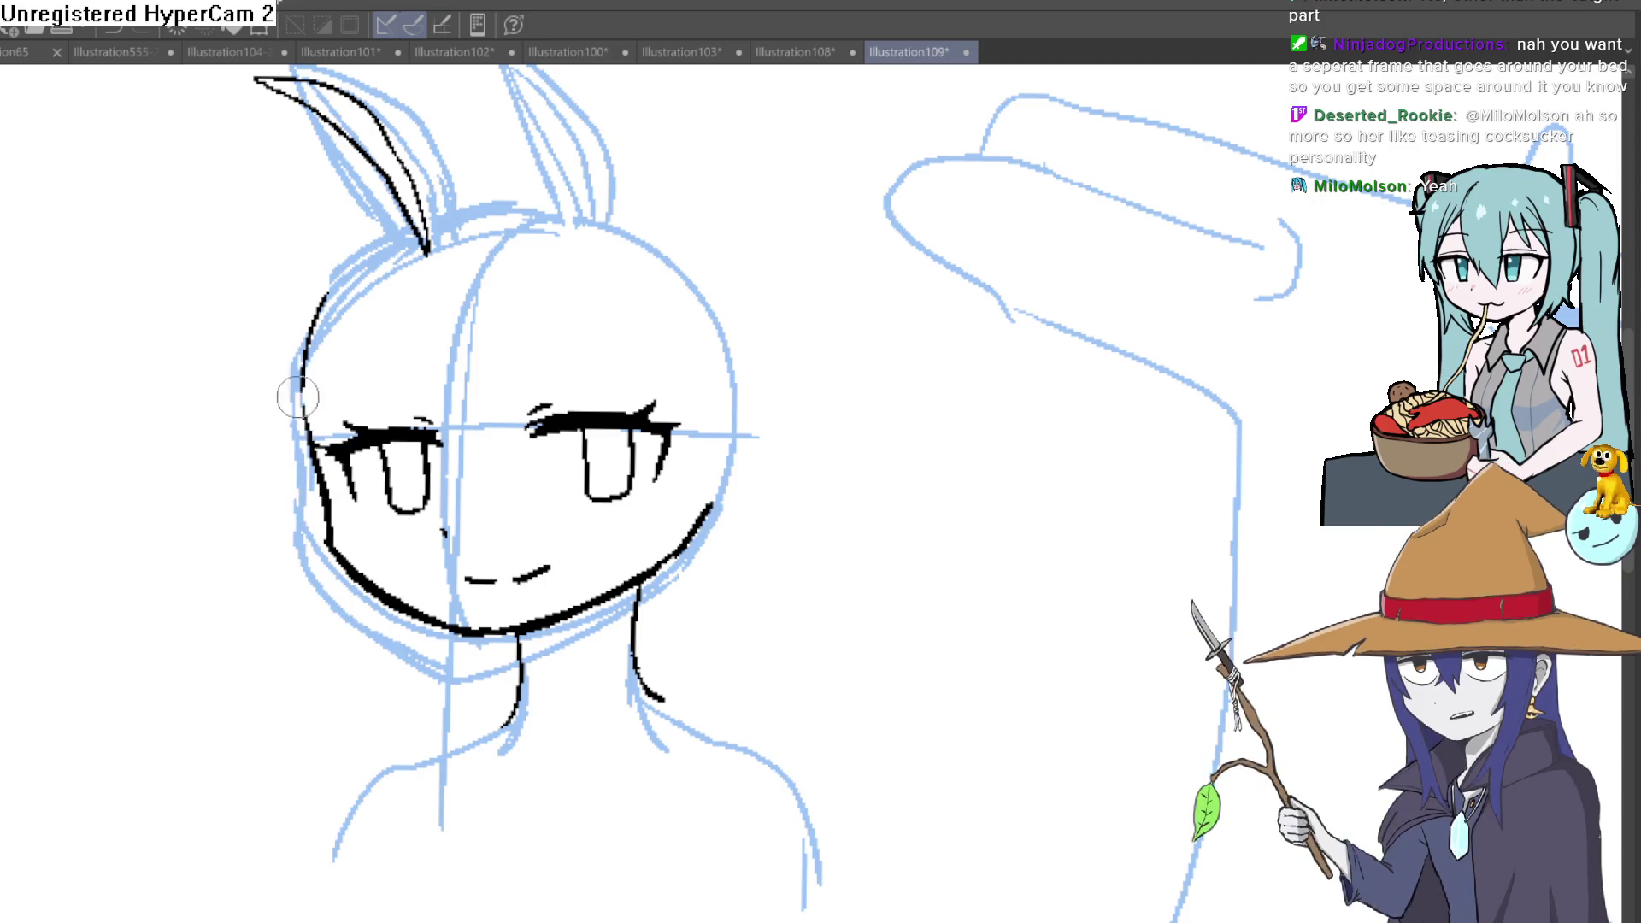
Step: Ink the right-side neck line, then switch to the character lineup illustration
{"action": "left_click_drag", "start_coordinate": [315, 387], "coordinate": [342, 441]}
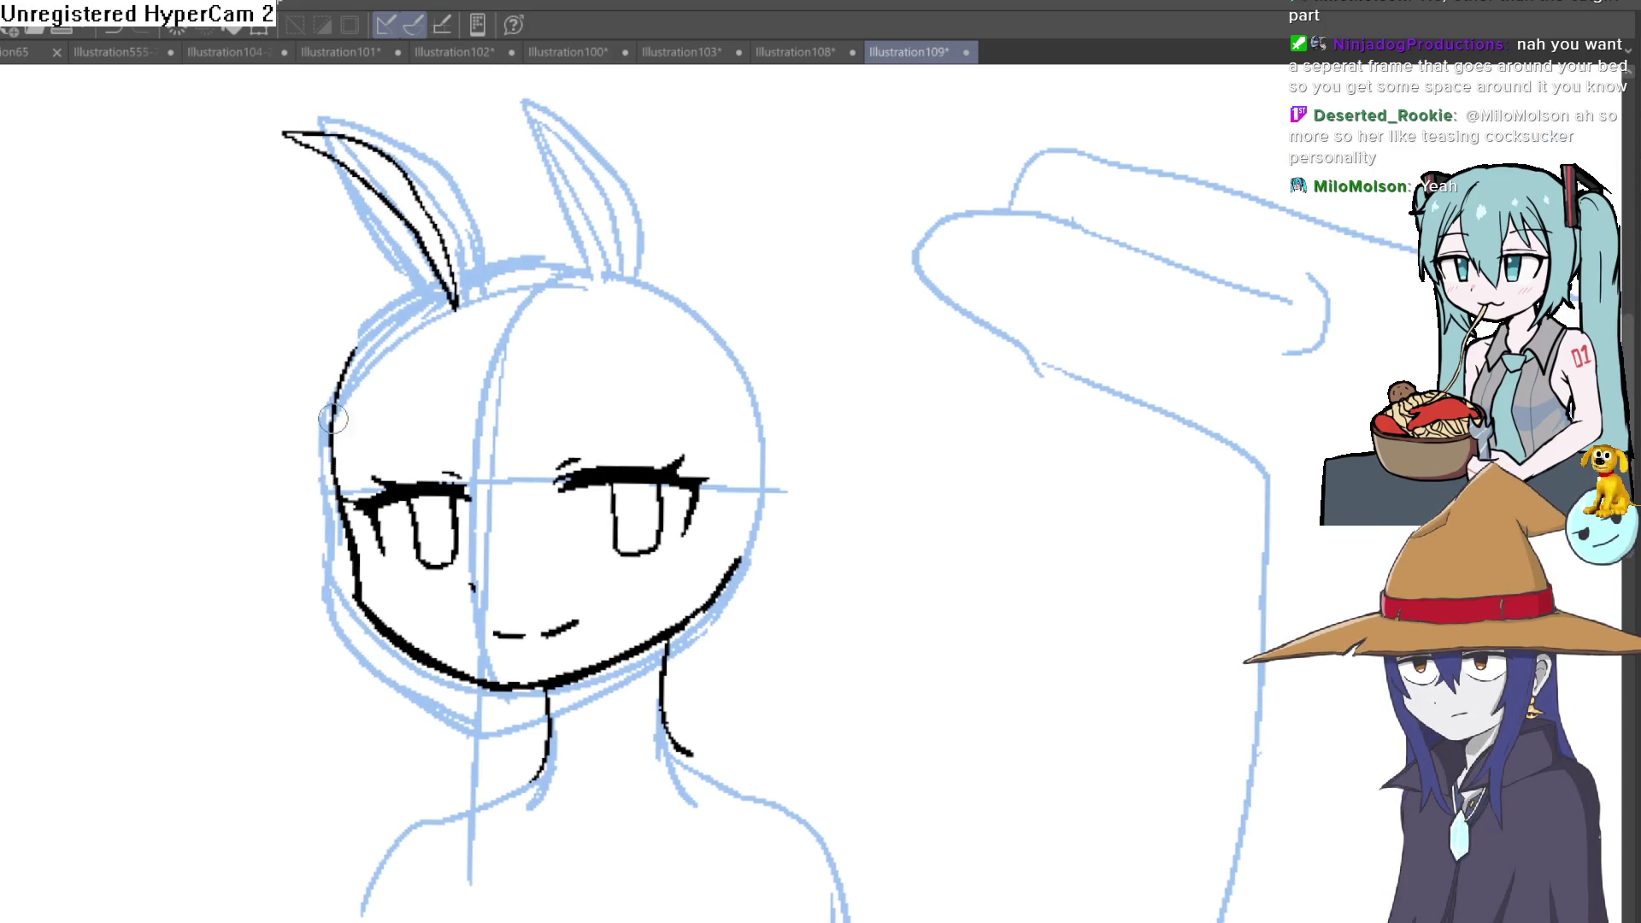
{"action": "mouse_move", "coordinate": [526, 337]}
{"action": "left_mouse_down"}
{"action": "mouse_move", "coordinate": [786, 433]}
{"action": "mouse_move", "coordinate": [813, 322]}
{"action": "left_mouse_up"}
{"action": "scroll", "coordinate": [722, 469], "scroll_direction": "up", "scroll_amount": 3}
{"action": "left_click_drag", "start_coordinate": [635, 448], "coordinate": [647, 629]}
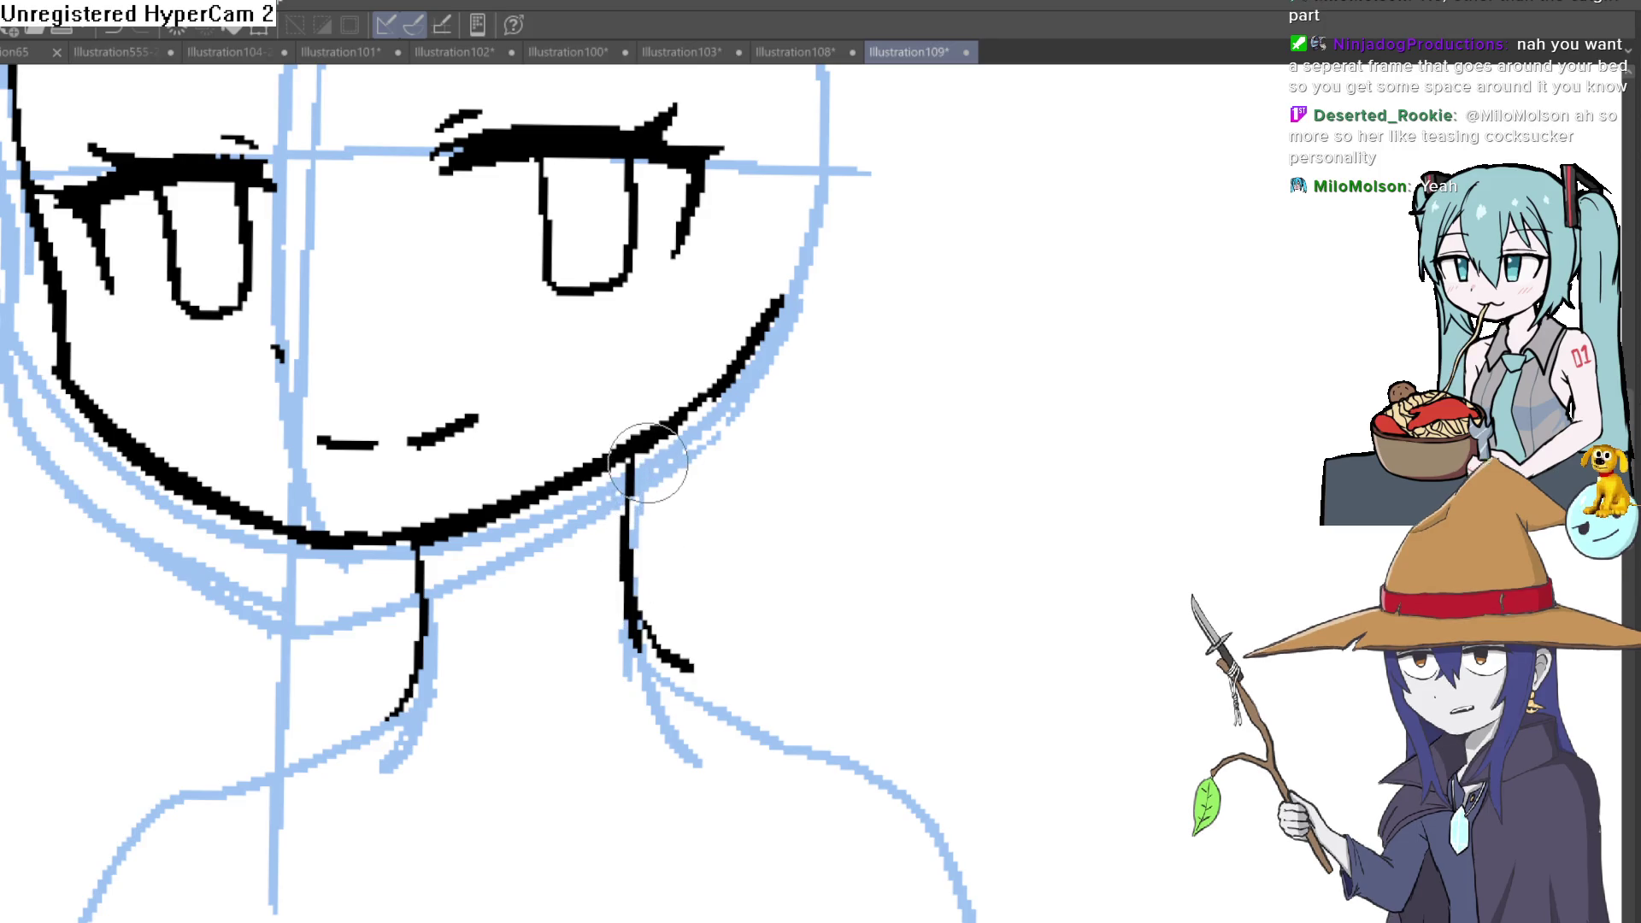
{"action": "scroll", "coordinate": [833, 385], "scroll_direction": "up", "scroll_amount": 2}
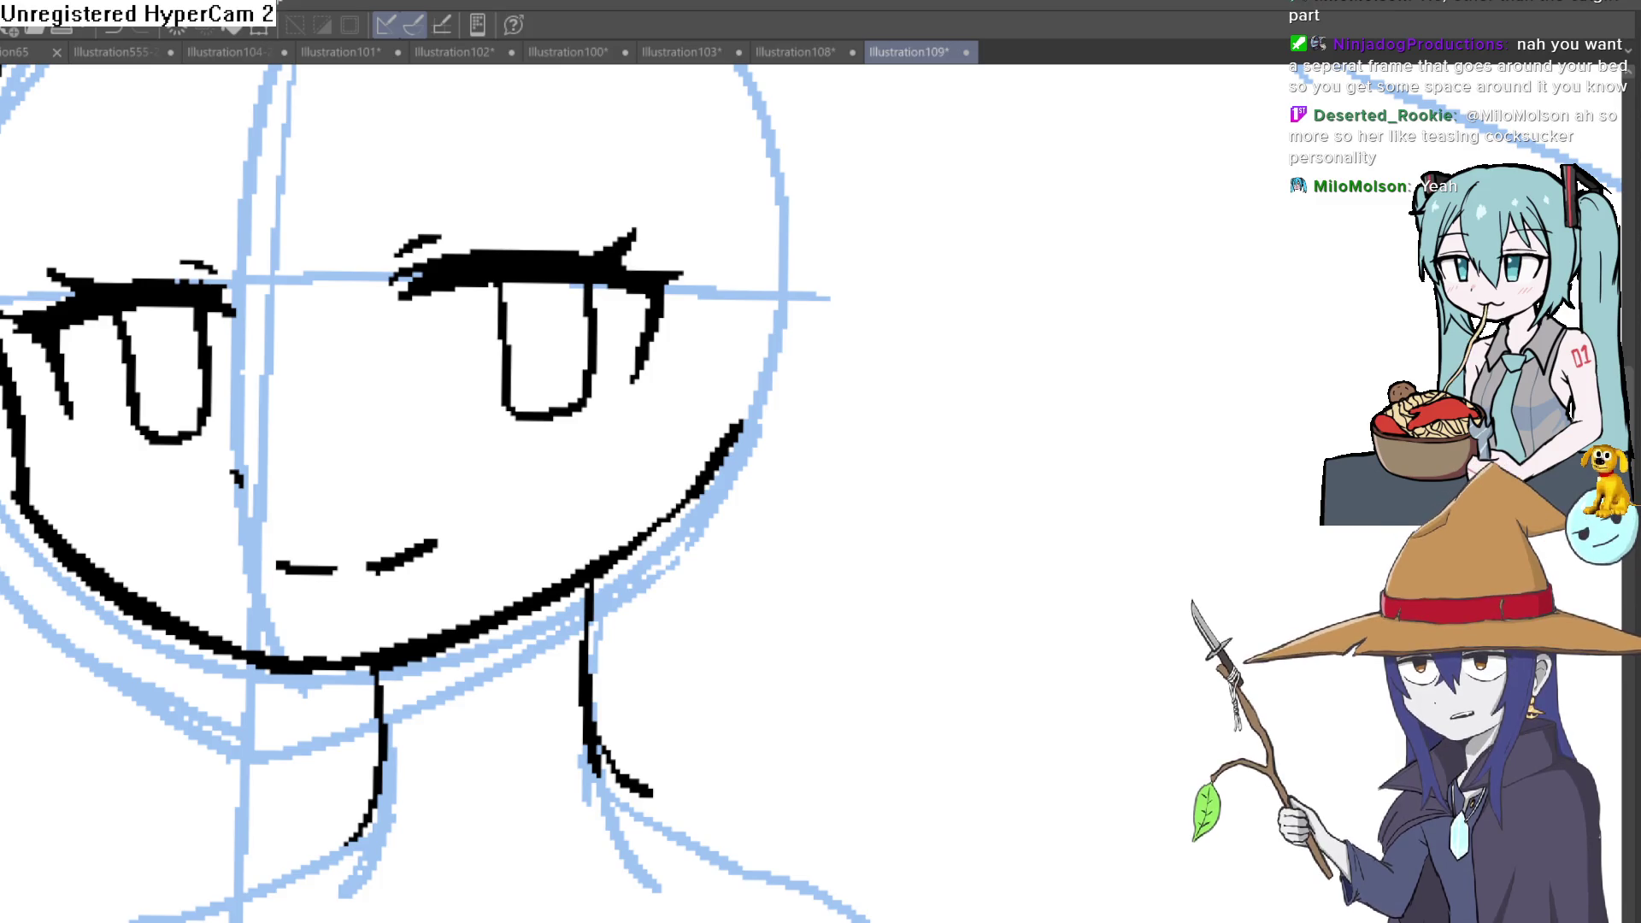
{"action": "left_click", "coordinate": [124, 51]}
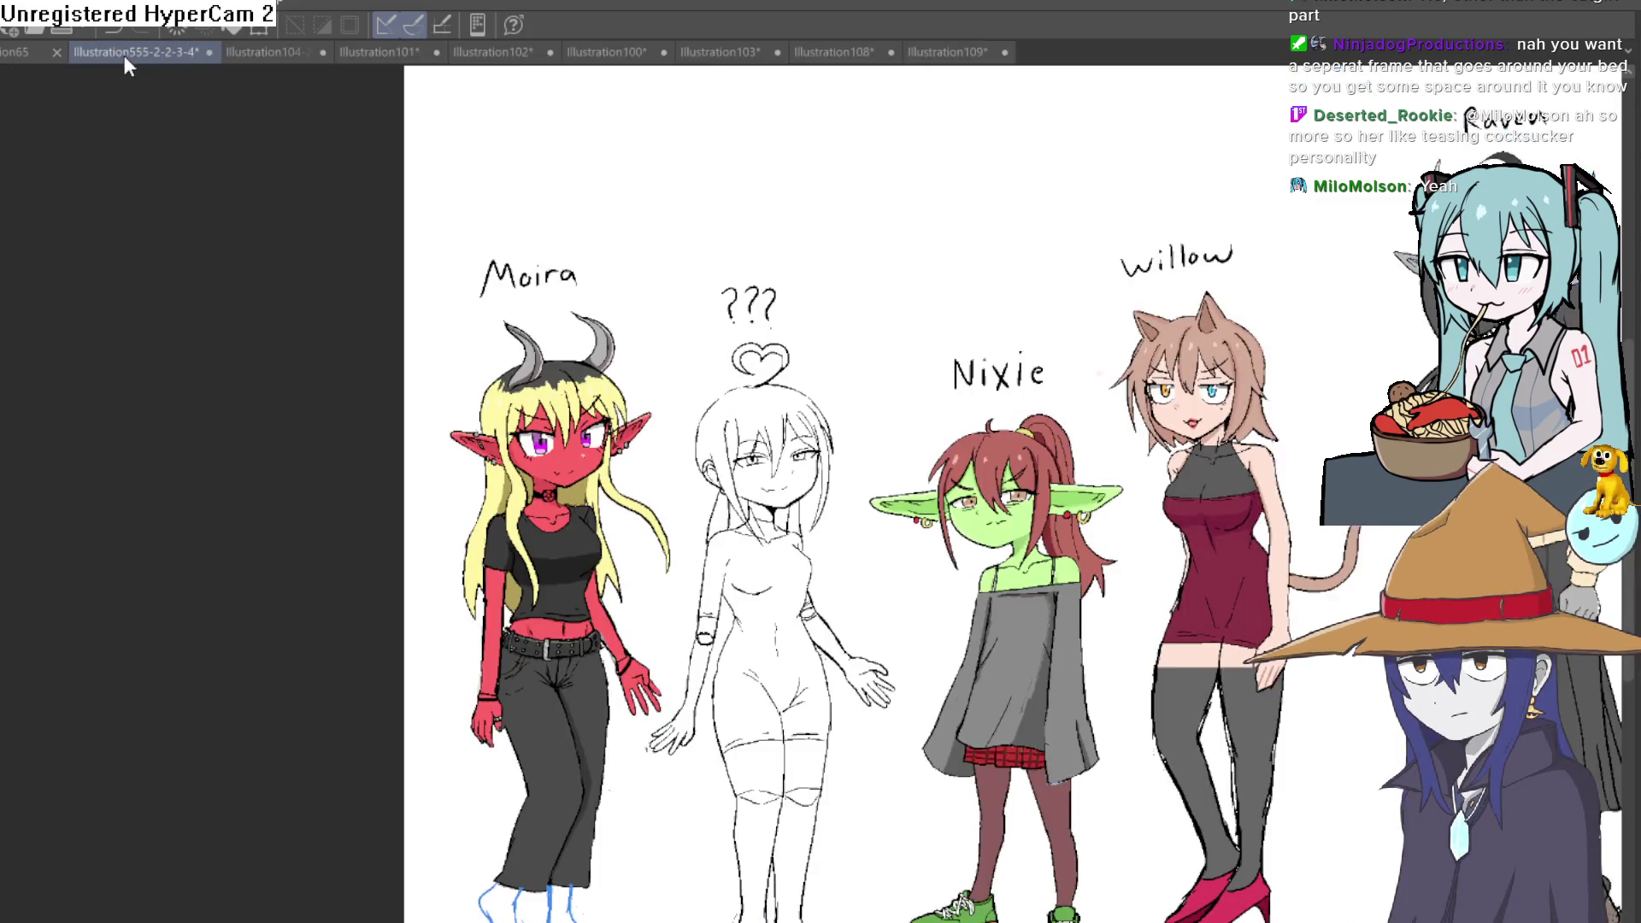
{"action": "scroll", "coordinate": [862, 292], "scroll_direction": "up", "scroll_amount": 2}
{"action": "scroll", "coordinate": [853, 372], "scroll_direction": "up", "scroll_amount": 1}
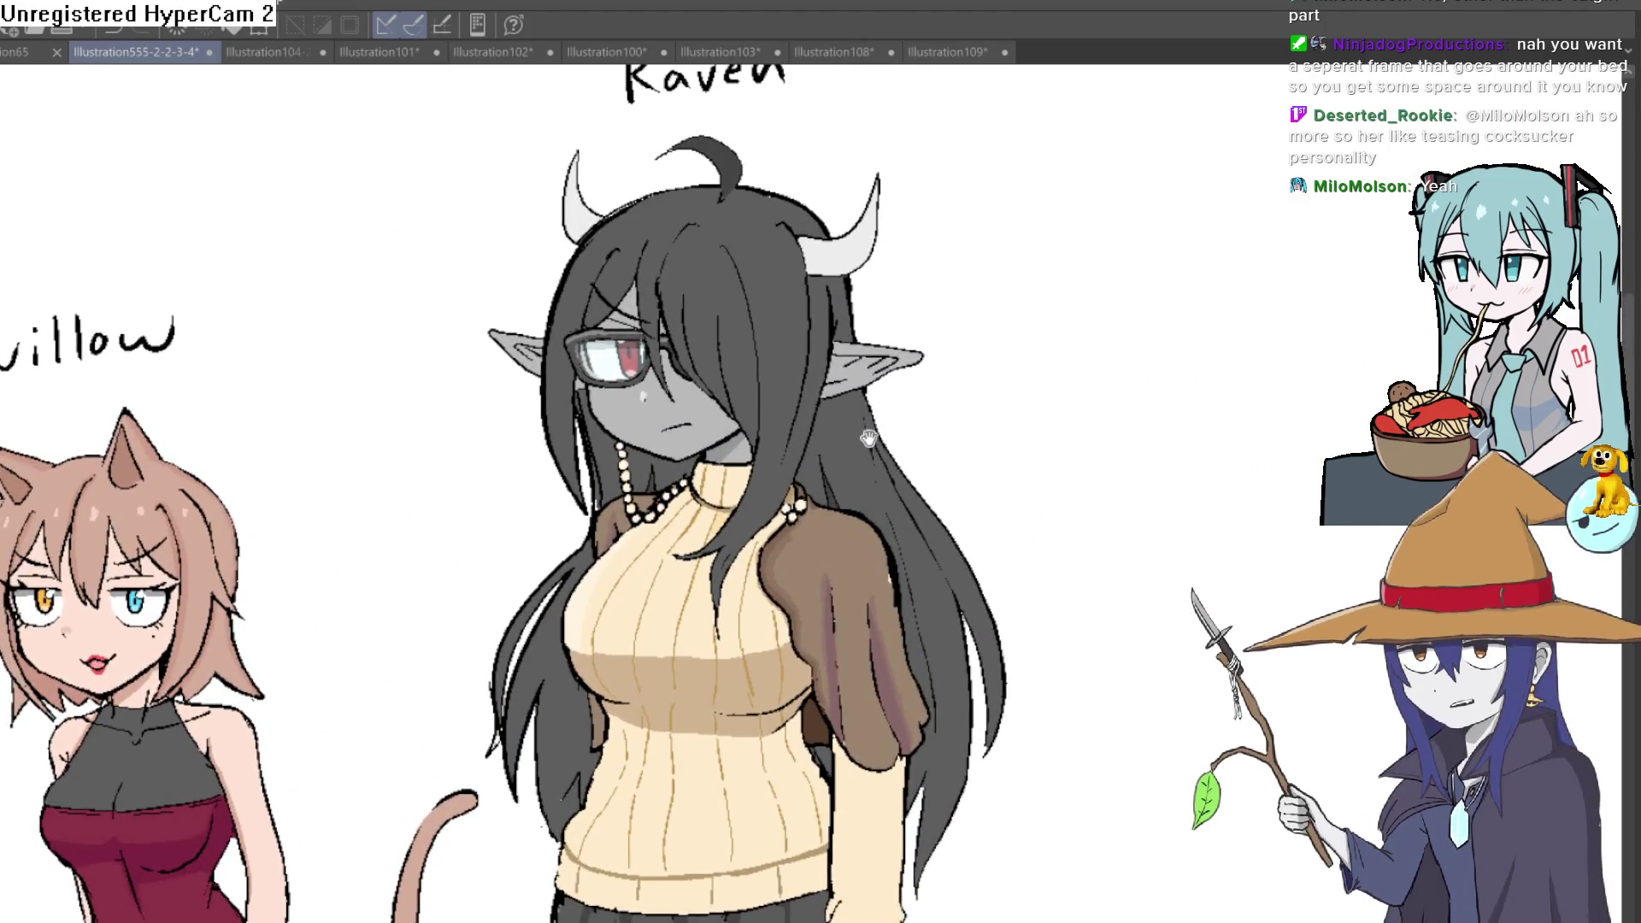
{"action": "scroll", "coordinate": [843, 456], "scroll_direction": "up", "scroll_amount": 2}
{"action": "scroll", "coordinate": [840, 455], "scroll_direction": "down", "scroll_amount": 1}
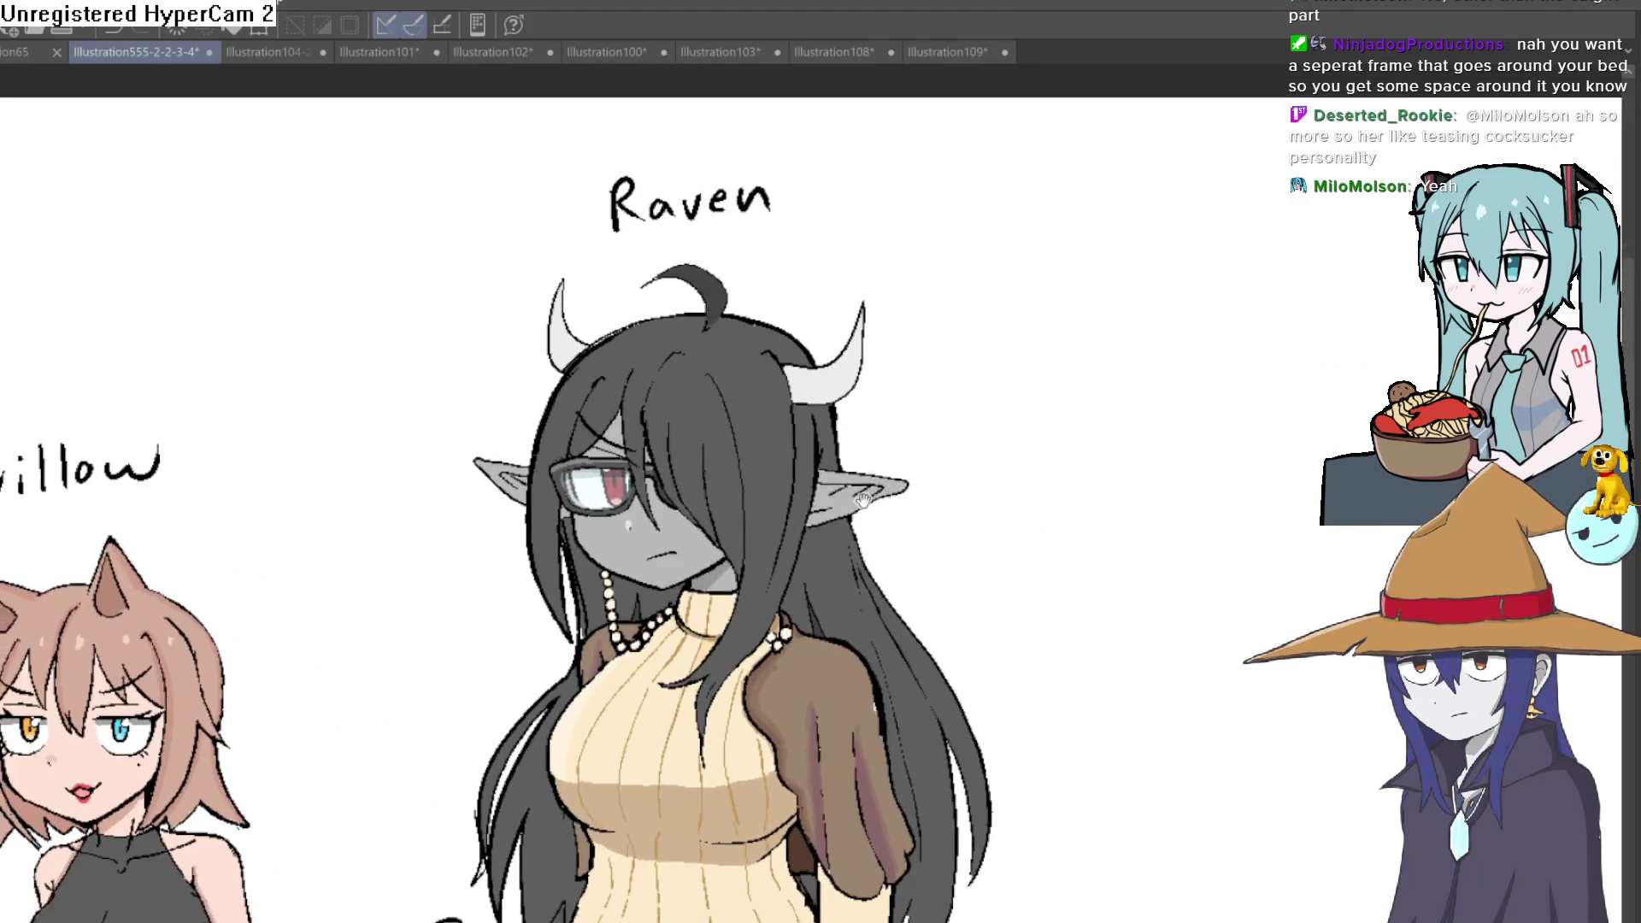
{"action": "scroll", "coordinate": [883, 444], "scroll_direction": "up", "scroll_amount": 1}
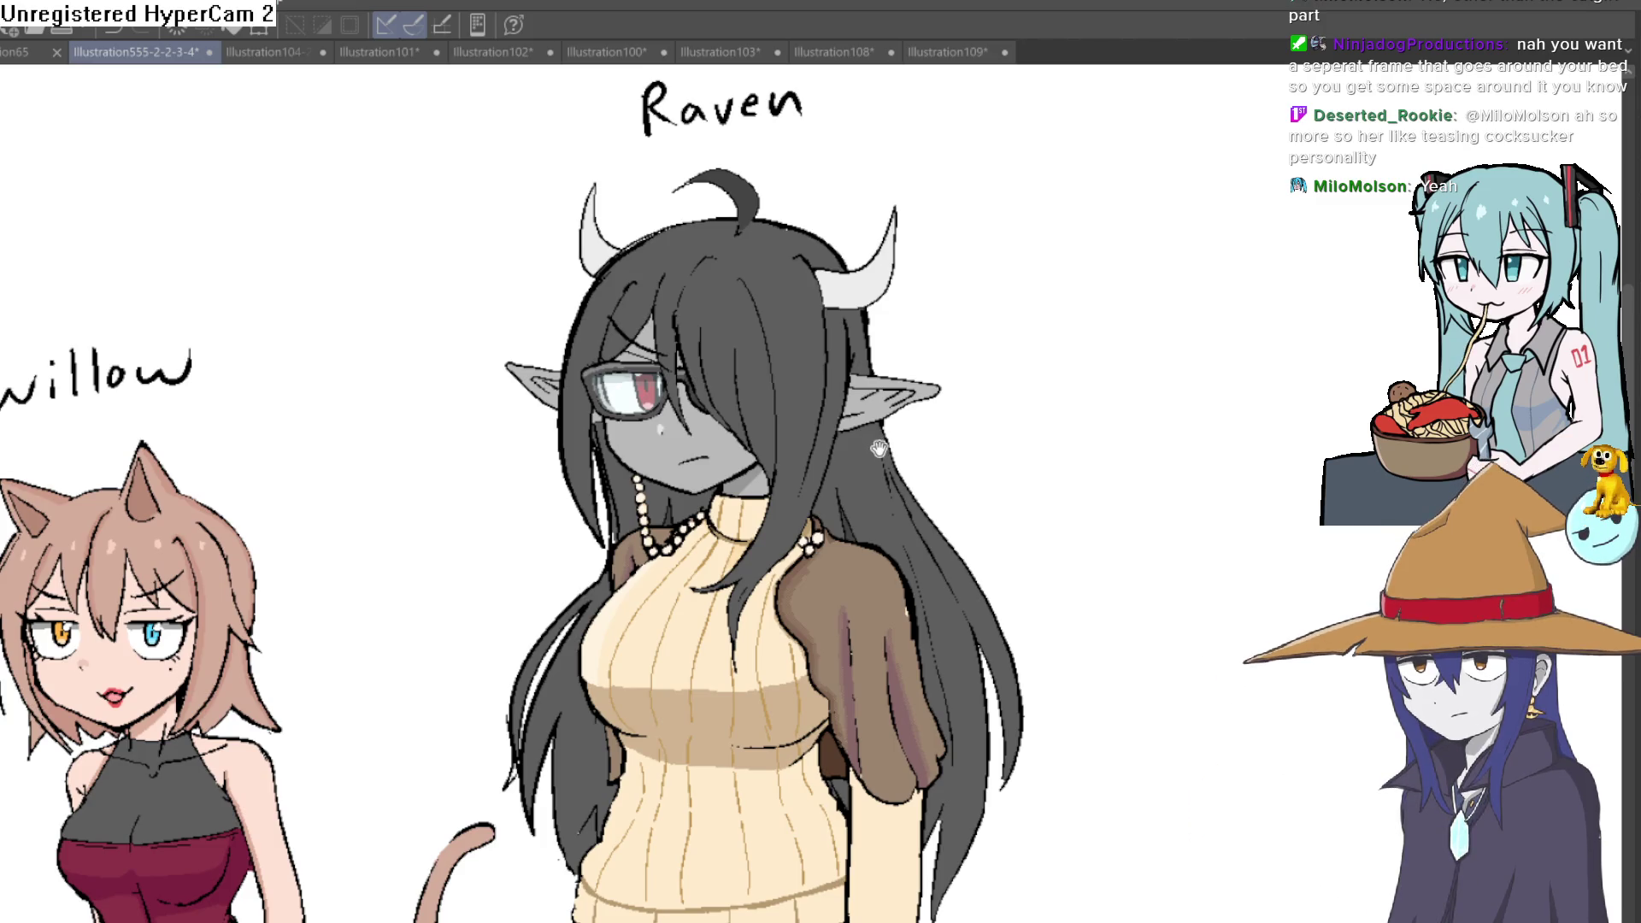
{"action": "scroll", "coordinate": [878, 448], "scroll_direction": "up", "scroll_amount": 1}
{"action": "scroll", "coordinate": [876, 425], "scroll_direction": "up", "scroll_amount": 1}
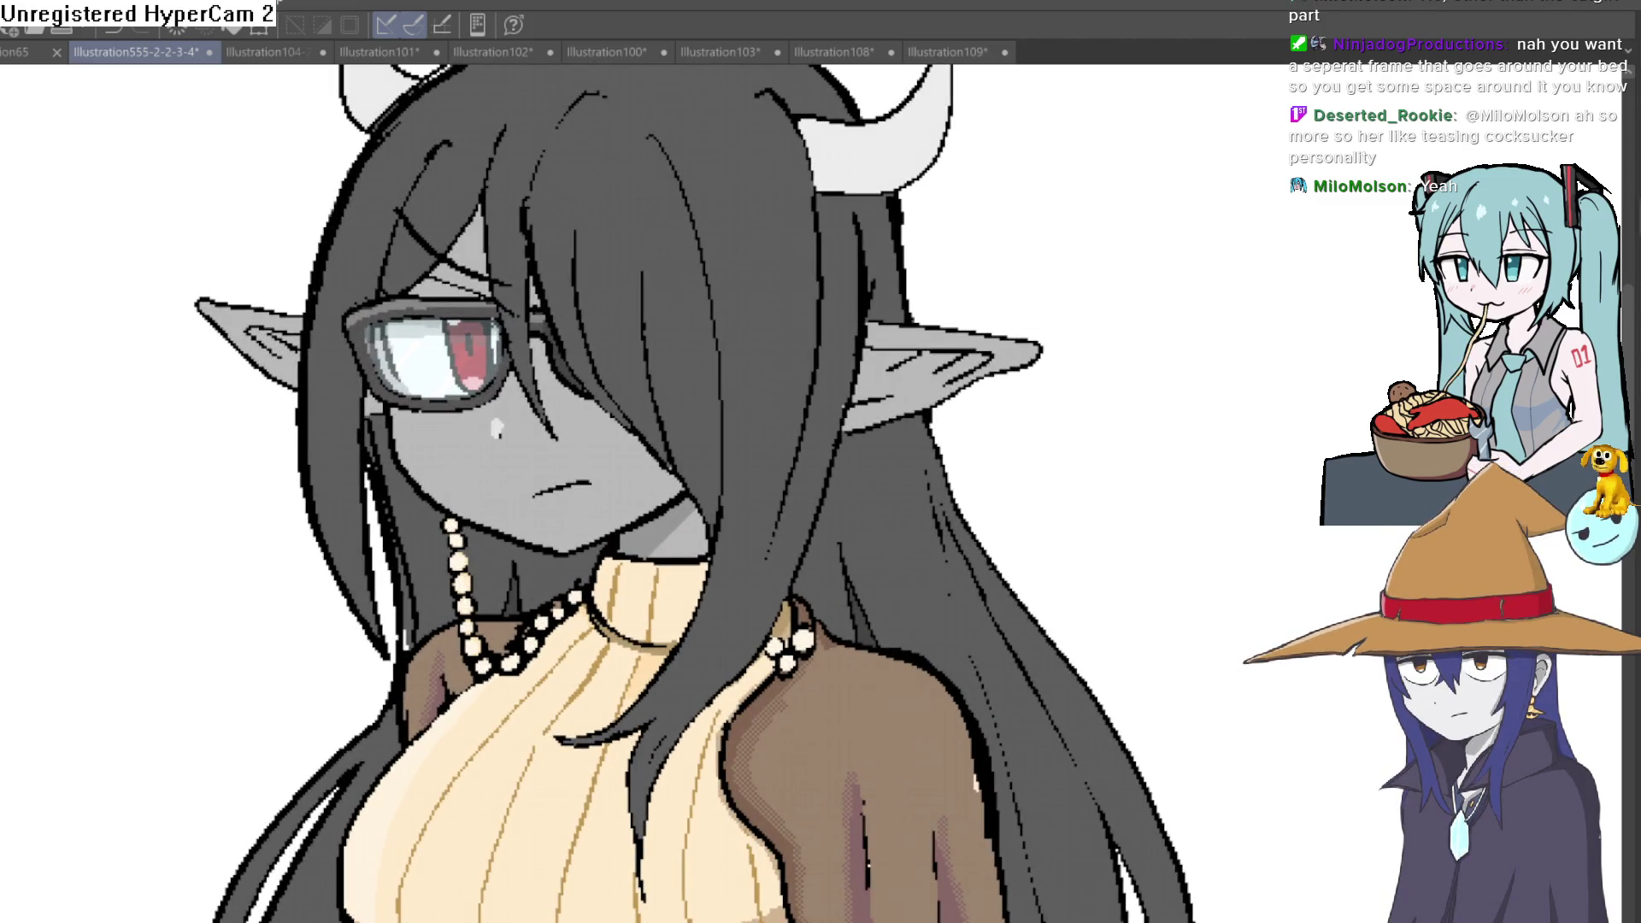
{"action": "scroll", "coordinate": [879, 448], "scroll_direction": "down", "scroll_amount": 1}
Step: Mirror-check the horned girl with H twice, then return to the horse-eared girl sketch
{"action": "key", "text": "h"}
{"action": "key", "text": "h"}
{"action": "scroll", "coordinate": [878, 448], "scroll_direction": "up", "scroll_amount": 1}
{"action": "key", "text": "h"}
{"action": "key", "text": "h"}
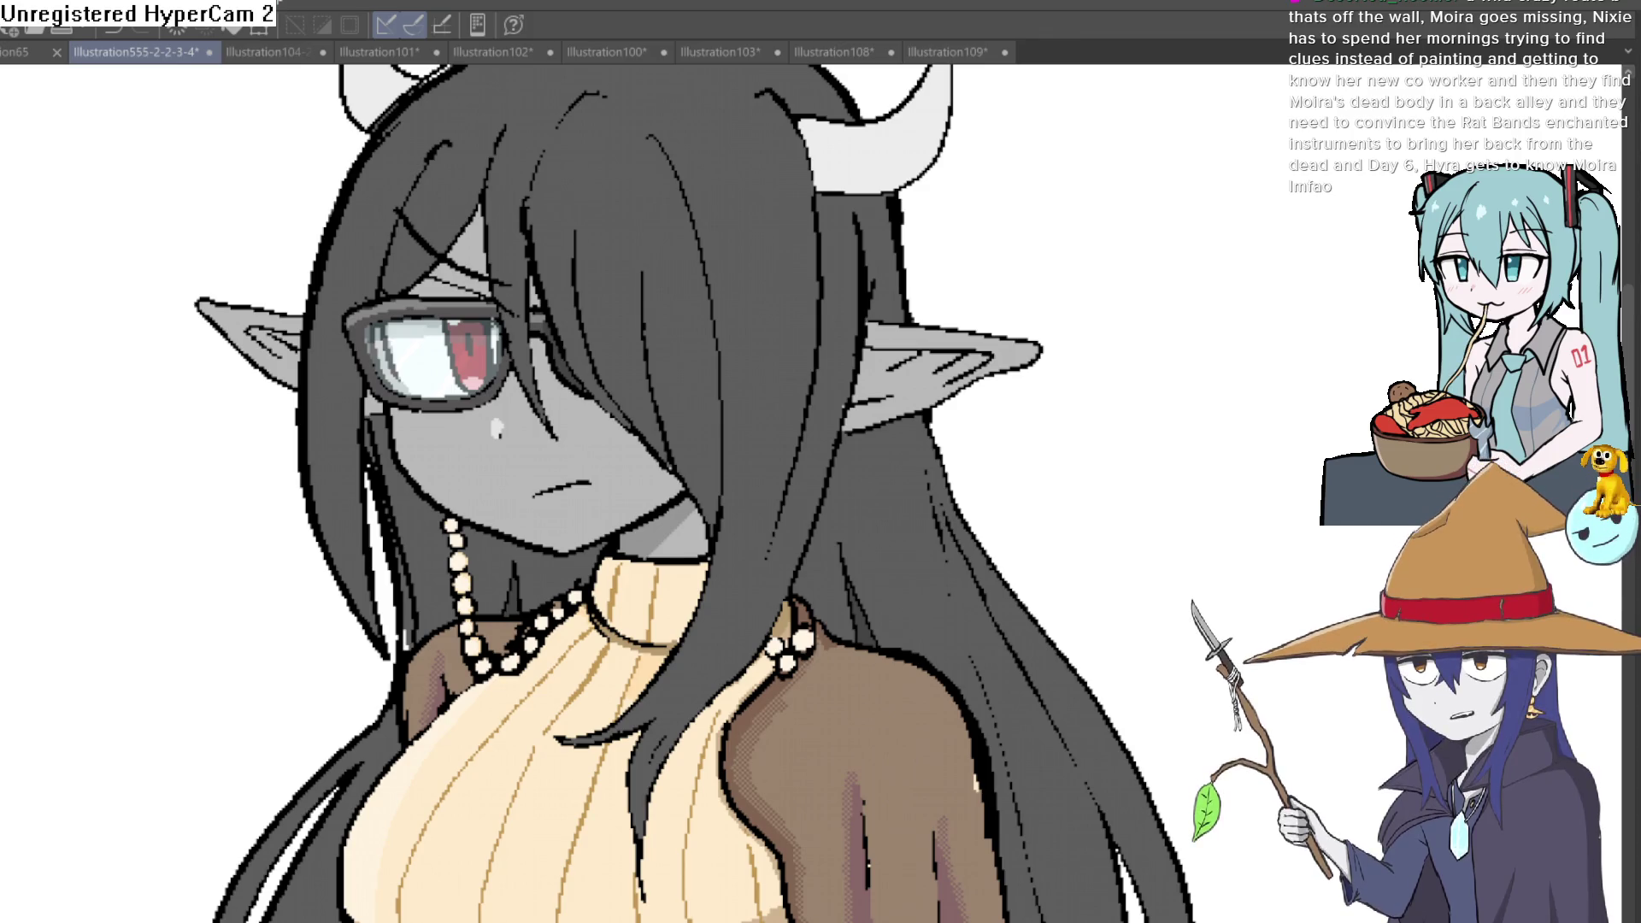
{"action": "left_click", "coordinate": [885, 54]}
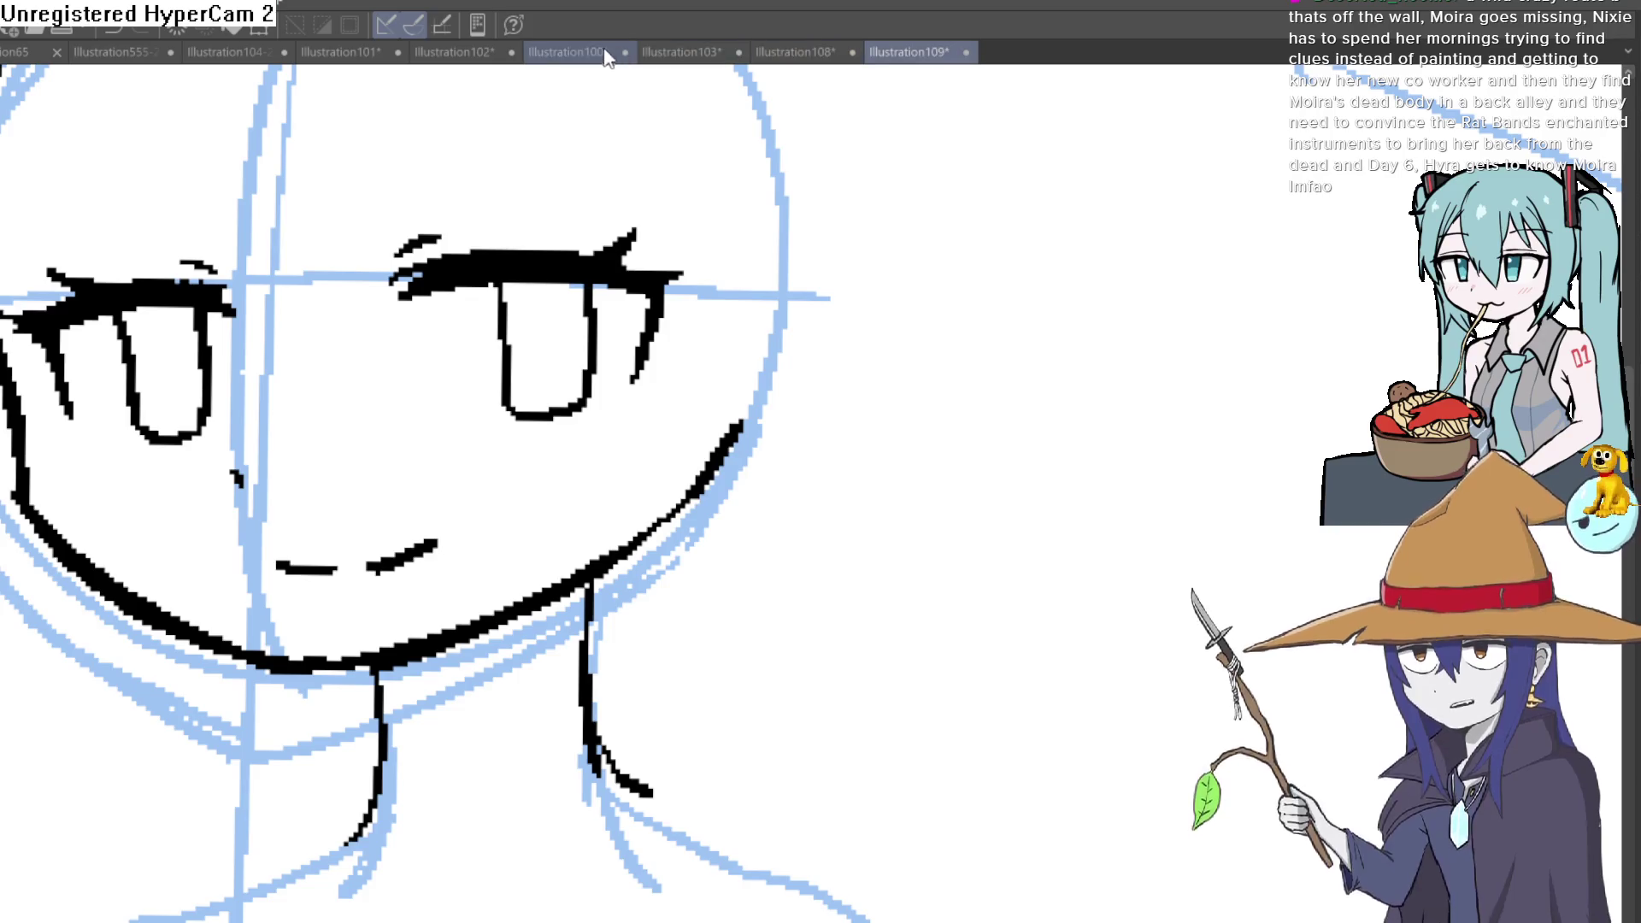
{"action": "left_click", "coordinate": [592, 51]}
{"action": "left_click", "coordinate": [677, 54]}
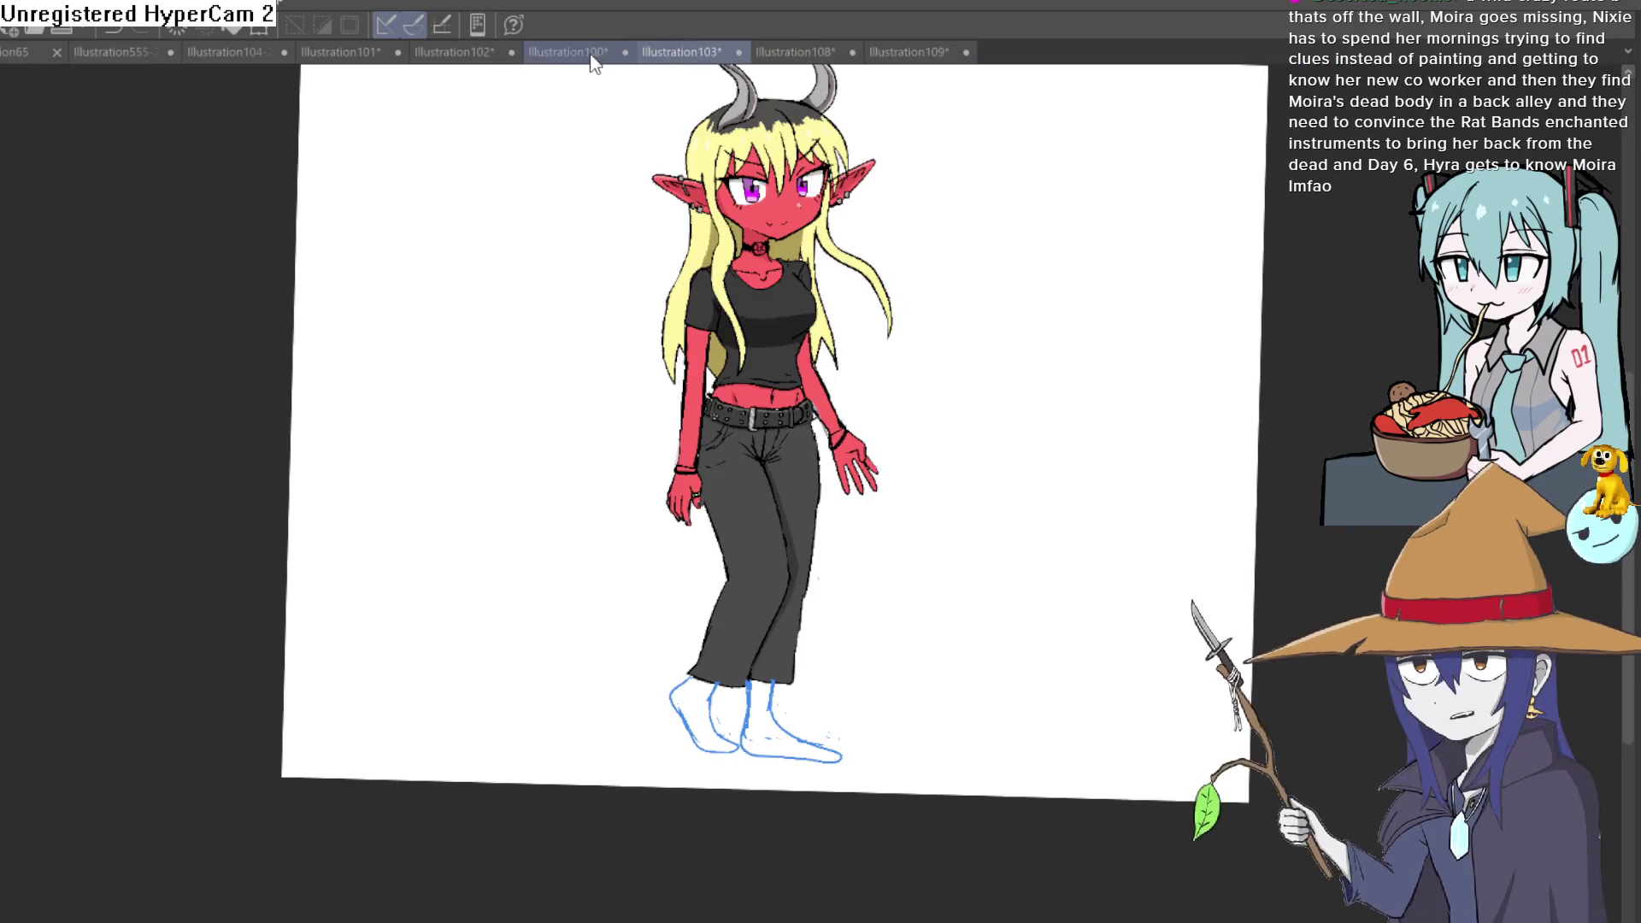
{"action": "left_click", "coordinate": [568, 52]}
{"action": "scroll", "coordinate": [856, 525], "scroll_direction": "up", "scroll_amount": 1}
{"action": "scroll", "coordinate": [861, 476], "scroll_direction": "up", "scroll_amount": 1}
{"action": "scroll", "coordinate": [879, 568], "scroll_direction": "up", "scroll_amount": 2}
{"action": "scroll", "coordinate": [821, 428], "scroll_direction": "up", "scroll_amount": 2}
{"action": "scroll", "coordinate": [886, 491], "scroll_direction": "down", "scroll_amount": 2}
{"action": "scroll", "coordinate": [884, 506], "scroll_direction": "down", "scroll_amount": 1}
{"action": "mouse_move", "coordinate": [898, 487]}
{"action": "left_mouse_down"}
{"action": "mouse_move", "coordinate": [941, 516]}
{"action": "mouse_move", "coordinate": [932, 504]}
{"action": "left_mouse_up"}
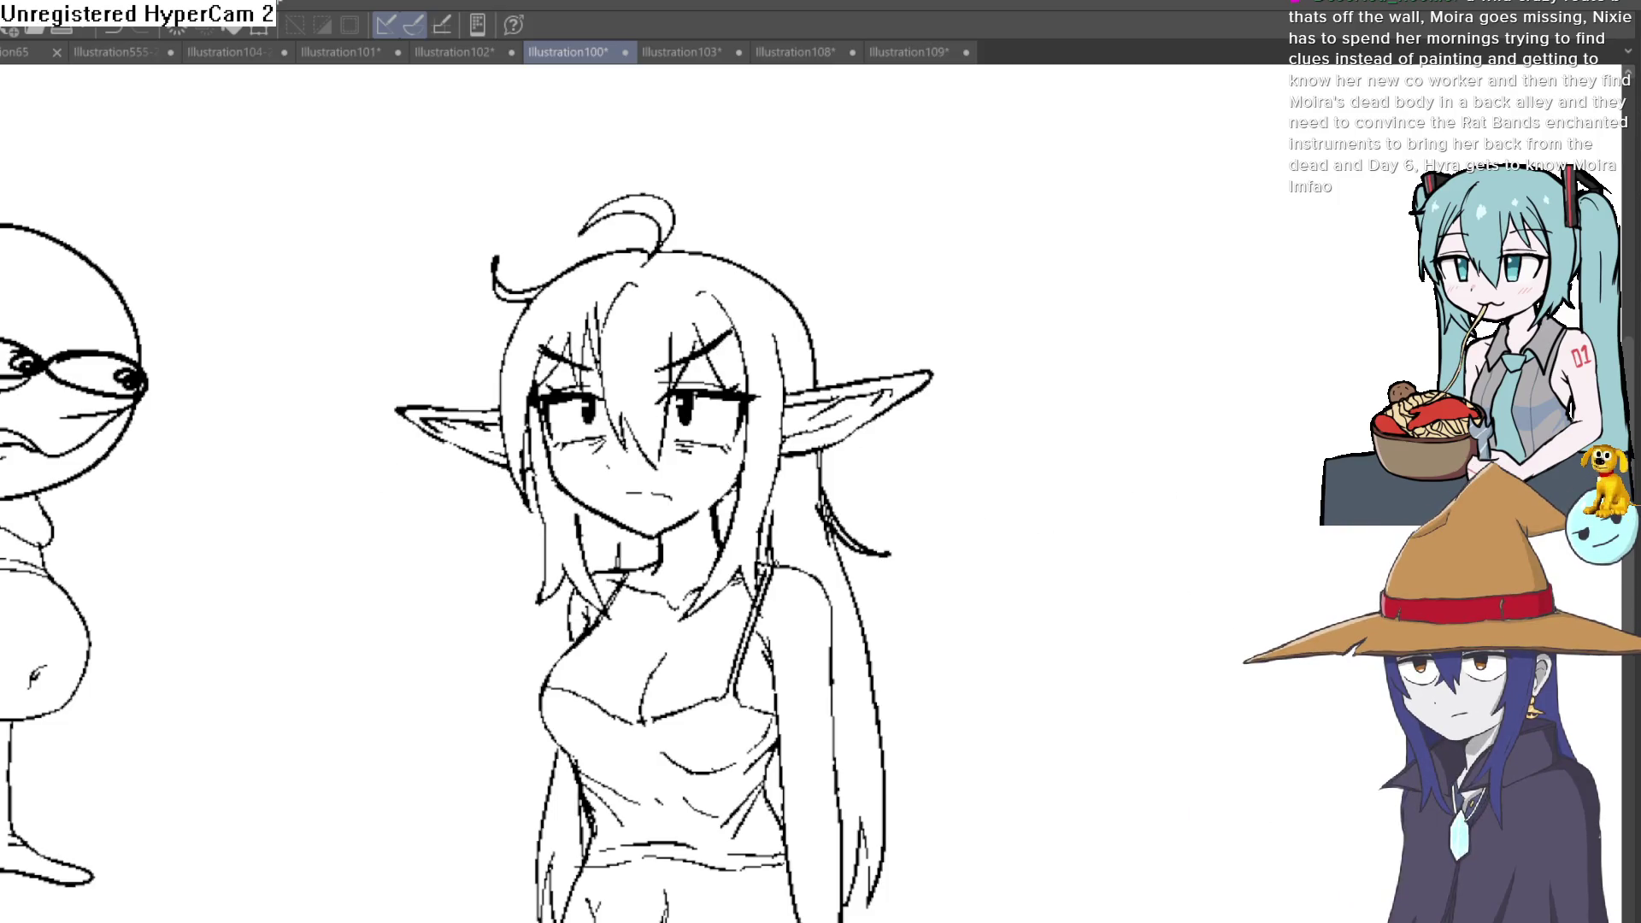
{"action": "mouse_move", "coordinate": [898, 898]}
{"action": "left_mouse_down"}
{"action": "mouse_move", "coordinate": [897, 549]}
{"action": "mouse_move", "coordinate": [916, 813]}
{"action": "left_mouse_up"}
{"action": "left_click_drag", "start_coordinate": [909, 732], "coordinate": [901, 673]}
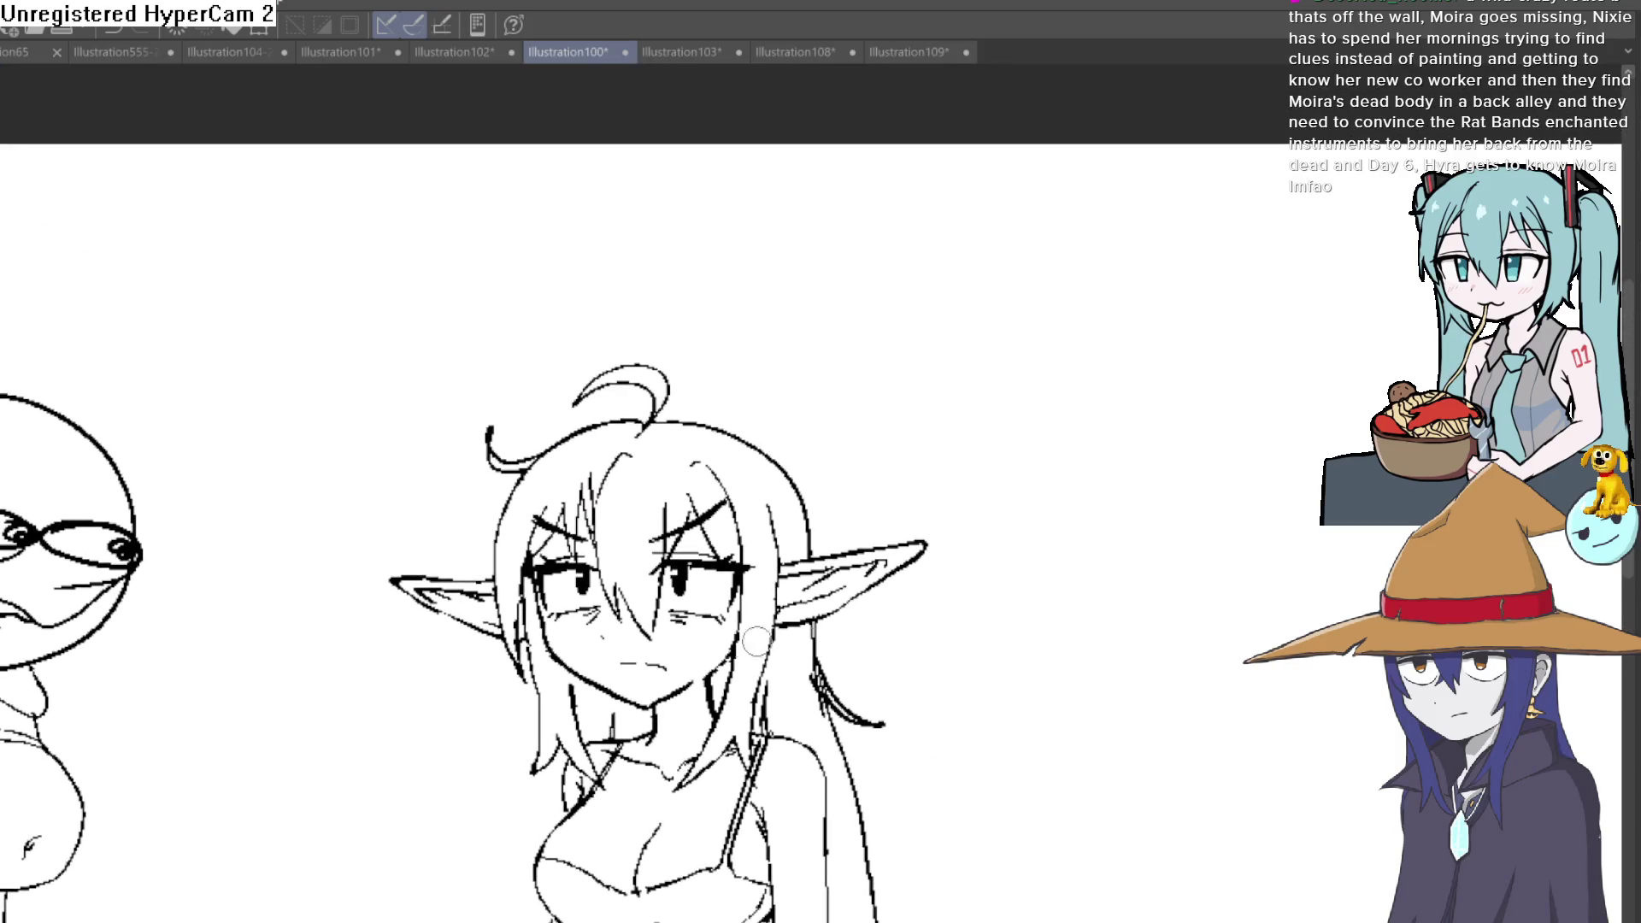
{"action": "scroll", "coordinate": [757, 642], "scroll_direction": "down", "scroll_amount": 5}
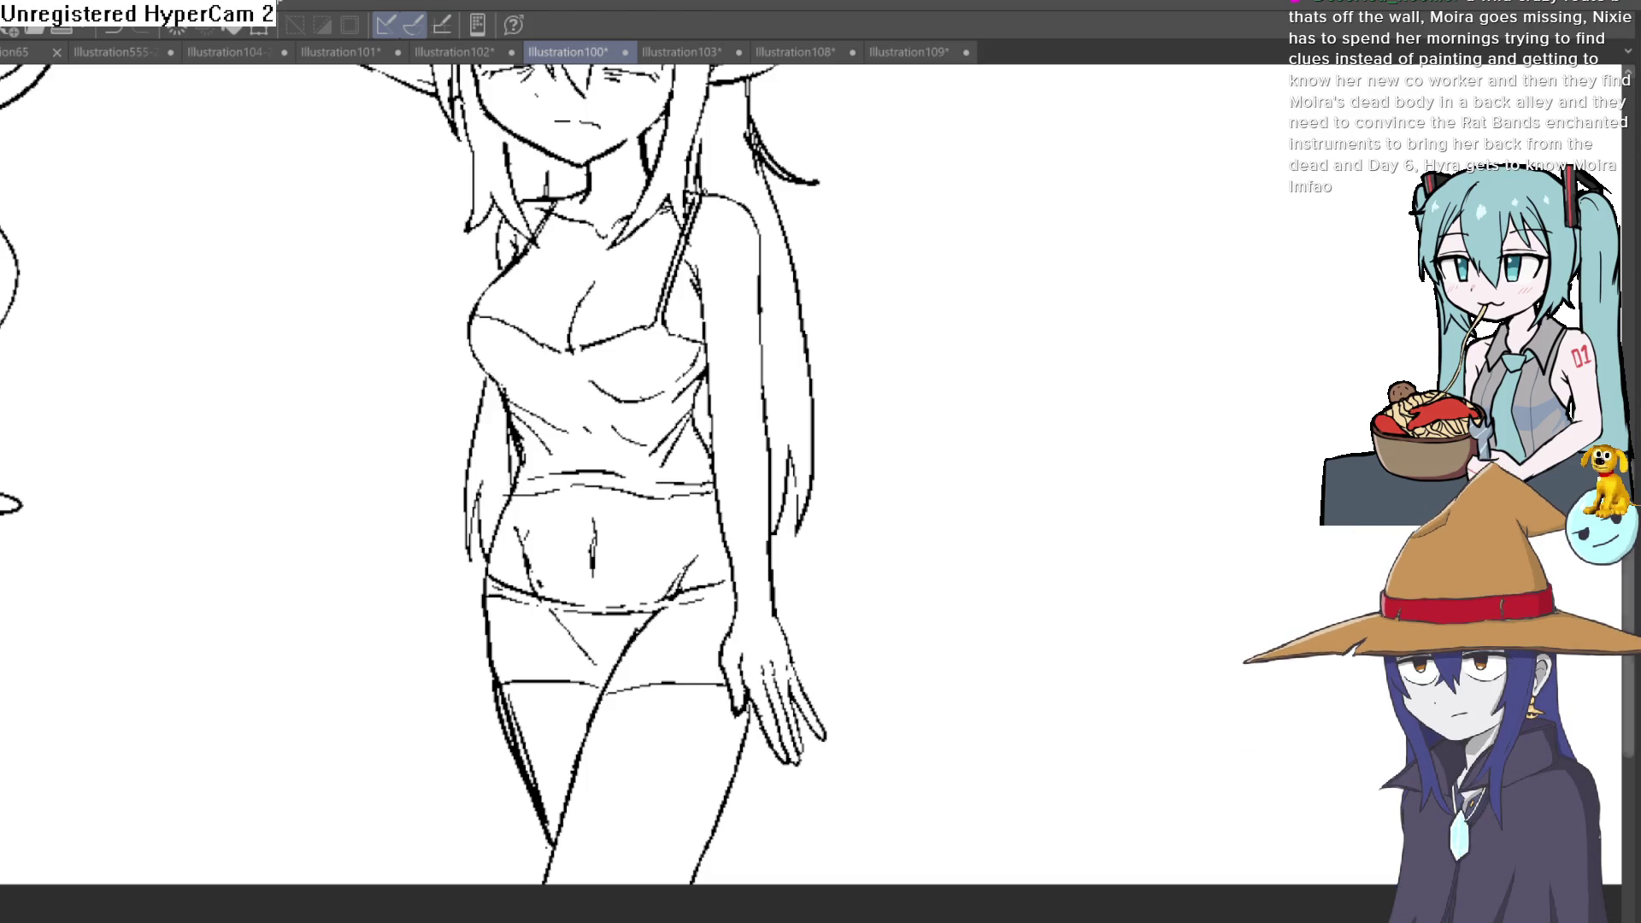
{"action": "scroll", "coordinate": [657, 728], "scroll_direction": "up", "scroll_amount": 2}
{"action": "scroll", "coordinate": [657, 729], "scroll_direction": "up", "scroll_amount": 1}
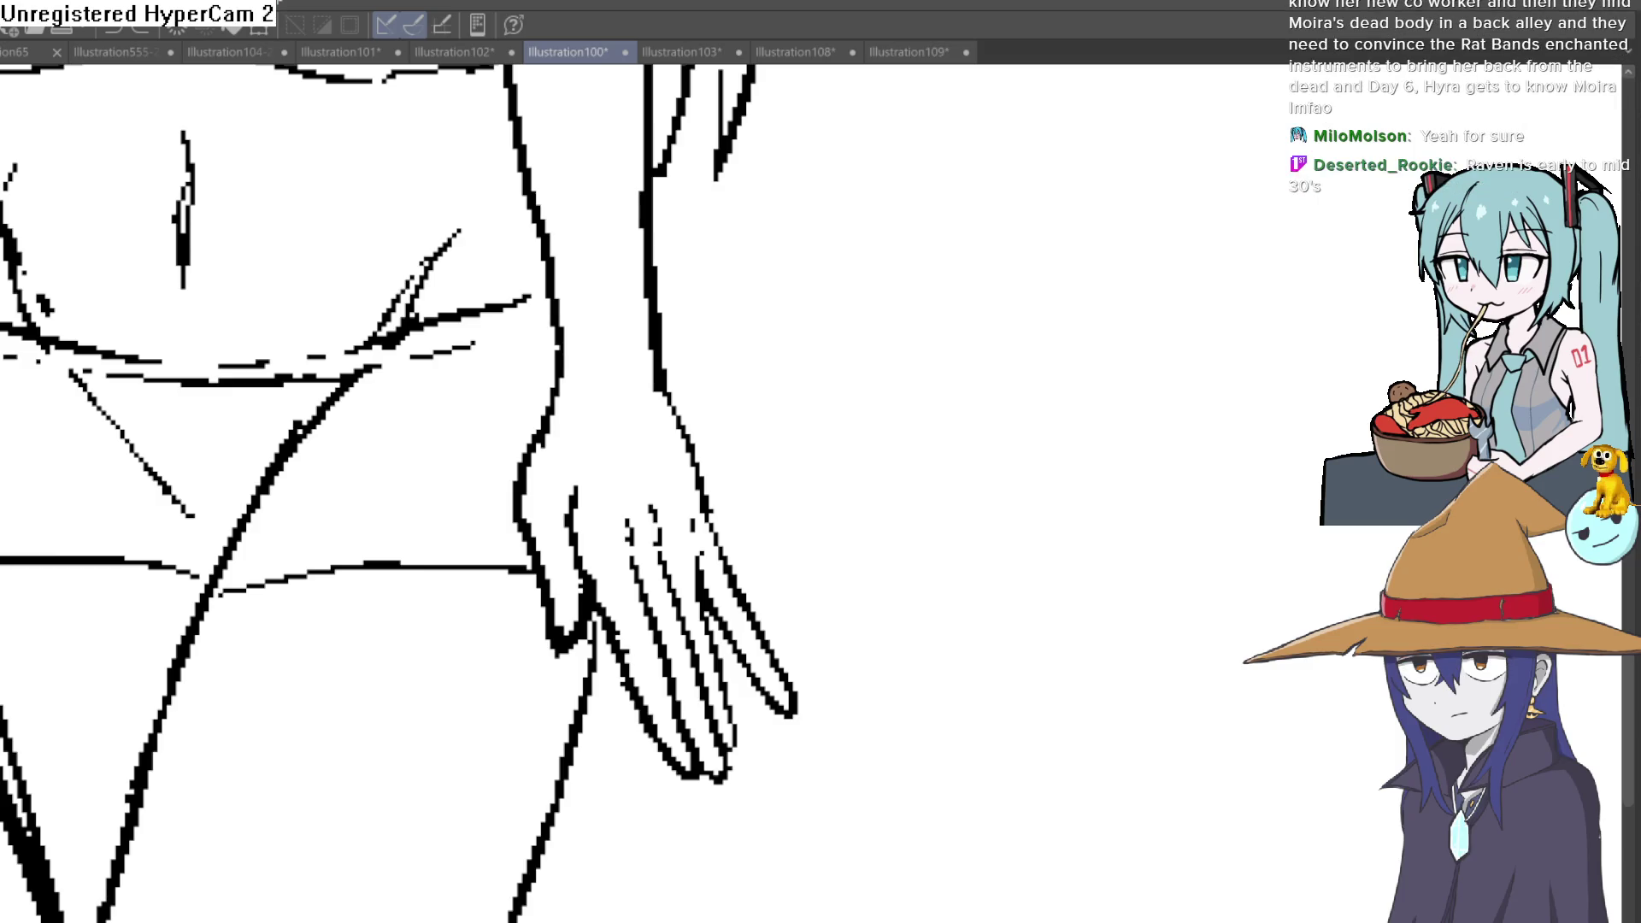
{"action": "mouse_move", "coordinate": [688, 782]}
{"action": "left_mouse_down"}
{"action": "mouse_move", "coordinate": [679, 757]}
{"action": "mouse_move", "coordinate": [718, 759]}
{"action": "left_mouse_up"}
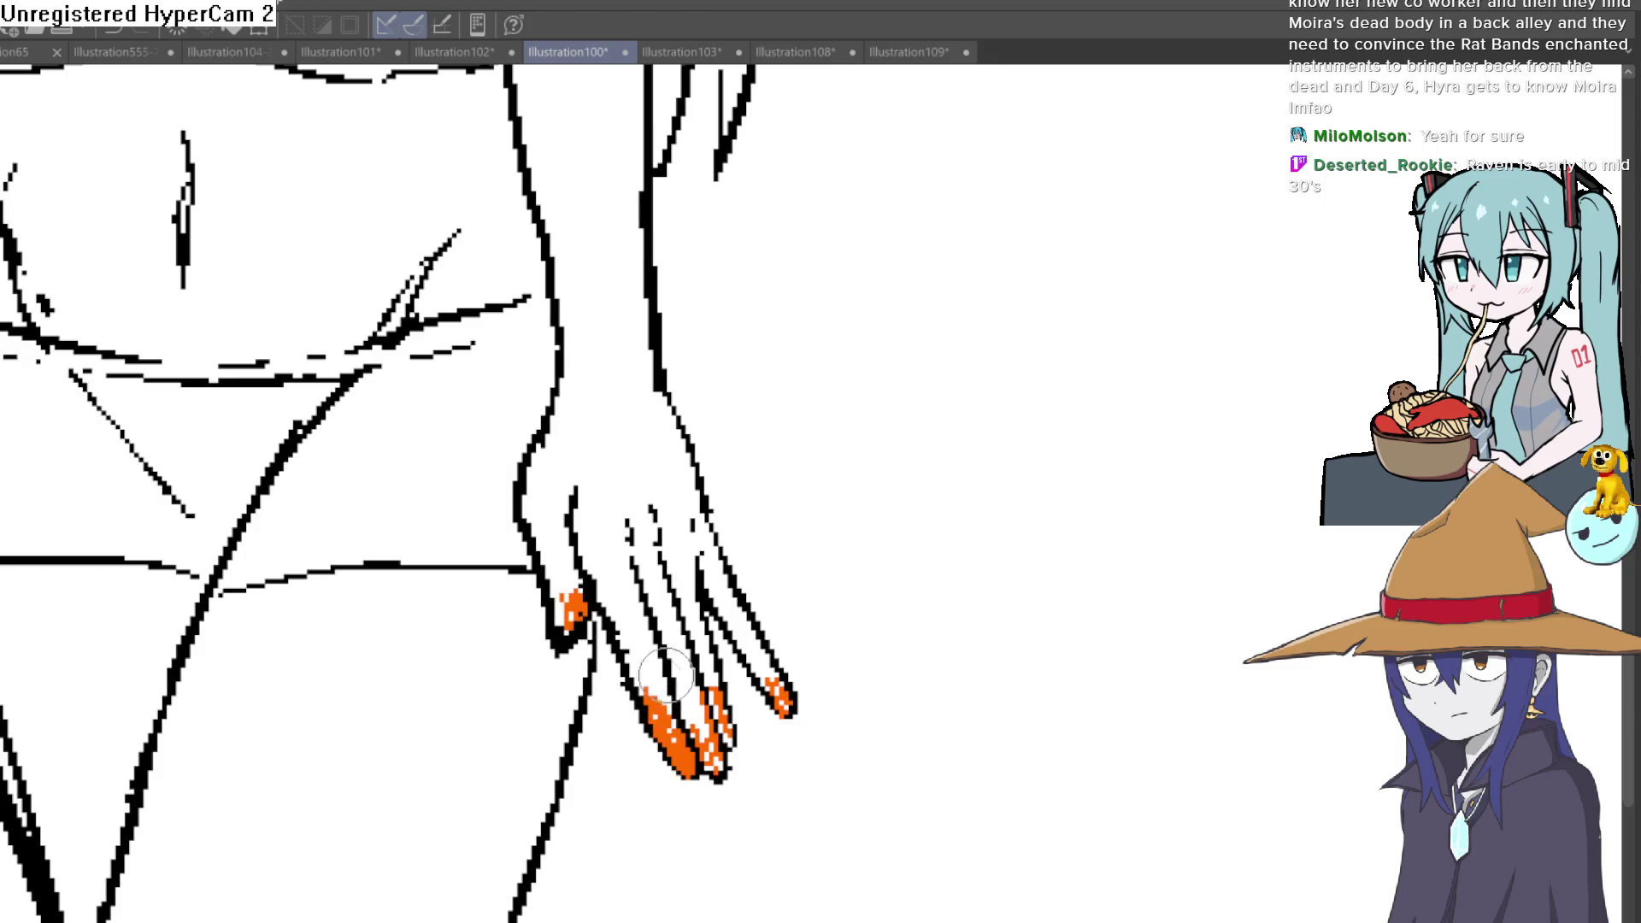
Step: Paint orange along the remaining fingertips and show the whole figure again
{"action": "left_click_drag", "start_coordinate": [686, 763], "coordinate": [724, 628]}
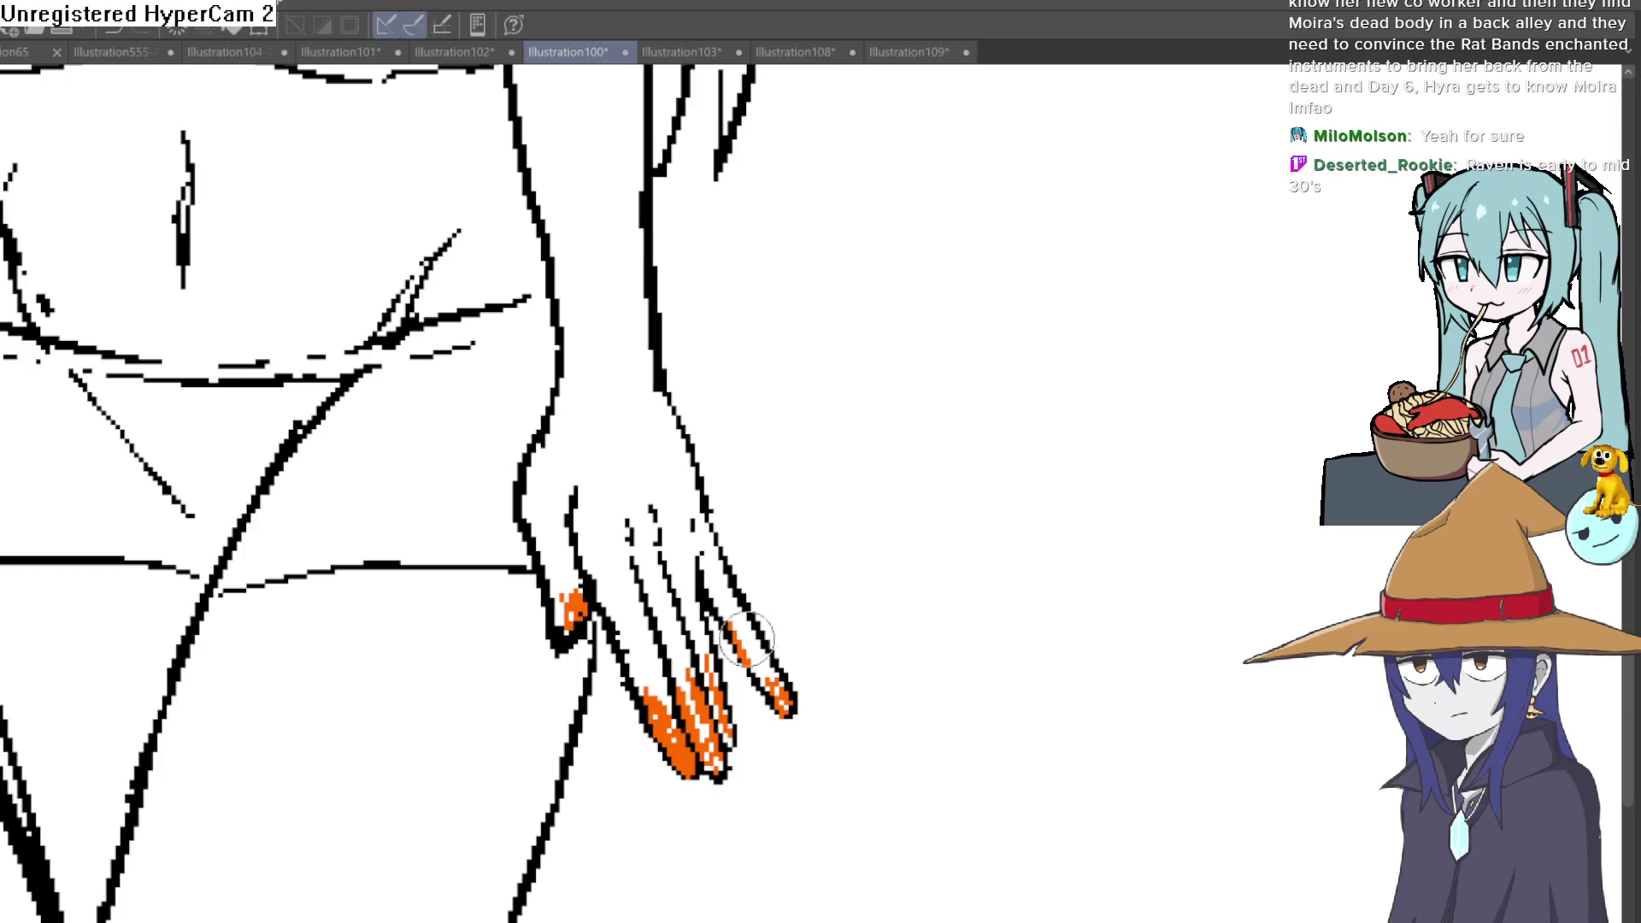
{"action": "scroll", "coordinate": [774, 638], "scroll_direction": "down", "scroll_amount": 3}
{"action": "scroll", "coordinate": [885, 648], "scroll_direction": "down", "scroll_amount": 3}
{"action": "left_click_drag", "start_coordinate": [924, 719], "coordinate": [940, 673]}
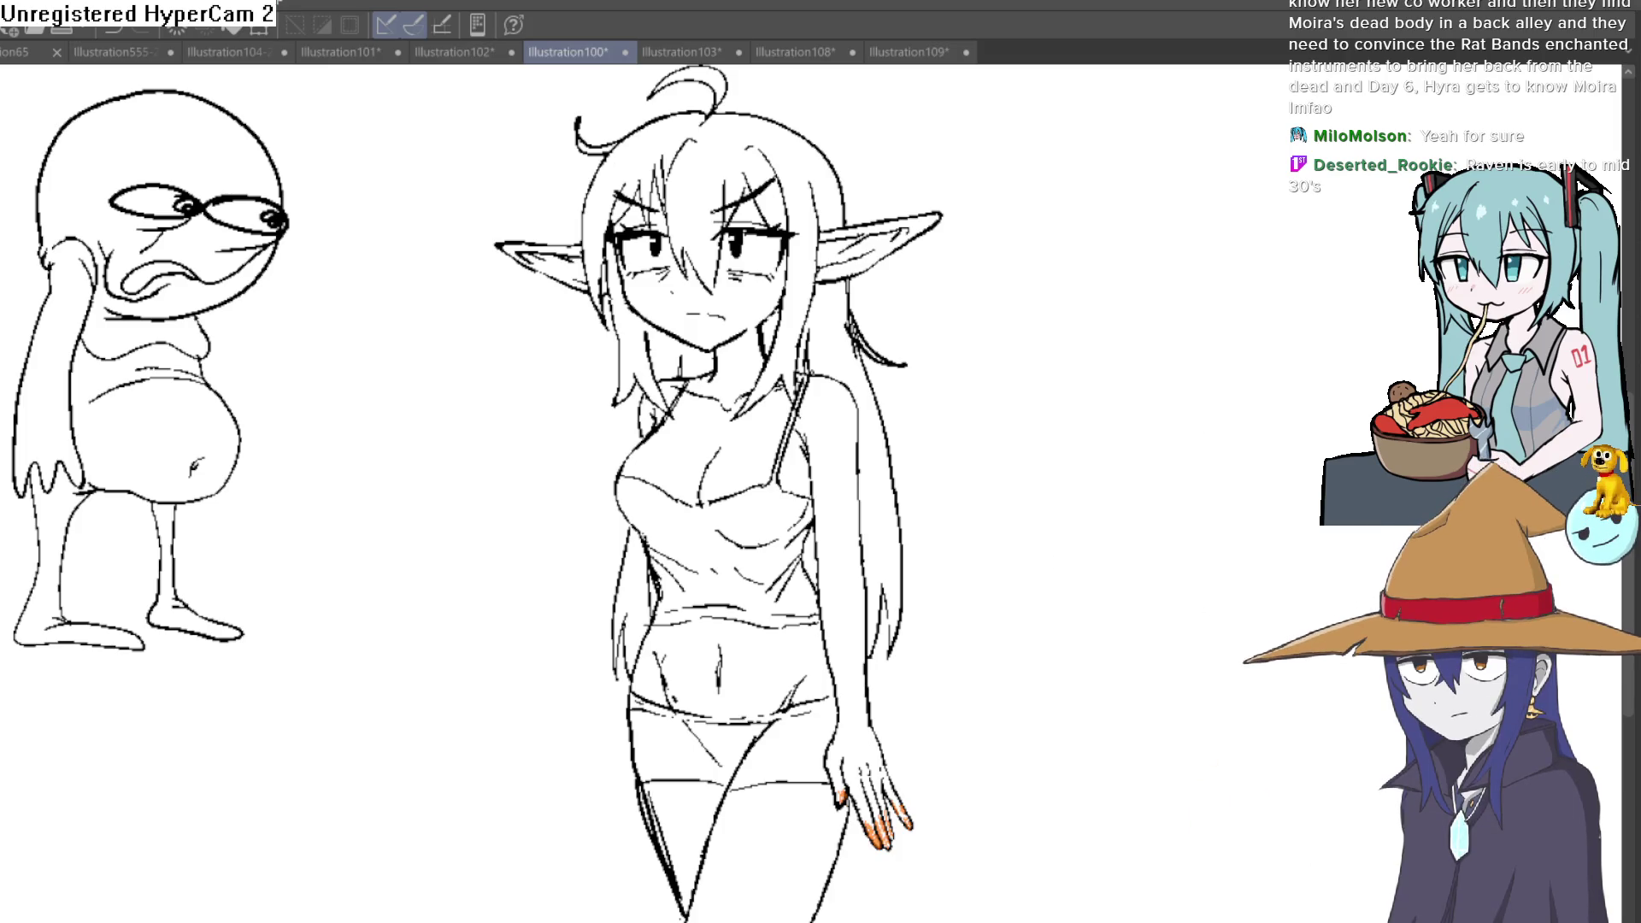
{"action": "left_click_drag", "start_coordinate": [1070, 569], "coordinate": [1219, 617]}
{"action": "scroll", "coordinate": [422, 414], "scroll_direction": "up", "scroll_amount": 3}
{"action": "scroll", "coordinate": [718, 556], "scroll_direction": "up", "scroll_amount": 2}
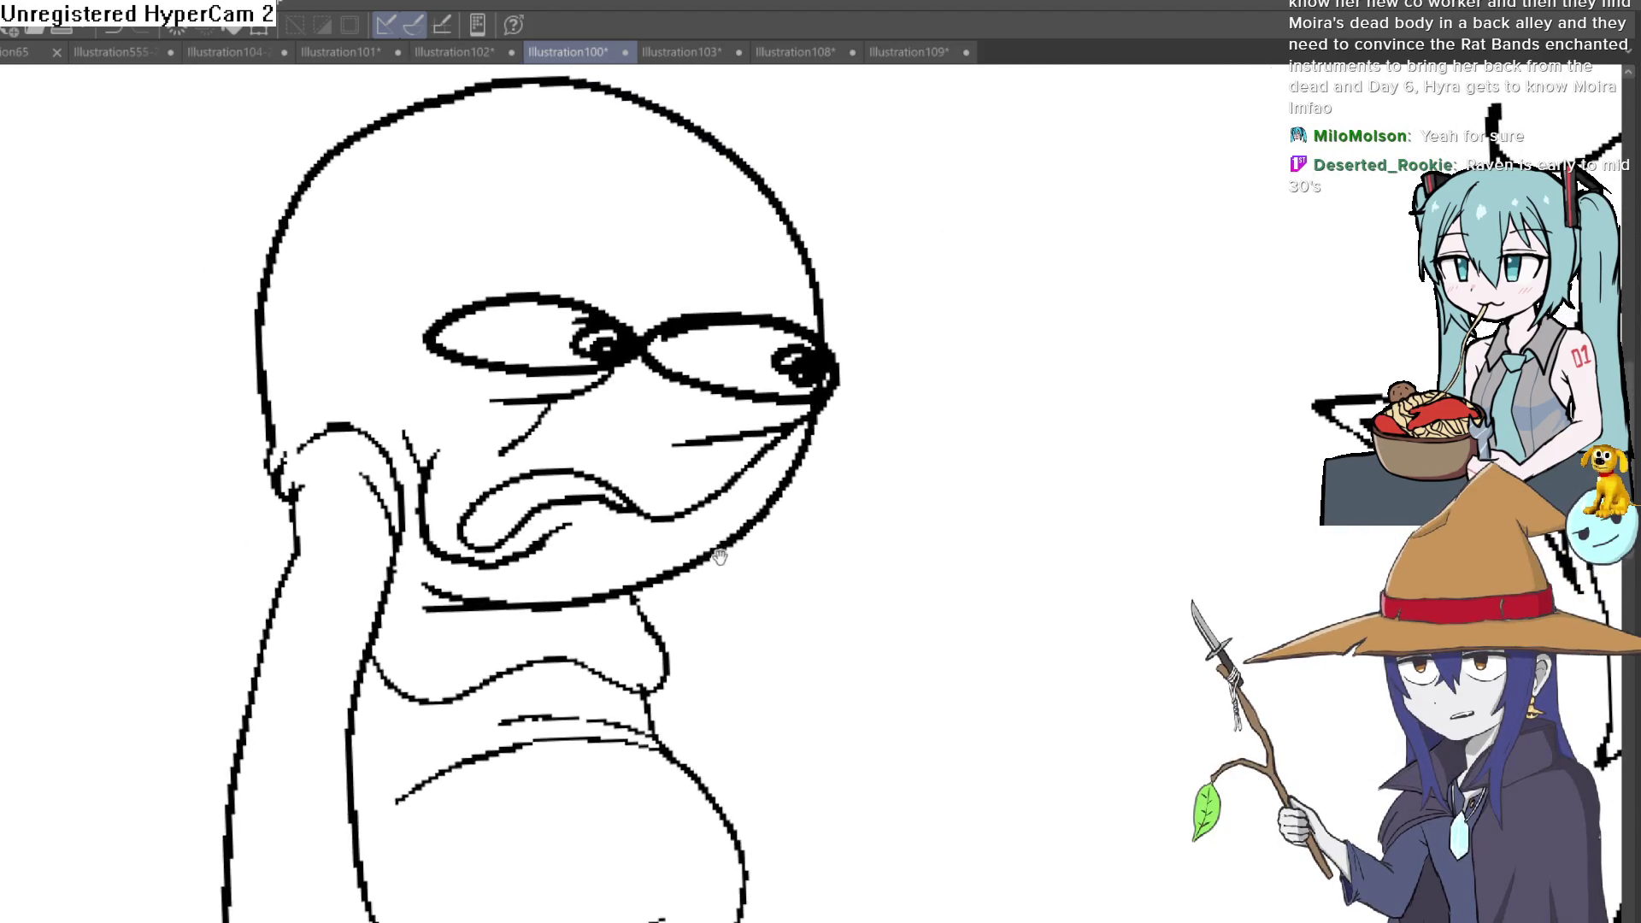
{"action": "scroll", "coordinate": [834, 487], "scroll_direction": "down", "scroll_amount": 3}
{"action": "scroll", "coordinate": [898, 488], "scroll_direction": "up", "scroll_amount": 2}
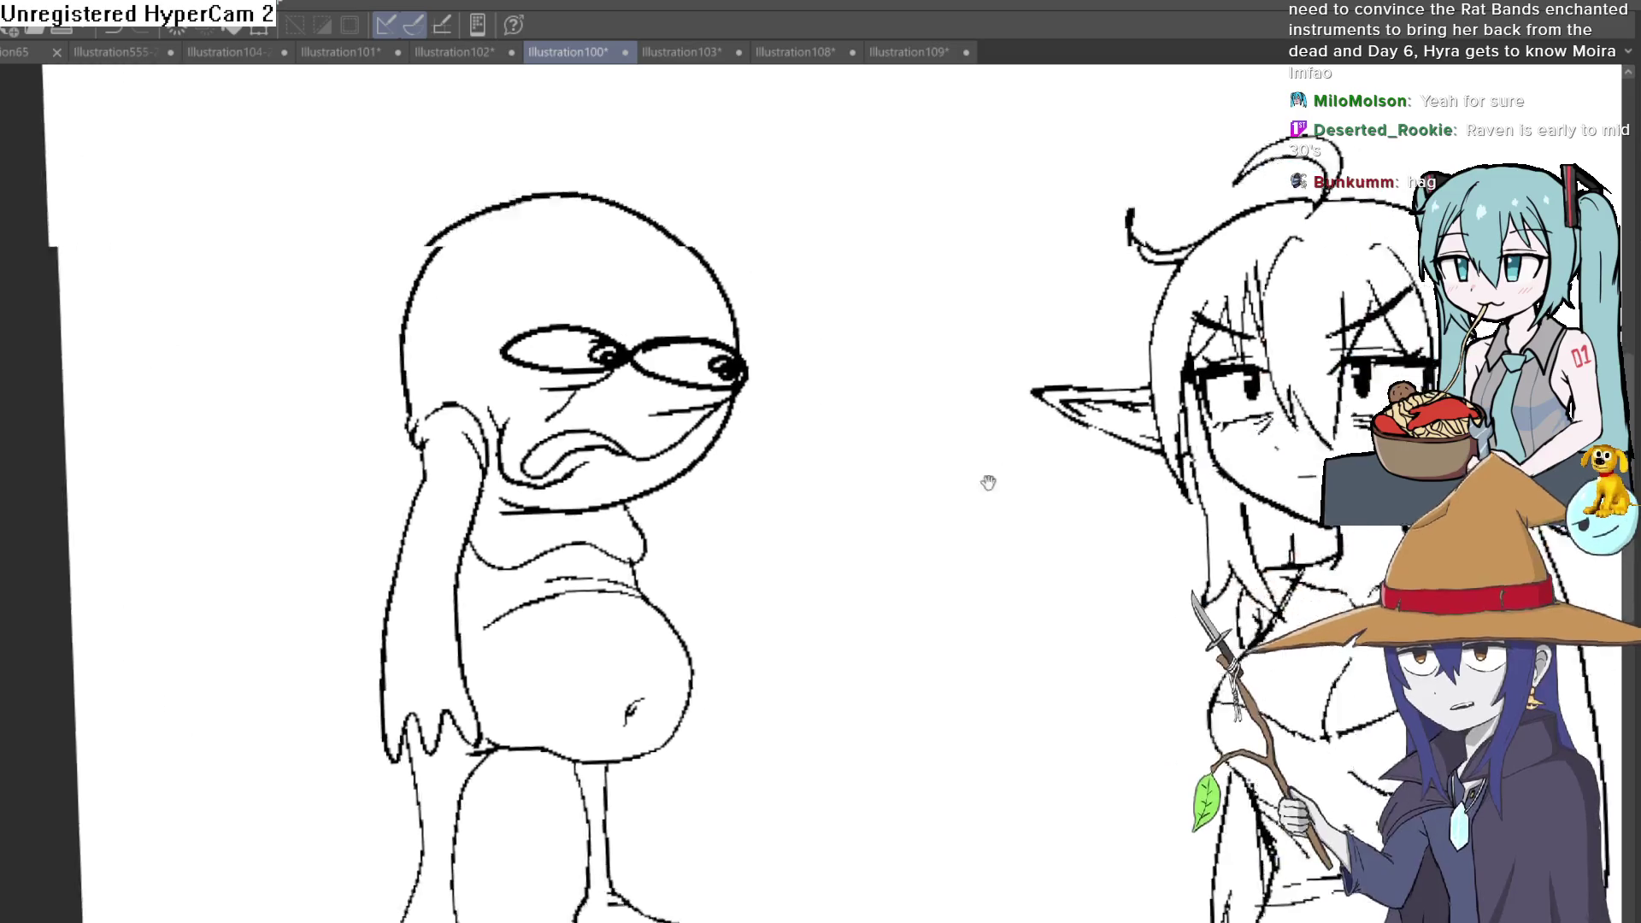
Step: Review the elf sketch straightened and mirrored, then switch to the Illustration103 red-skinned demon girl
{"action": "left_click_drag", "start_coordinate": [989, 482], "coordinate": [489, 482]}
{"action": "scroll", "coordinate": [1022, 541], "scroll_direction": "down", "scroll_amount": 1}
{"action": "scroll", "coordinate": [1022, 540], "scroll_direction": "up", "scroll_amount": 3}
{"action": "left_click_drag", "start_coordinate": [1023, 540], "coordinate": [880, 681]}
{"action": "scroll", "coordinate": [880, 681], "scroll_direction": "down", "scroll_amount": 1}
{"action": "scroll", "coordinate": [963, 642], "scroll_direction": "up", "scroll_amount": 1}
{"action": "scroll", "coordinate": [963, 641], "scroll_direction": "down", "scroll_amount": 1}
{"action": "scroll", "coordinate": [964, 641], "scroll_direction": "up", "scroll_amount": 1}
{"action": "scroll", "coordinate": [963, 642], "scroll_direction": "down", "scroll_amount": 1}
{"action": "scroll", "coordinate": [1013, 513], "scroll_direction": "down", "scroll_amount": 1}
{"action": "left_click_drag", "start_coordinate": [1000, 589], "coordinate": [996, 512]}
{"action": "scroll", "coordinate": [1002, 551], "scroll_direction": "down", "scroll_amount": 1}
{"action": "scroll", "coordinate": [1003, 551], "scroll_direction": "down", "scroll_amount": 1}
{"action": "scroll", "coordinate": [1003, 551], "scroll_direction": "up", "scroll_amount": 1}
{"action": "scroll", "coordinate": [1012, 494], "scroll_direction": "down", "scroll_amount": 1}
{"action": "scroll", "coordinate": [1046, 505], "scroll_direction": "down", "scroll_amount": 1}
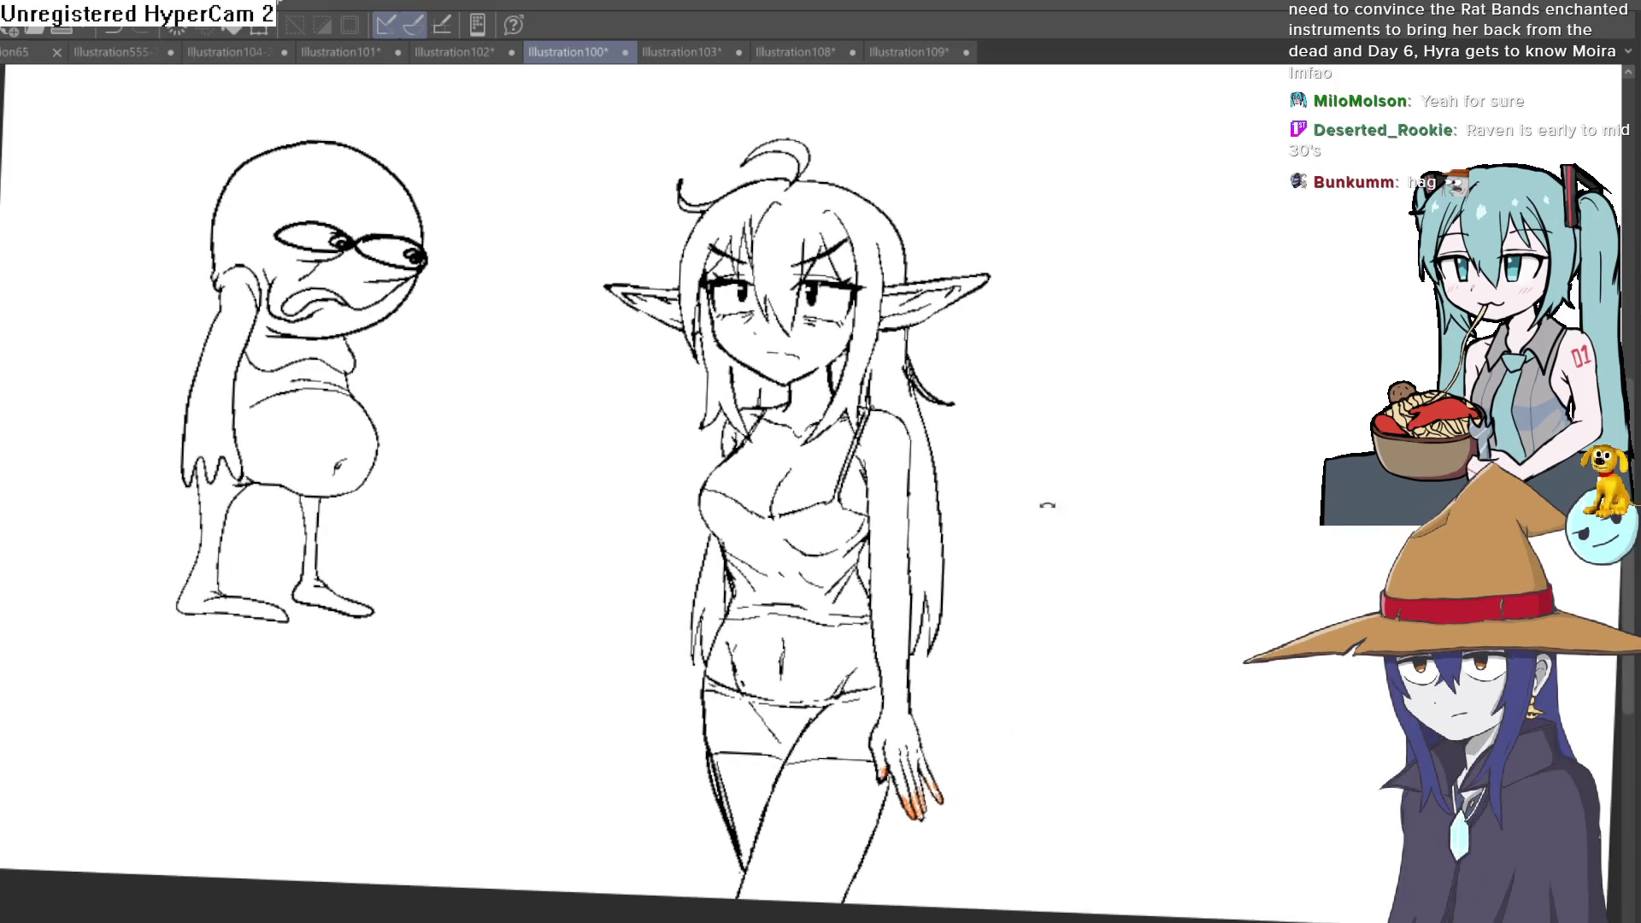
{"action": "key", "text": "ctrl+alt+0"}
{"action": "key", "text": "h"}
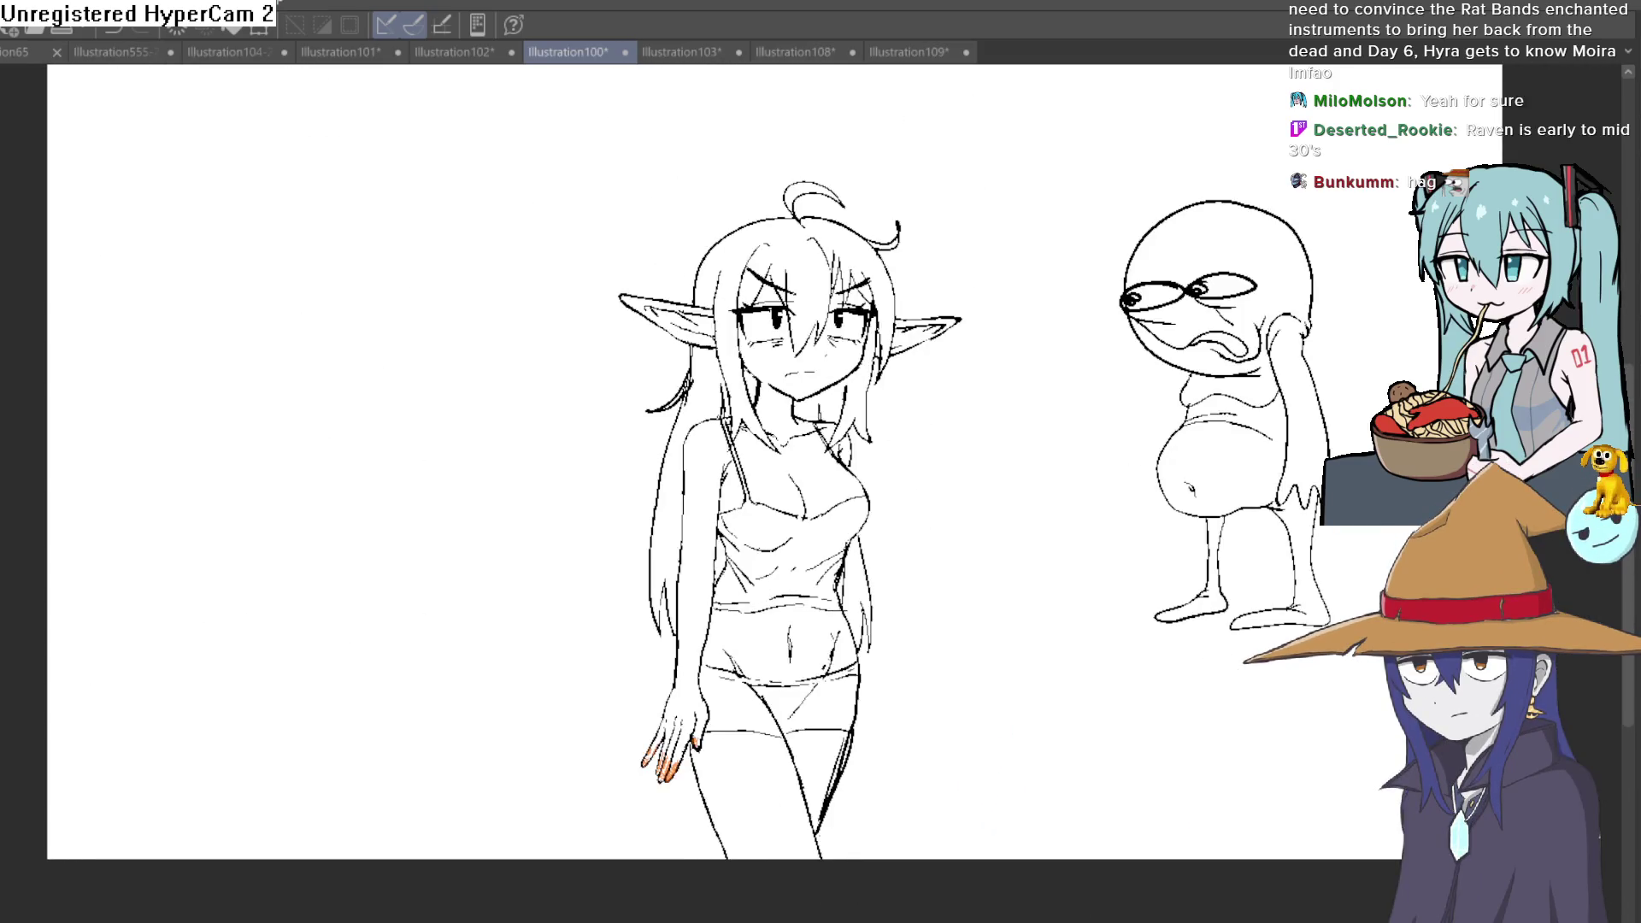
{"action": "key", "text": "h"}
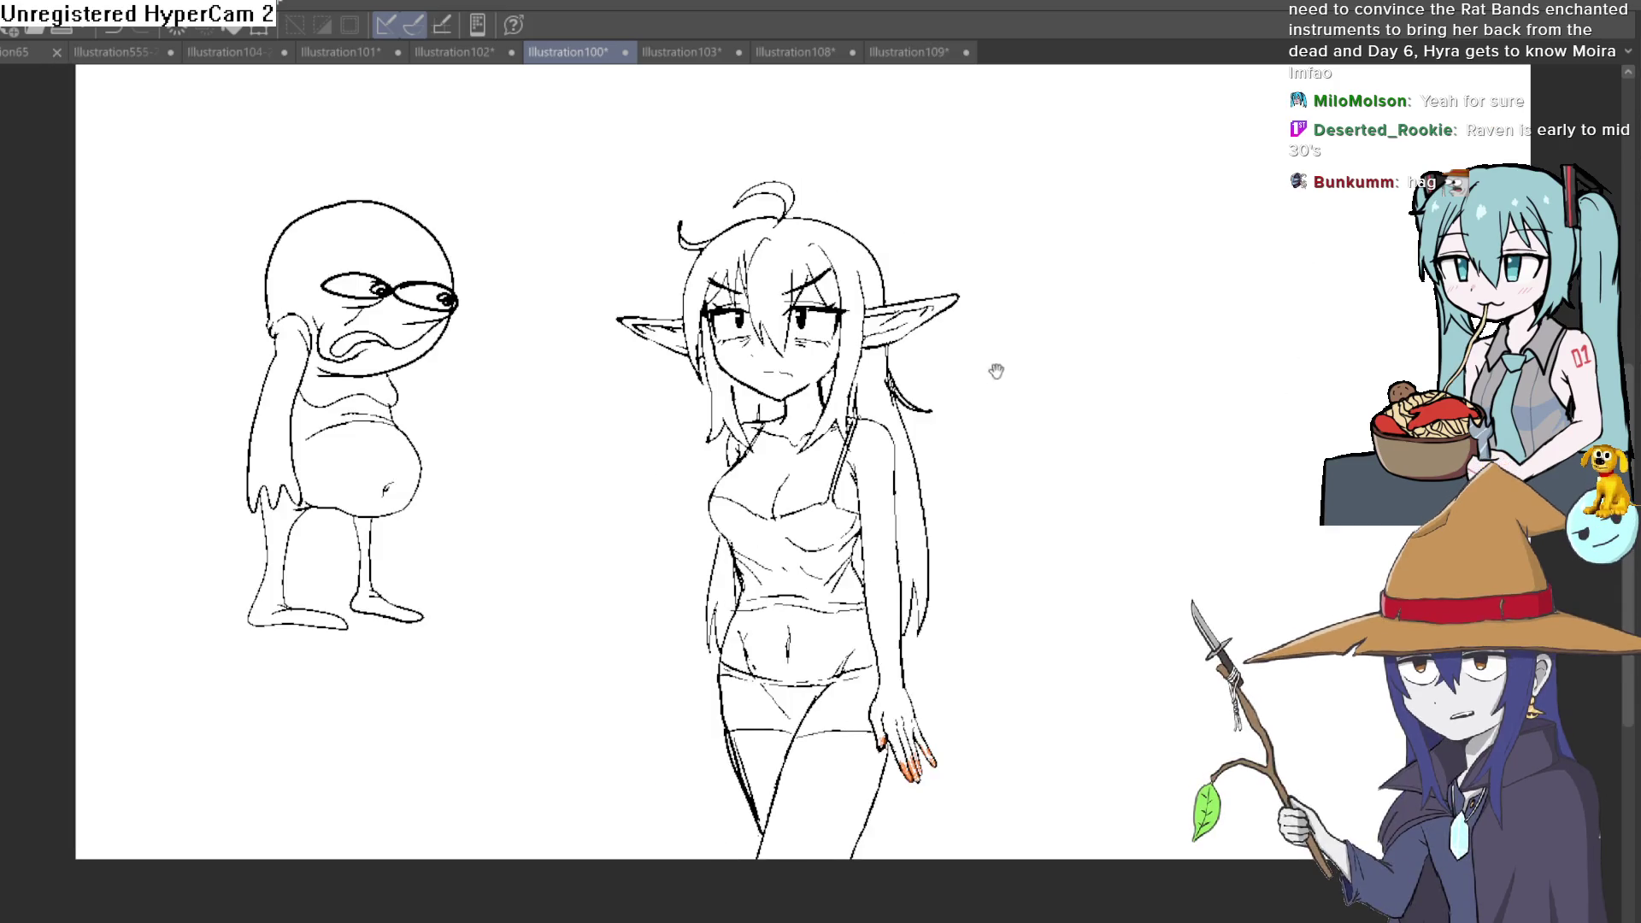
{"action": "scroll", "coordinate": [953, 469], "scroll_direction": "up", "scroll_amount": 2}
{"action": "scroll", "coordinate": [966, 505], "scroll_direction": "up", "scroll_amount": 1}
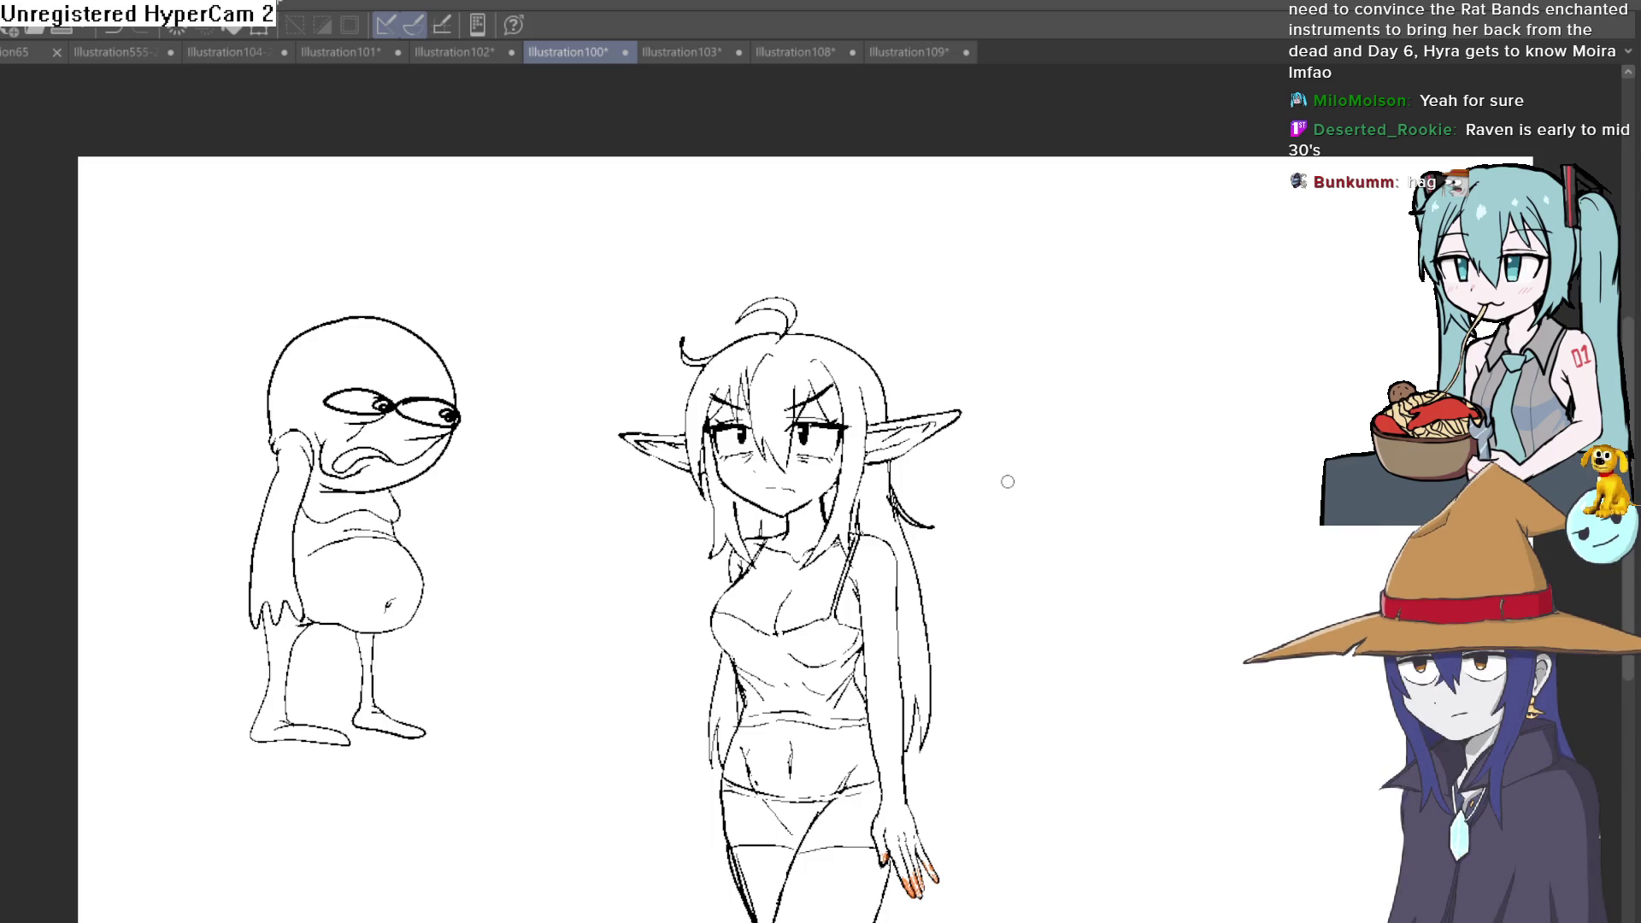
{"action": "left_click", "coordinate": [701, 53]}
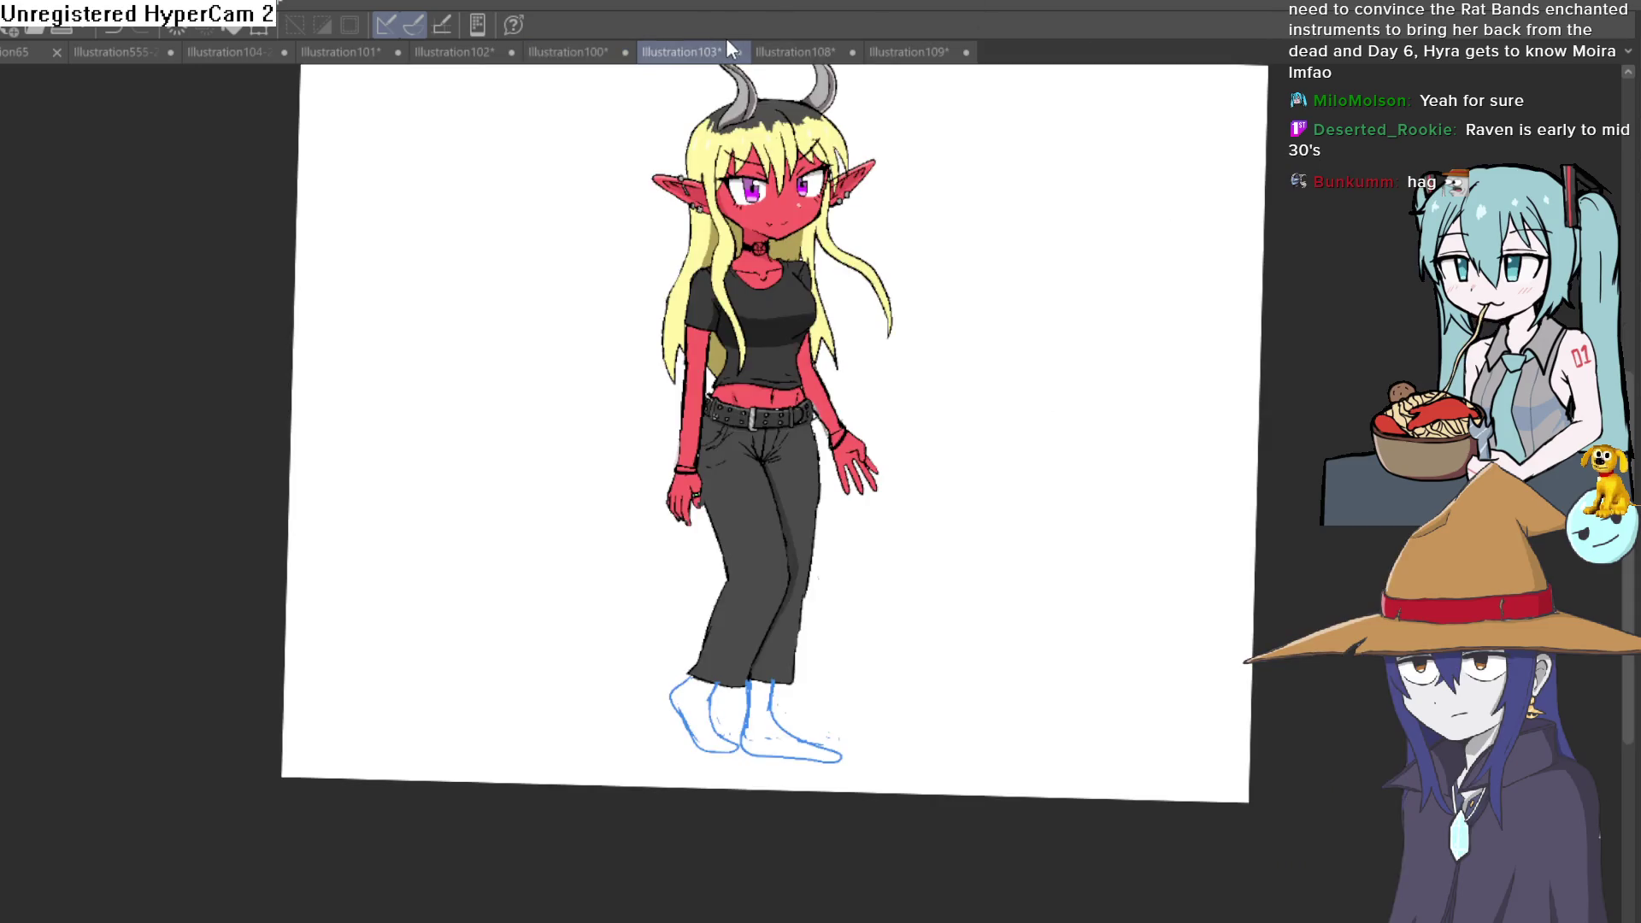
Step: Cycle through the open drawings — elf sketch, red elf, head sketch, Hyra, grey elf — landing on Hyra
{"action": "left_click", "coordinate": [575, 51]}
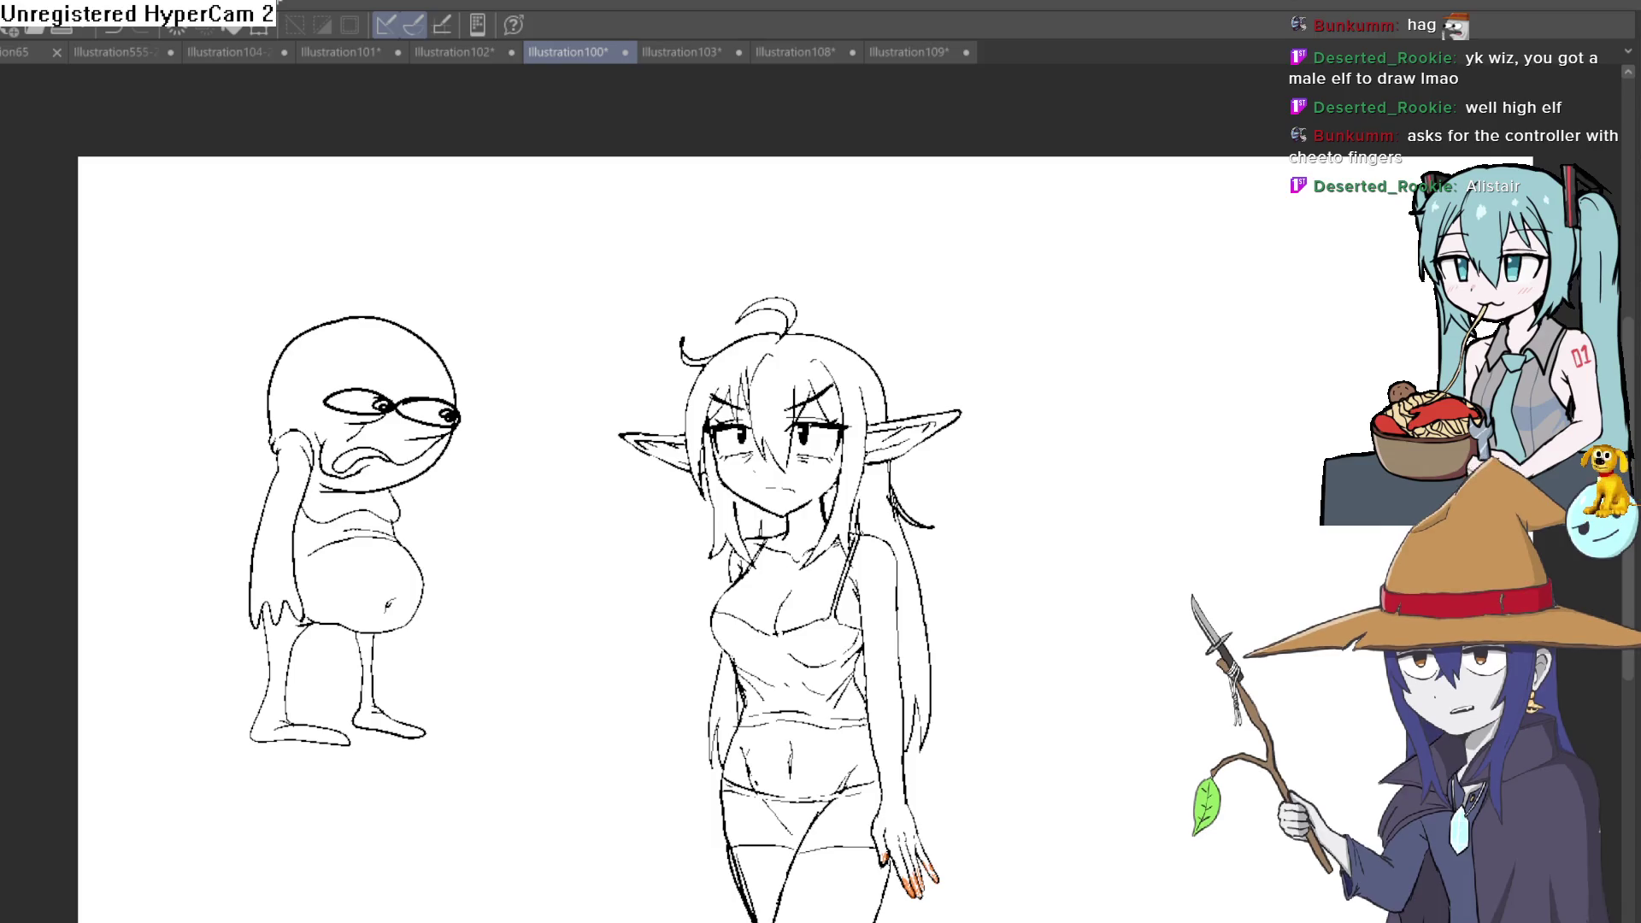
{"action": "left_click", "coordinate": [707, 52]}
{"action": "left_click", "coordinate": [796, 55]}
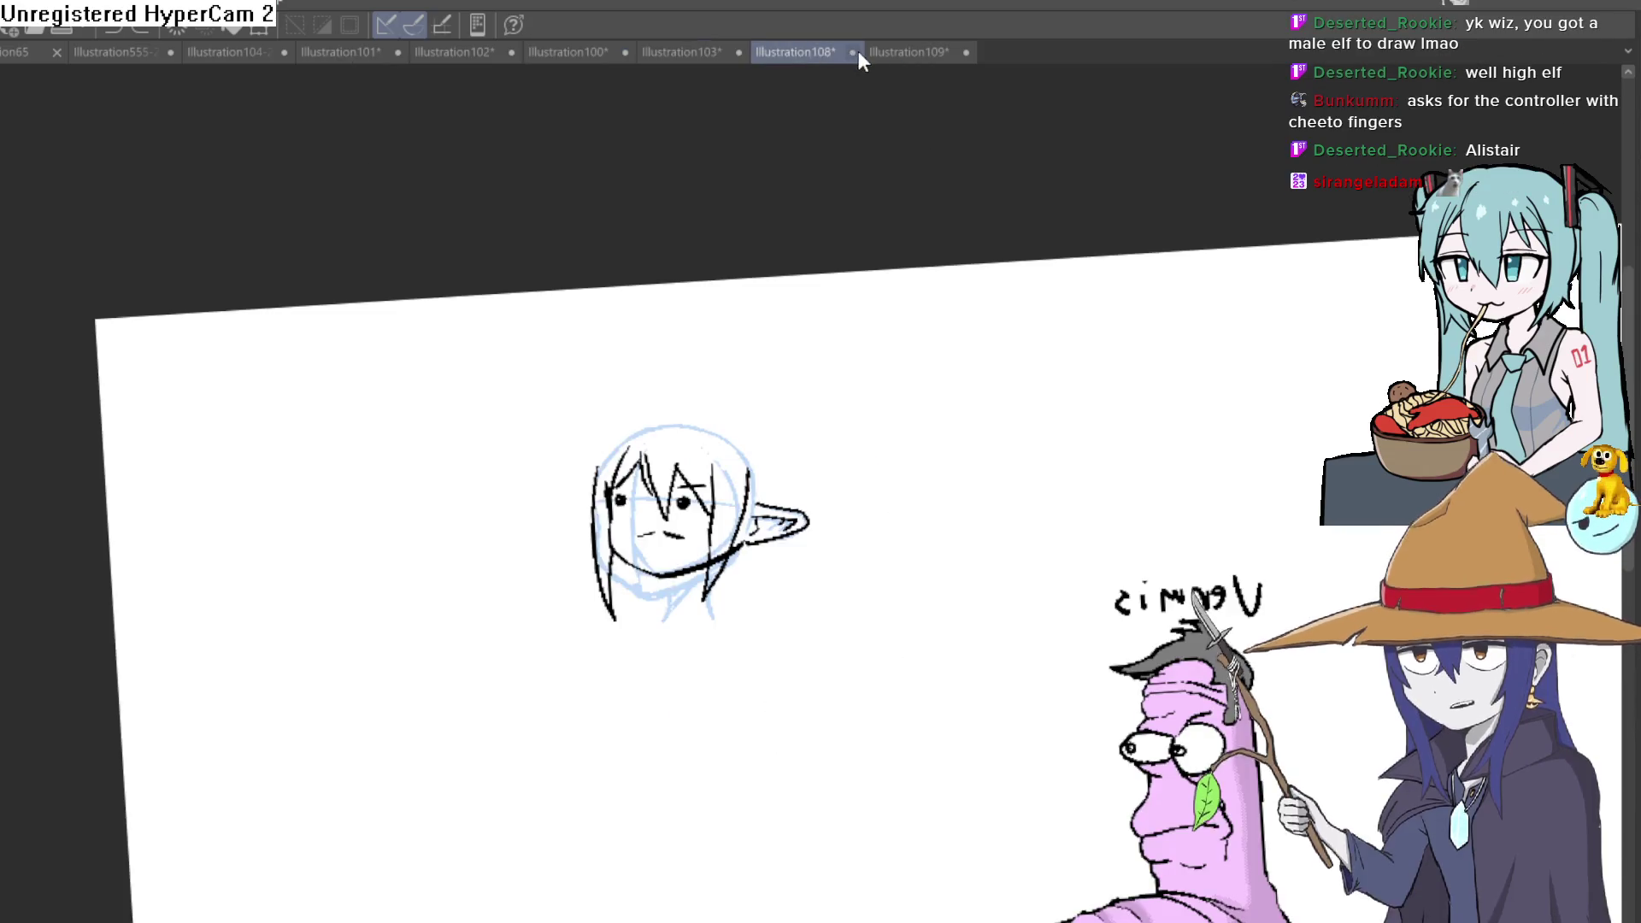
{"action": "left_click", "coordinate": [198, 52]}
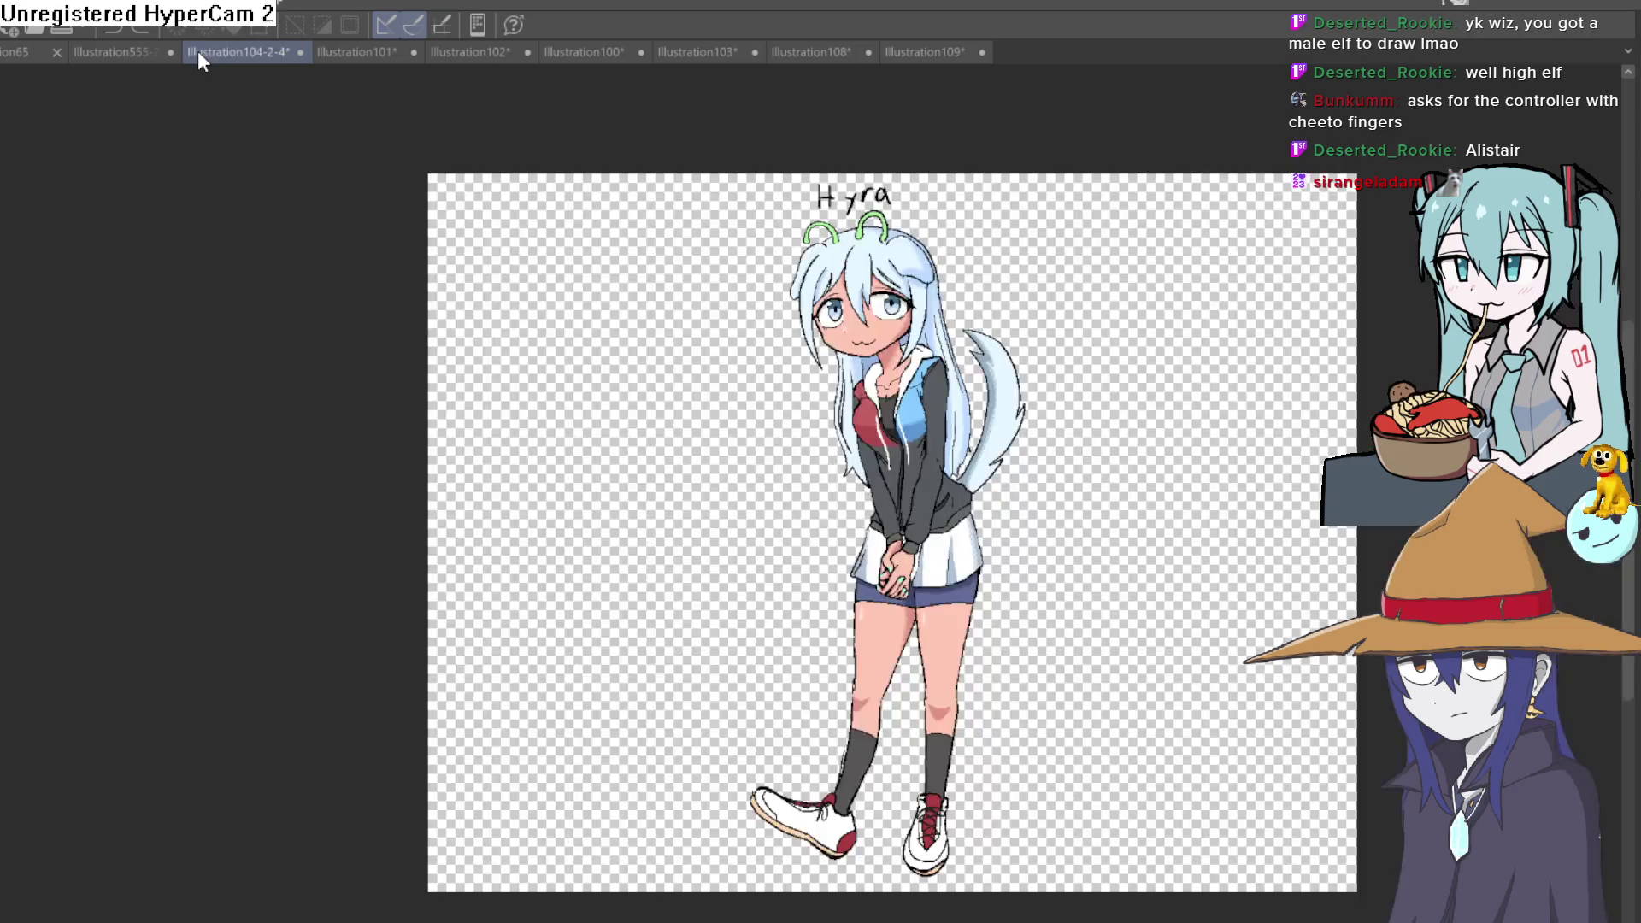
{"action": "left_click", "coordinate": [143, 48]}
{"action": "left_click", "coordinate": [266, 52]}
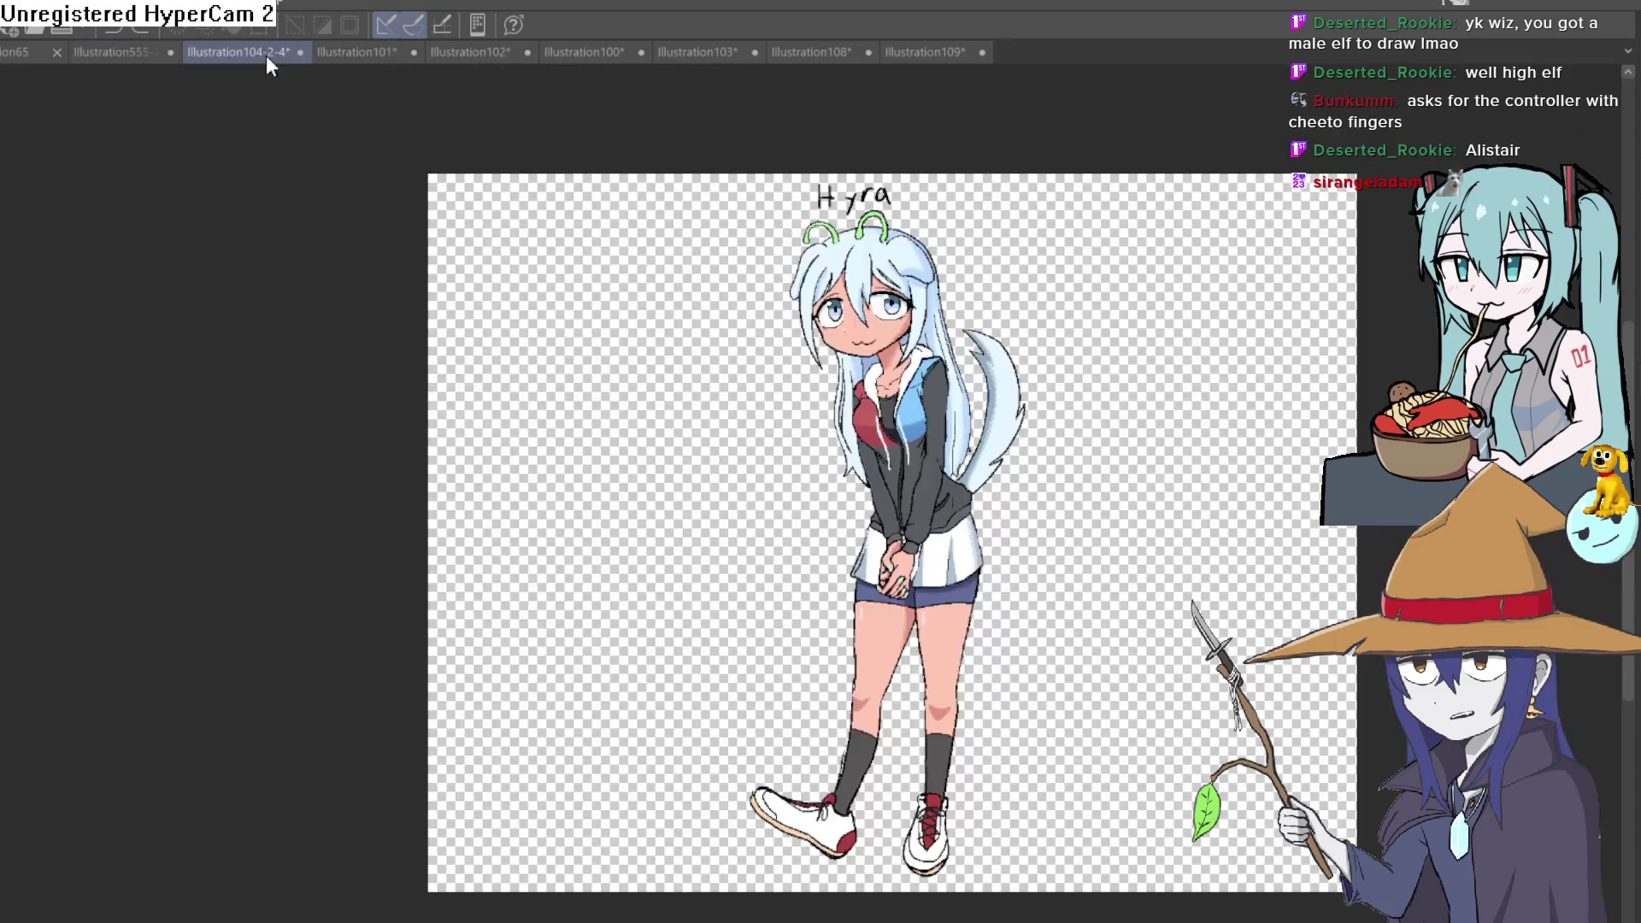
{"action": "scroll", "coordinate": [955, 311], "scroll_direction": "up", "scroll_amount": 2}
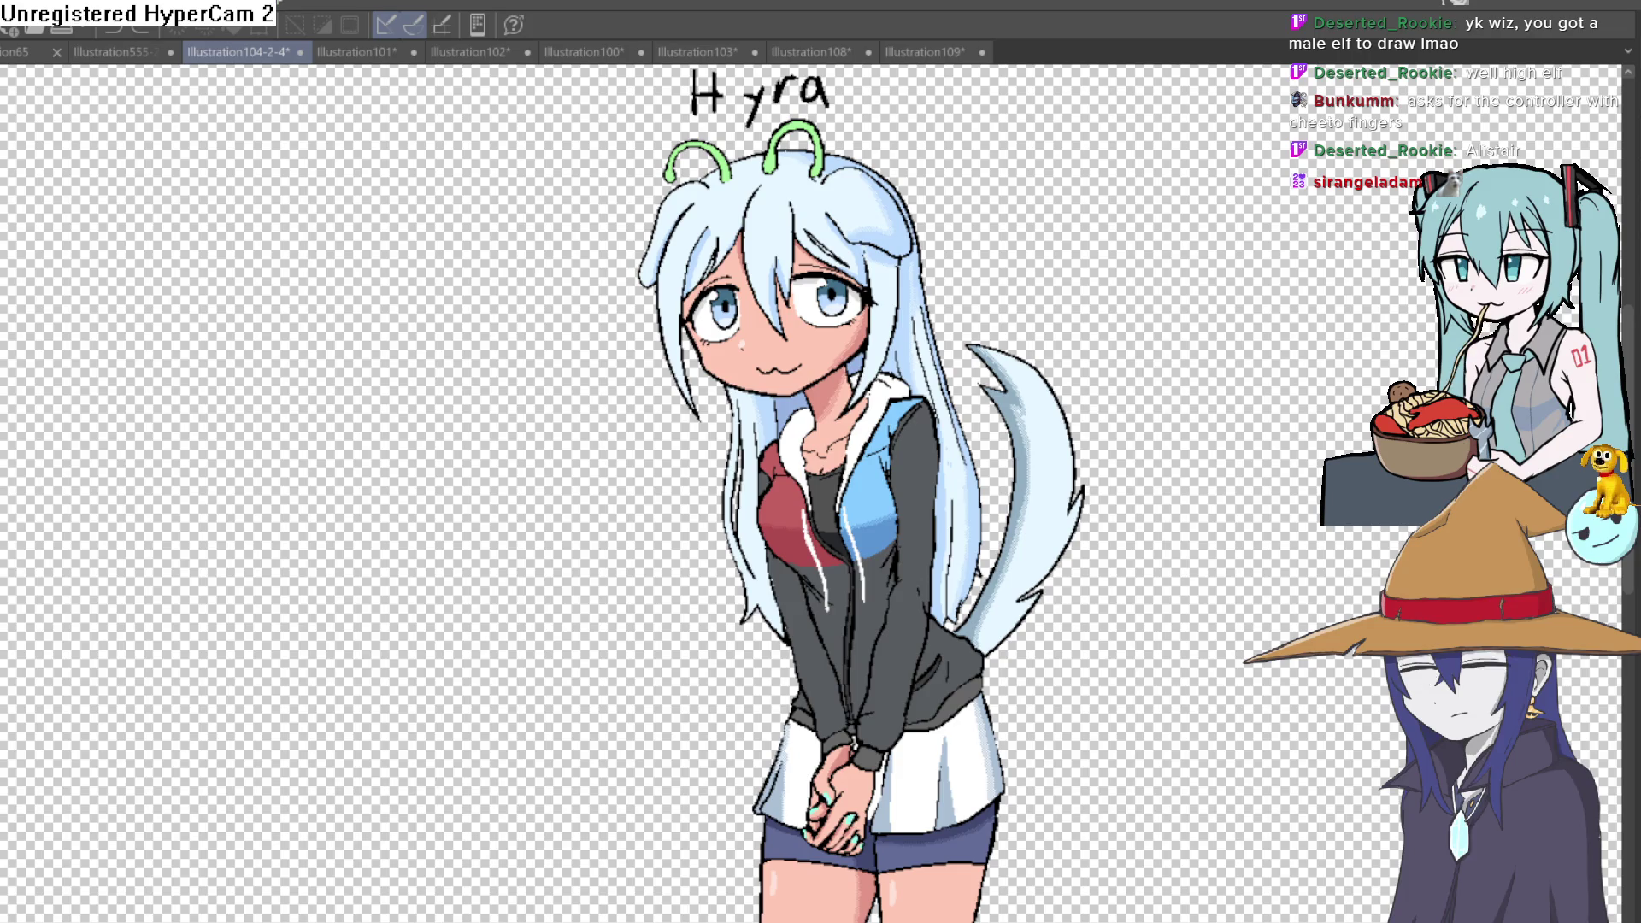
Step: Check the Hyra drawing zoomed out and mirrored, then switch to the grey horned elf with glasses
{"action": "key", "text": "ctrl+minus"}
{"action": "key", "text": "h"}
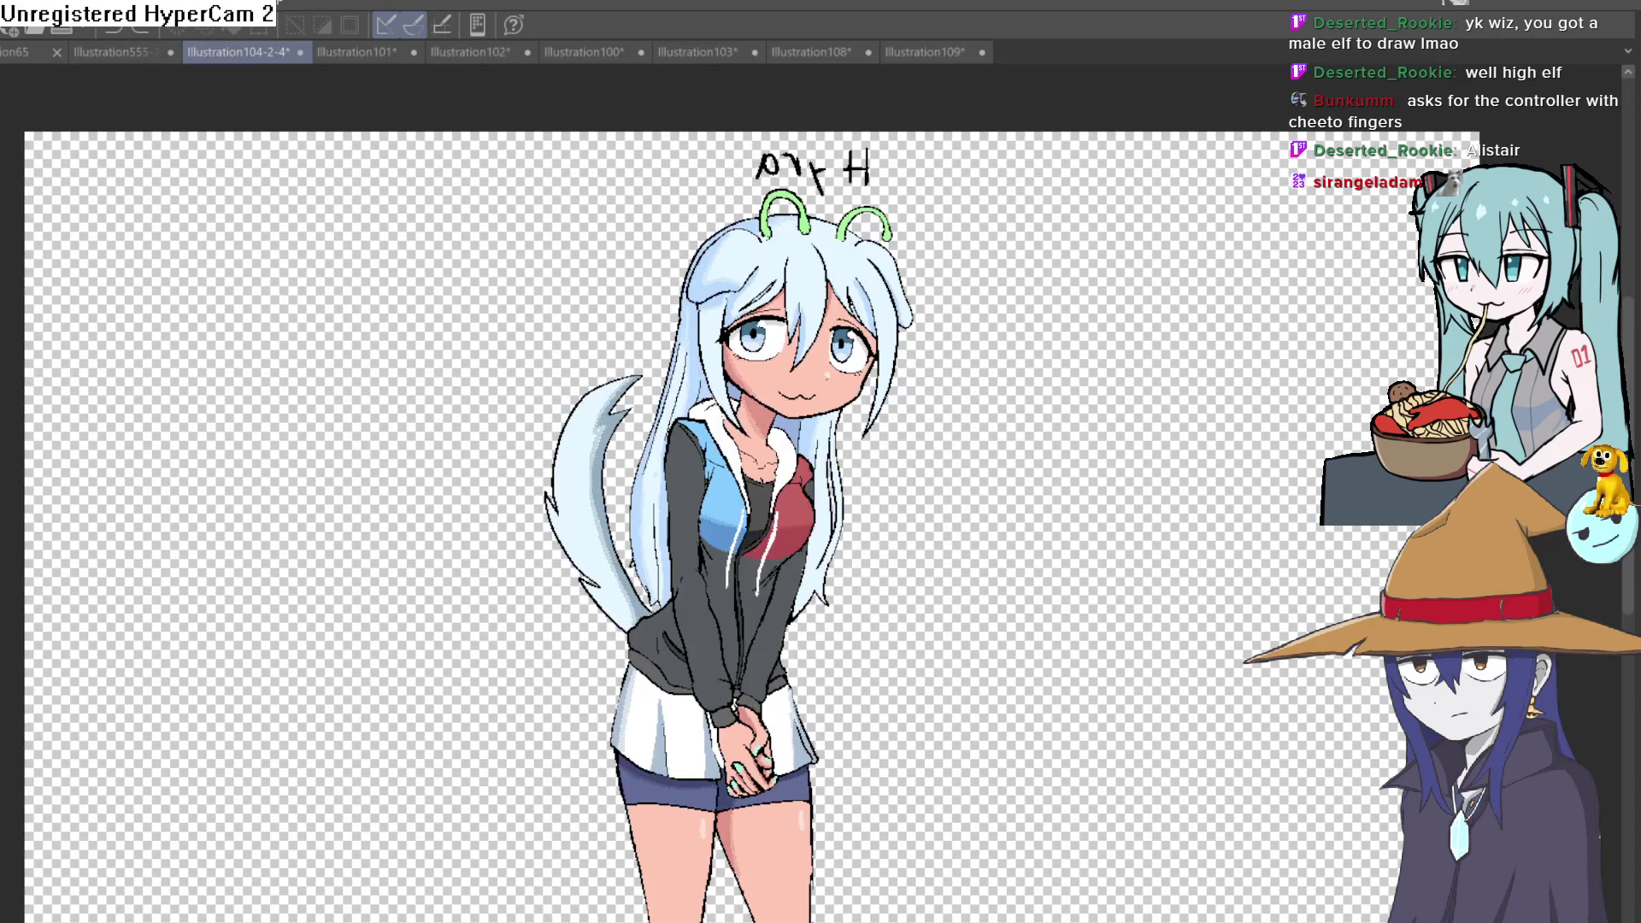
{"action": "key", "text": "h"}
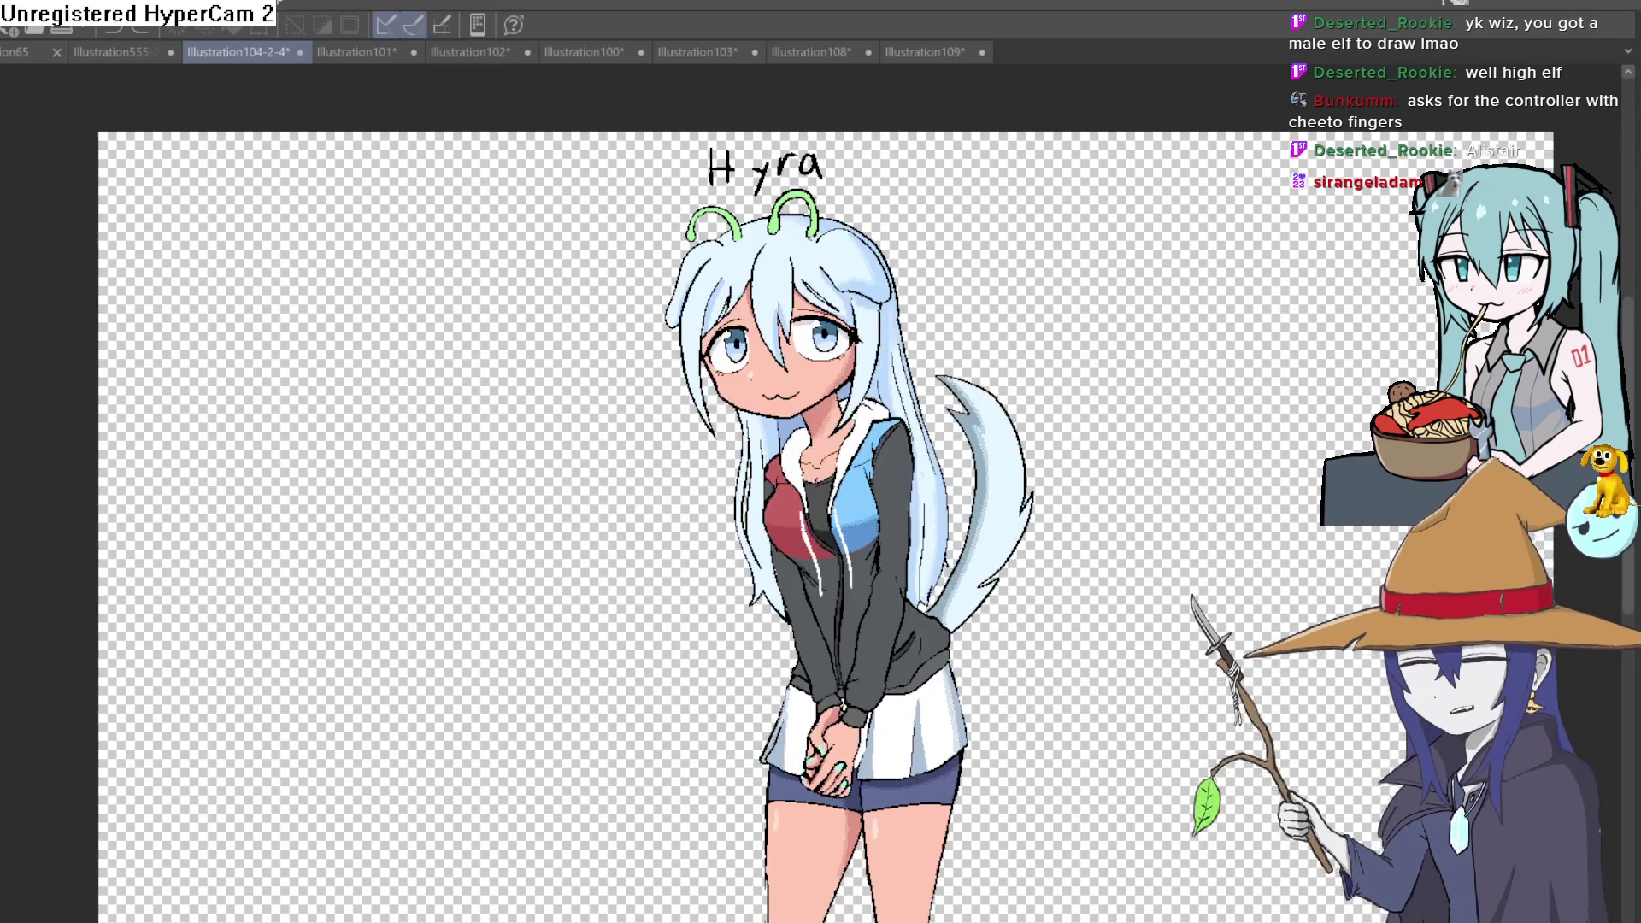
{"action": "key", "text": "h"}
{"action": "key", "text": "h"}
{"action": "key", "text": "h"}
{"action": "key", "text": "h"}
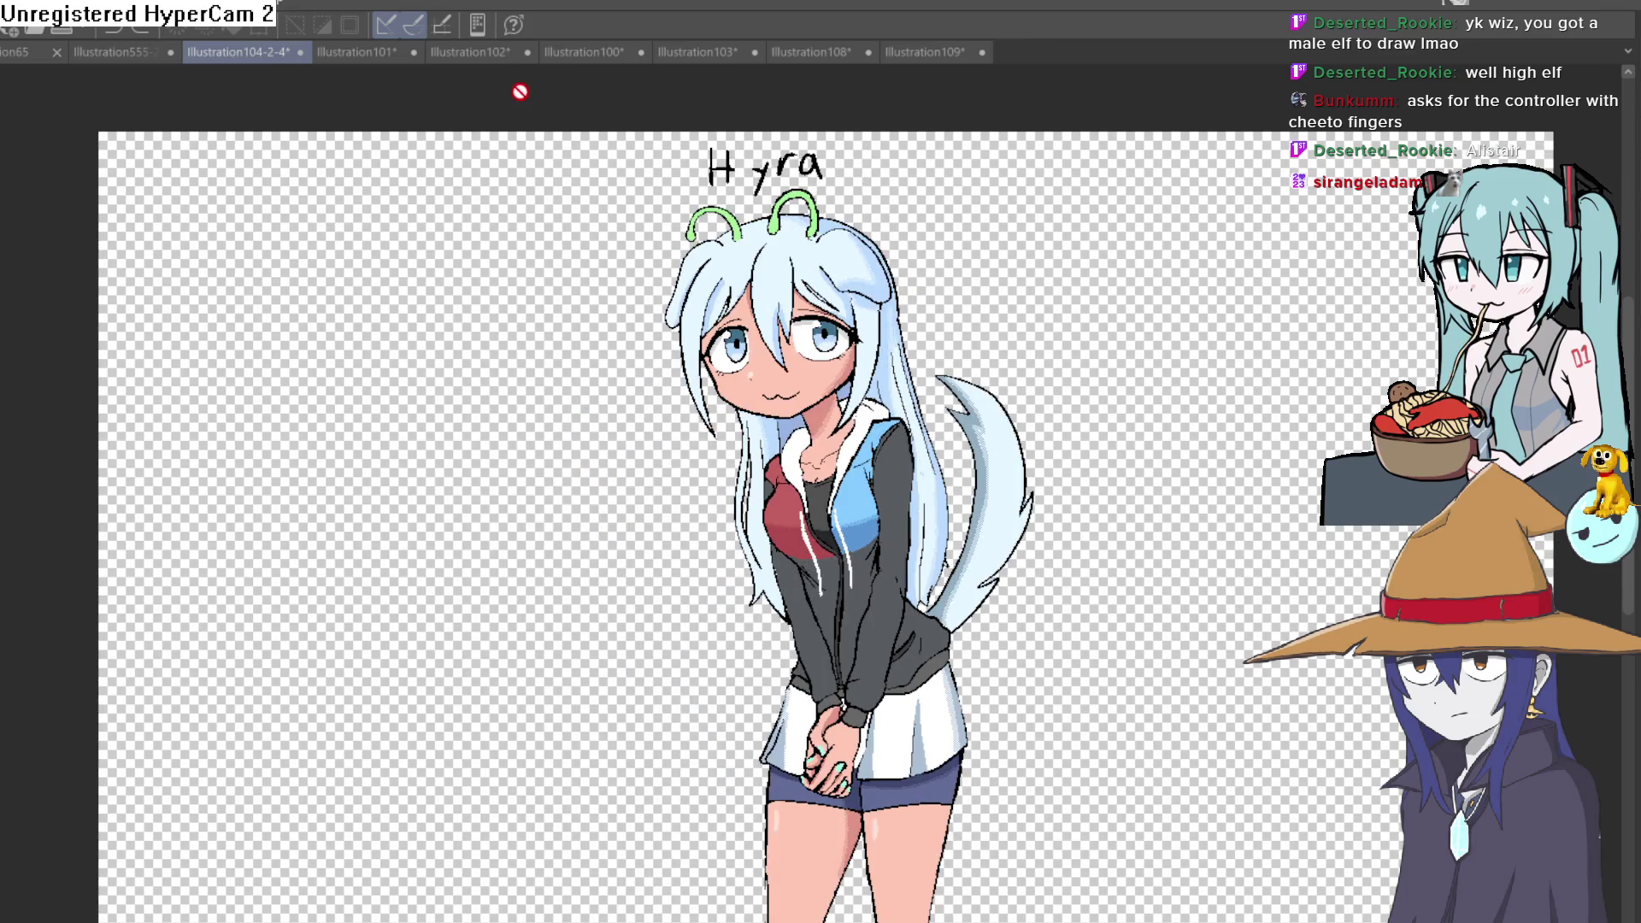
{"action": "left_click", "coordinate": [116, 52]}
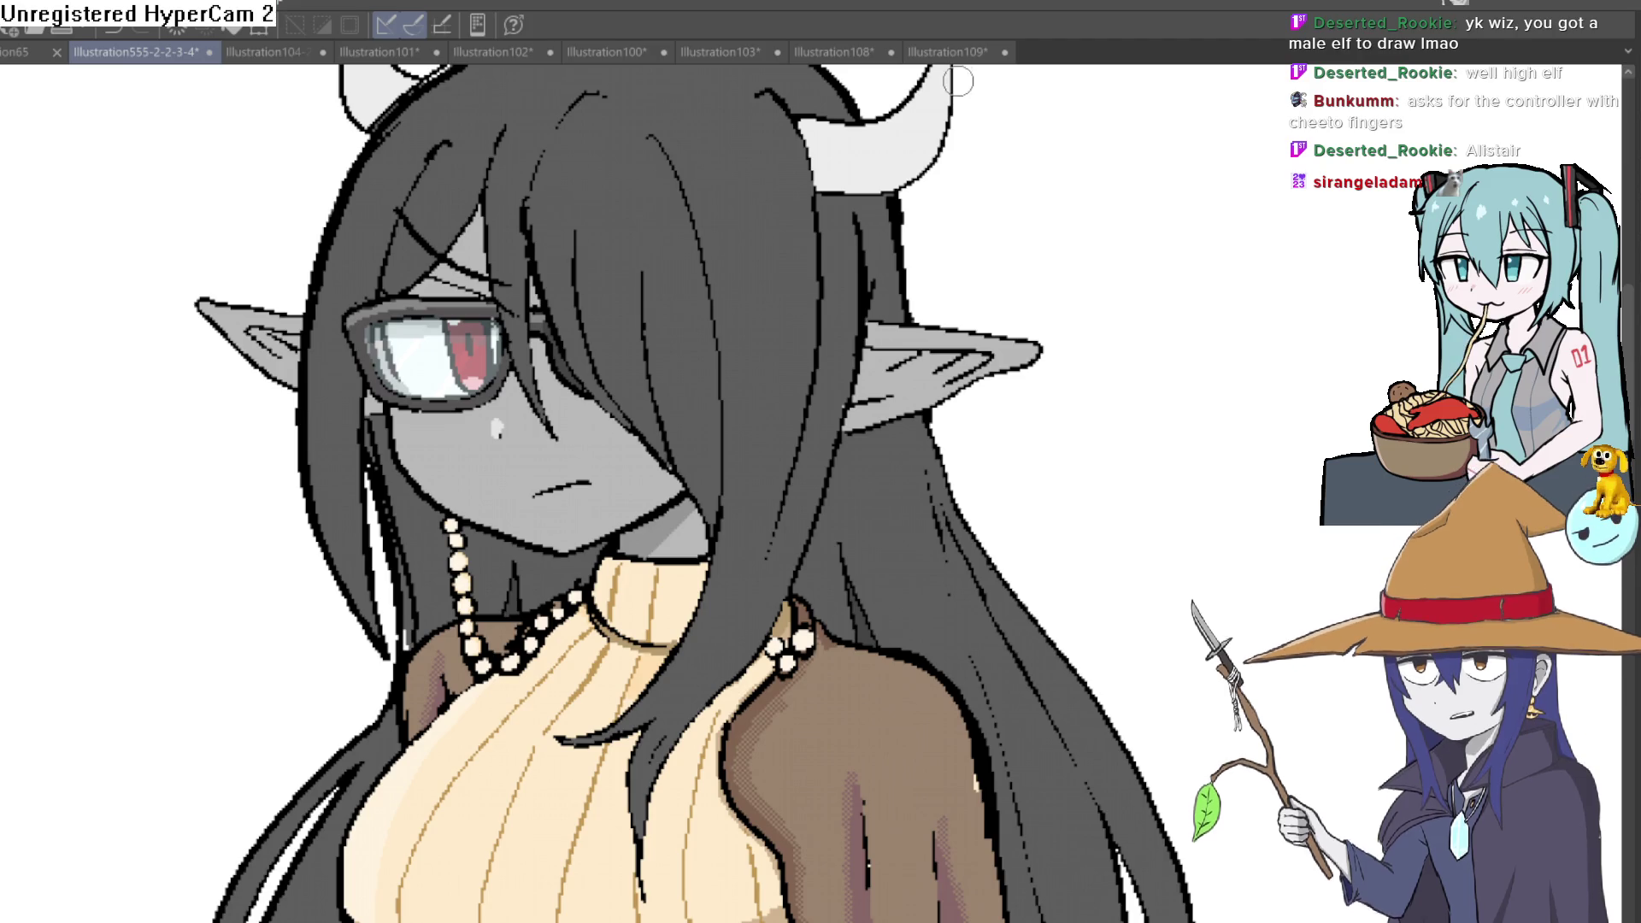
{"action": "left_click", "coordinate": [956, 55]}
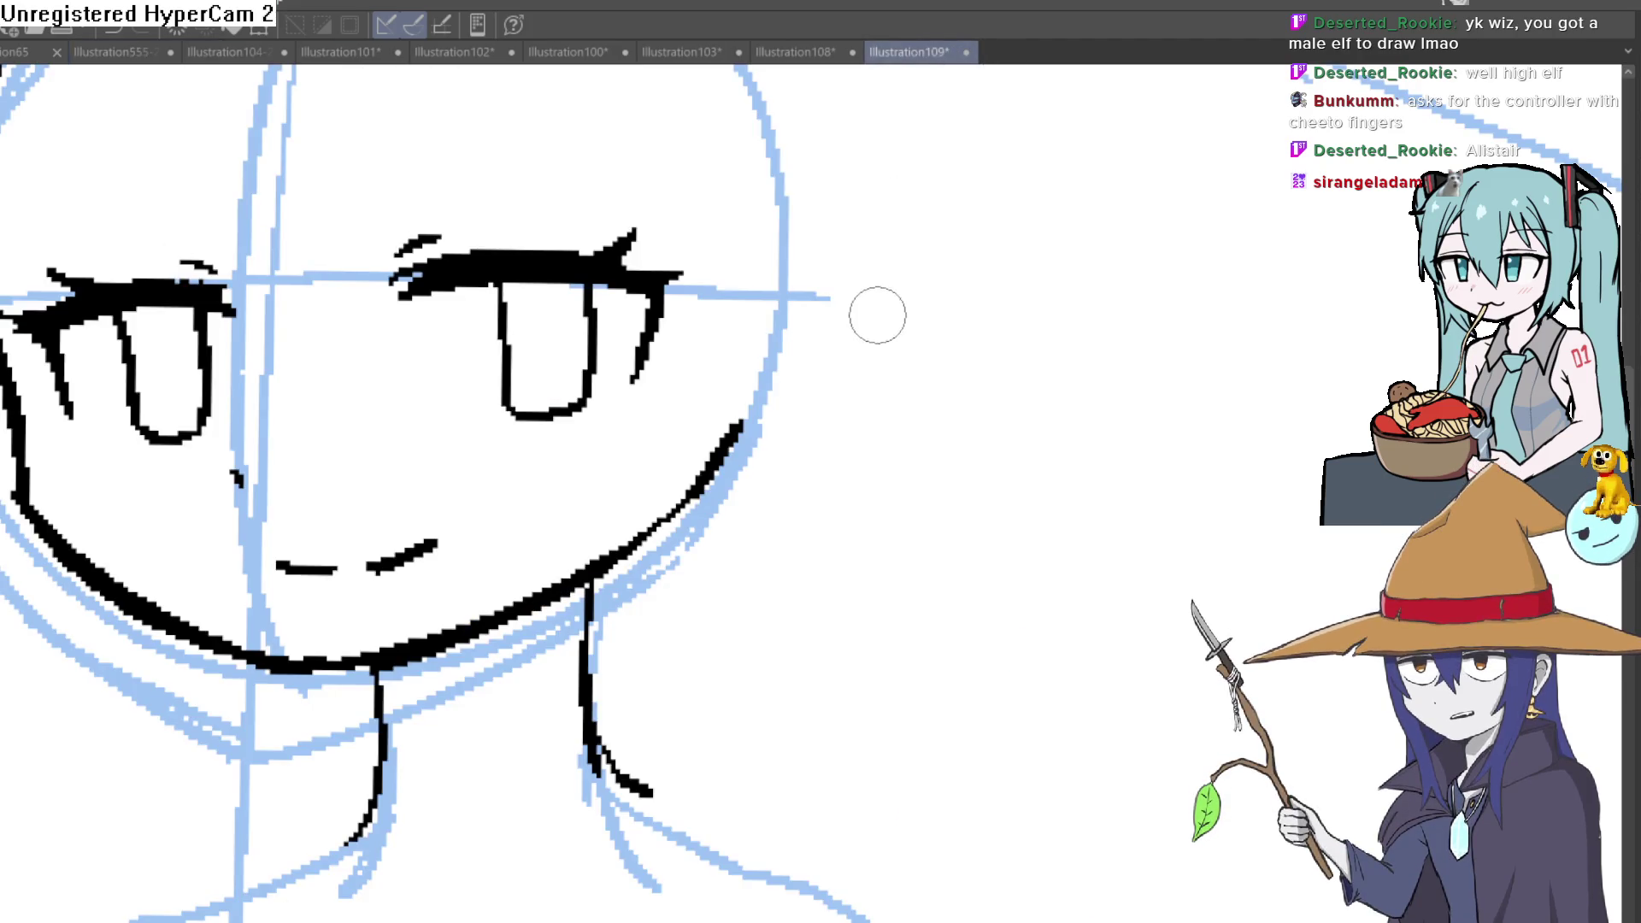
{"action": "scroll", "coordinate": [869, 348], "scroll_direction": "down", "scroll_amount": 1}
{"action": "scroll", "coordinate": [868, 402], "scroll_direction": "down", "scroll_amount": 2}
{"action": "scroll", "coordinate": [934, 439], "scroll_direction": "down", "scroll_amount": 1}
{"action": "scroll", "coordinate": [950, 442], "scroll_direction": "down", "scroll_amount": 1}
{"action": "left_click_drag", "start_coordinate": [956, 446], "coordinate": [964, 398]}
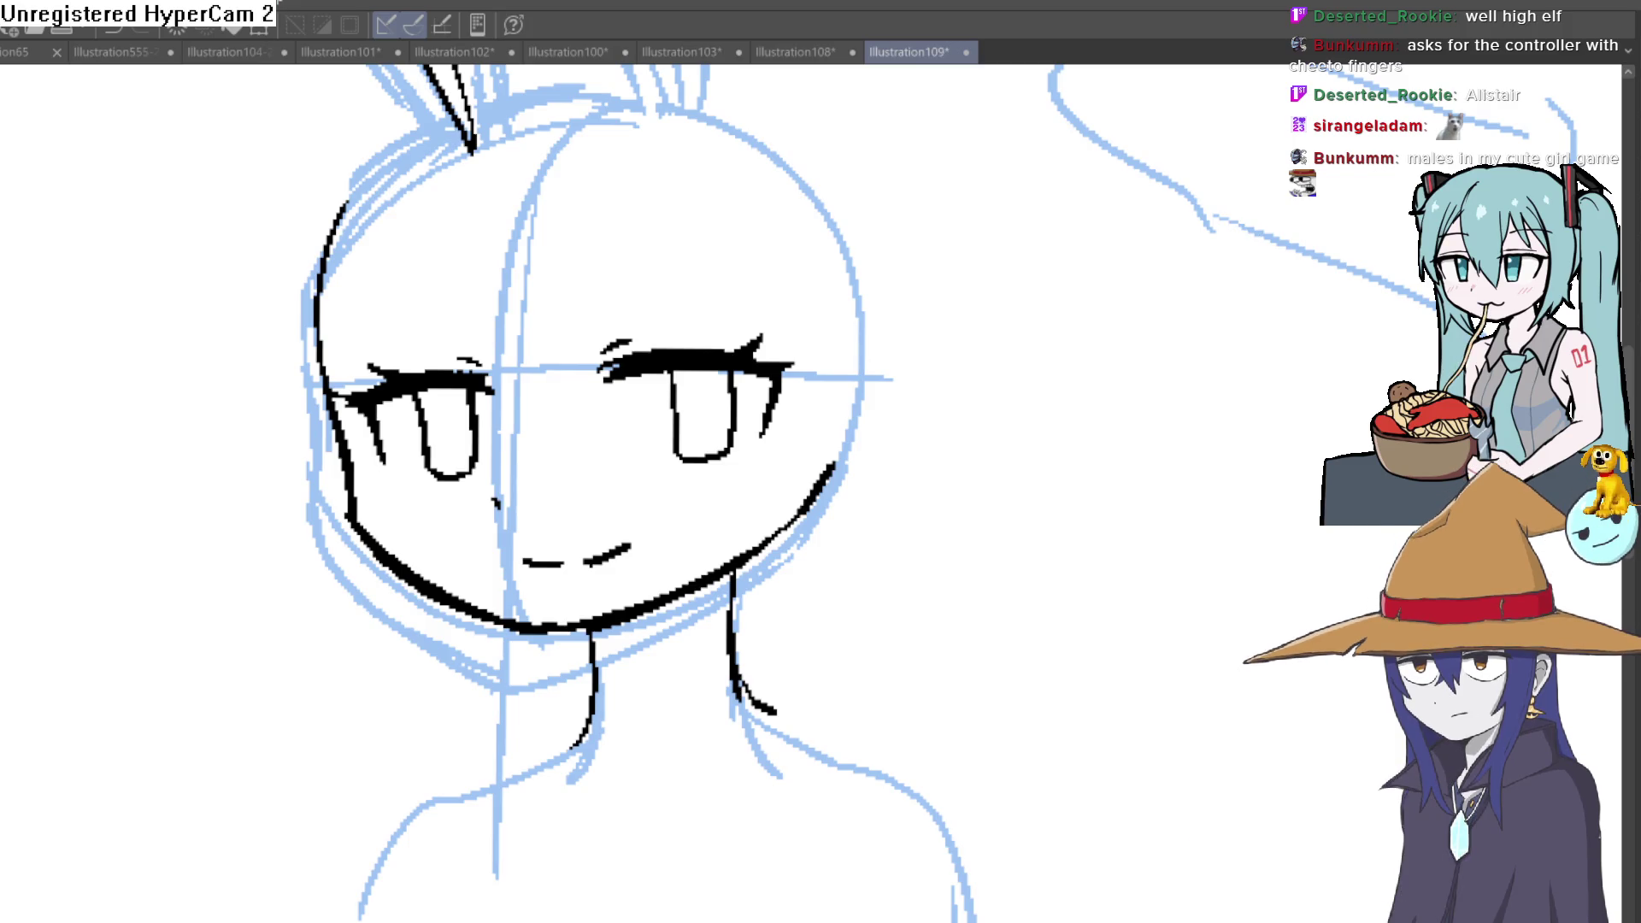
{"action": "scroll", "coordinate": [908, 387], "scroll_direction": "down", "scroll_amount": 3}
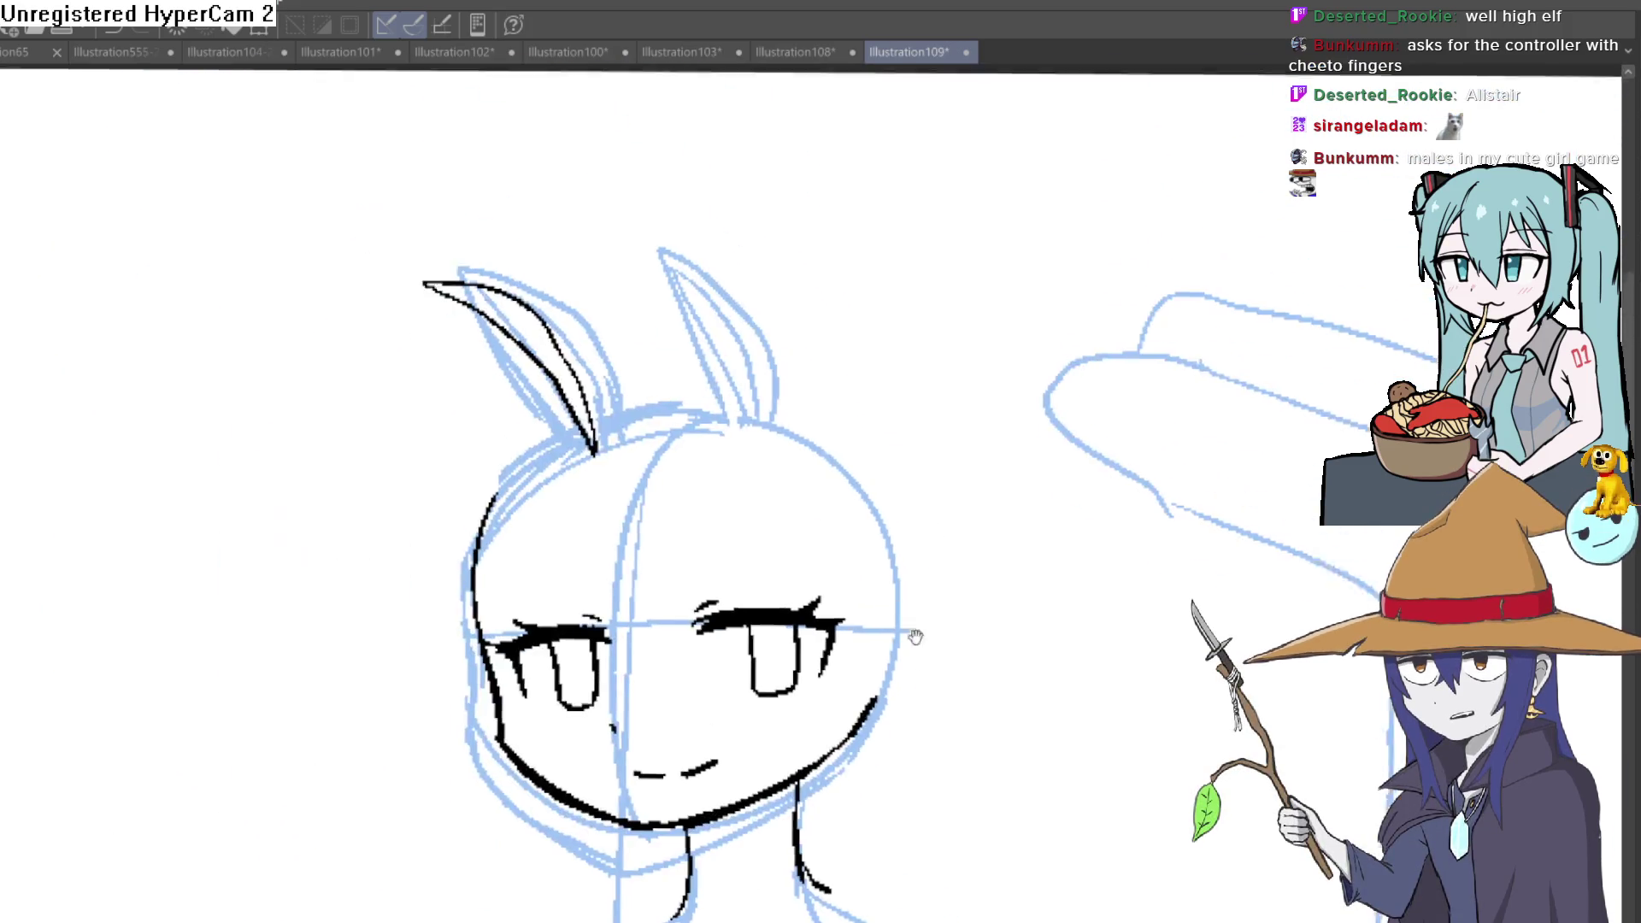
{"action": "scroll", "coordinate": [941, 575], "scroll_direction": "up", "scroll_amount": 2}
{"action": "mouse_move", "coordinate": [935, 514]}
{"action": "left_mouse_down"}
{"action": "mouse_move", "coordinate": [933, 560]}
{"action": "mouse_move", "coordinate": [941, 524]}
{"action": "mouse_move", "coordinate": [924, 495]}
{"action": "left_mouse_up"}
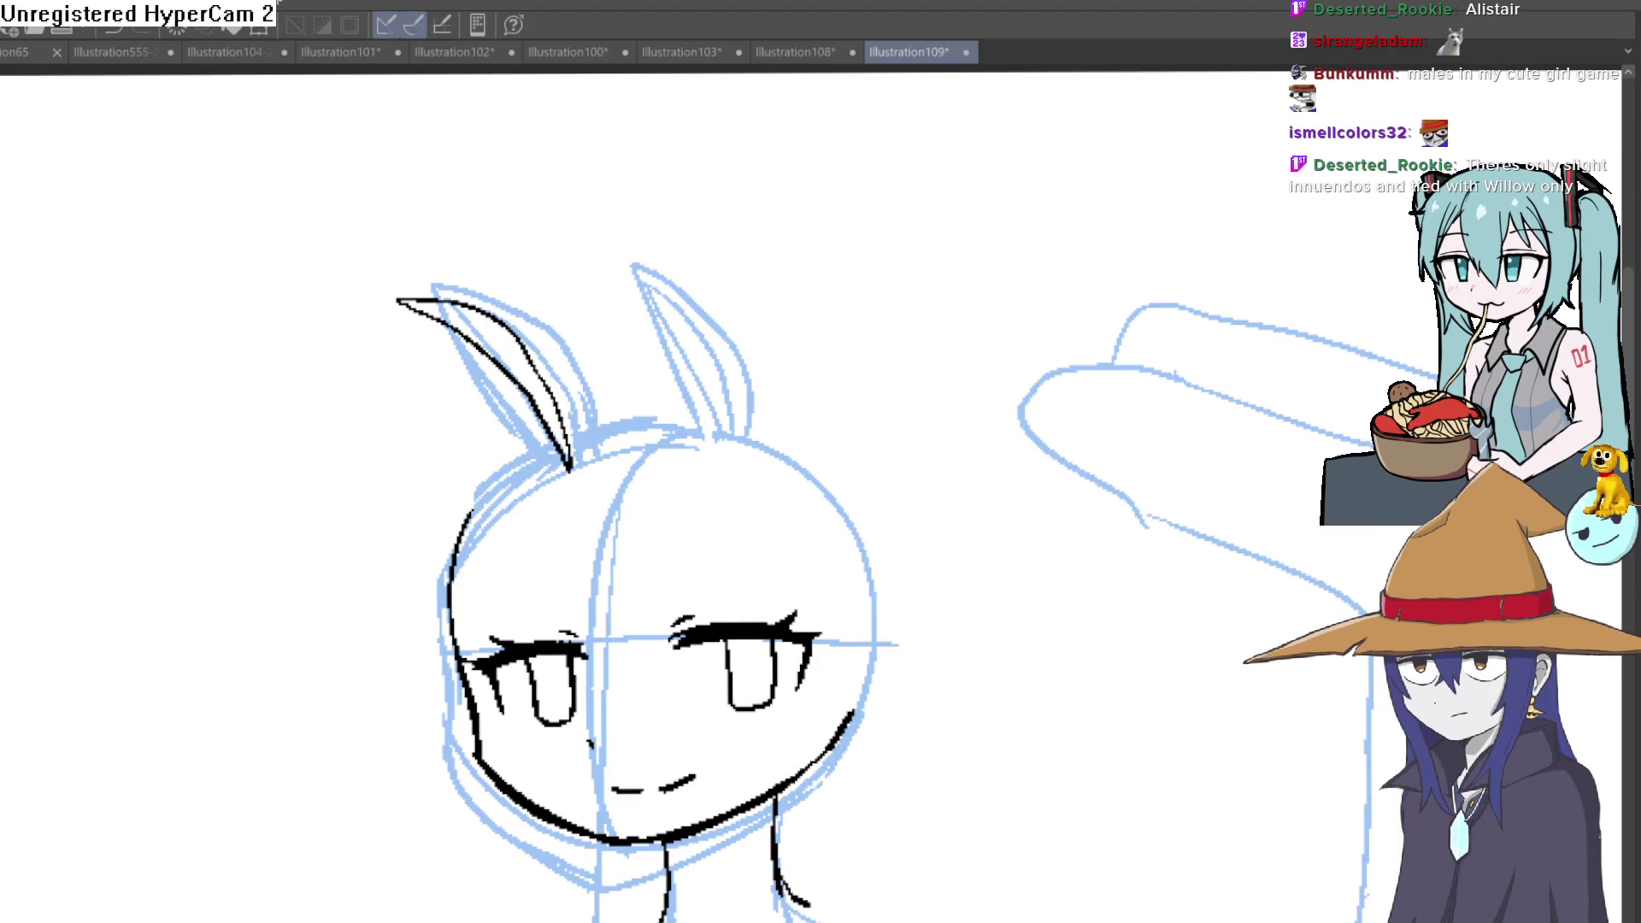
Step: Undo stray trial strokes around the face and ink the outline of the girl's right horse ear
{"action": "key", "text": "ctrl+z"}
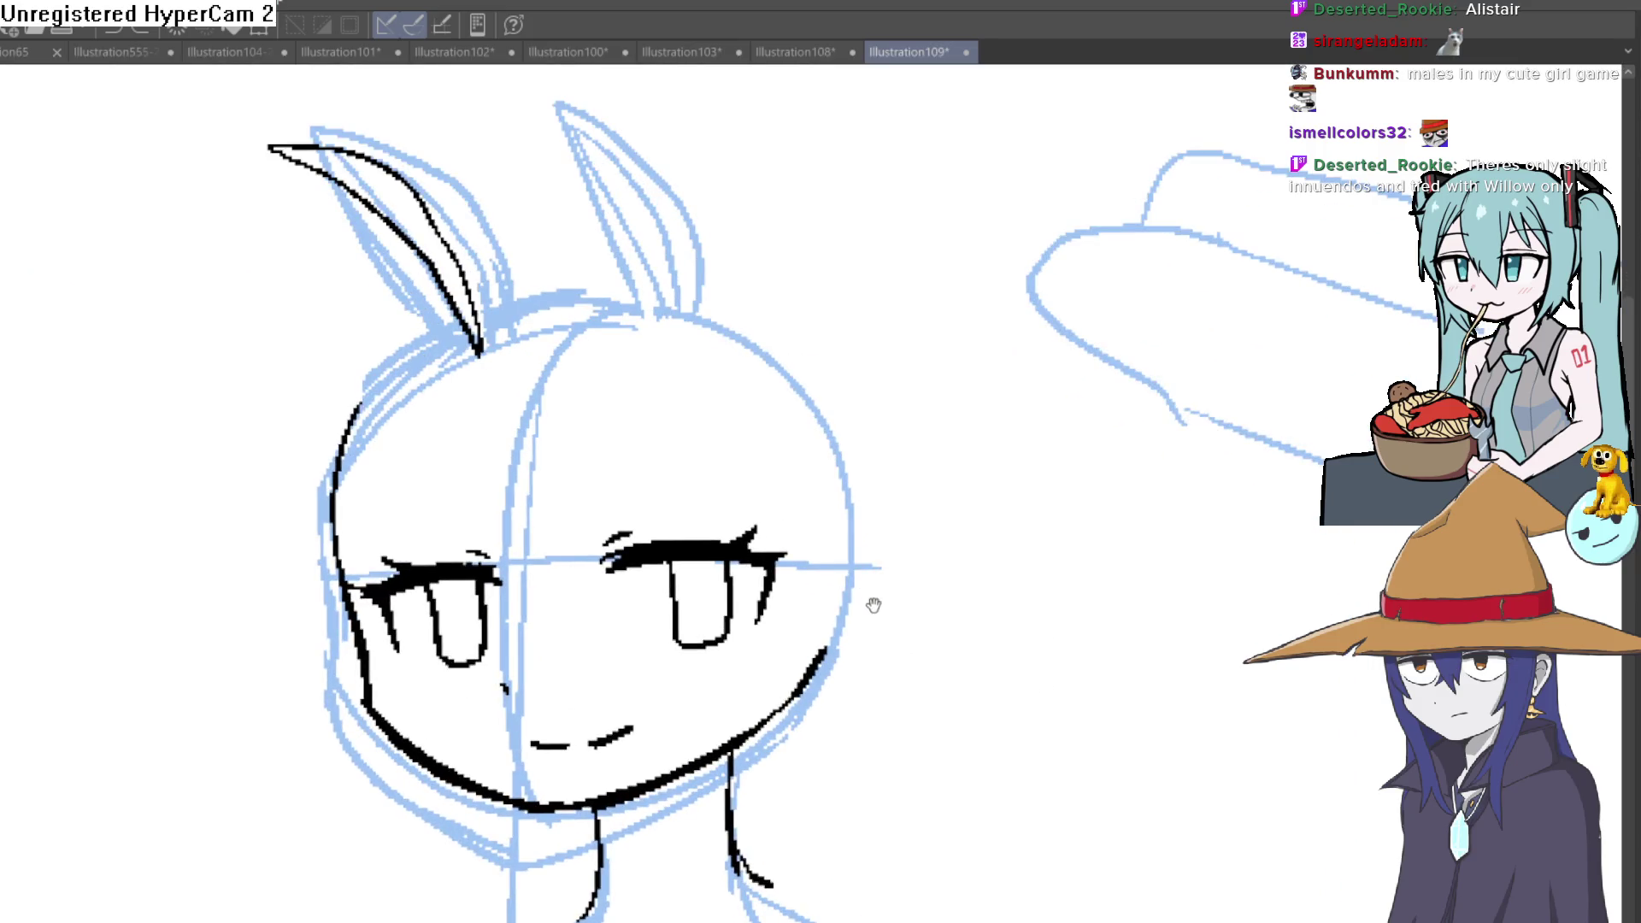
{"action": "mouse_move", "coordinate": [954, 707]}
{"action": "left_mouse_down"}
{"action": "mouse_move", "coordinate": [997, 557]}
{"action": "mouse_move", "coordinate": [951, 616]}
{"action": "left_mouse_up"}
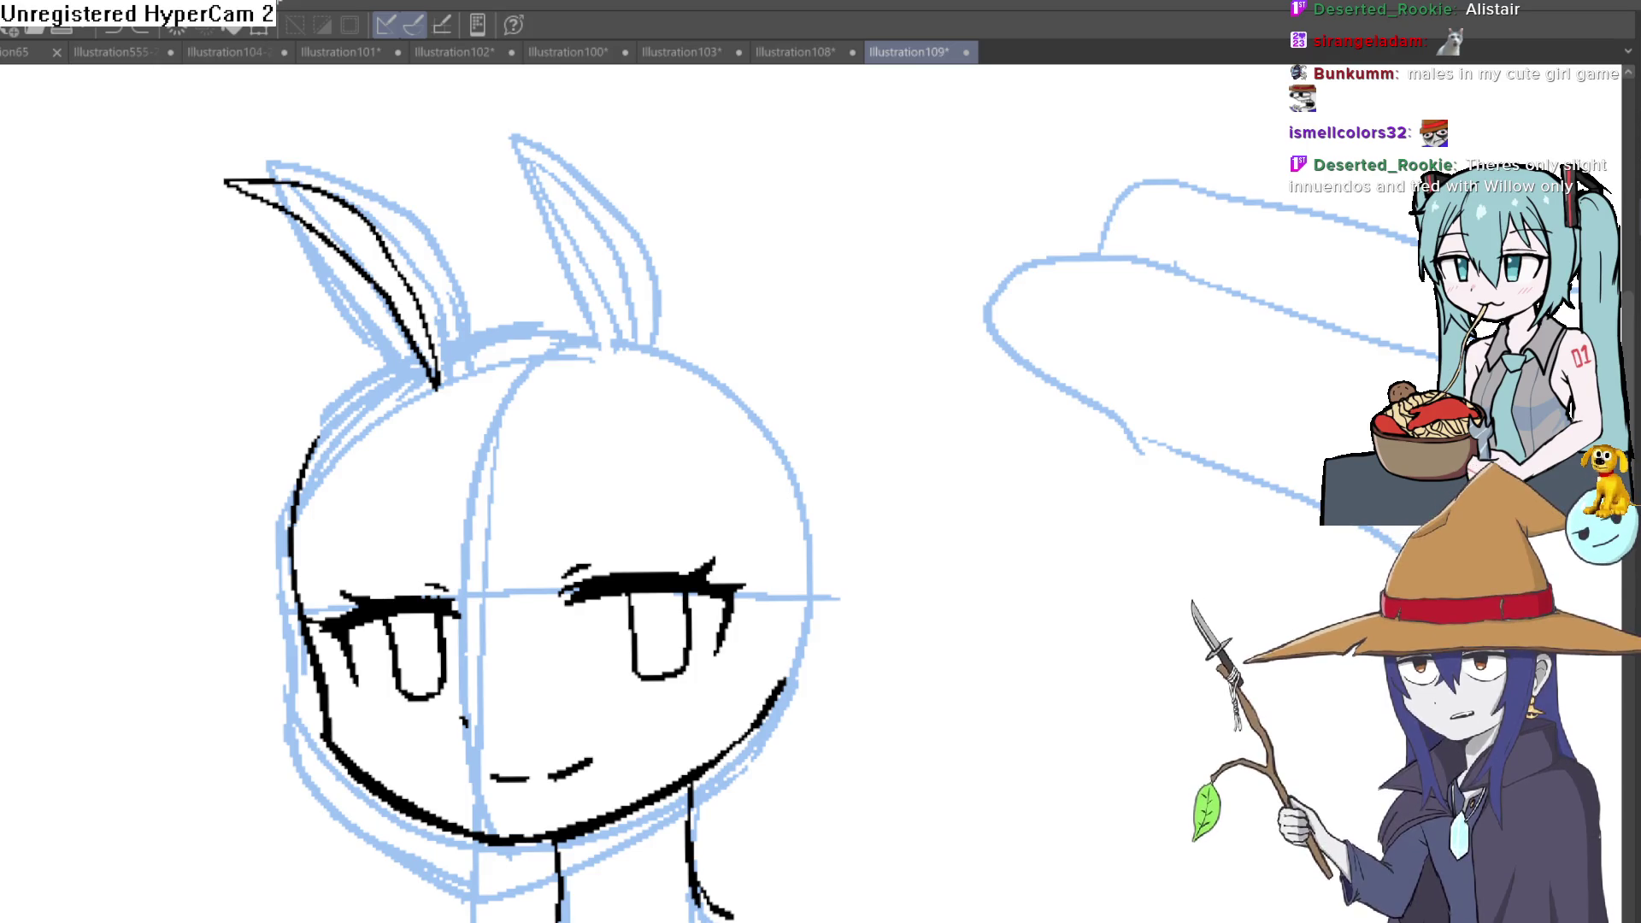
{"action": "left_click_drag", "start_coordinate": [520, 481], "coordinate": [538, 622]}
{"action": "key", "text": "ctrl+z"}
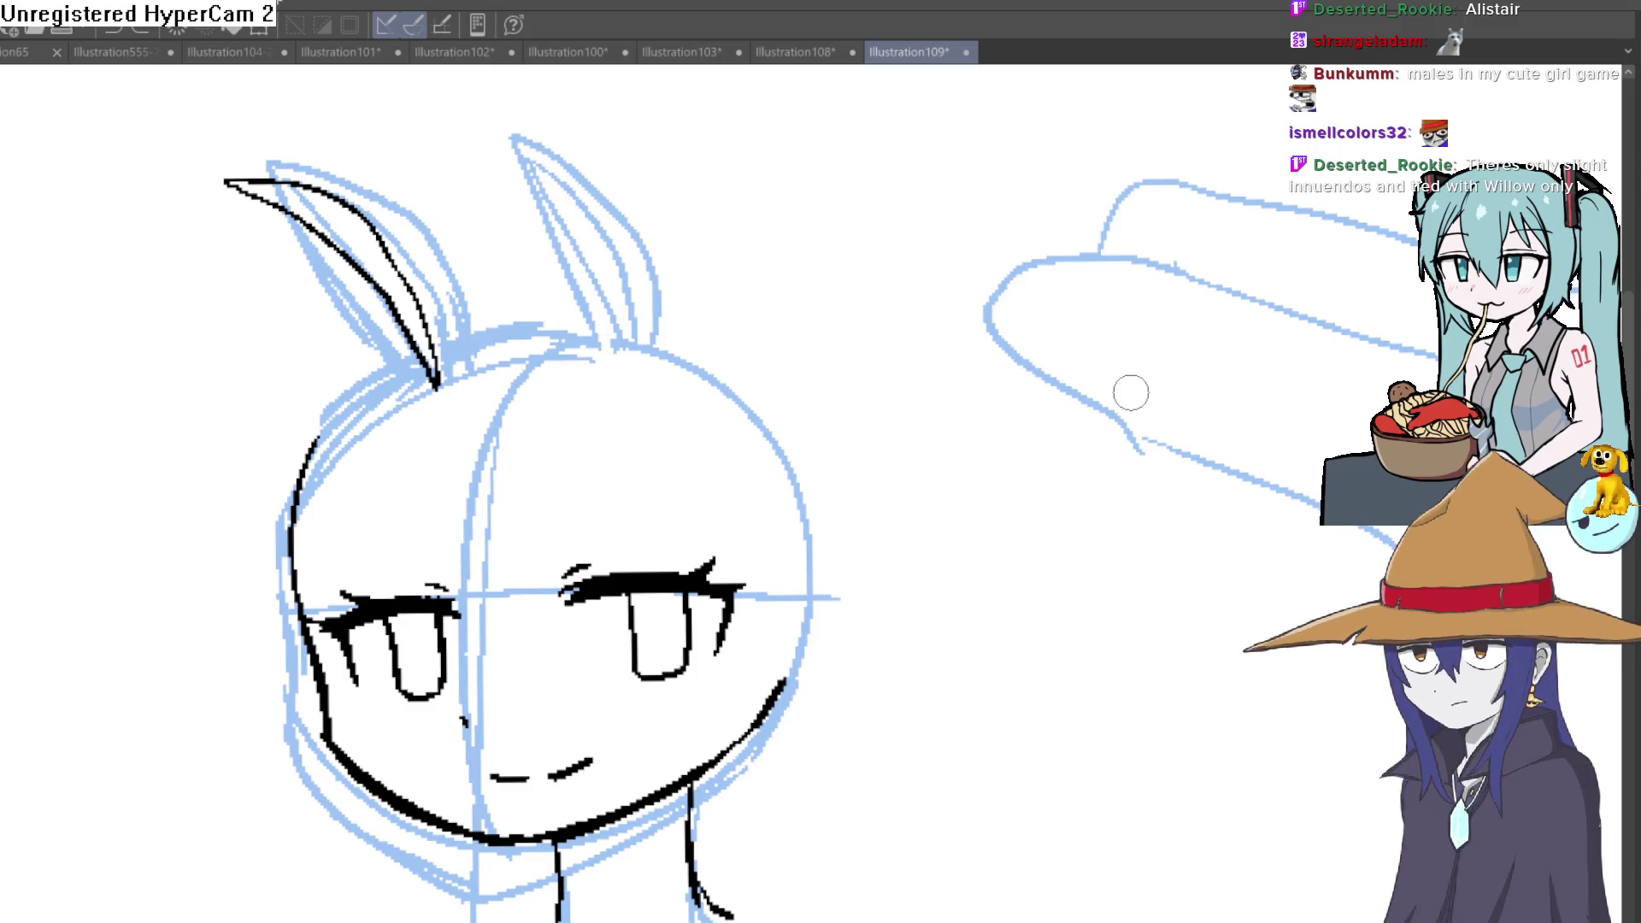
{"action": "left_click_drag", "start_coordinate": [898, 604], "coordinate": [1013, 539]}
{"action": "key", "text": "ctrl+z"}
{"action": "mouse_move", "coordinate": [945, 480]}
{"action": "left_mouse_down"}
{"action": "mouse_move", "coordinate": [719, 437]}
{"action": "mouse_move", "coordinate": [733, 191]}
{"action": "mouse_move", "coordinate": [726, 442]}
{"action": "left_mouse_up"}
Step: Ink a hair line down the right side of the head with the view straightened on the ears
{"action": "mouse_move", "coordinate": [809, 367]}
{"action": "left_mouse_down"}
{"action": "mouse_move", "coordinate": [752, 368]}
{"action": "mouse_move", "coordinate": [757, 421]}
{"action": "mouse_move", "coordinate": [806, 419]}
{"action": "mouse_move", "coordinate": [850, 356]}
{"action": "mouse_move", "coordinate": [864, 450]}
{"action": "left_mouse_up"}
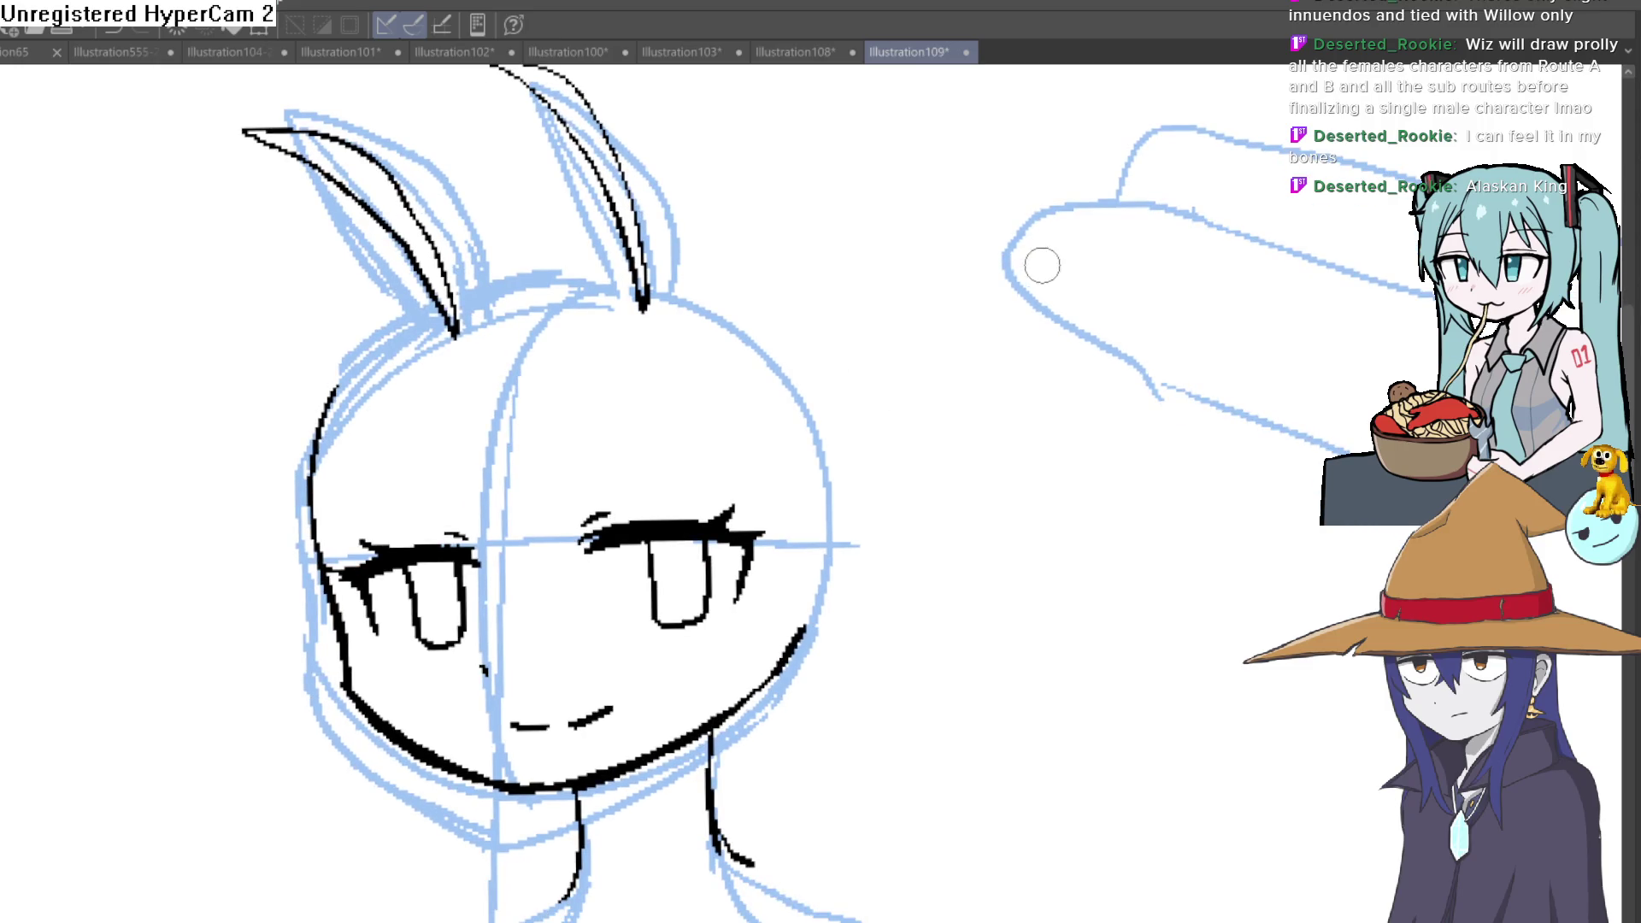
{"action": "left_click_drag", "start_coordinate": [1042, 264], "coordinate": [1009, 518]}
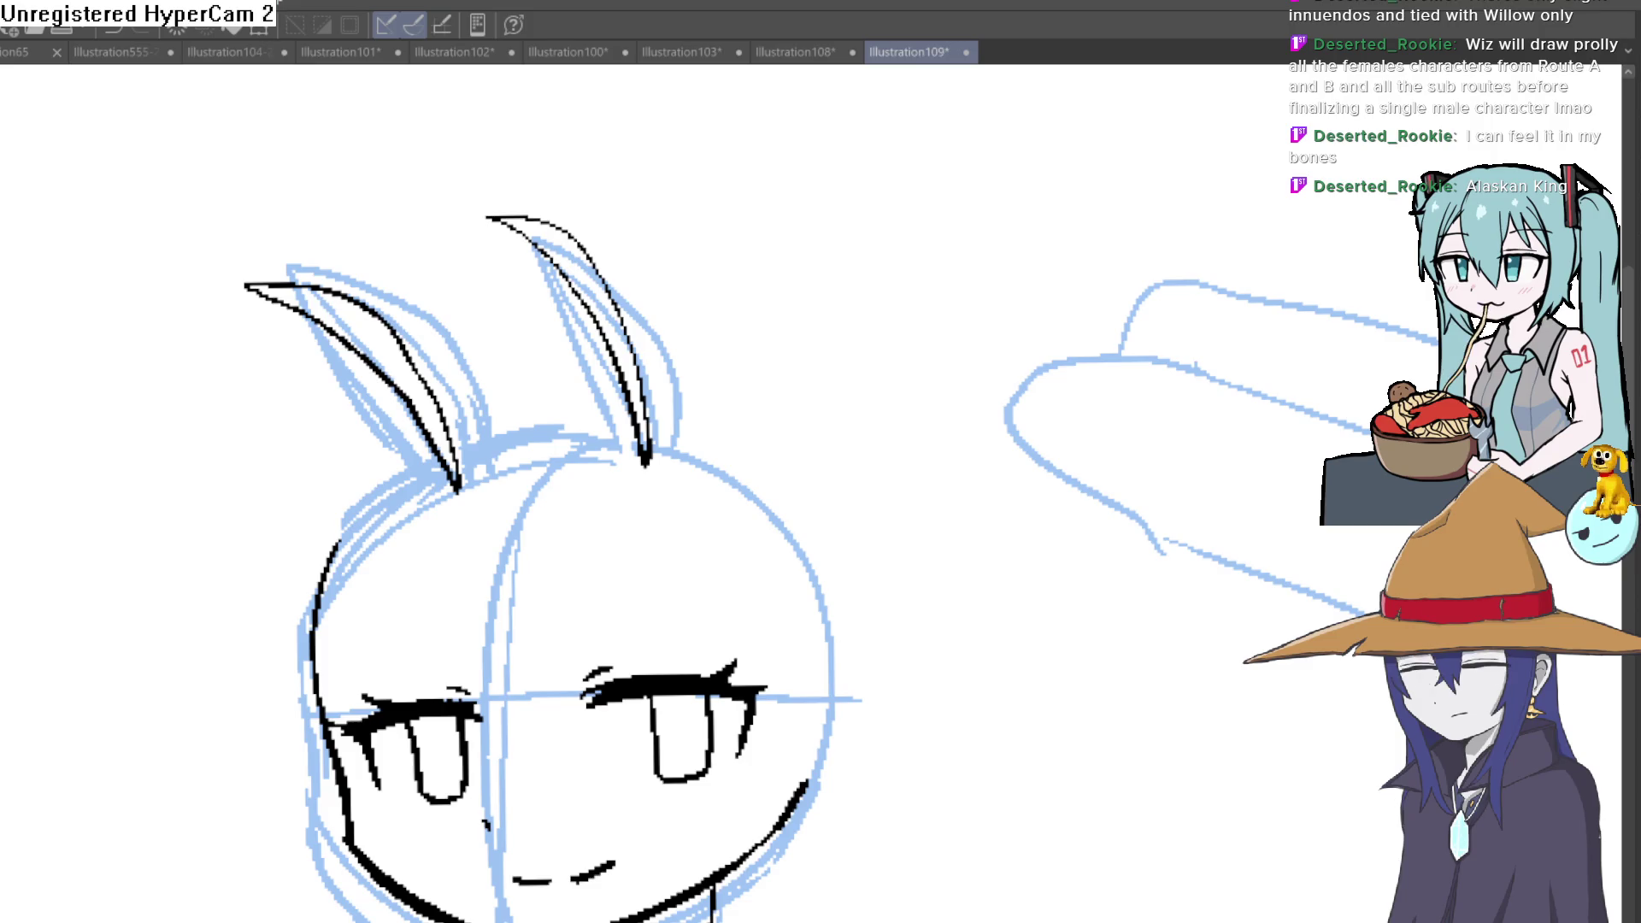
{"action": "scroll", "coordinate": [757, 312], "scroll_direction": "down", "scroll_amount": 2}
{"action": "left_click_drag", "start_coordinate": [756, 311], "coordinate": [799, 578]}
{"action": "scroll", "coordinate": [716, 401], "scroll_direction": "down", "scroll_amount": 2}
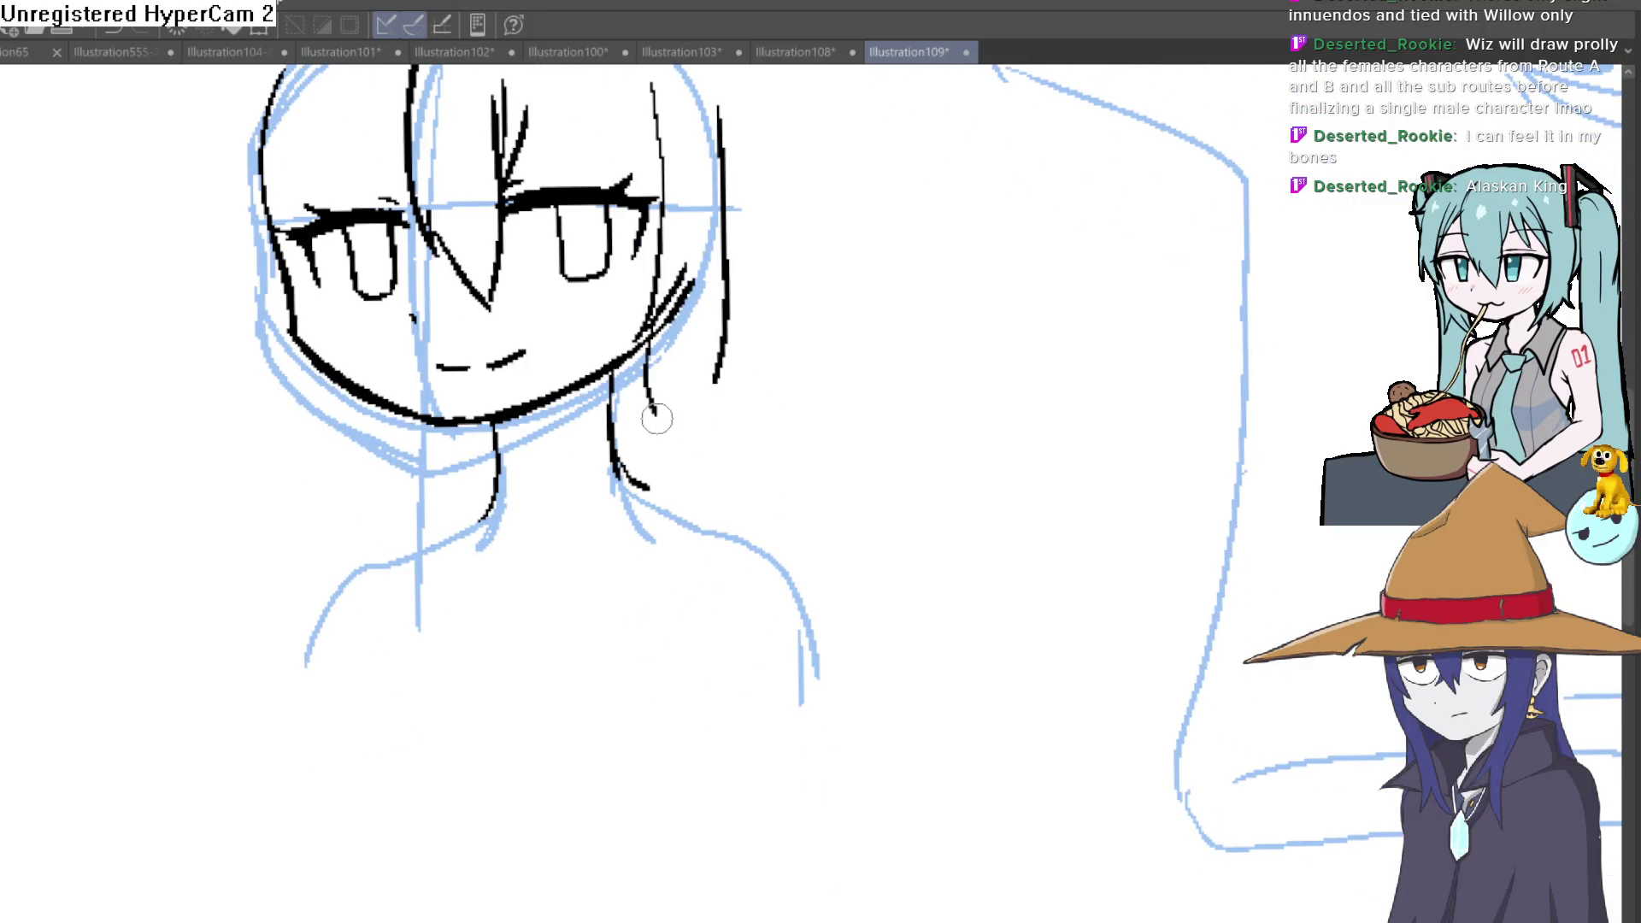
{"action": "scroll", "coordinate": [781, 353], "scroll_direction": "down", "scroll_amount": 2}
{"action": "scroll", "coordinate": [812, 502], "scroll_direction": "down", "scroll_amount": 1}
{"action": "mouse_move", "coordinate": [821, 444]}
{"action": "left_mouse_down"}
{"action": "mouse_move", "coordinate": [787, 457]}
{"action": "mouse_move", "coordinate": [835, 459]}
{"action": "mouse_move", "coordinate": [817, 450]}
{"action": "mouse_move", "coordinate": [817, 493]}
{"action": "left_mouse_up"}
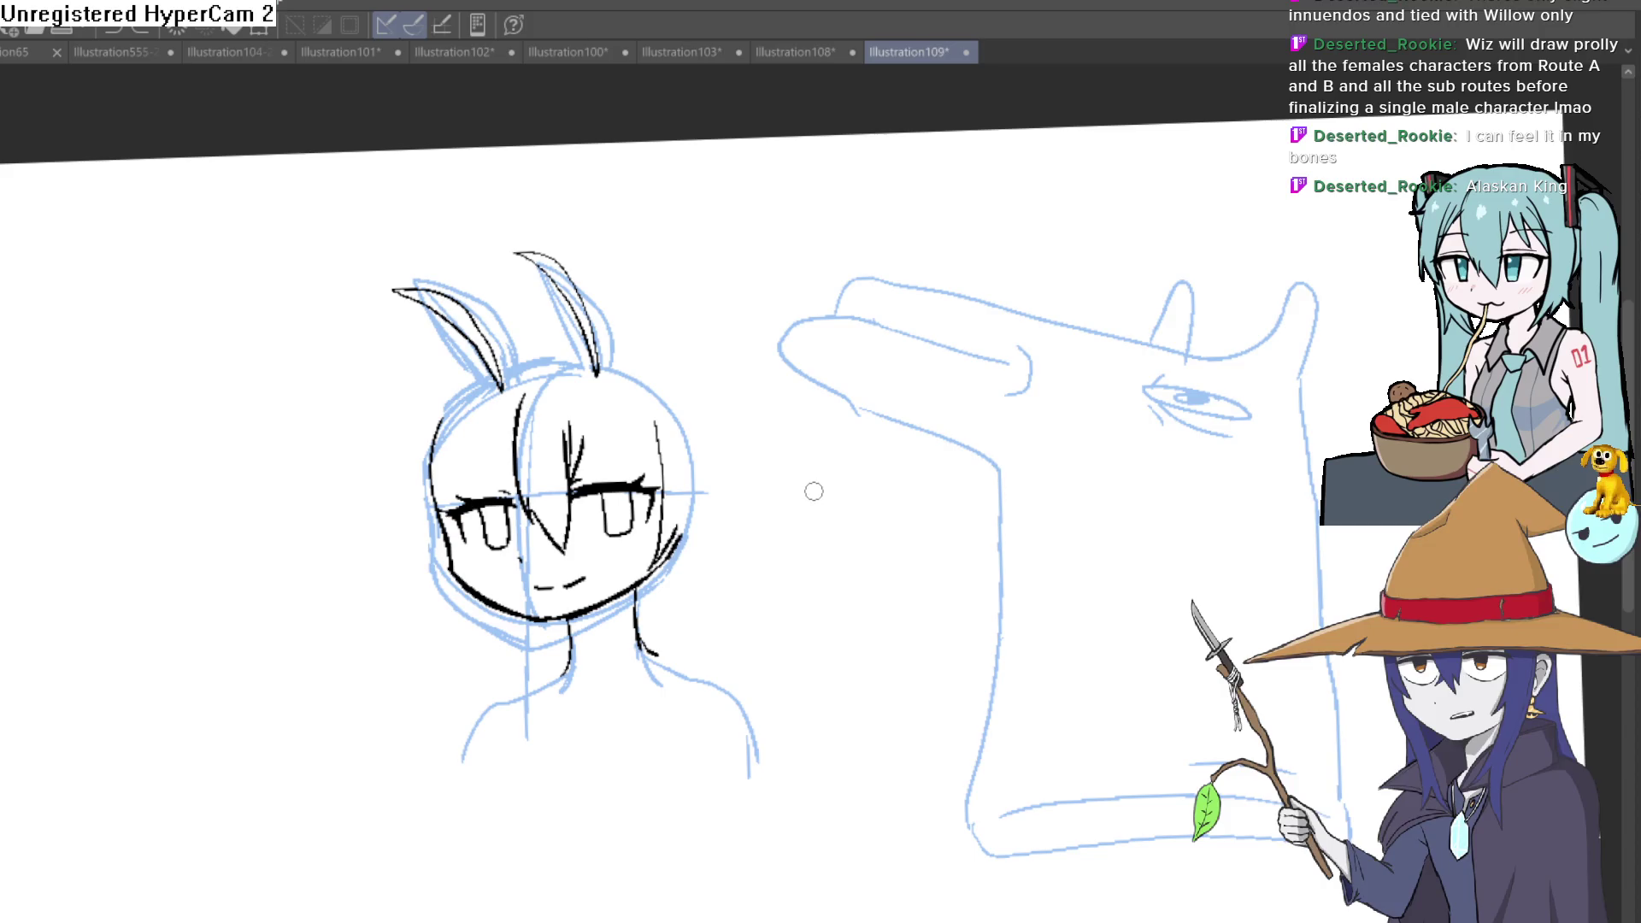
Step: Switch to Illustration100 and sketch a hand beside the figure's hip, redrawing it as a downward arc
{"action": "left_click", "coordinate": [791, 52]}
{"action": "left_click", "coordinate": [696, 52]}
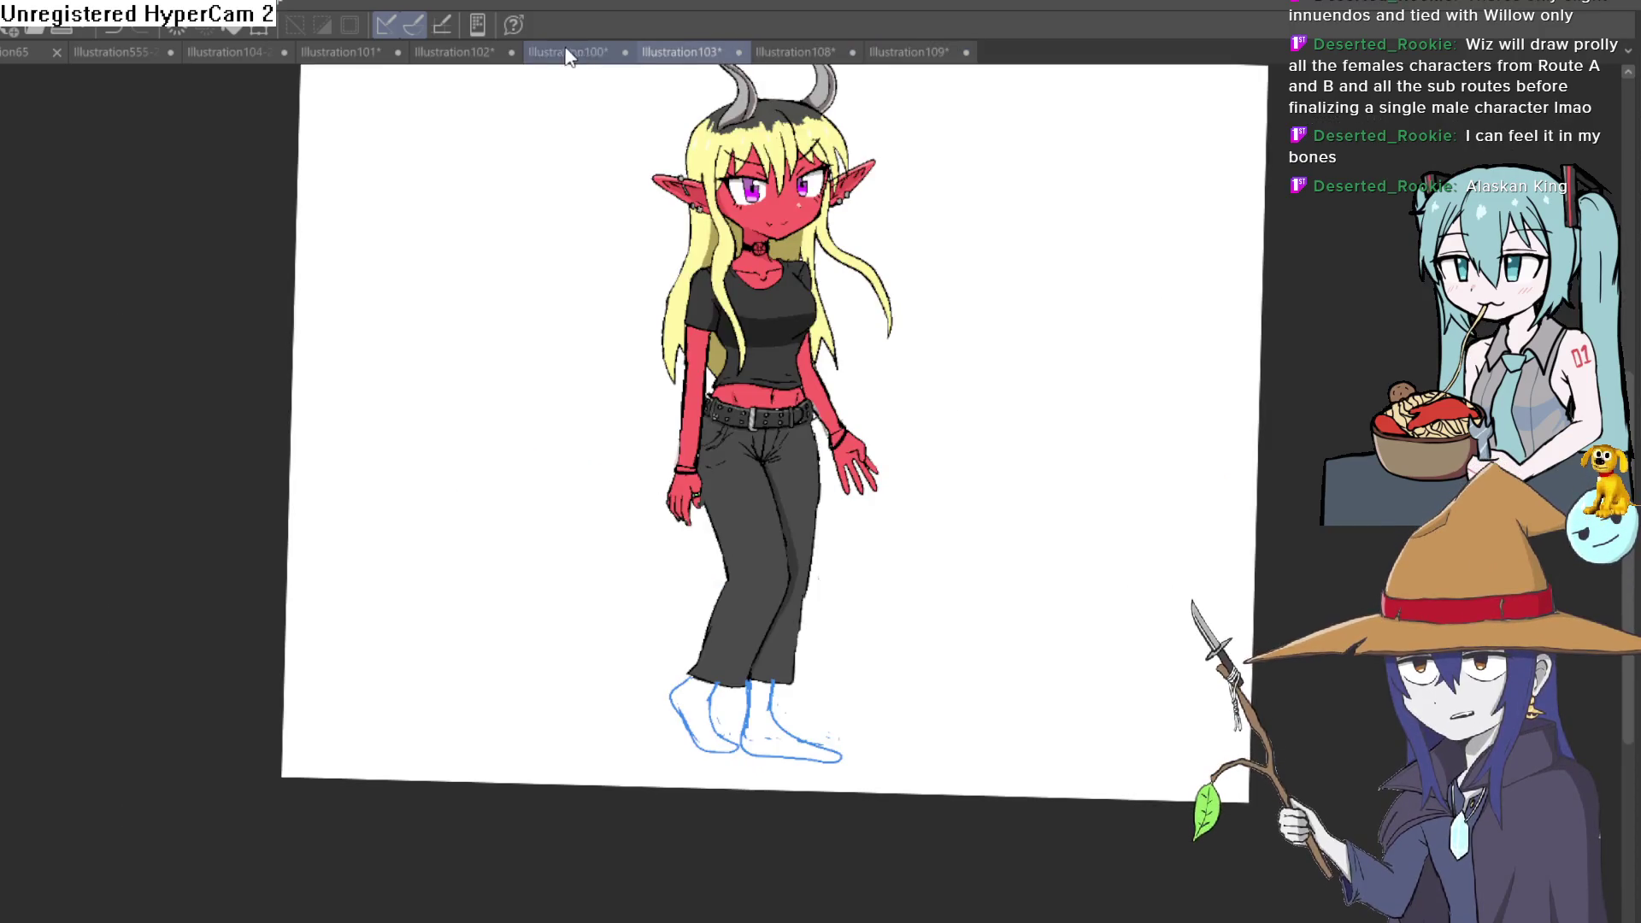
{"action": "key", "text": "ctrl+shift+Tab"}
{"action": "scroll", "coordinate": [715, 319], "scroll_direction": "up", "scroll_amount": 3}
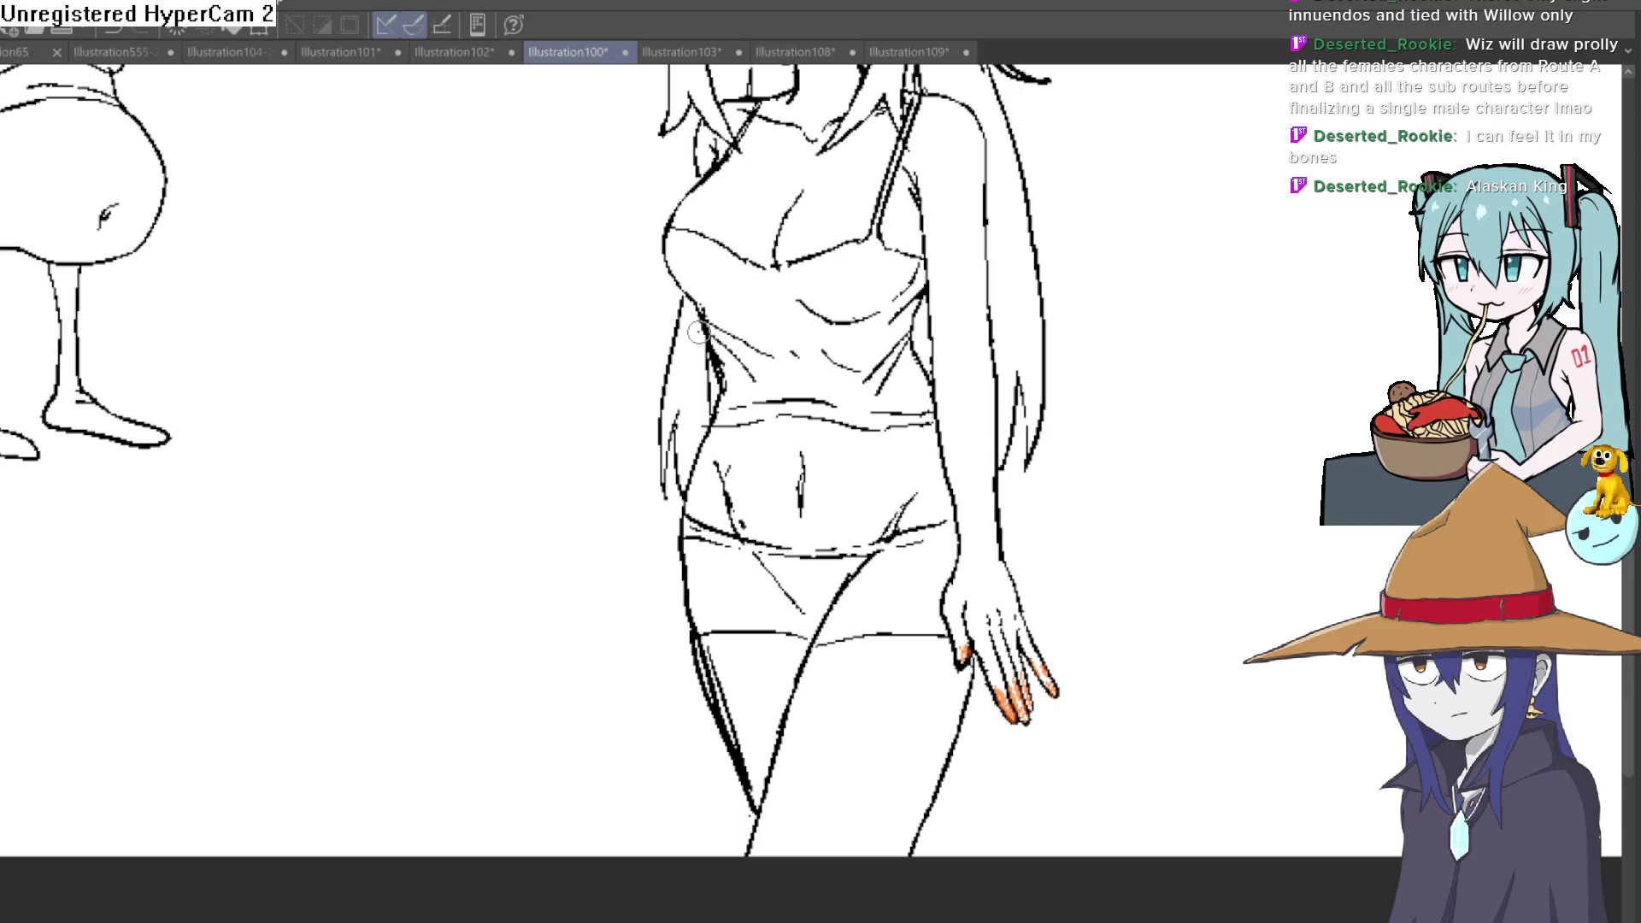
{"action": "scroll", "coordinate": [661, 481], "scroll_direction": "down", "scroll_amount": 2}
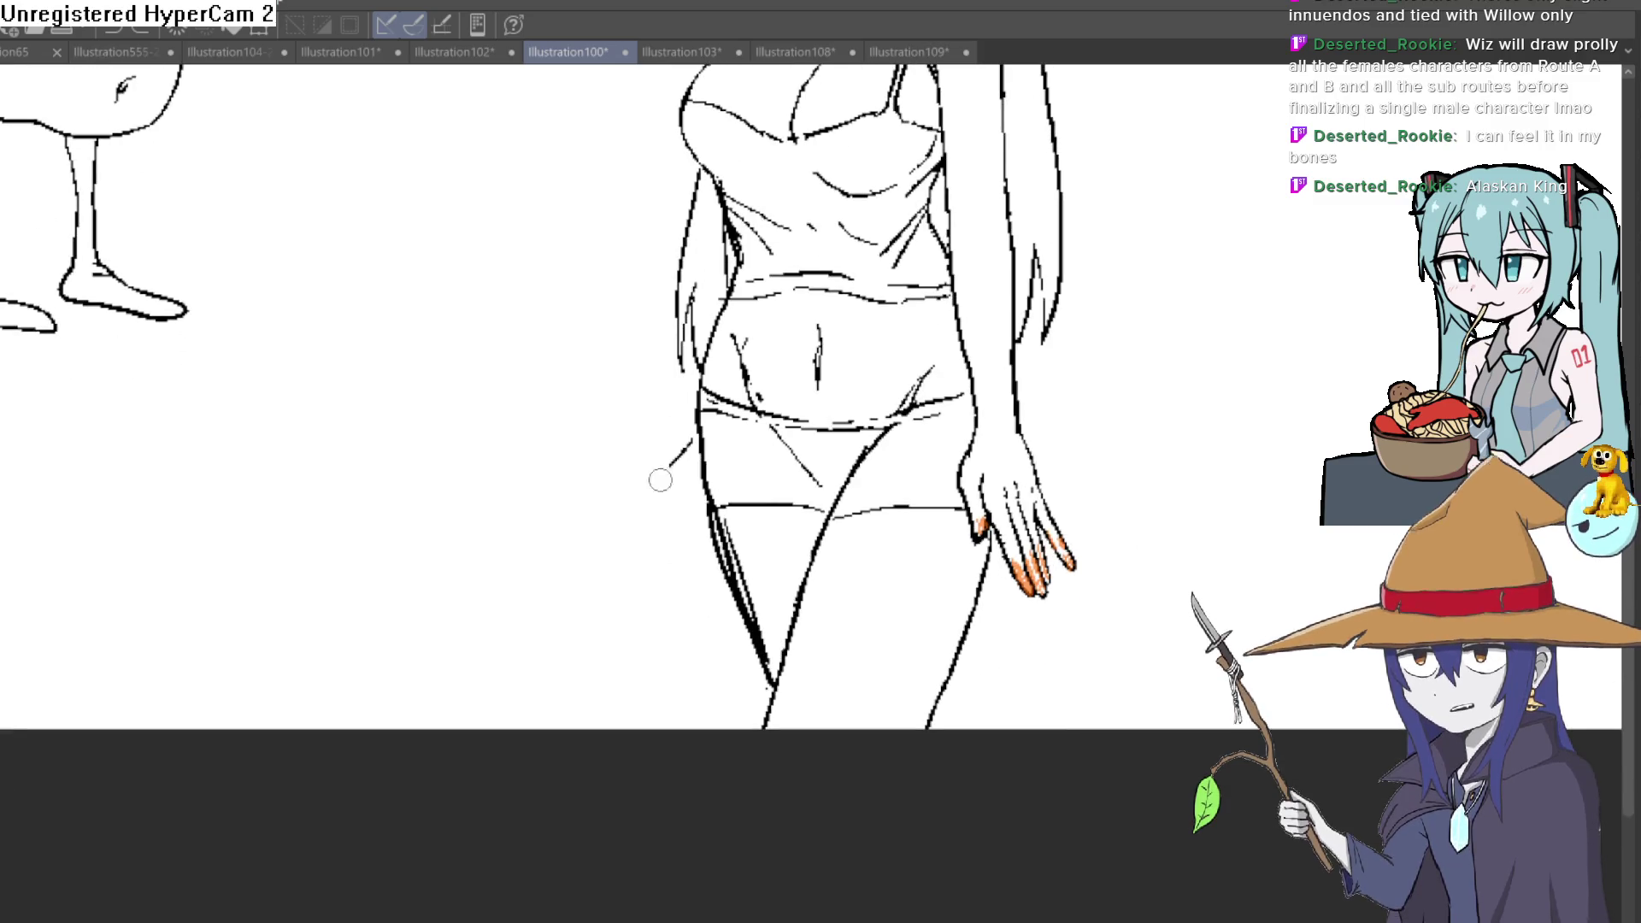
{"action": "left_click_drag", "start_coordinate": [661, 480], "coordinate": [634, 518]}
{"action": "mouse_move", "coordinate": [618, 620]}
{"action": "left_mouse_down"}
{"action": "mouse_move", "coordinate": [635, 574]}
{"action": "mouse_move", "coordinate": [647, 622]}
{"action": "mouse_move", "coordinate": [697, 549]}
{"action": "left_mouse_up"}
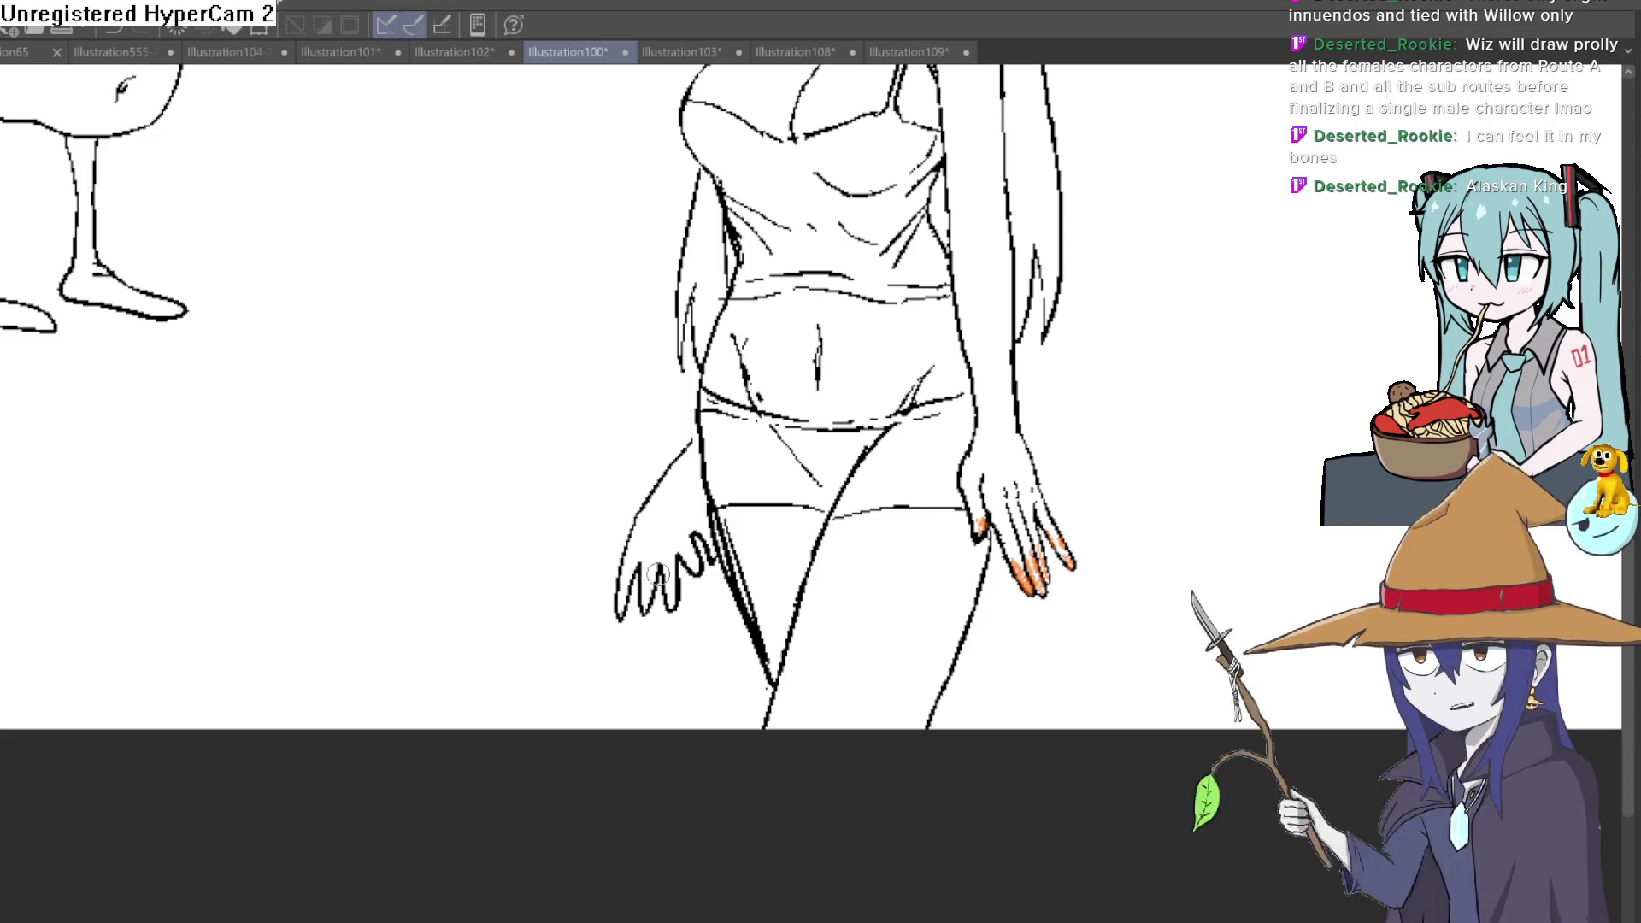
{"action": "key", "text": "ctrl+z"}
{"action": "key", "text": "ctrl+z"}
{"action": "key", "text": "ctrl+z"}
{"action": "mouse_move", "coordinate": [629, 522]}
{"action": "left_mouse_down"}
{"action": "mouse_move", "coordinate": [581, 633]}
{"action": "mouse_move", "coordinate": [681, 568]}
{"action": "left_mouse_up"}
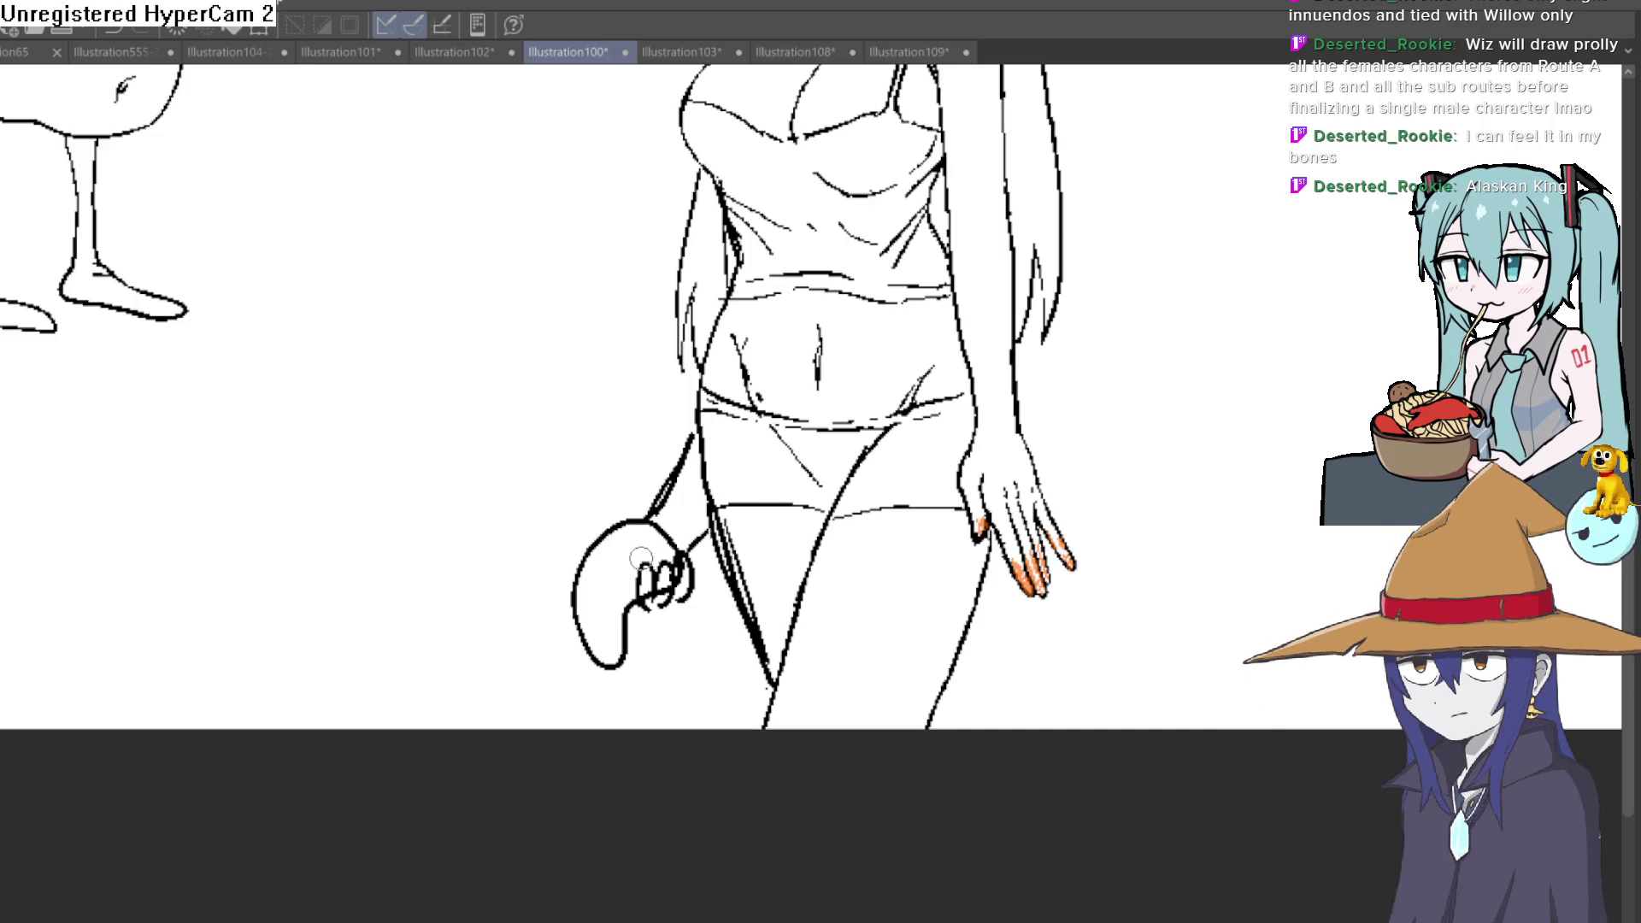
{"action": "left_click_drag", "start_coordinate": [577, 580], "coordinate": [603, 557]}
{"action": "scroll", "coordinate": [641, 520], "scroll_direction": "down", "scroll_amount": 5}
{"action": "scroll", "coordinate": [641, 565], "scroll_direction": "up", "scroll_amount": 8}
{"action": "scroll", "coordinate": [952, 634], "scroll_direction": "up", "scroll_amount": 2}
Step: Draw the game controller's thumbstick, buttons and directional pad, and redraw the wrist line
{"action": "left_click_drag", "start_coordinate": [943, 577], "coordinate": [923, 603]}
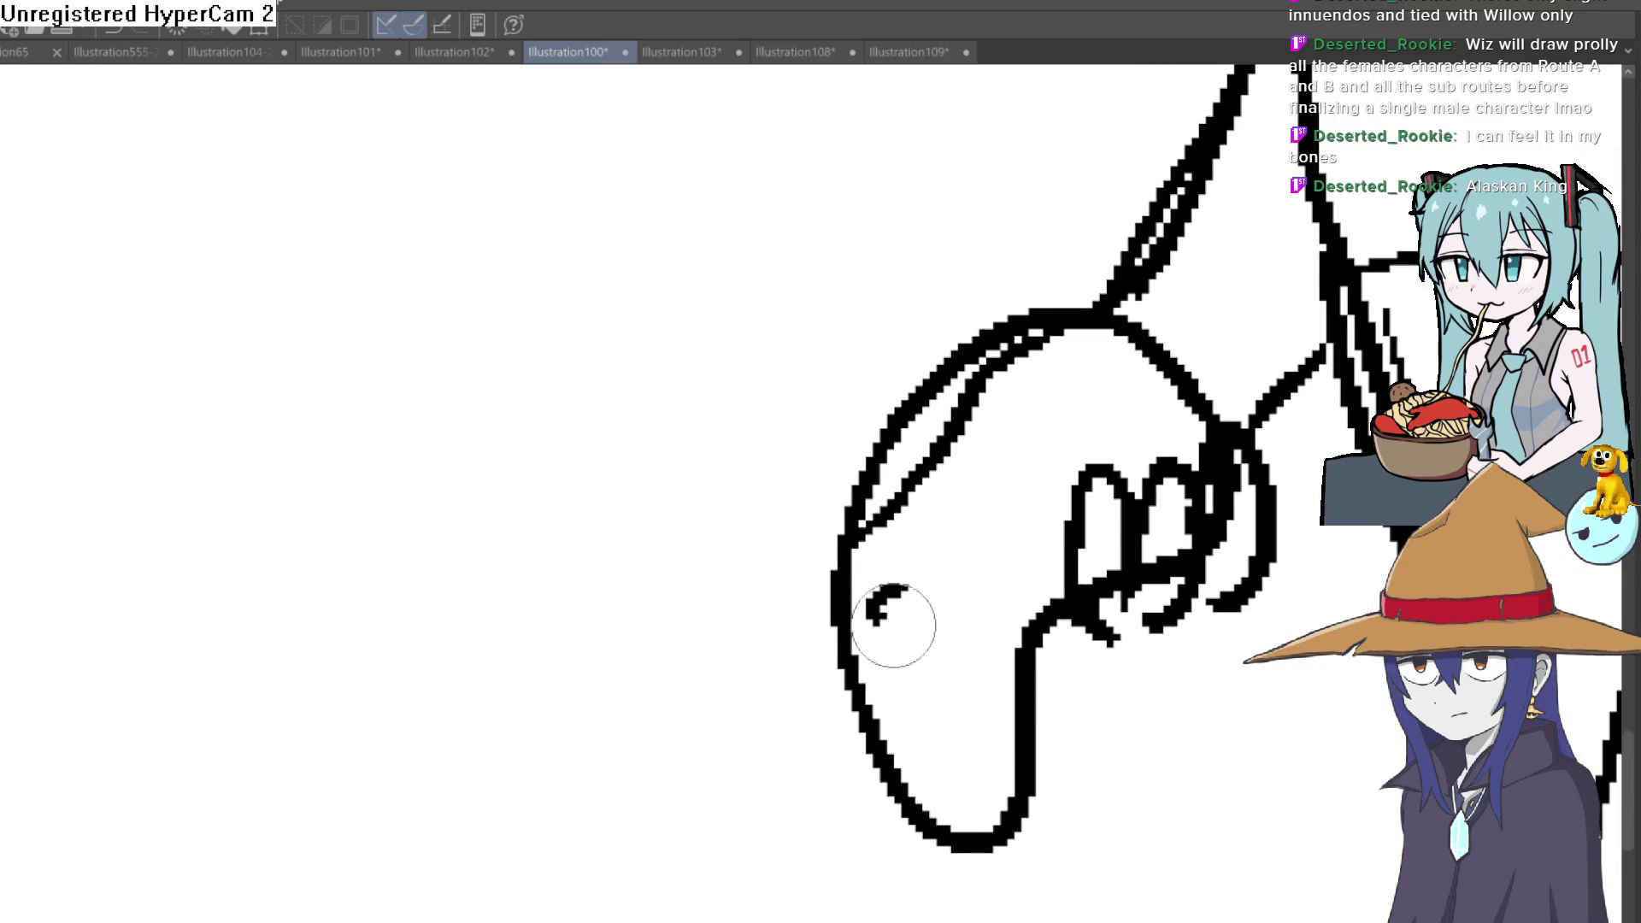
{"action": "left_click_drag", "start_coordinate": [1129, 411], "coordinate": [1161, 449]}
{"action": "mouse_move", "coordinate": [1078, 347]}
{"action": "left_mouse_down"}
{"action": "mouse_move", "coordinate": [1110, 352]}
{"action": "mouse_move", "coordinate": [1128, 385]}
{"action": "mouse_move", "coordinate": [1073, 384]}
{"action": "mouse_move", "coordinate": [1105, 417]}
{"action": "left_mouse_up"}
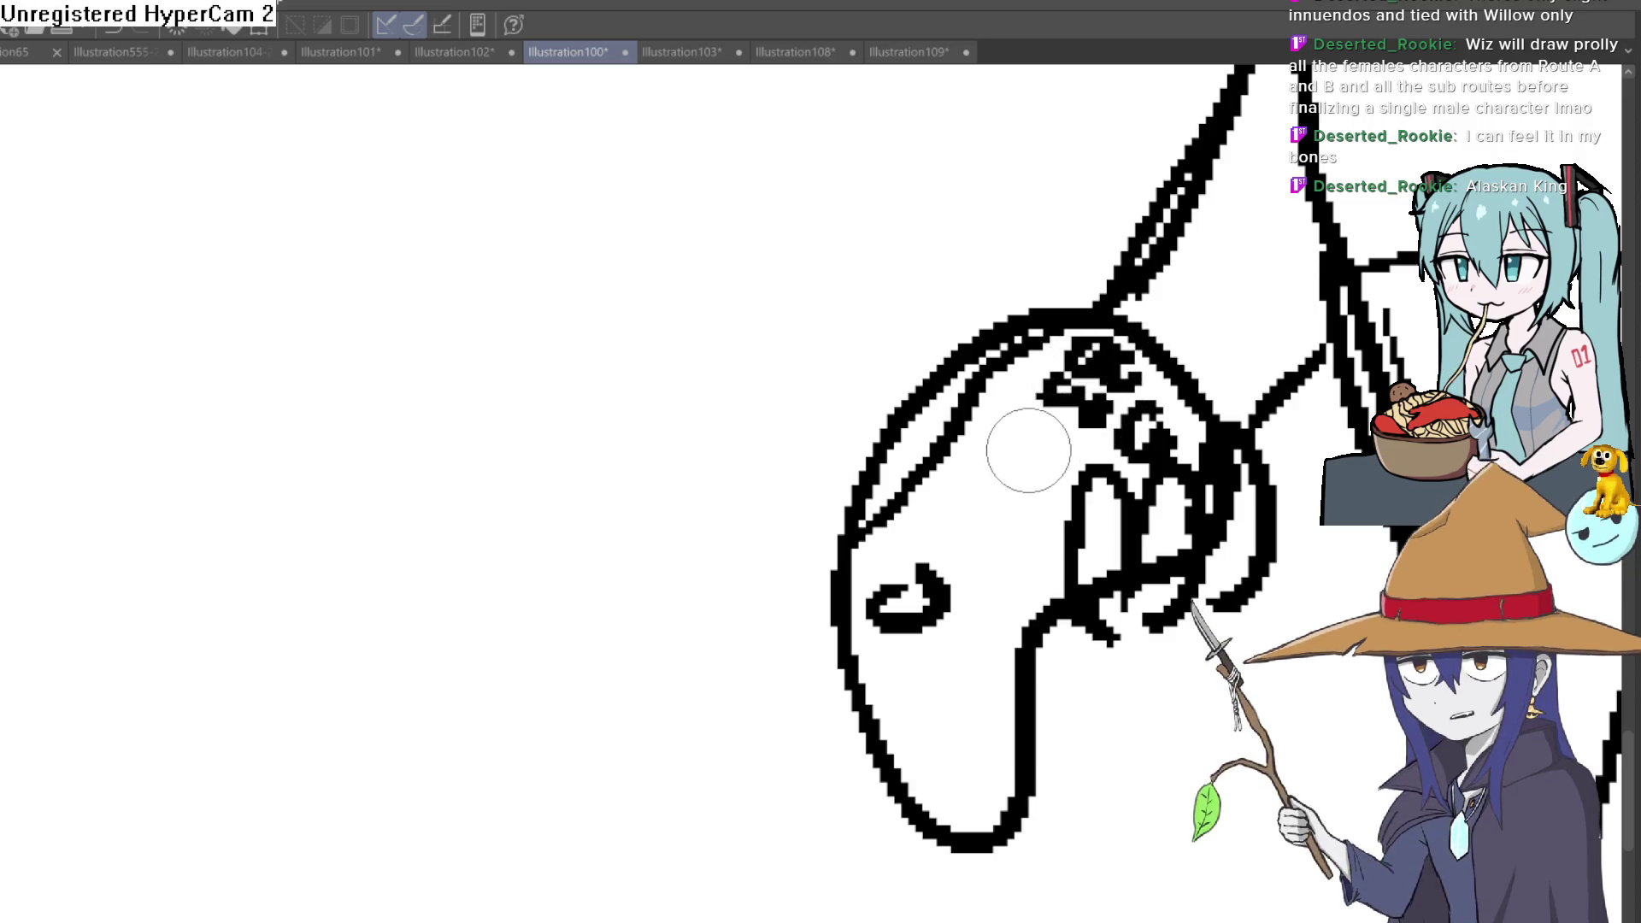
{"action": "left_click_drag", "start_coordinate": [970, 491], "coordinate": [1025, 450]}
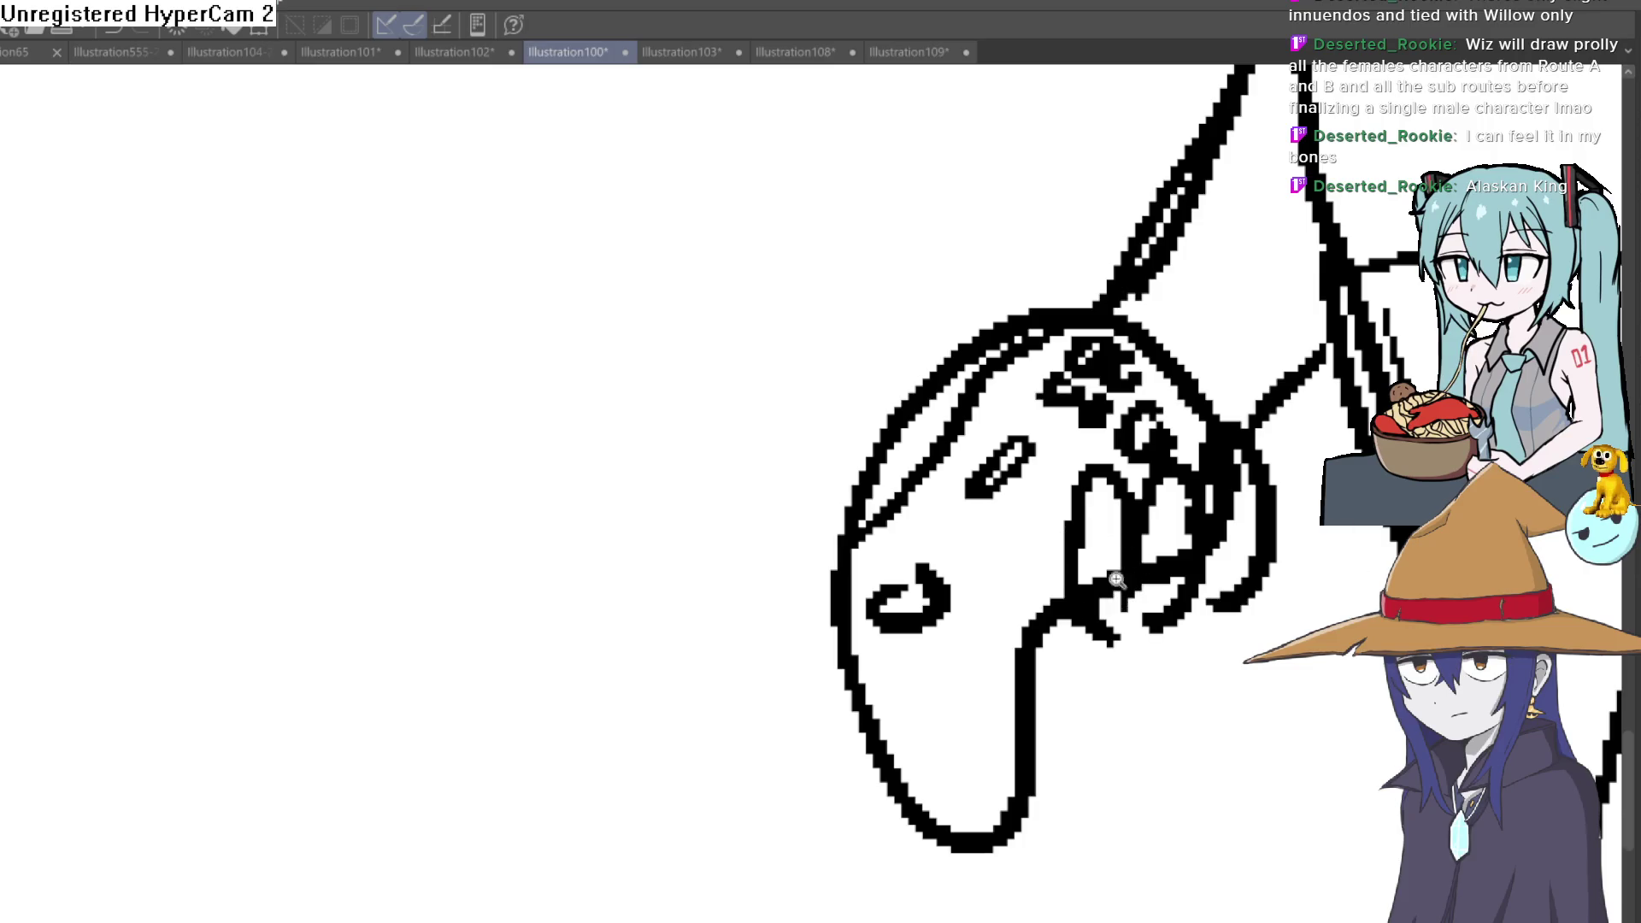
{"action": "scroll", "coordinate": [1076, 539], "scroll_direction": "down", "scroll_amount": 3}
{"action": "scroll", "coordinate": [526, 589], "scroll_direction": "up", "scroll_amount": 2}
{"action": "scroll", "coordinate": [526, 590], "scroll_direction": "up", "scroll_amount": 2}
{"action": "mouse_move", "coordinate": [520, 564]}
{"action": "left_mouse_down"}
{"action": "mouse_move", "coordinate": [680, 320]}
{"action": "mouse_move", "coordinate": [530, 503]}
{"action": "left_mouse_up"}
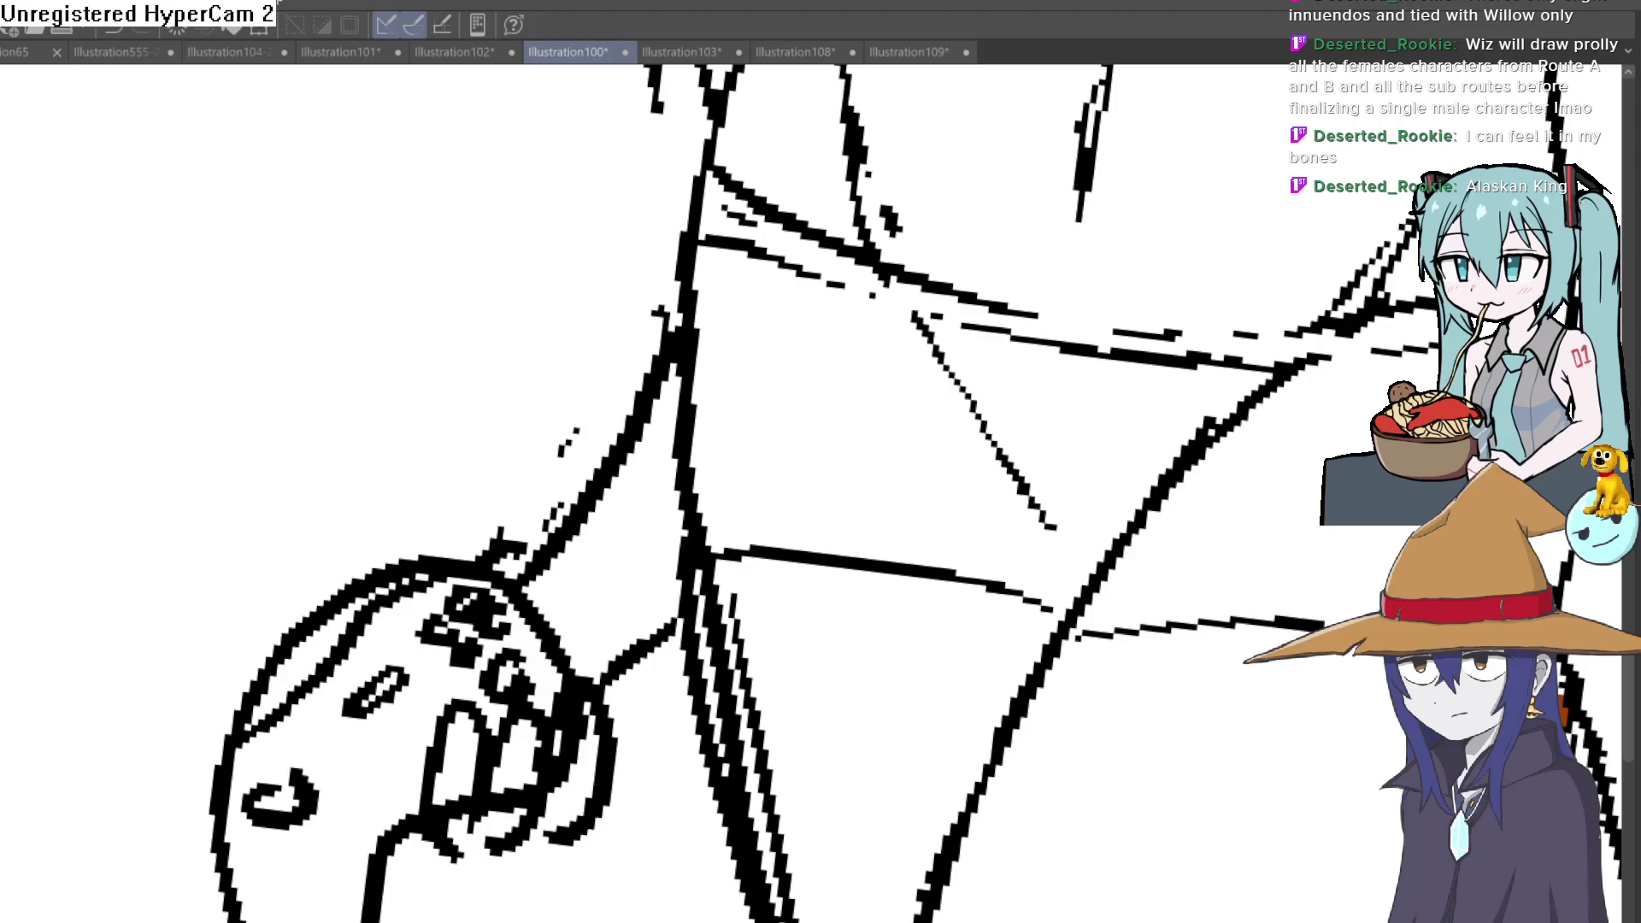
Step: Try orange paint over the hand's fingers and lower outline, then undo it and show torso and hand together
{"action": "left_click_drag", "start_coordinate": [820, 512], "coordinate": [372, 218]}
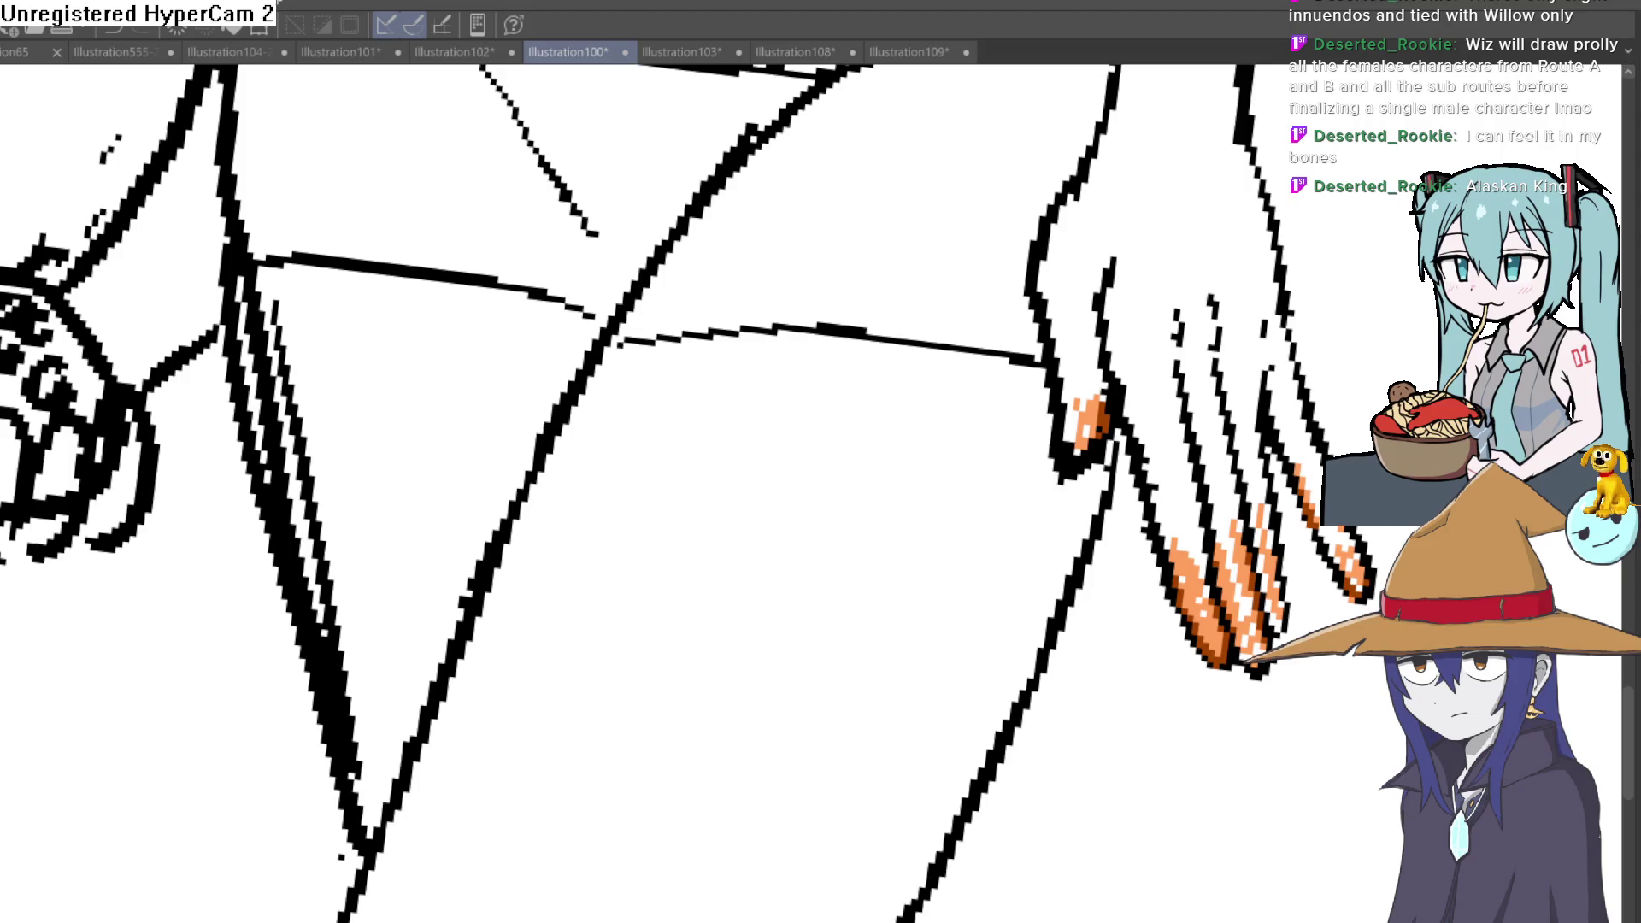
{"action": "left_click_drag", "start_coordinate": [304, 505], "coordinate": [702, 673]}
{"action": "mouse_move", "coordinate": [393, 603]}
{"action": "left_mouse_down"}
{"action": "mouse_move", "coordinate": [365, 591]}
{"action": "mouse_move", "coordinate": [442, 565]}
{"action": "mouse_move", "coordinate": [327, 570]}
{"action": "left_mouse_up"}
{"action": "left_click_drag", "start_coordinate": [273, 641], "coordinate": [225, 785]}
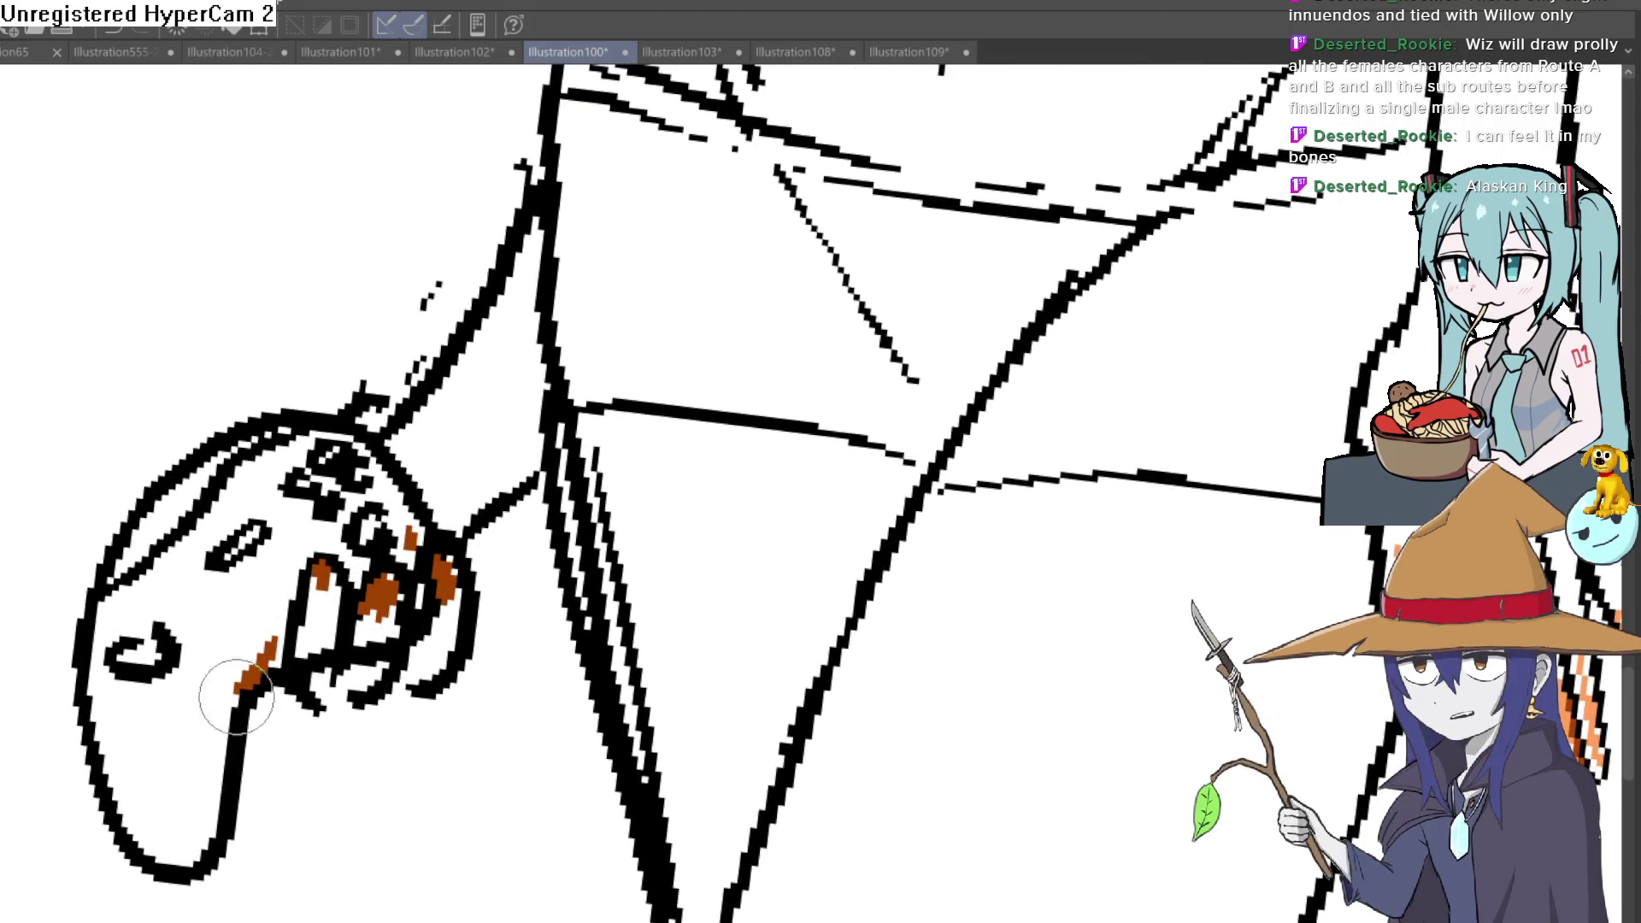
{"action": "key", "text": "ctrl+z"}
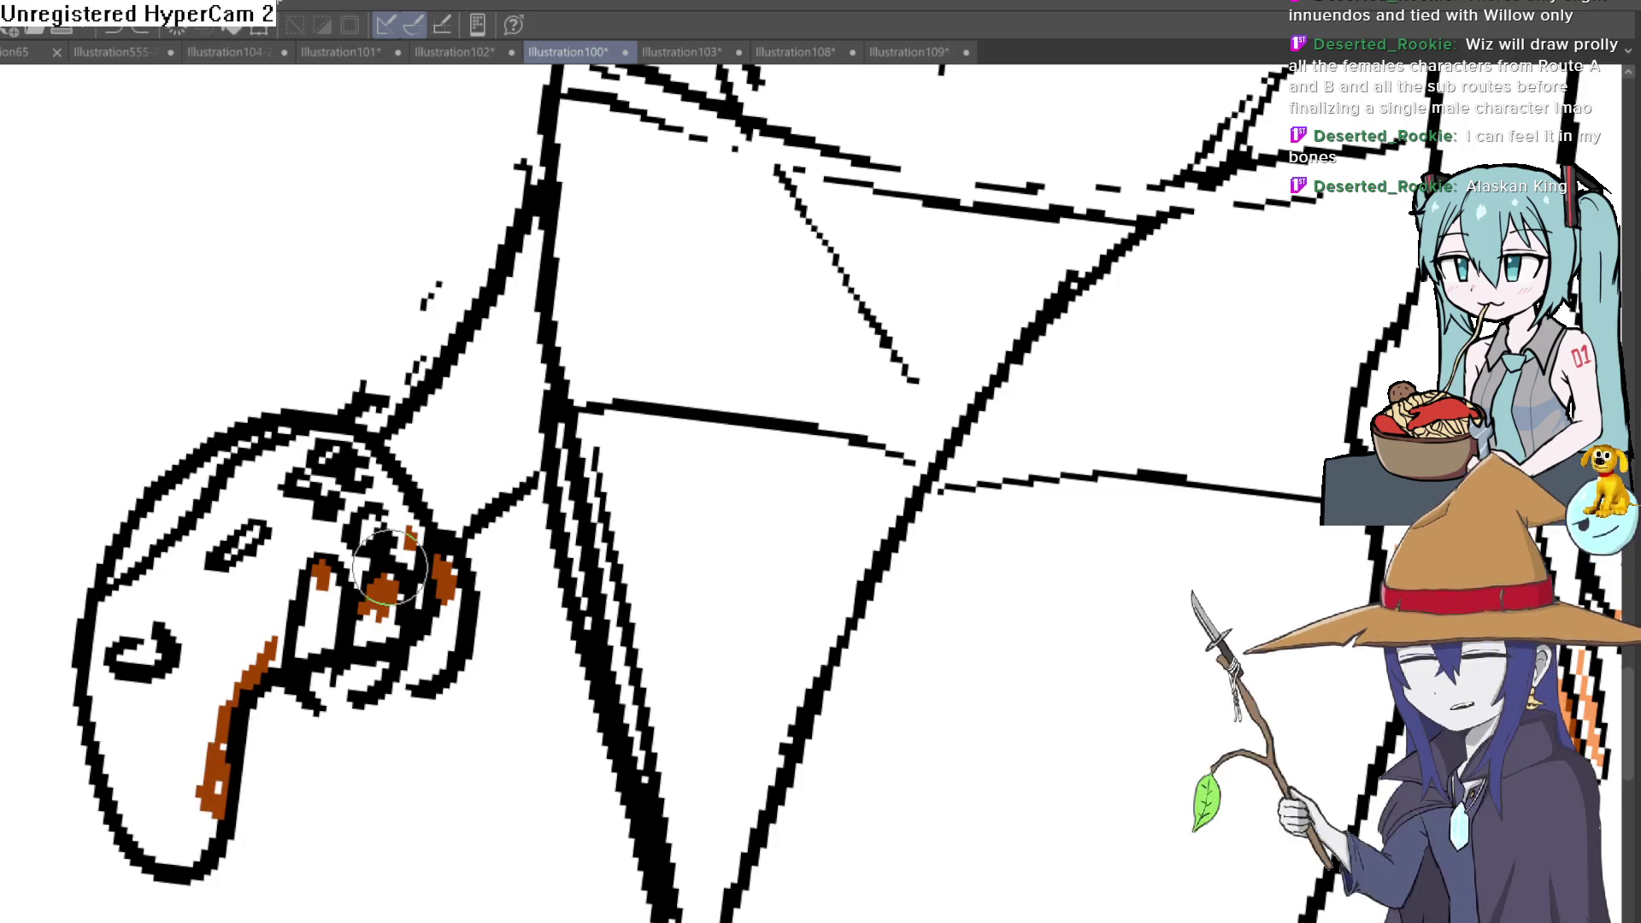
{"action": "key", "text": "ctrl+z"}
{"action": "key", "text": "ctrl+z"}
{"action": "key", "text": "ctrl+z"}
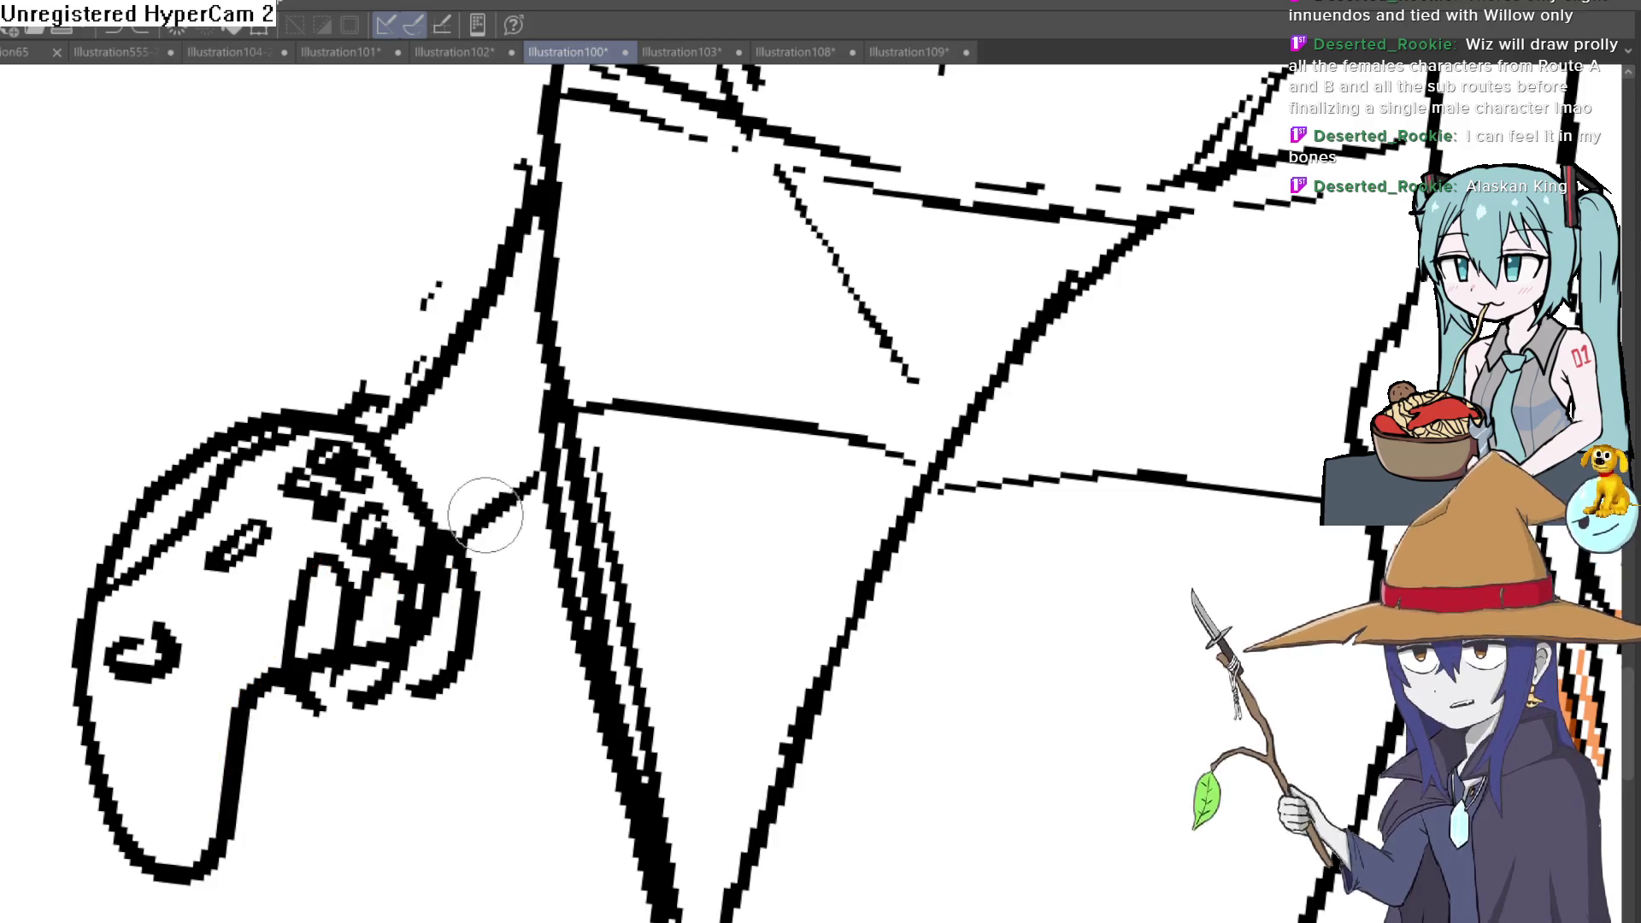
{"action": "scroll", "coordinate": [450, 500], "scroll_direction": "down", "scroll_amount": 3}
{"action": "left_click_drag", "start_coordinate": [905, 257], "coordinate": [904, 472]}
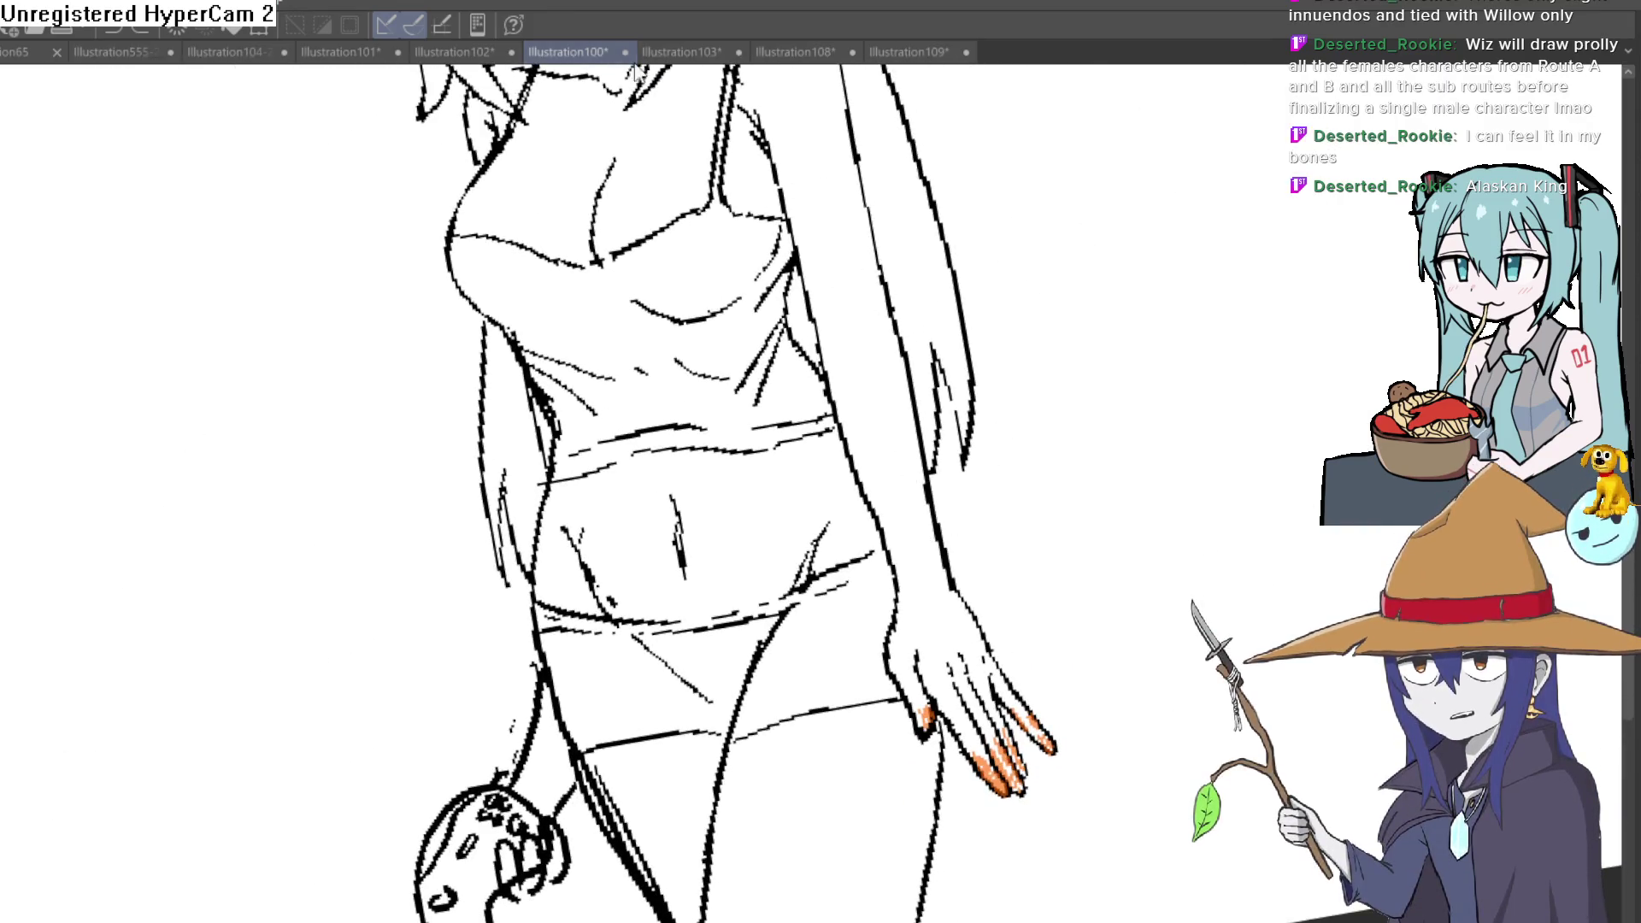
Step: Click through Illustration102, 101, 104, 555 and 103, ending on the Illustration109 rabbit-eared girl sketch
{"action": "left_click", "coordinate": [459, 51]}
{"action": "left_click", "coordinate": [350, 52]}
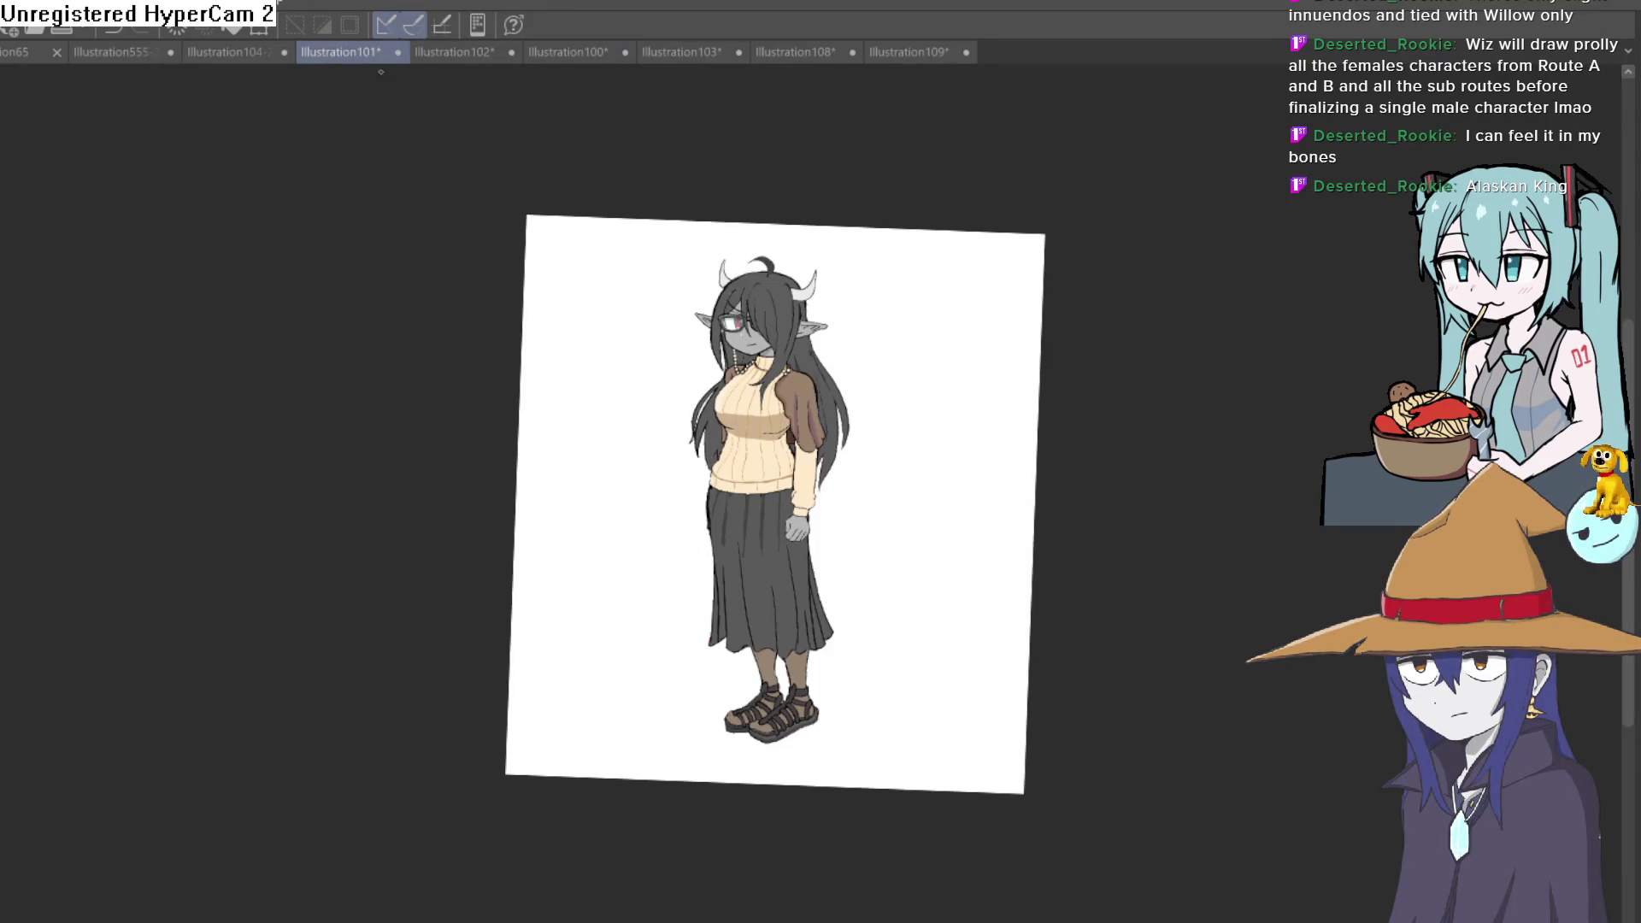
{"action": "left_click", "coordinate": [238, 51]}
{"action": "left_click", "coordinate": [120, 52]}
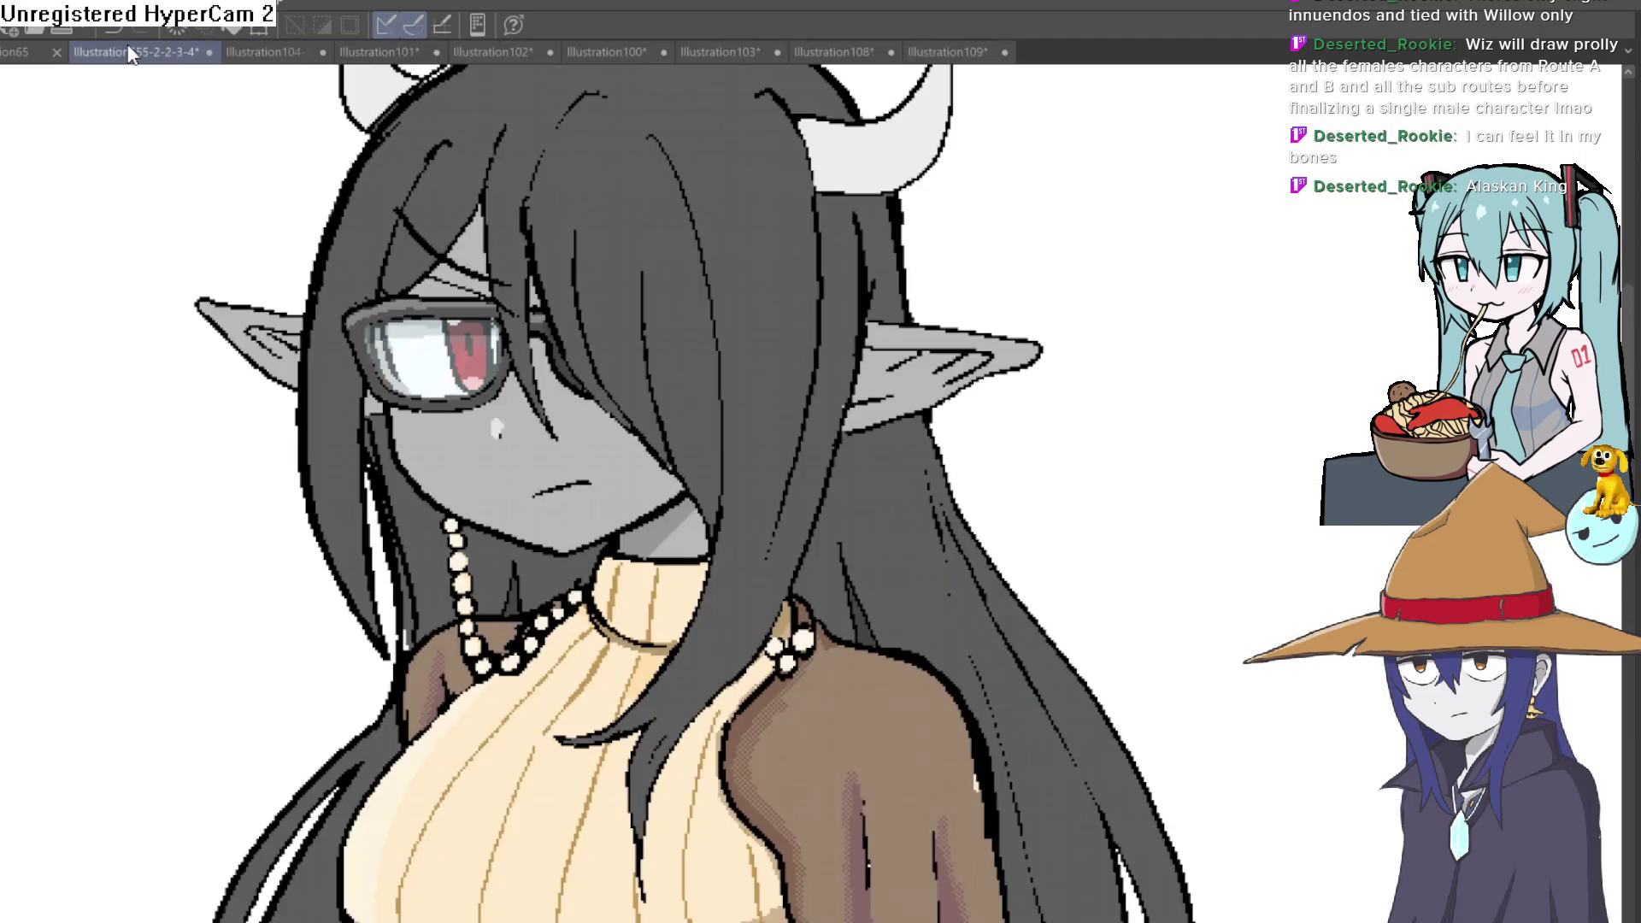
{"action": "left_click", "coordinate": [723, 51]}
{"action": "left_click", "coordinate": [909, 51]}
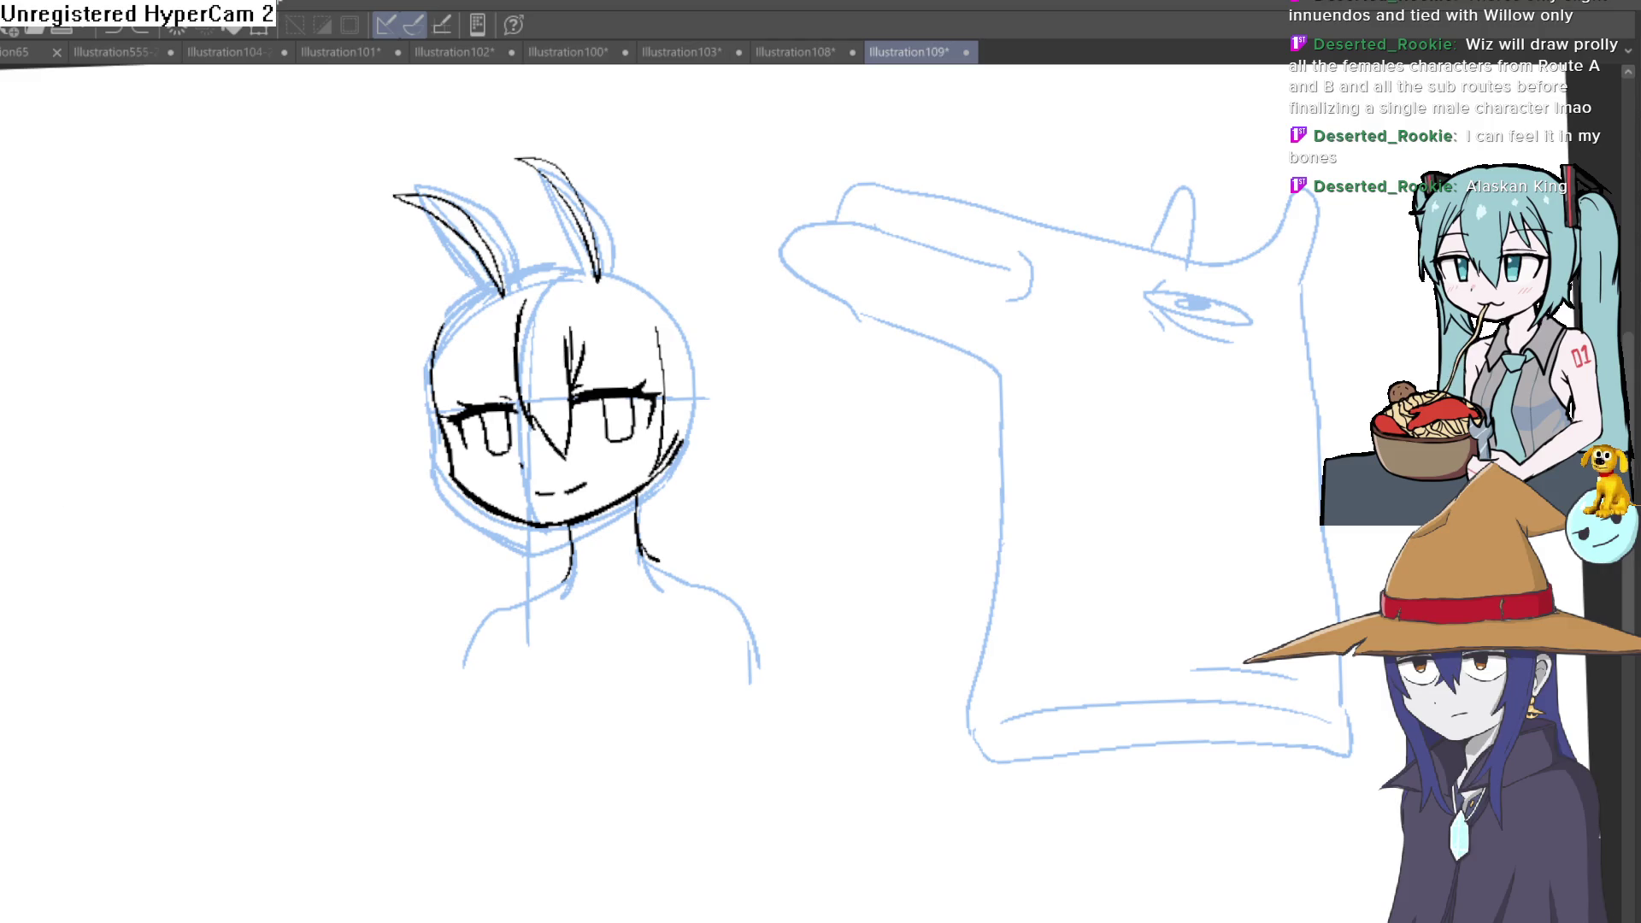
{"action": "mouse_move", "coordinate": [776, 424]}
{"action": "left_mouse_down"}
{"action": "mouse_move", "coordinate": [851, 432]}
{"action": "mouse_move", "coordinate": [826, 495]}
{"action": "mouse_move", "coordinate": [851, 437]}
{"action": "mouse_move", "coordinate": [846, 469]}
{"action": "mouse_move", "coordinate": [967, 465]}
{"action": "left_mouse_up"}
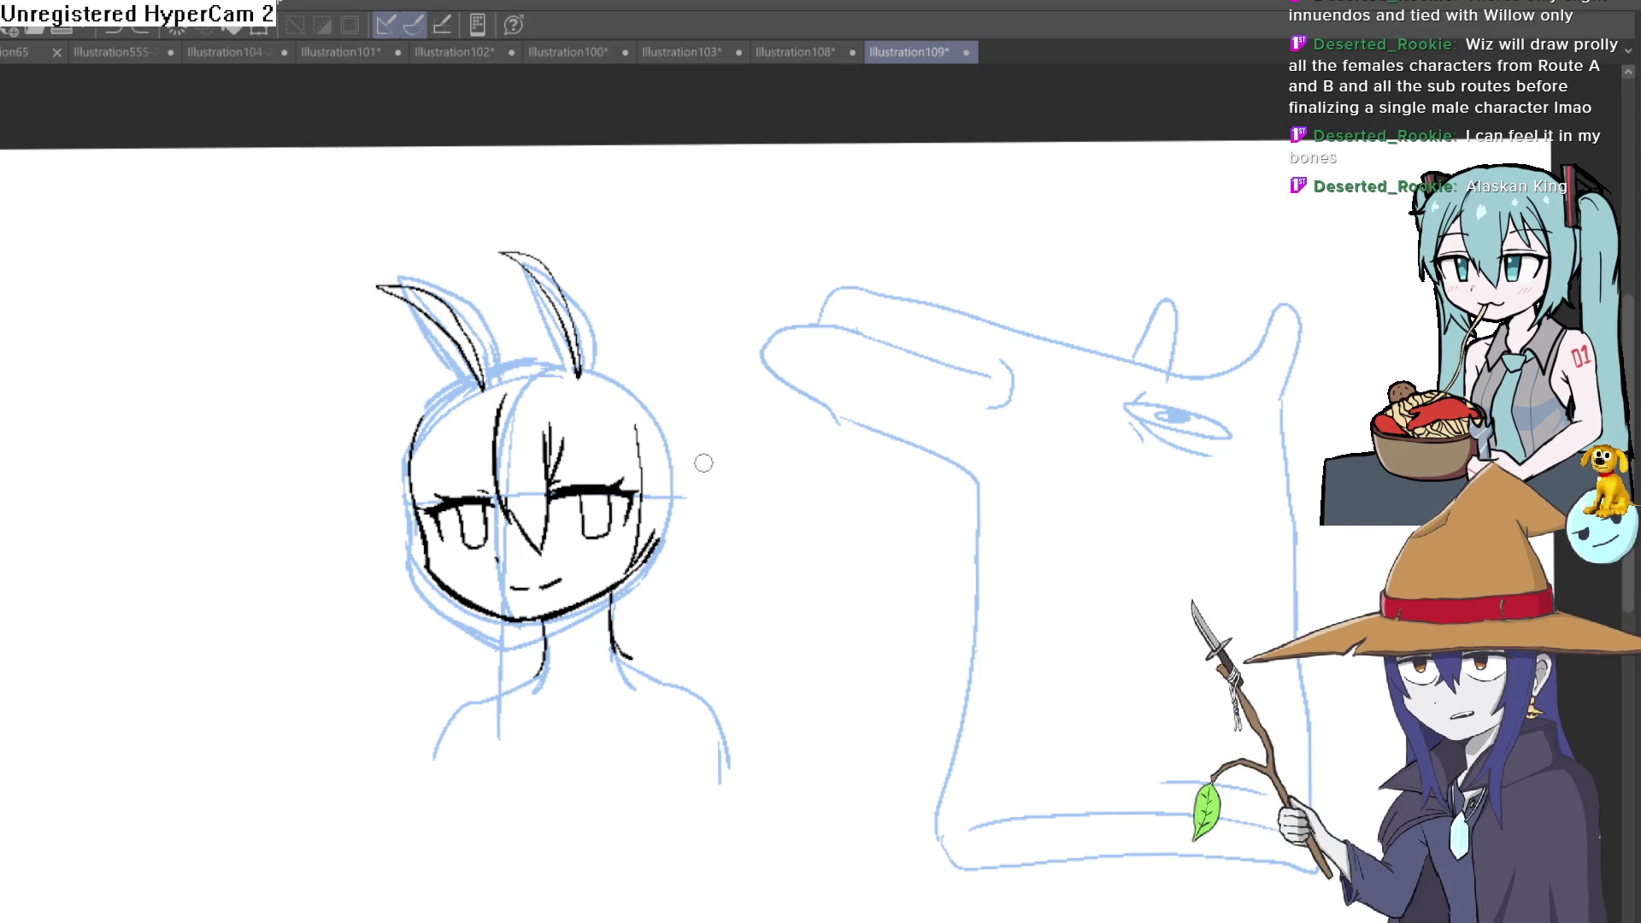
{"action": "scroll", "coordinate": [689, 469], "scroll_direction": "up", "scroll_amount": 2}
{"action": "scroll", "coordinate": [654, 525], "scroll_direction": "up", "scroll_amount": 2}
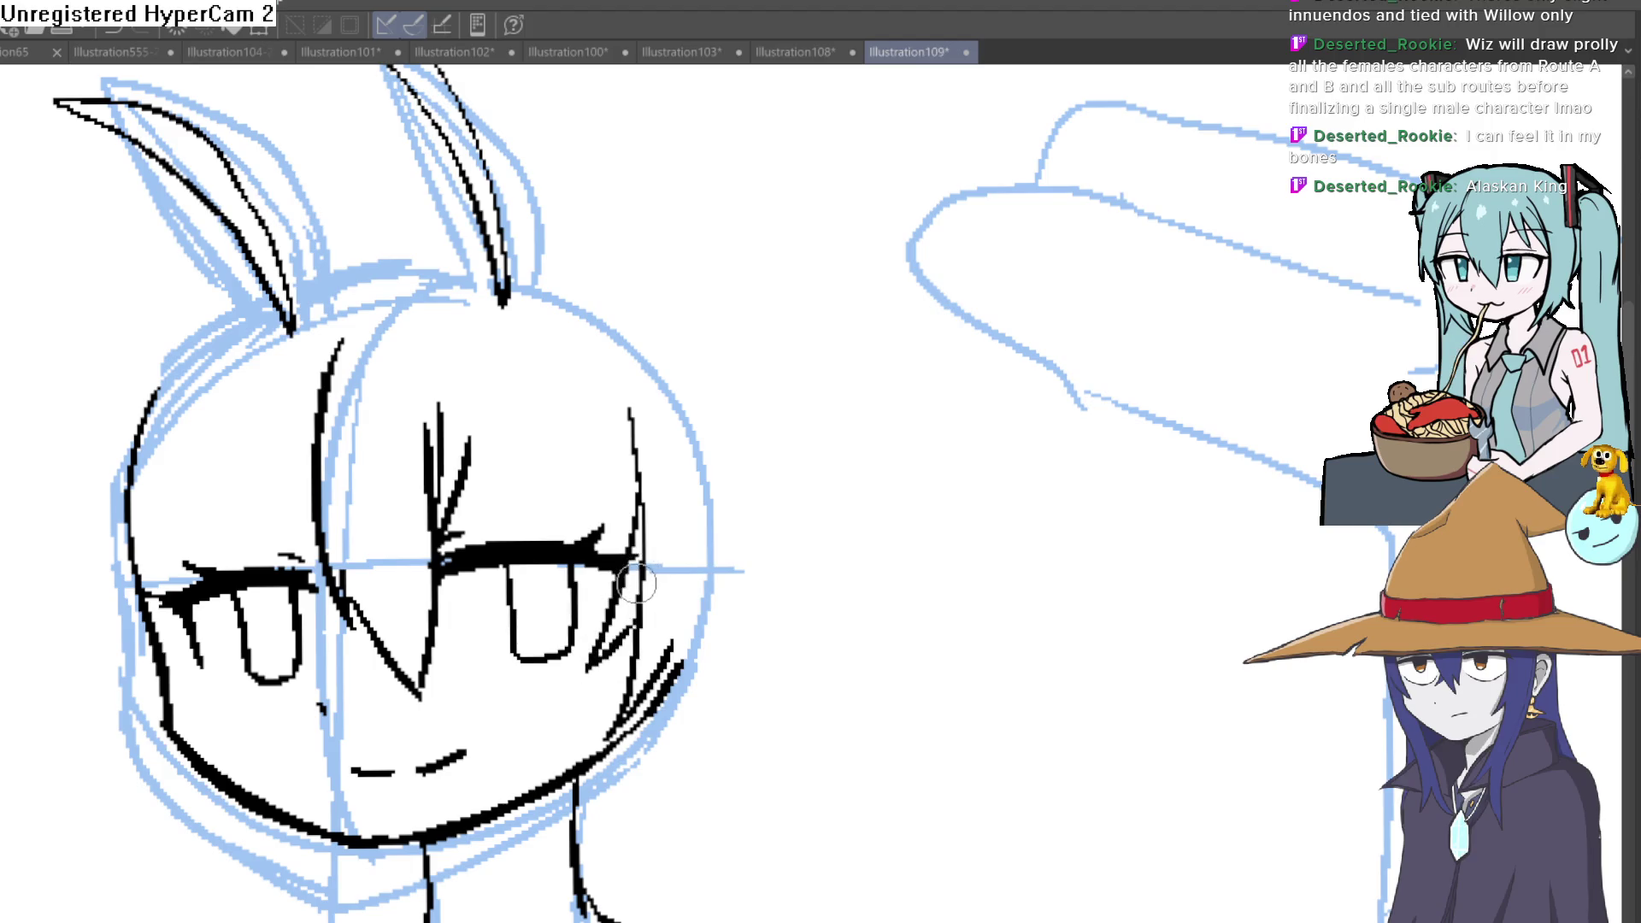
{"action": "scroll", "coordinate": [710, 534], "scroll_direction": "up", "scroll_amount": 1}
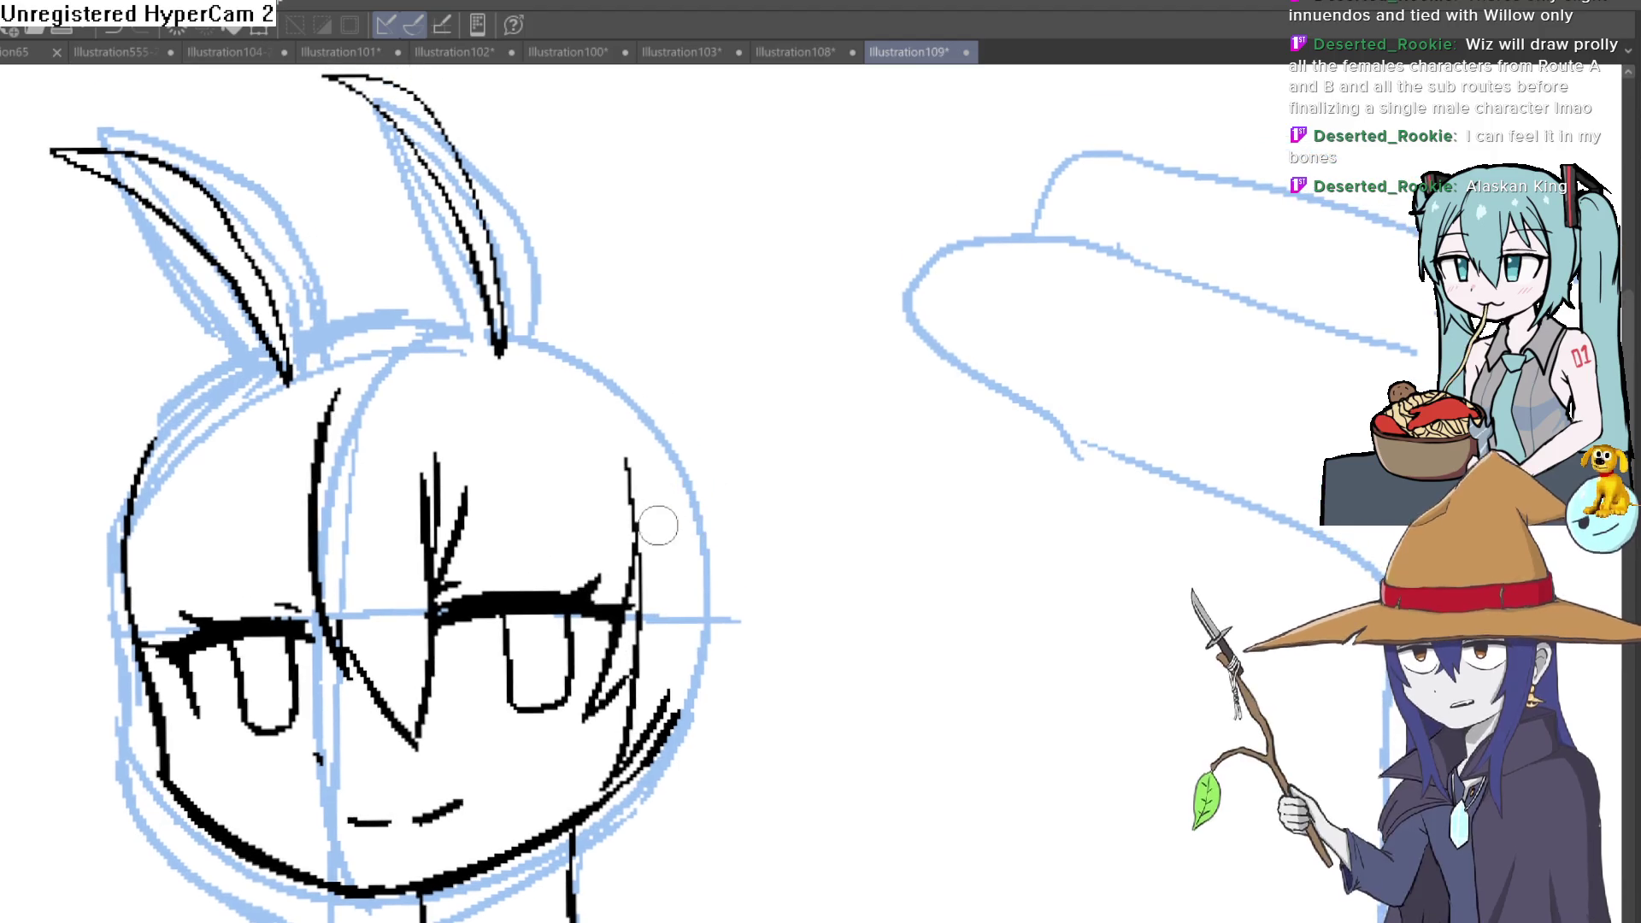
Step: Ink zigzag bangs across the forehead, a strand each side of the face, and bangs over the left eye
{"action": "left_click_drag", "start_coordinate": [581, 457], "coordinate": [571, 533]}
{"action": "mouse_move", "coordinate": [563, 596]}
{"action": "left_mouse_down"}
{"action": "mouse_move", "coordinate": [528, 477]}
{"action": "mouse_move", "coordinate": [446, 598]}
{"action": "left_mouse_up"}
{"action": "left_click_drag", "start_coordinate": [110, 471], "coordinate": [150, 712]}
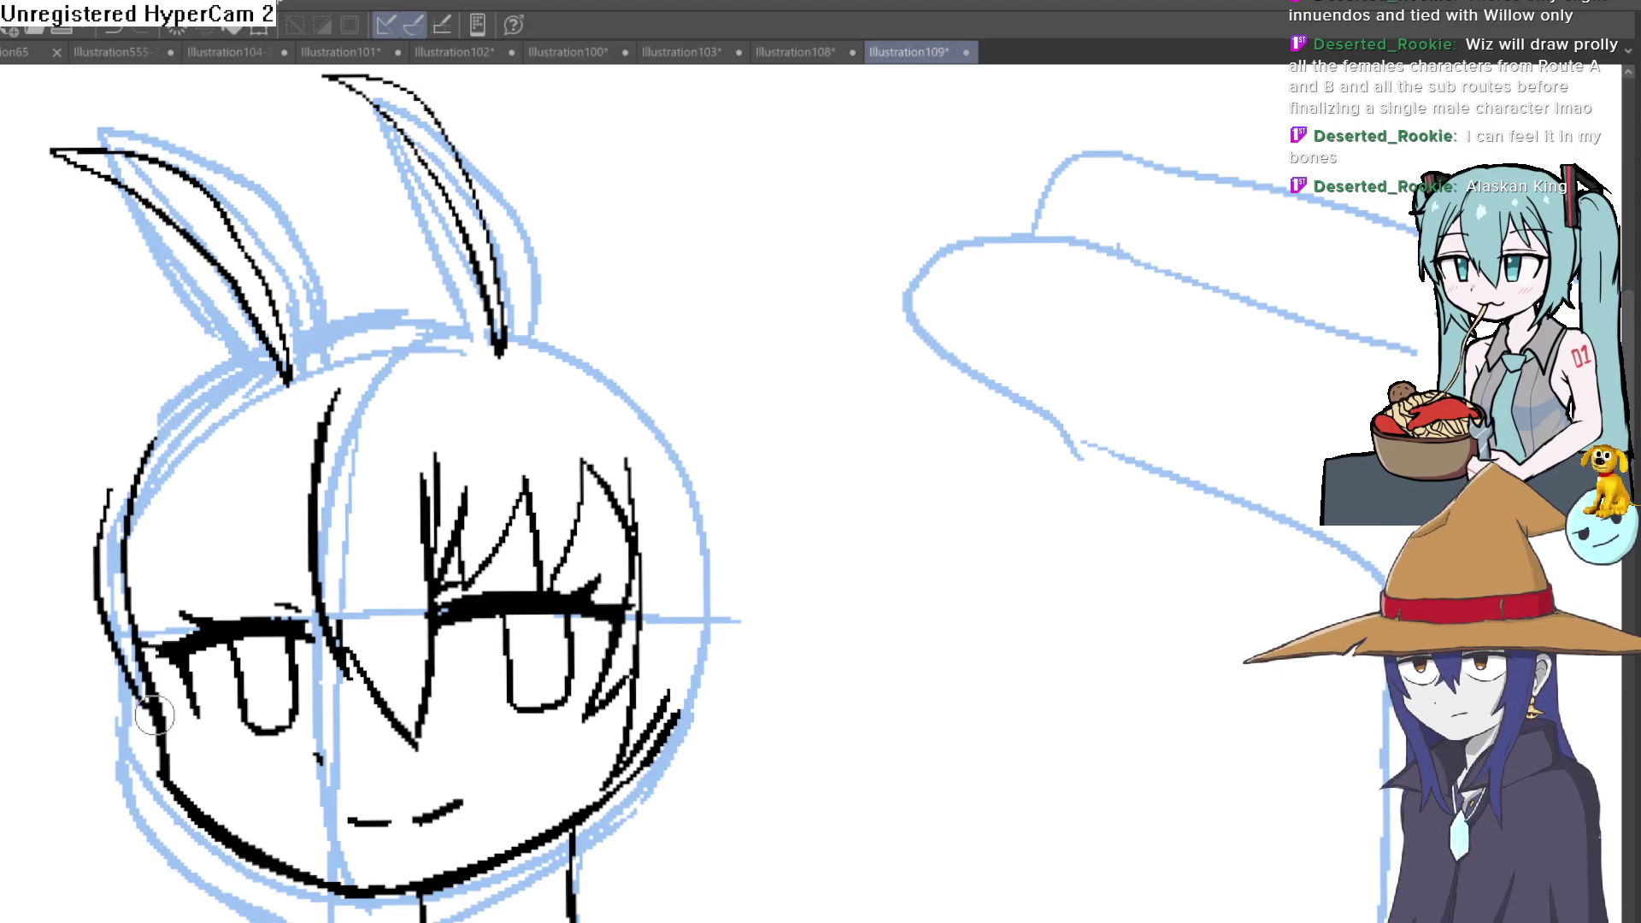
{"action": "left_click_drag", "start_coordinate": [418, 549], "coordinate": [607, 417]}
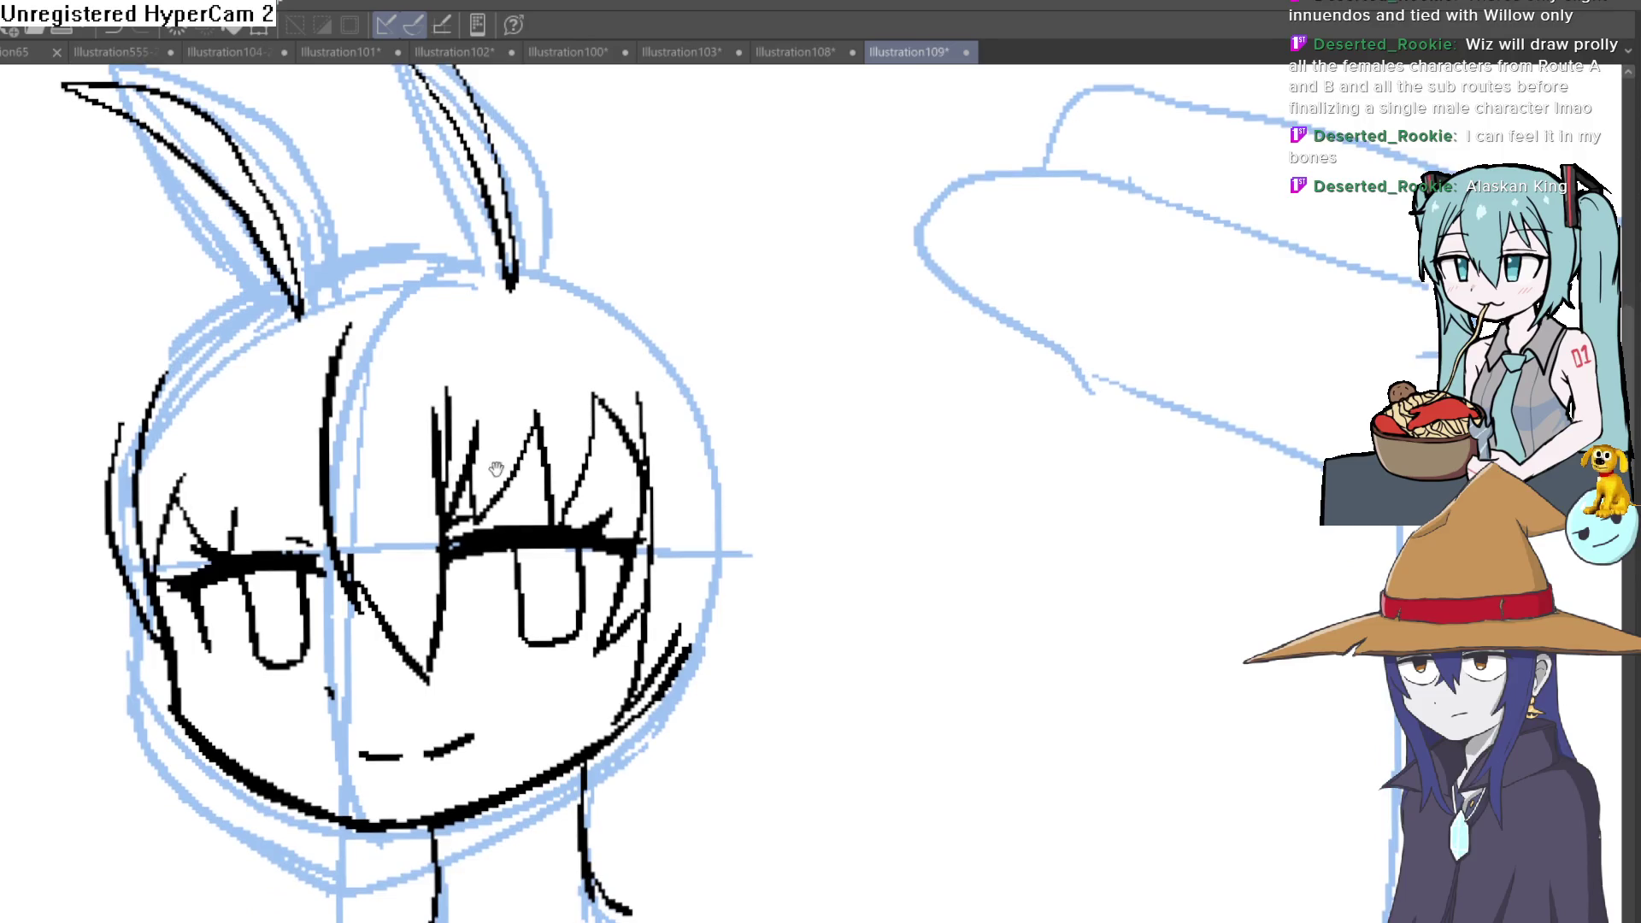
{"action": "mouse_move", "coordinate": [233, 504]}
{"action": "left_mouse_down"}
{"action": "mouse_move", "coordinate": [244, 452]}
{"action": "mouse_move", "coordinate": [185, 513]}
{"action": "left_mouse_up"}
Step: Shift the view to the lower face and ink two more hair strands on the head
{"action": "left_click_drag", "start_coordinate": [430, 391], "coordinate": [429, 468]}
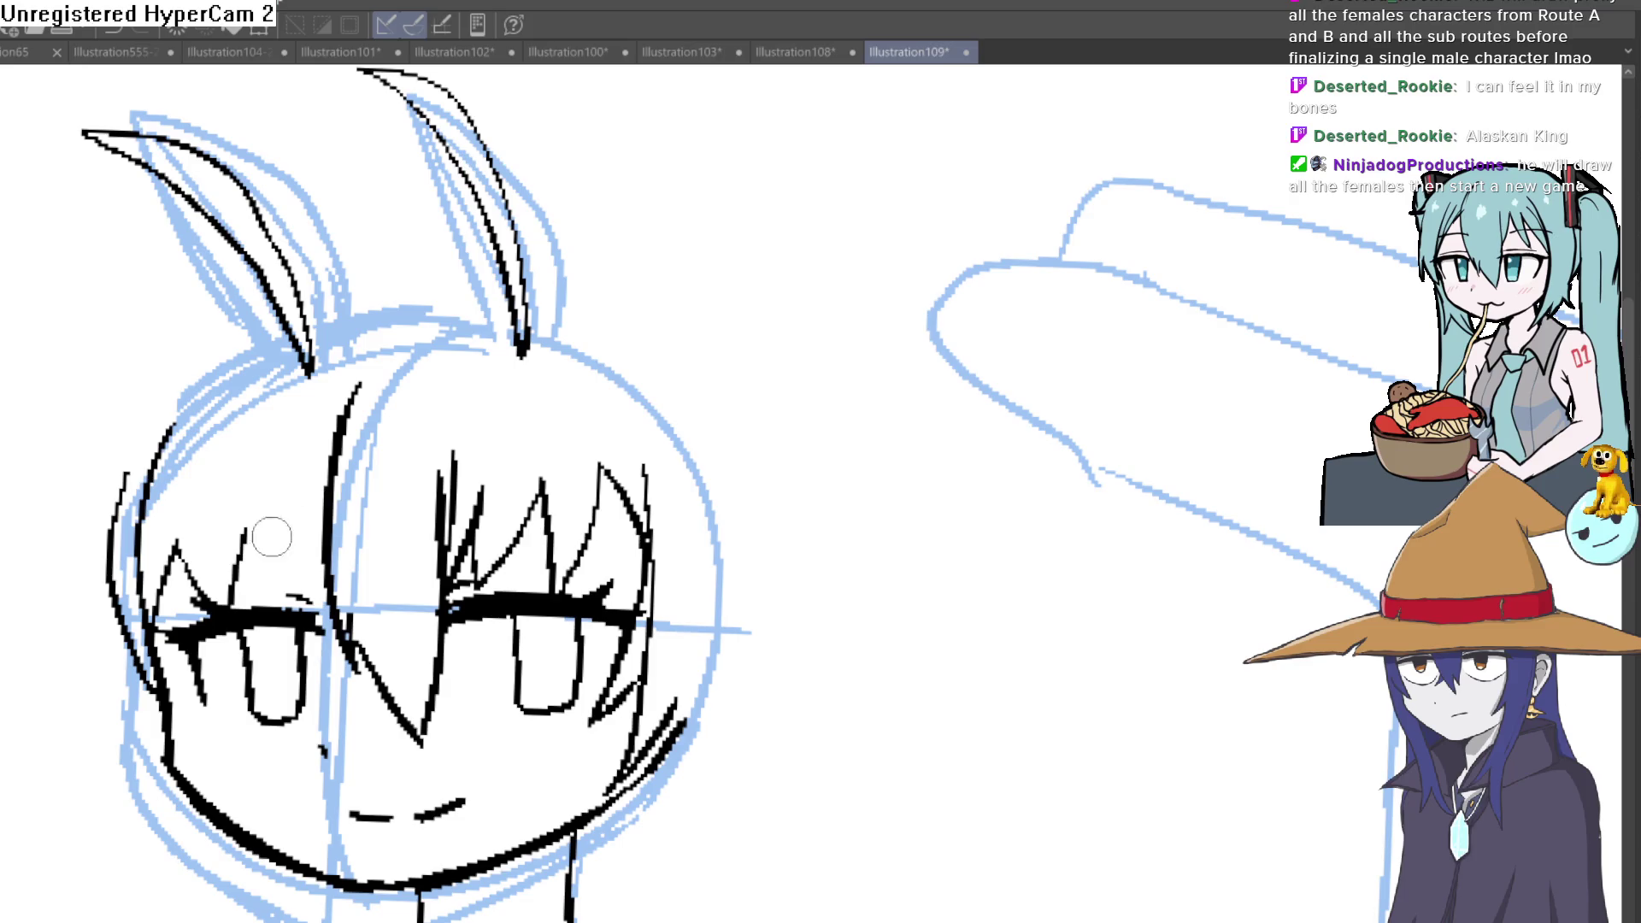
{"action": "left_click_drag", "start_coordinate": [641, 497], "coordinate": [642, 433]}
{"action": "left_click_drag", "start_coordinate": [721, 575], "coordinate": [722, 466]}
{"action": "mouse_move", "coordinate": [652, 562]}
{"action": "left_mouse_down"}
{"action": "mouse_move", "coordinate": [651, 470]}
{"action": "mouse_move", "coordinate": [604, 504]}
{"action": "left_mouse_up"}
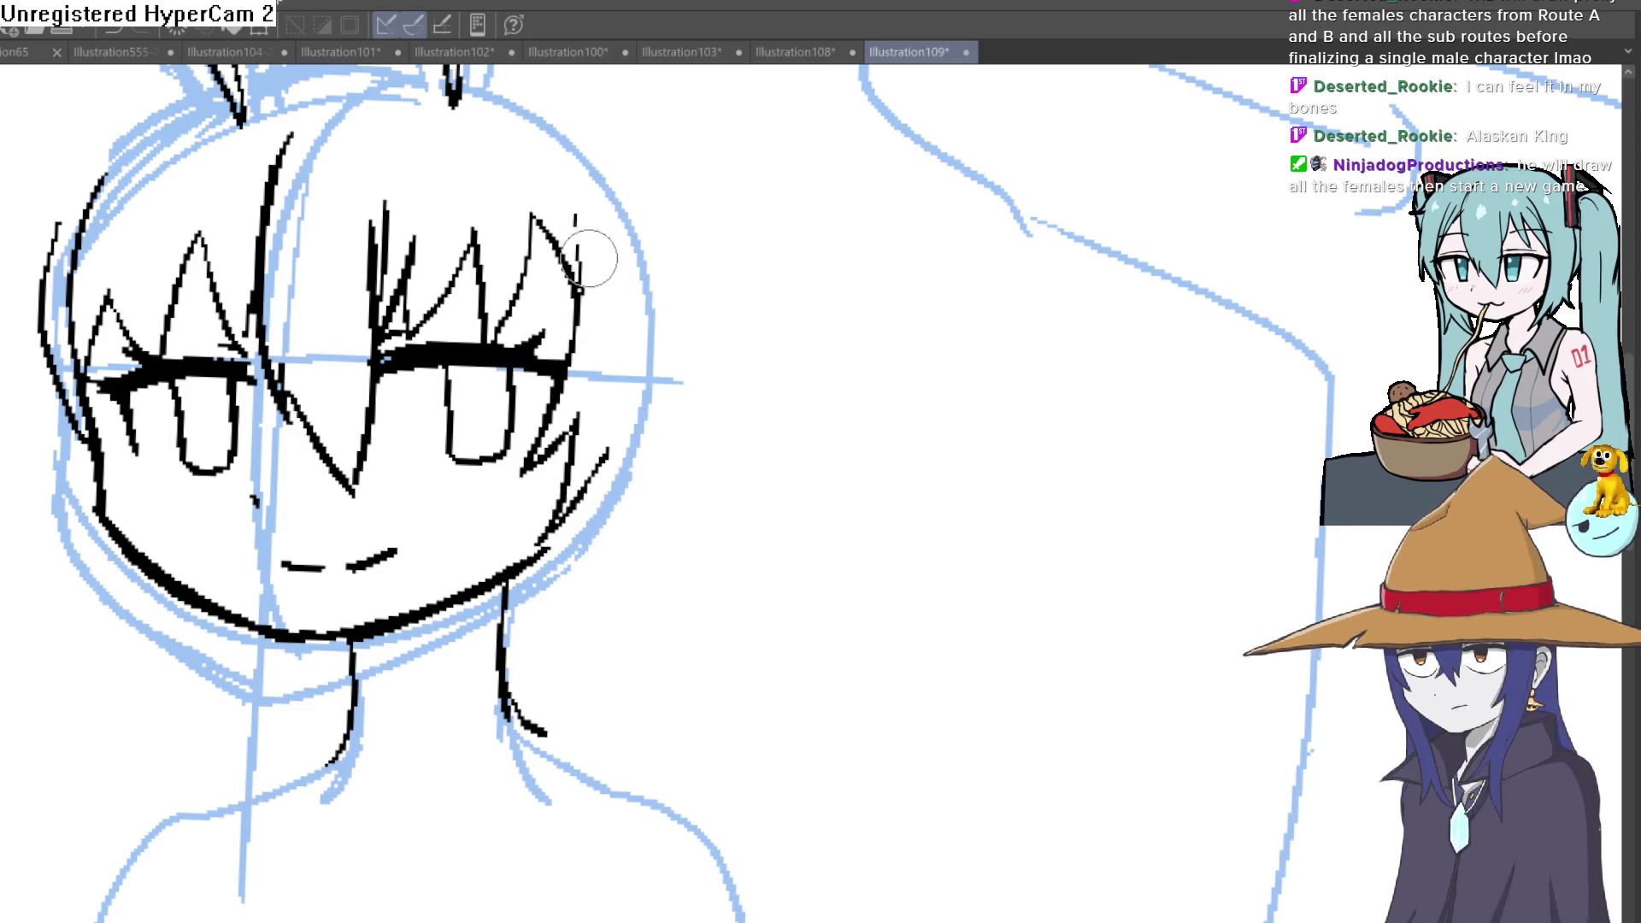
{"action": "left_click_drag", "start_coordinate": [289, 169], "coordinate": [313, 310]}
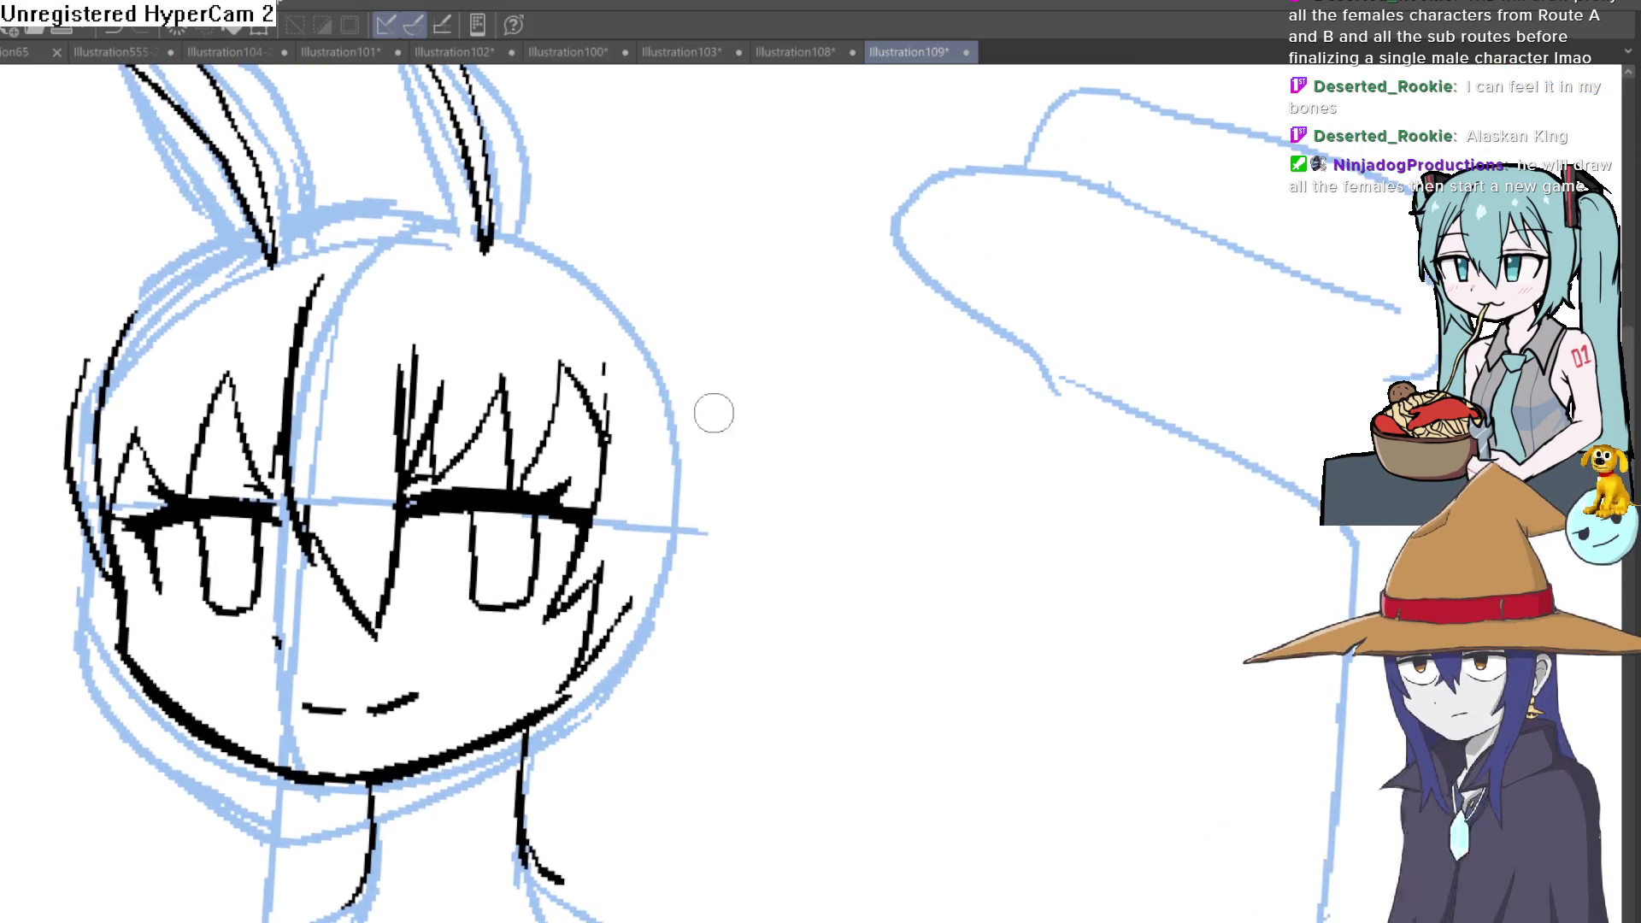
{"action": "mouse_move", "coordinate": [613, 442]}
{"action": "left_mouse_down"}
{"action": "mouse_move", "coordinate": [570, 290]}
{"action": "mouse_move", "coordinate": [516, 406]}
{"action": "left_mouse_up"}
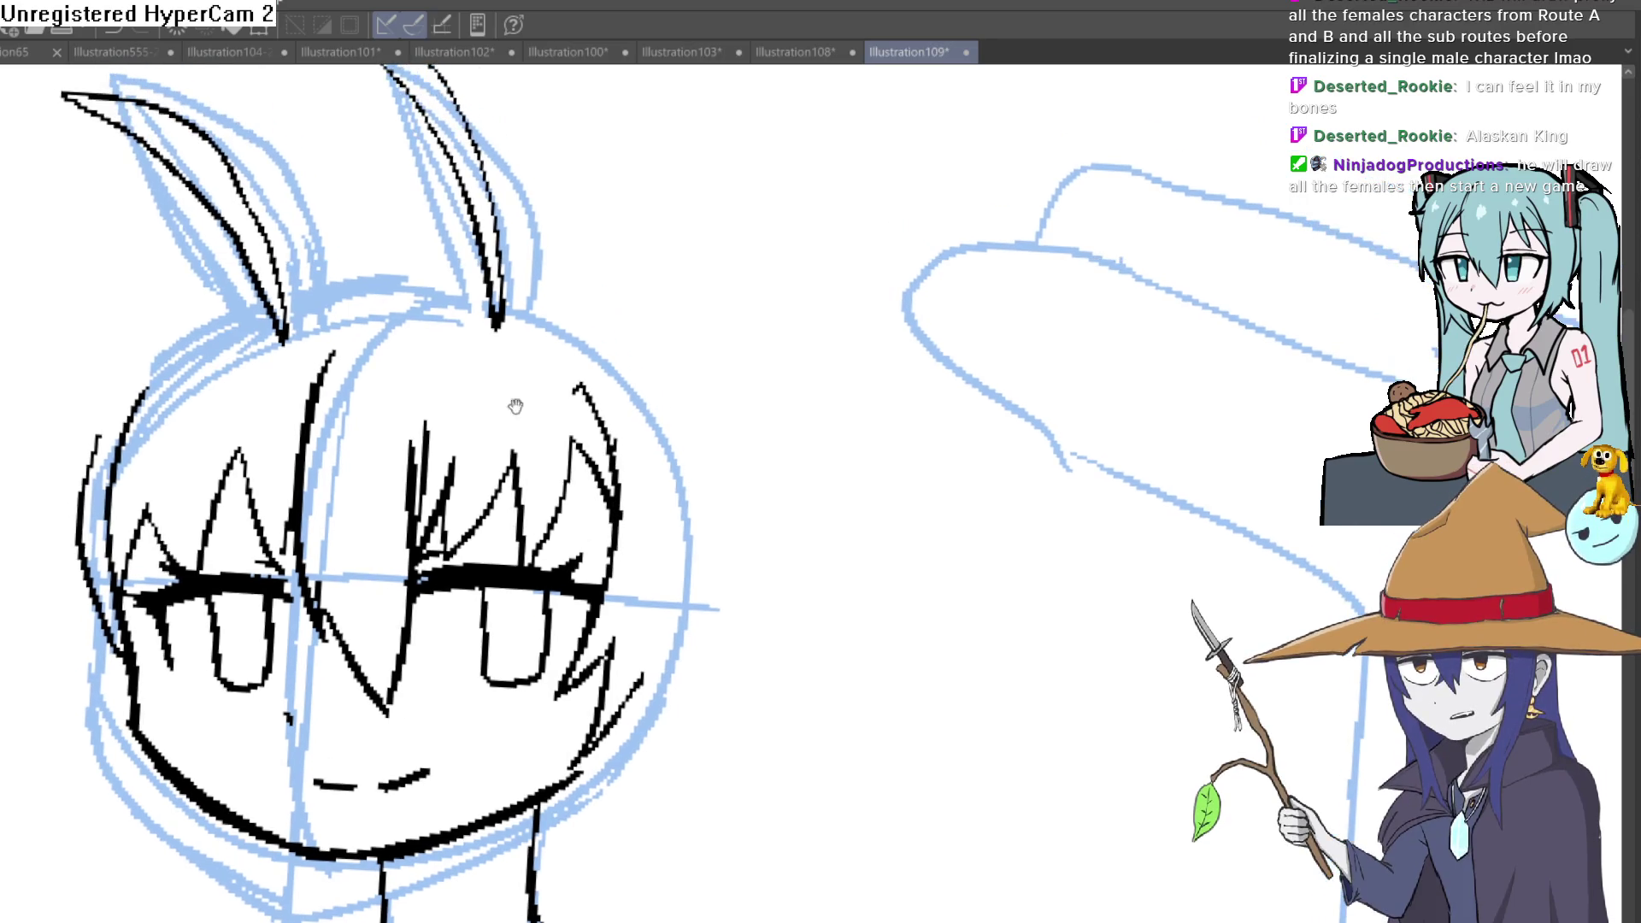
Step: Ink hair strands along the left side of the head, then zoom out to the whole page
{"action": "mouse_move", "coordinate": [148, 648]}
{"action": "left_mouse_down"}
{"action": "mouse_move", "coordinate": [128, 430]}
{"action": "mouse_move", "coordinate": [173, 513]}
{"action": "left_mouse_up"}
{"action": "left_click_drag", "start_coordinate": [65, 321], "coordinate": [154, 514]}
{"action": "left_click_drag", "start_coordinate": [134, 174], "coordinate": [64, 328]}
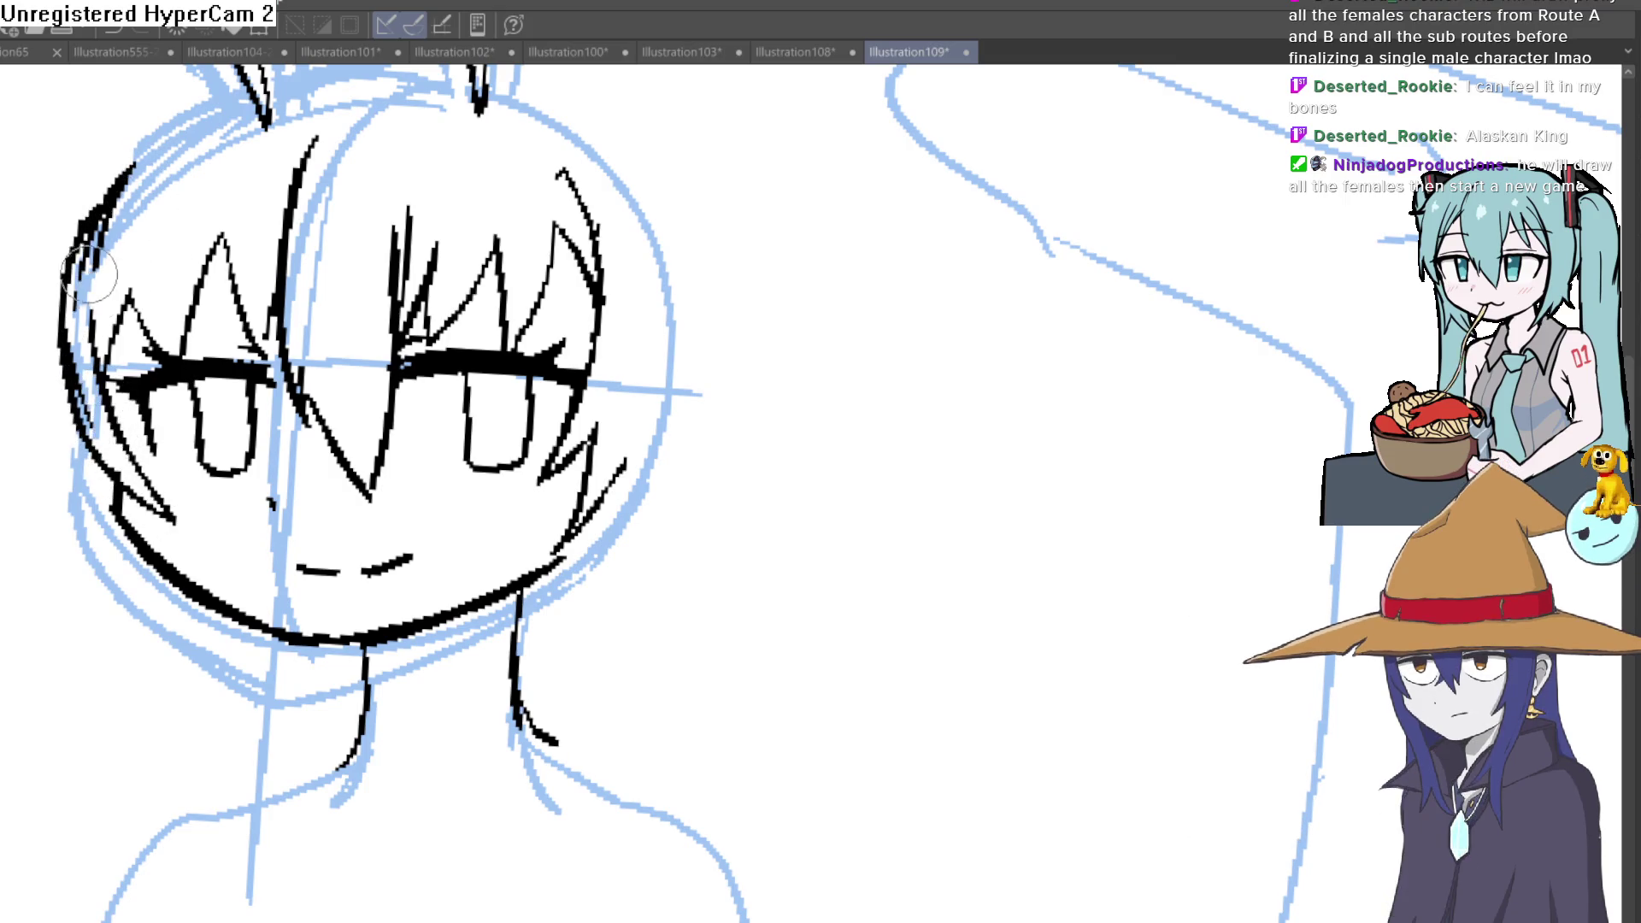
{"action": "key", "text": "ctrl+0"}
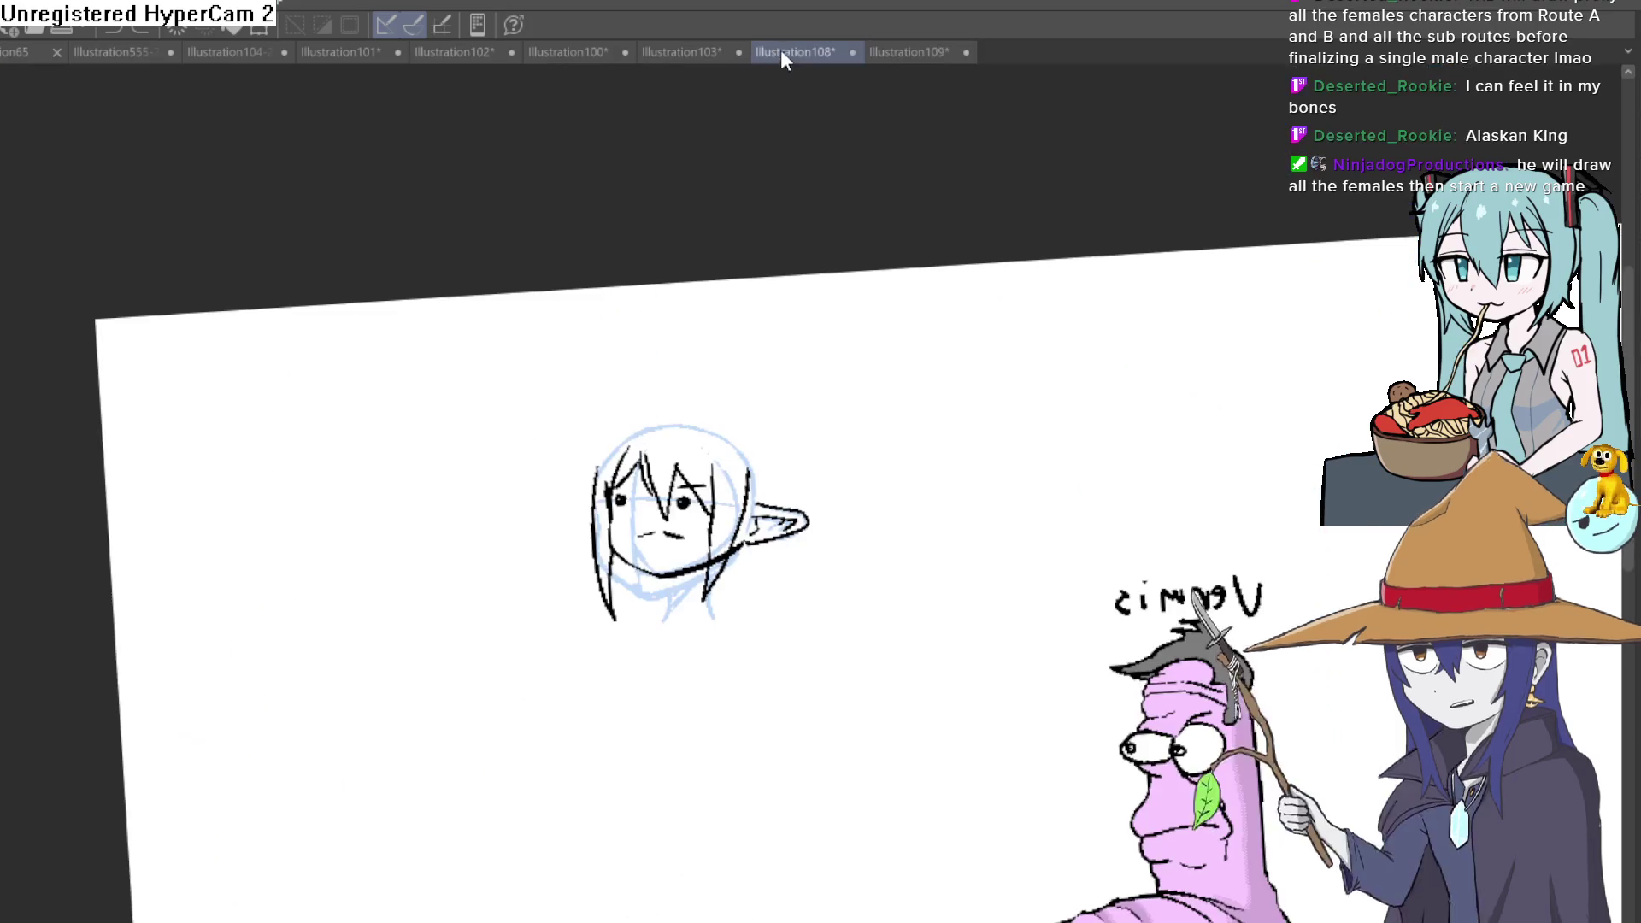
Step: Zoom back in on the head before moving to the Illustration108 canvas
{"action": "key", "text": "ctrl+alt+0"}
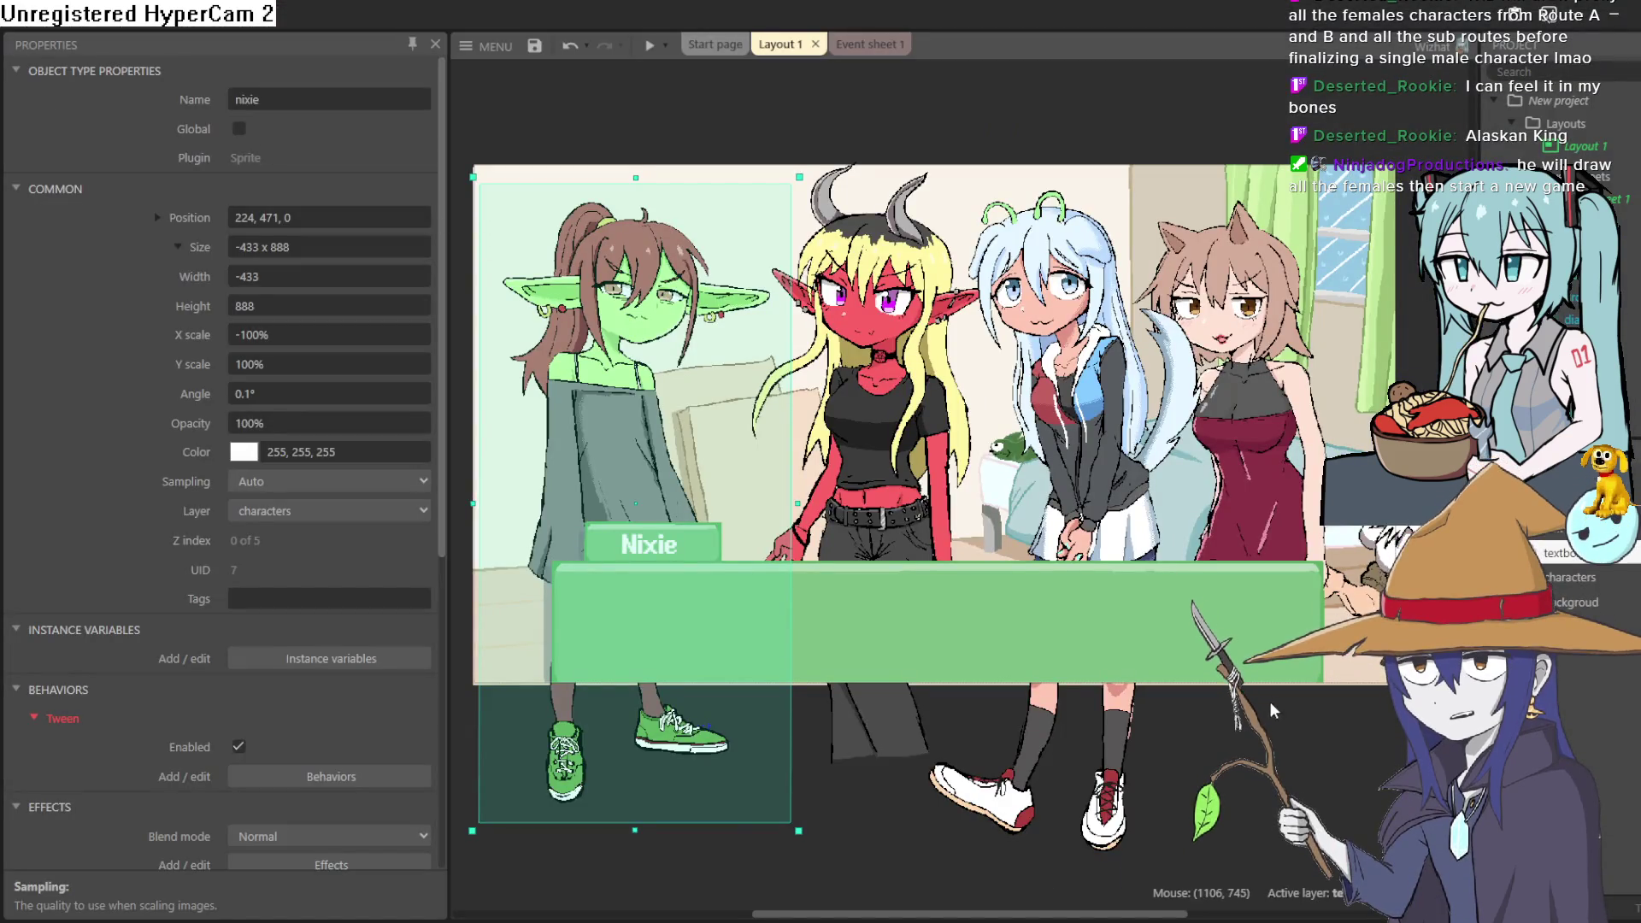
{"action": "scroll", "coordinate": [852, 619], "scroll_direction": "right", "scroll_amount": 5}
Step: Select the dwarf sprite beside the girls' scene in the Layout 1 view
{"action": "left_click", "coordinate": [852, 622]}
{"action": "scroll", "coordinate": [853, 622], "scroll_direction": "up", "scroll_amount": 2}
{"action": "scroll", "coordinate": [1124, 532], "scroll_direction": "up", "scroll_amount": 1}
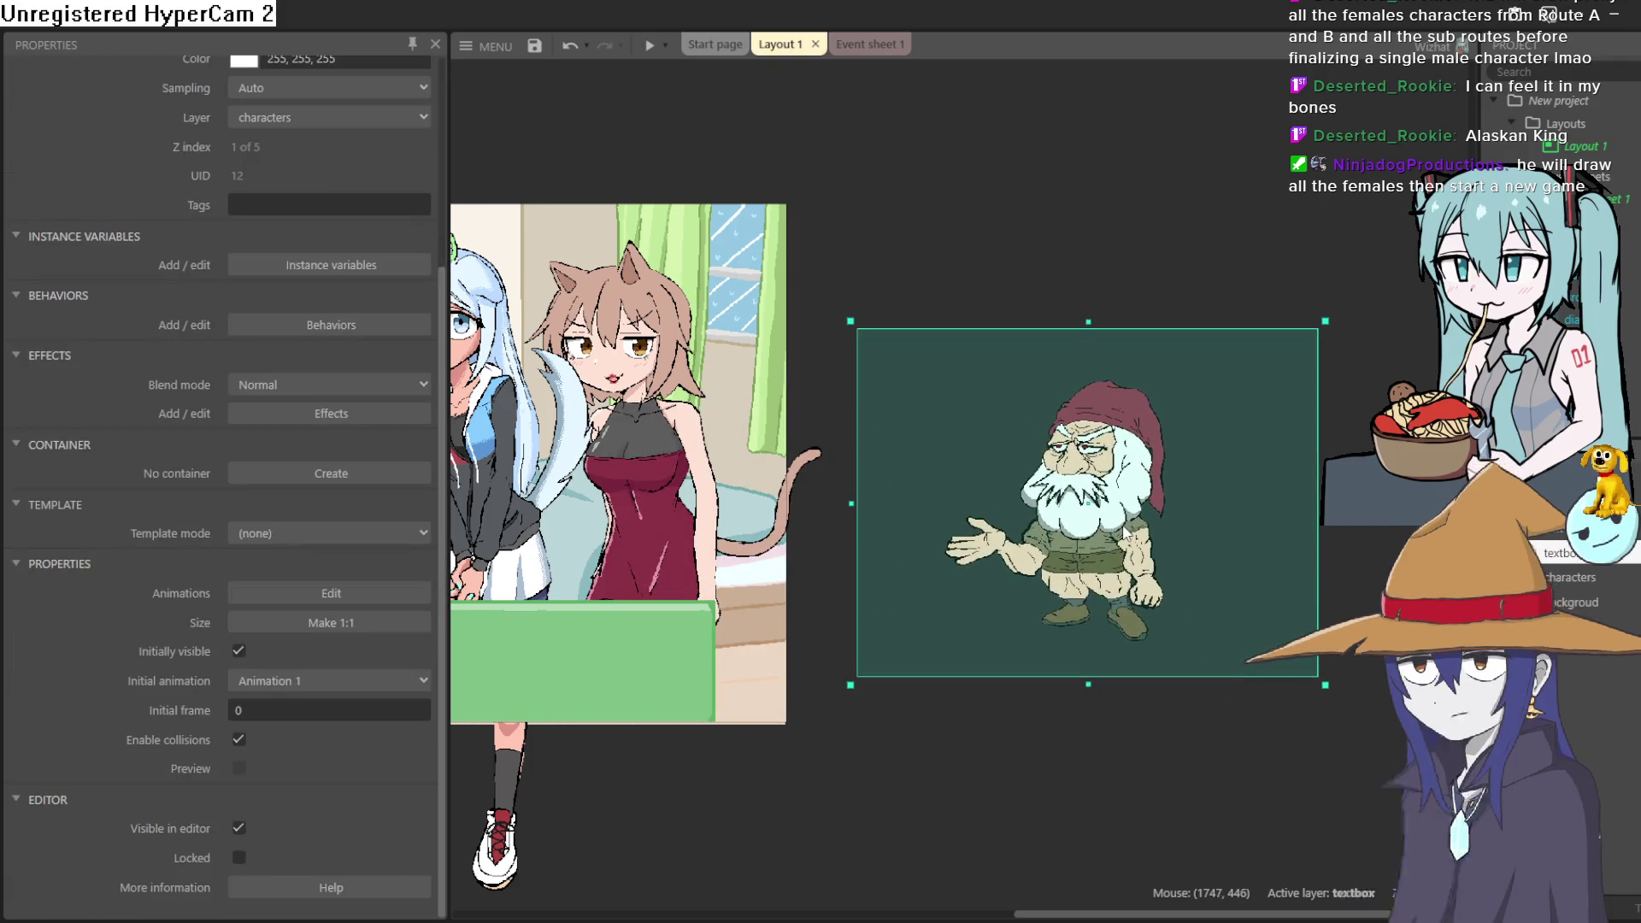
{"action": "scroll", "coordinate": [1124, 531], "scroll_direction": "up", "scroll_amount": 2}
{"action": "scroll", "coordinate": [1125, 532], "scroll_direction": "up", "scroll_amount": 2}
{"action": "scroll", "coordinate": [1125, 528], "scroll_direction": "up", "scroll_amount": 1}
{"action": "scroll", "coordinate": [1125, 528], "scroll_direction": "up", "scroll_amount": 1}
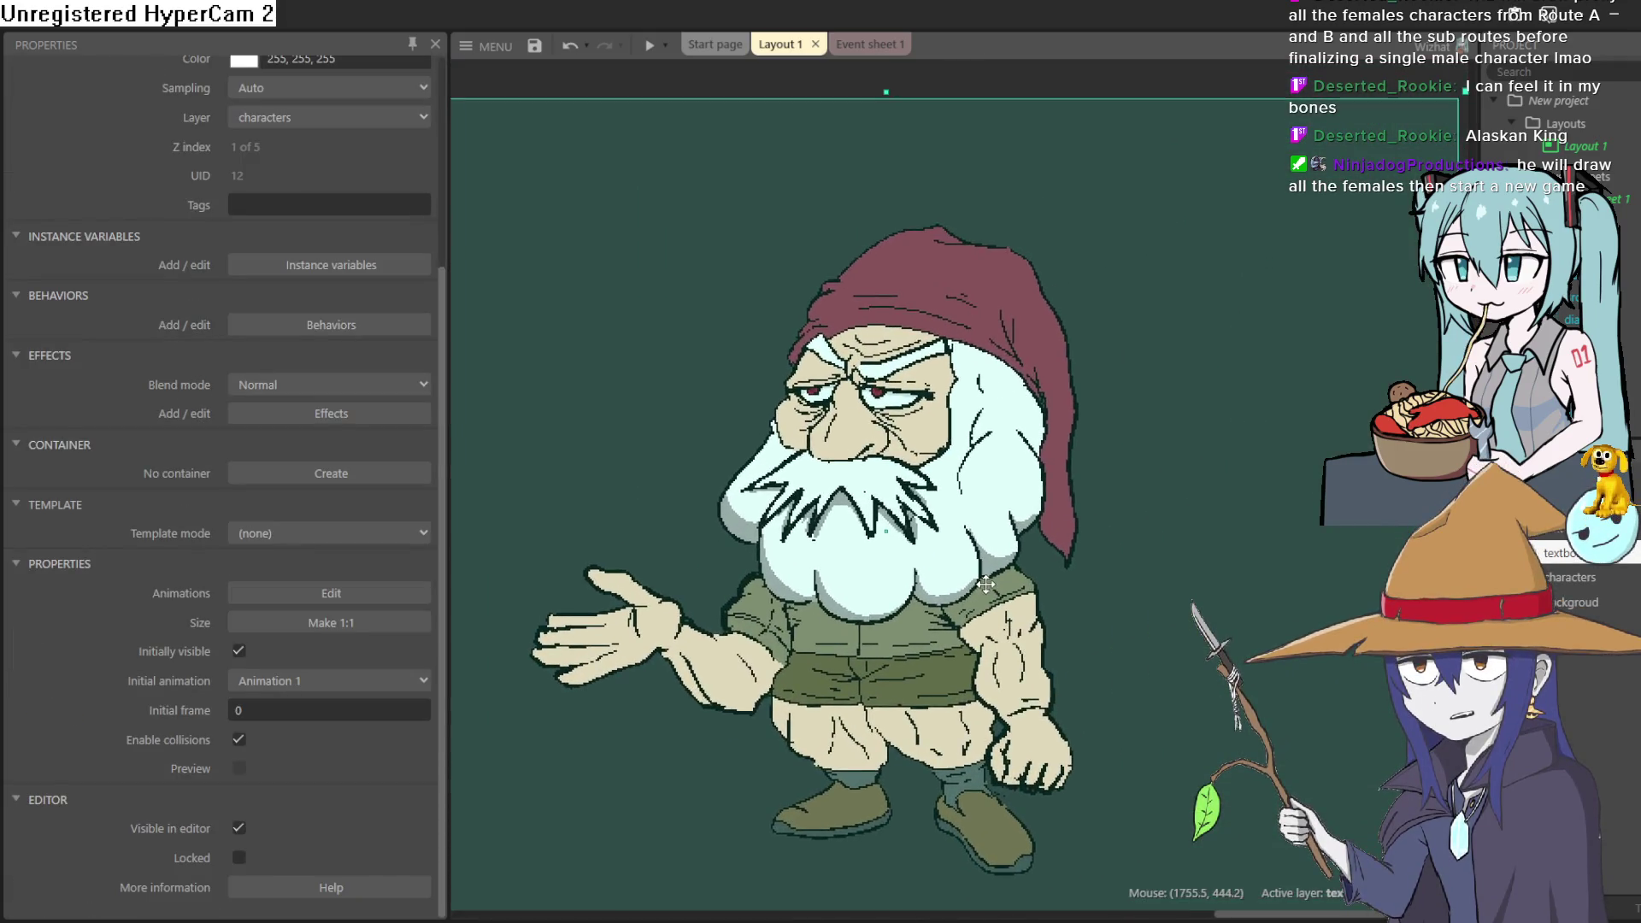
{"action": "scroll", "coordinate": [946, 584], "scroll_direction": "down", "scroll_amount": 3}
{"action": "scroll", "coordinate": [955, 555], "scroll_direction": "down", "scroll_amount": 3}
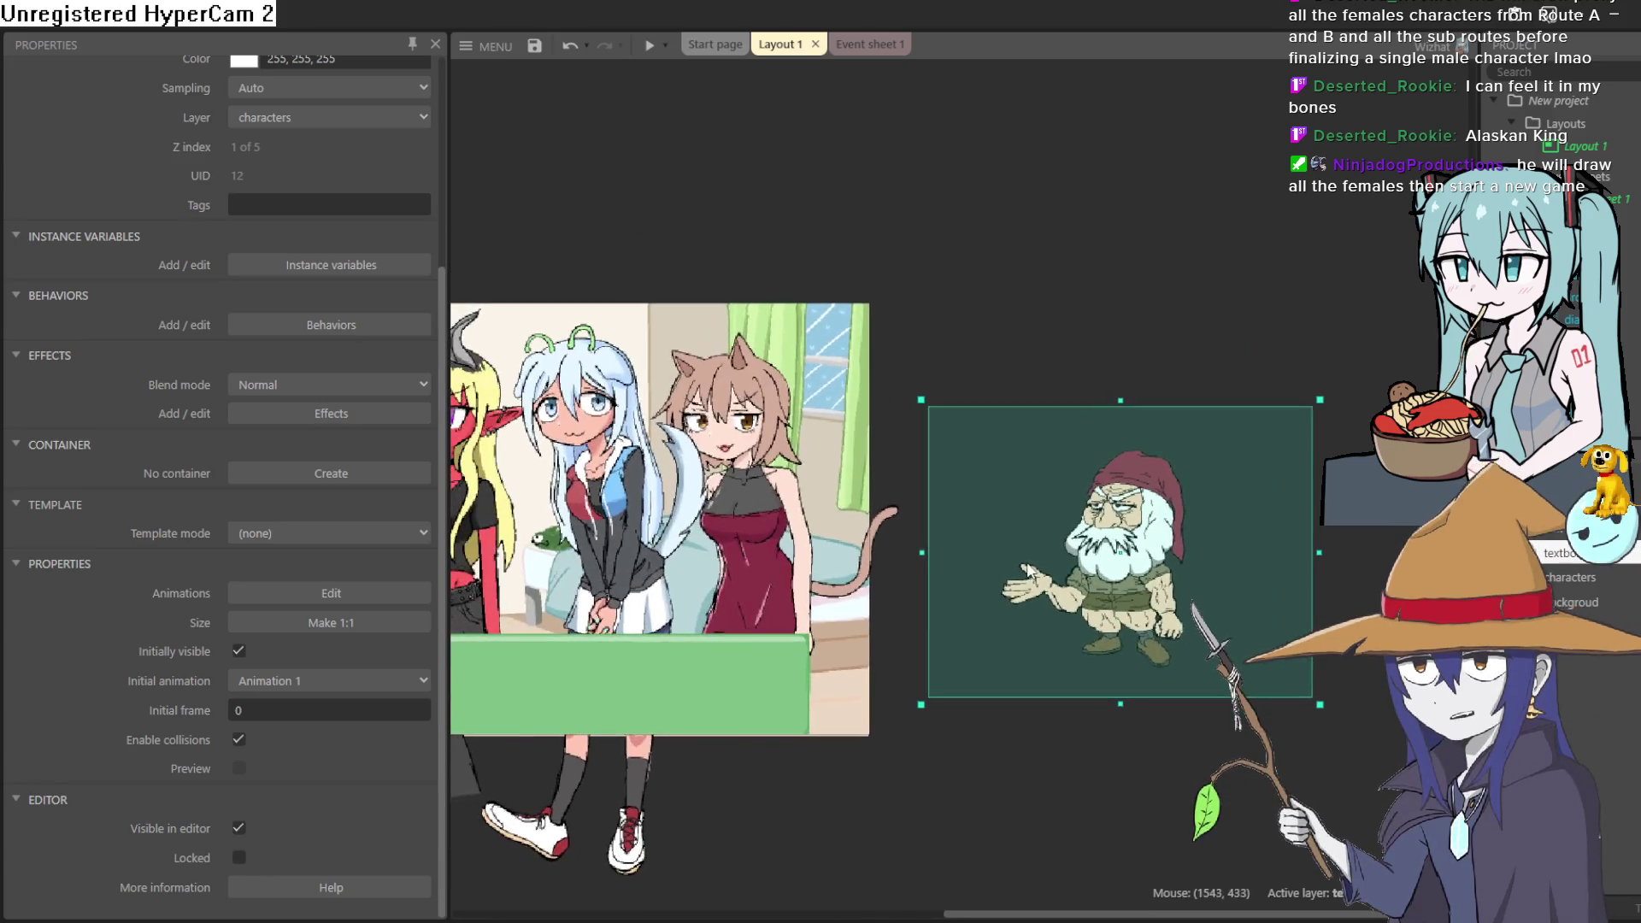
{"action": "scroll", "coordinate": [1283, 536], "scroll_direction": "up", "scroll_amount": 2}
{"action": "scroll", "coordinate": [1282, 536], "scroll_direction": "right", "scroll_amount": 5}
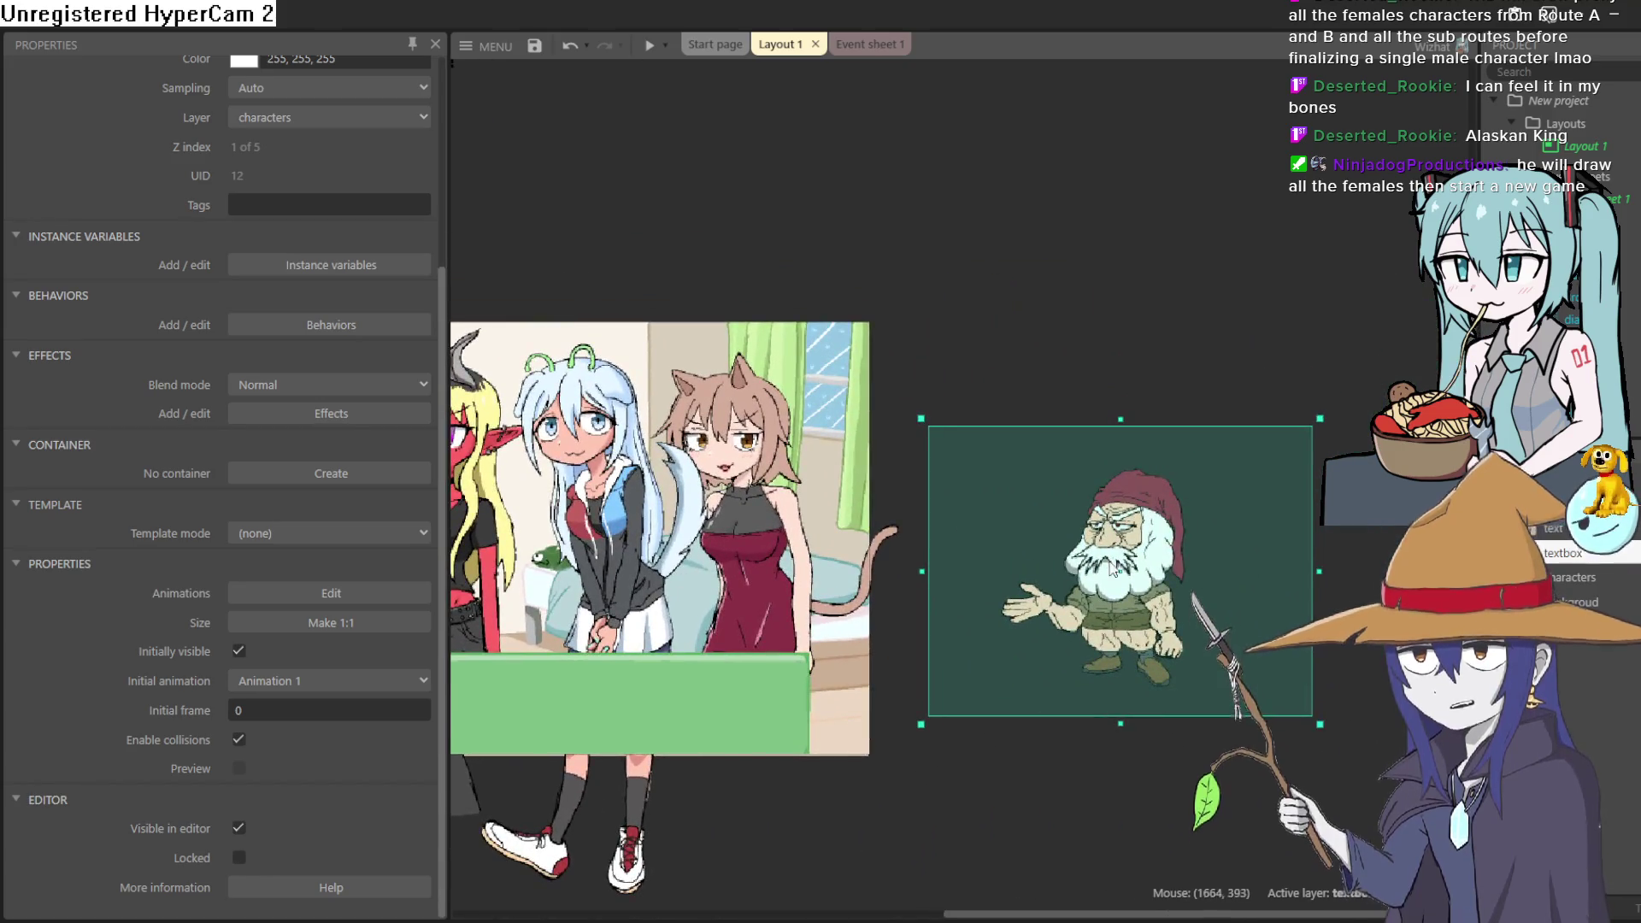
{"action": "scroll", "coordinate": [1270, 575], "scroll_direction": "up", "scroll_amount": 2}
{"action": "scroll", "coordinate": [1270, 574], "scroll_direction": "up", "scroll_amount": 1}
{"action": "scroll", "coordinate": [1269, 576], "scroll_direction": "down", "scroll_amount": 2}
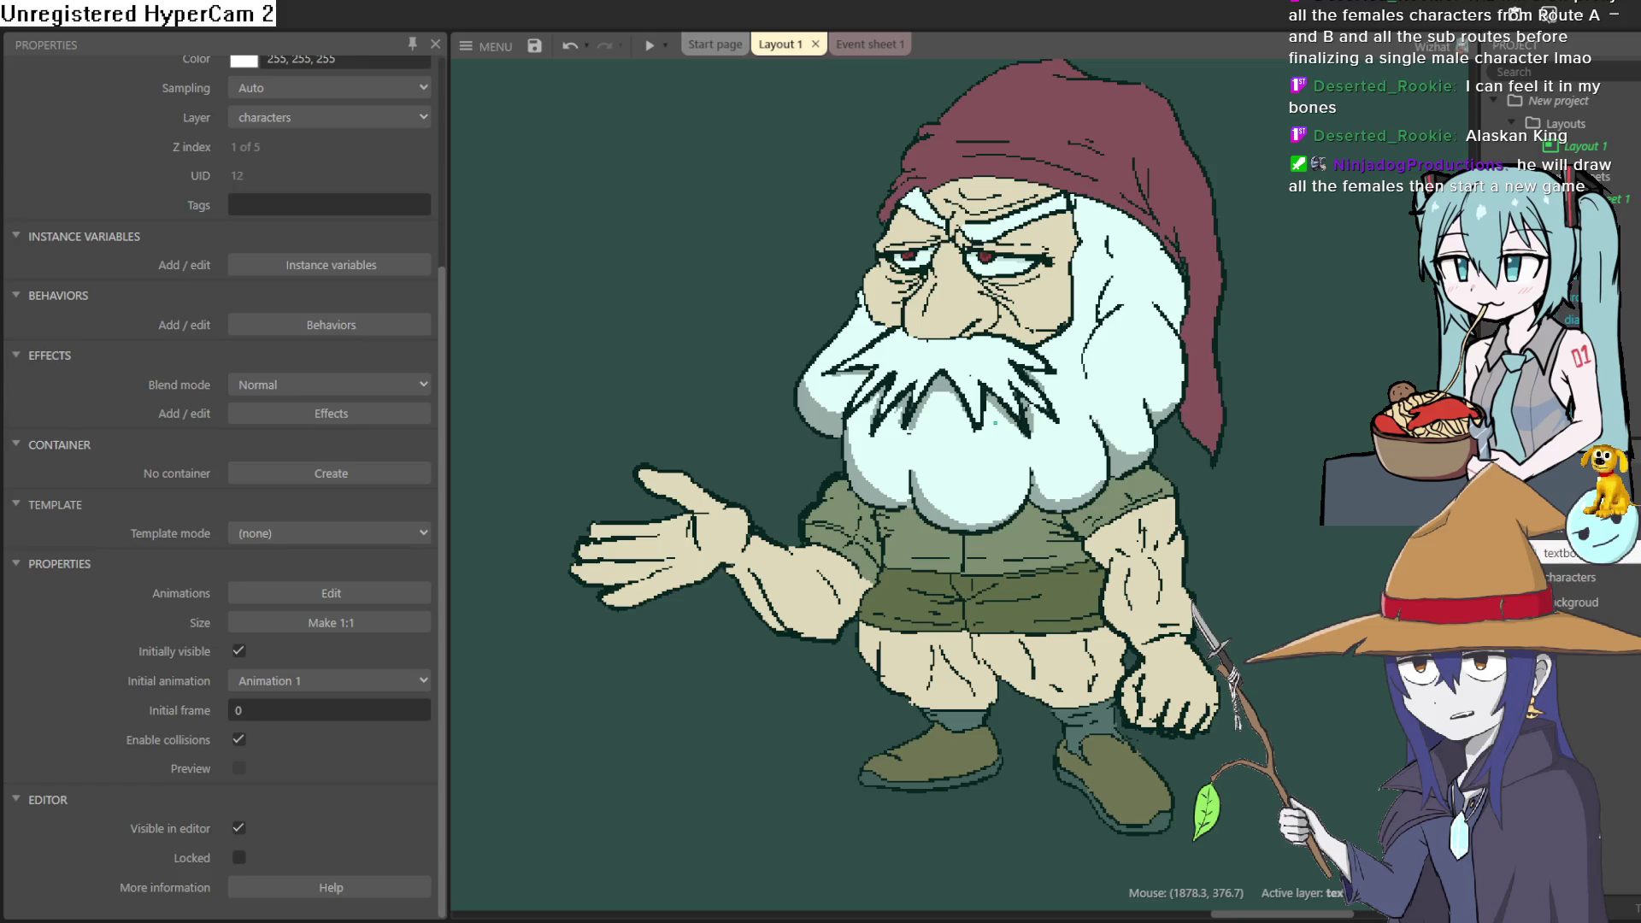
{"action": "type", "text": "text"}
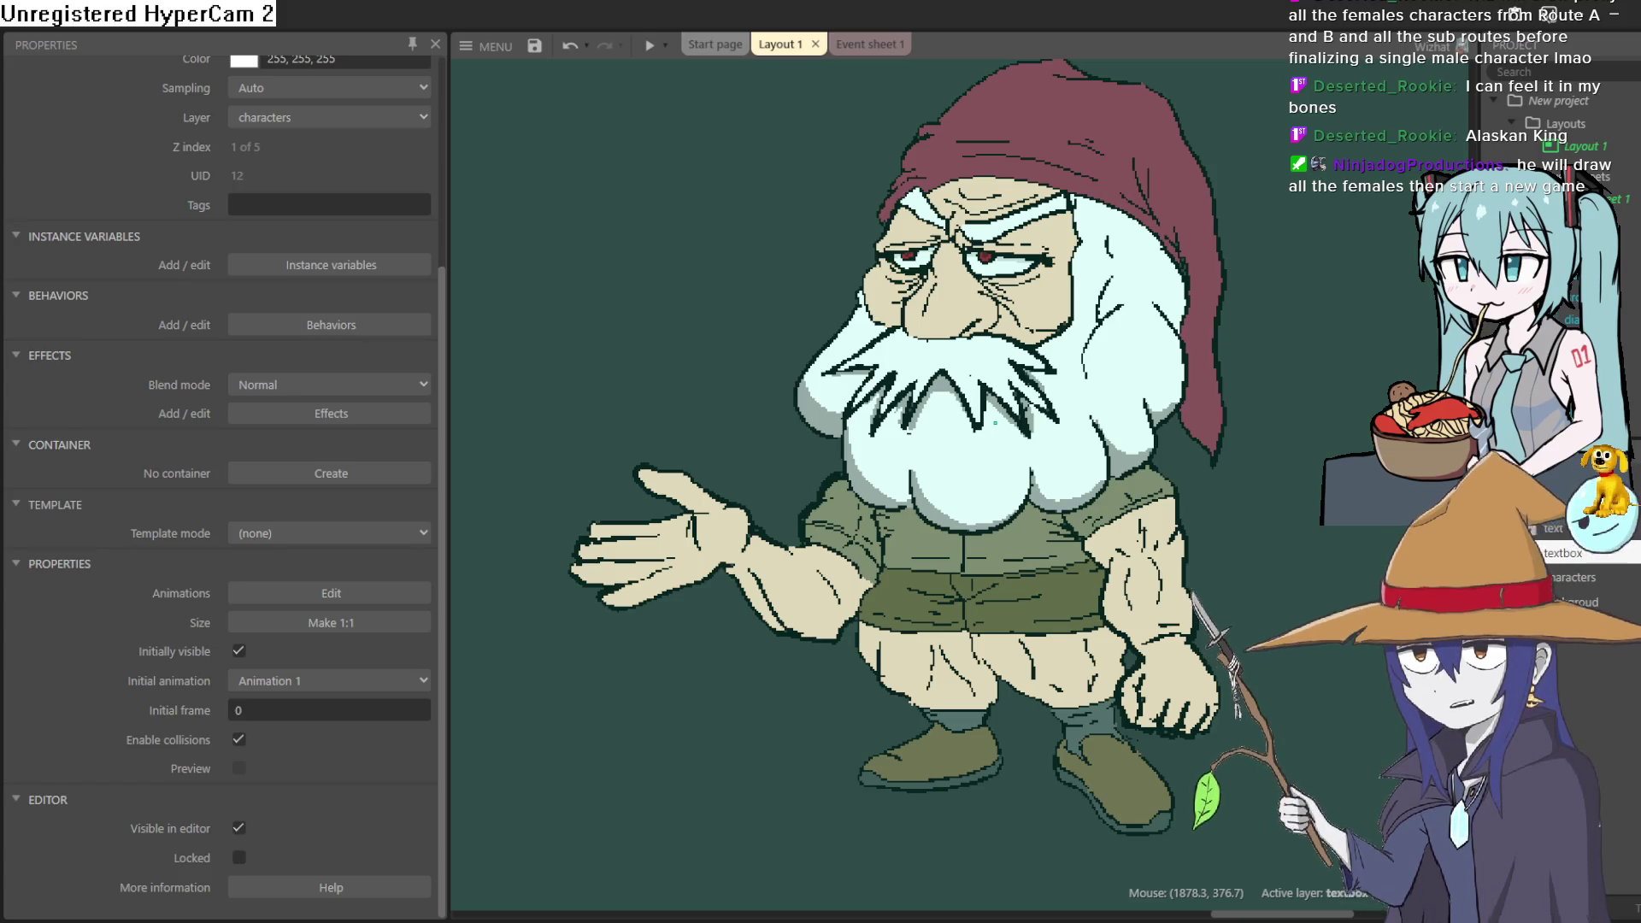
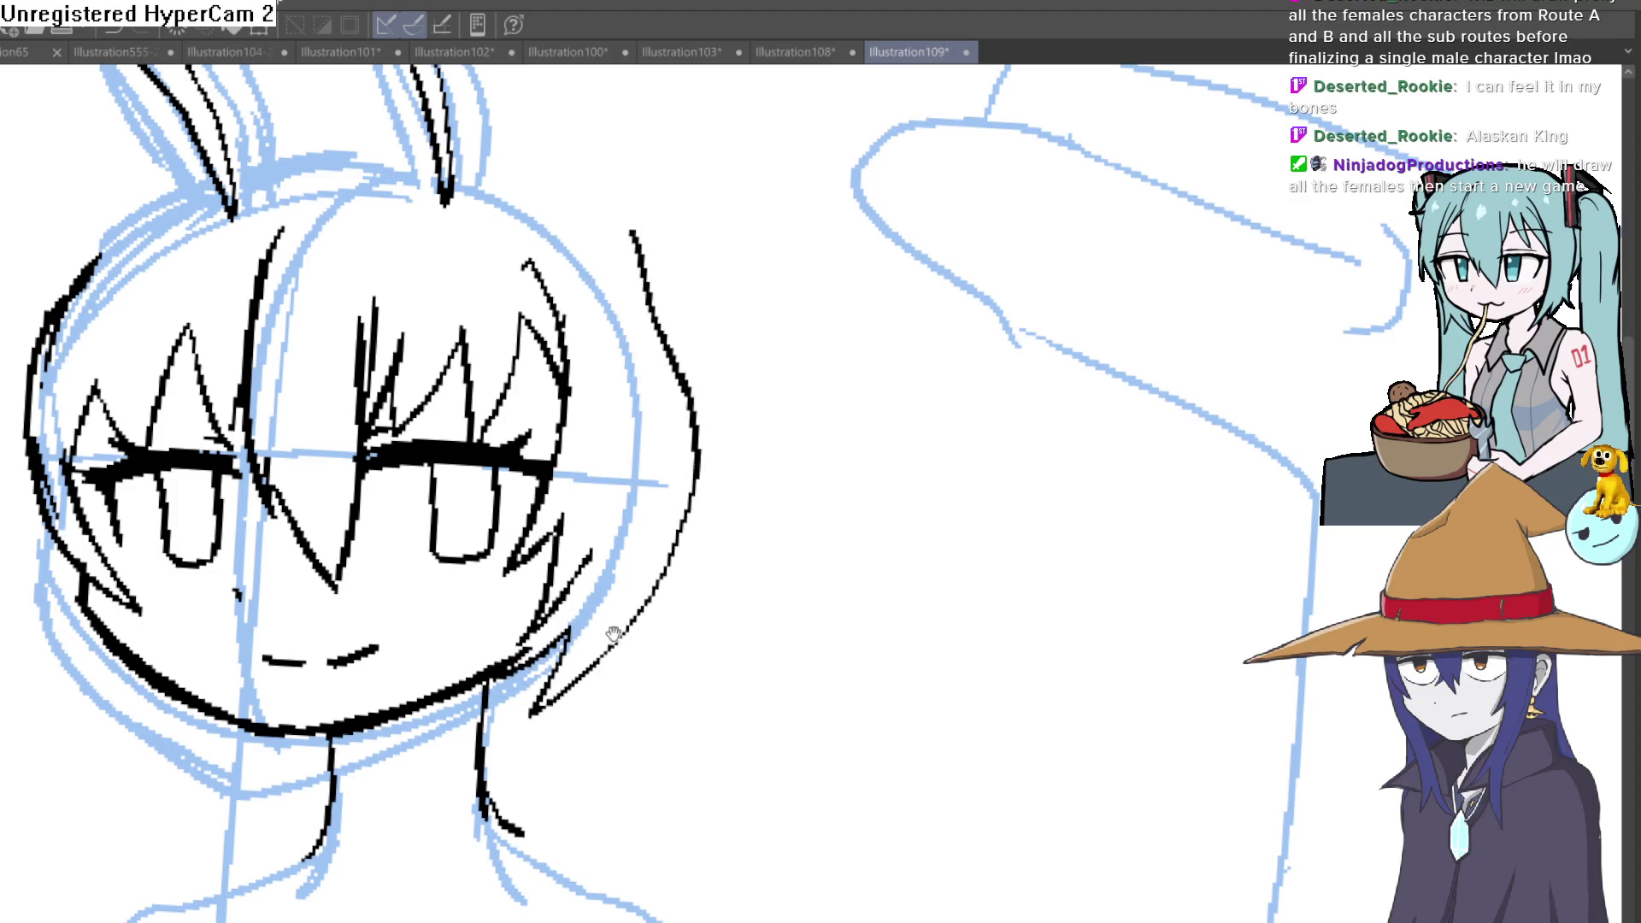
{"action": "scroll", "coordinate": [615, 635], "scroll_direction": "down", "scroll_amount": 3}
Step: Ink the outline down the left side of the face and head plus the right hair tip
{"action": "left_click_drag", "start_coordinate": [328, 401], "coordinate": [317, 657]}
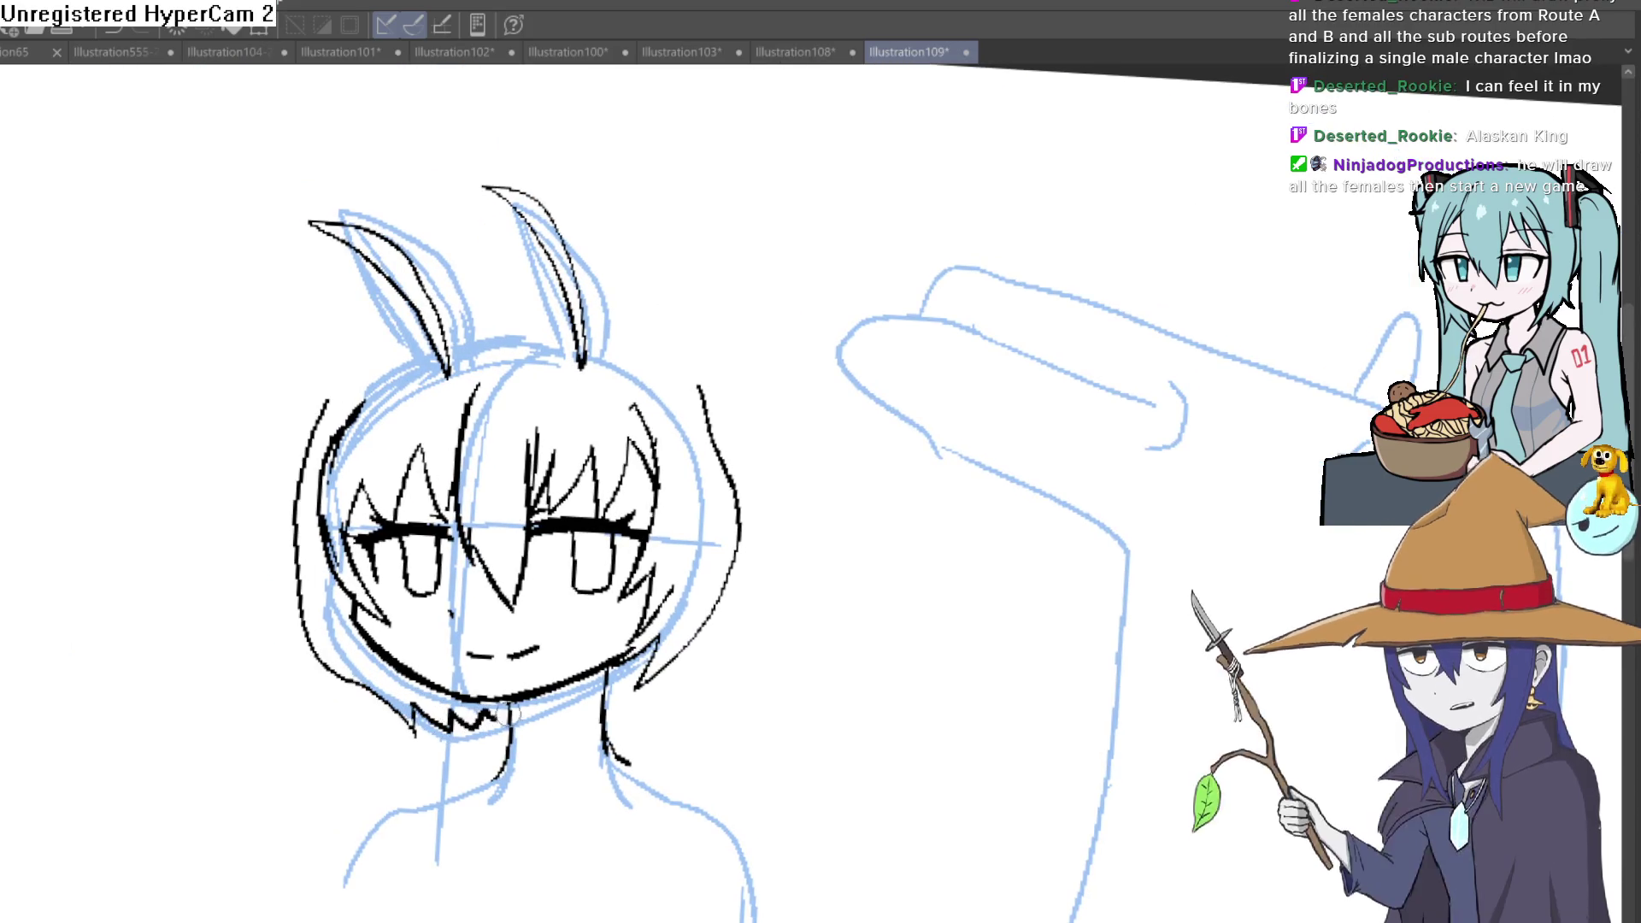
{"action": "scroll", "coordinate": [664, 573], "scroll_direction": "up", "scroll_amount": 3}
{"action": "left_click_drag", "start_coordinate": [687, 544], "coordinate": [598, 625]}
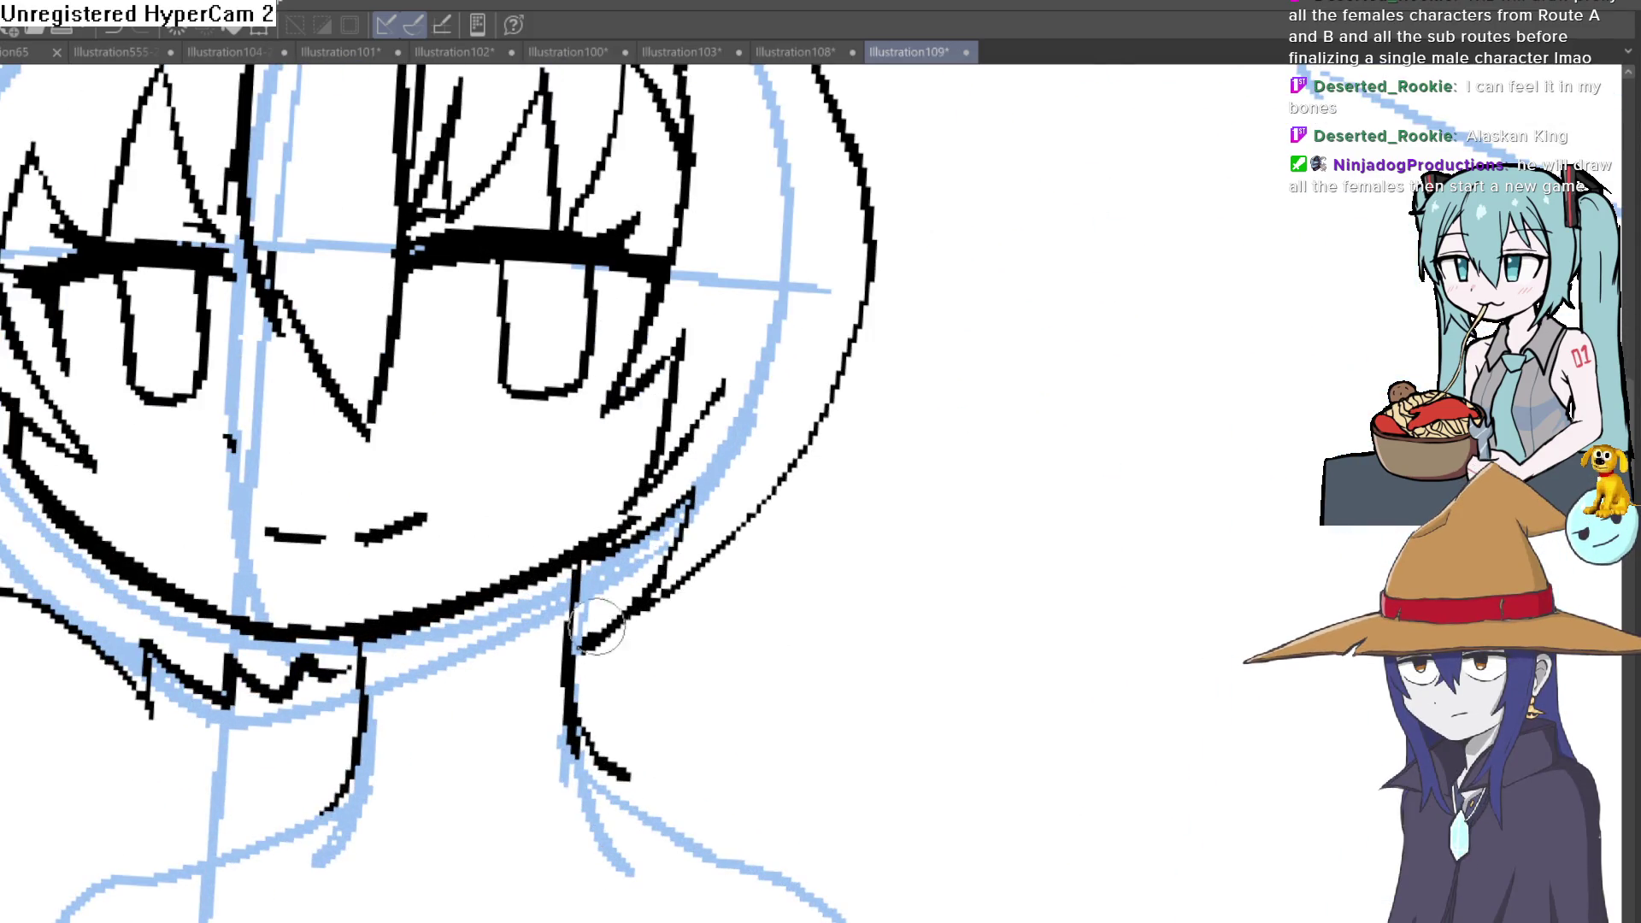
{"action": "scroll", "coordinate": [653, 568], "scroll_direction": "down", "scroll_amount": 2}
{"action": "scroll", "coordinate": [653, 567], "scroll_direction": "down", "scroll_amount": 2}
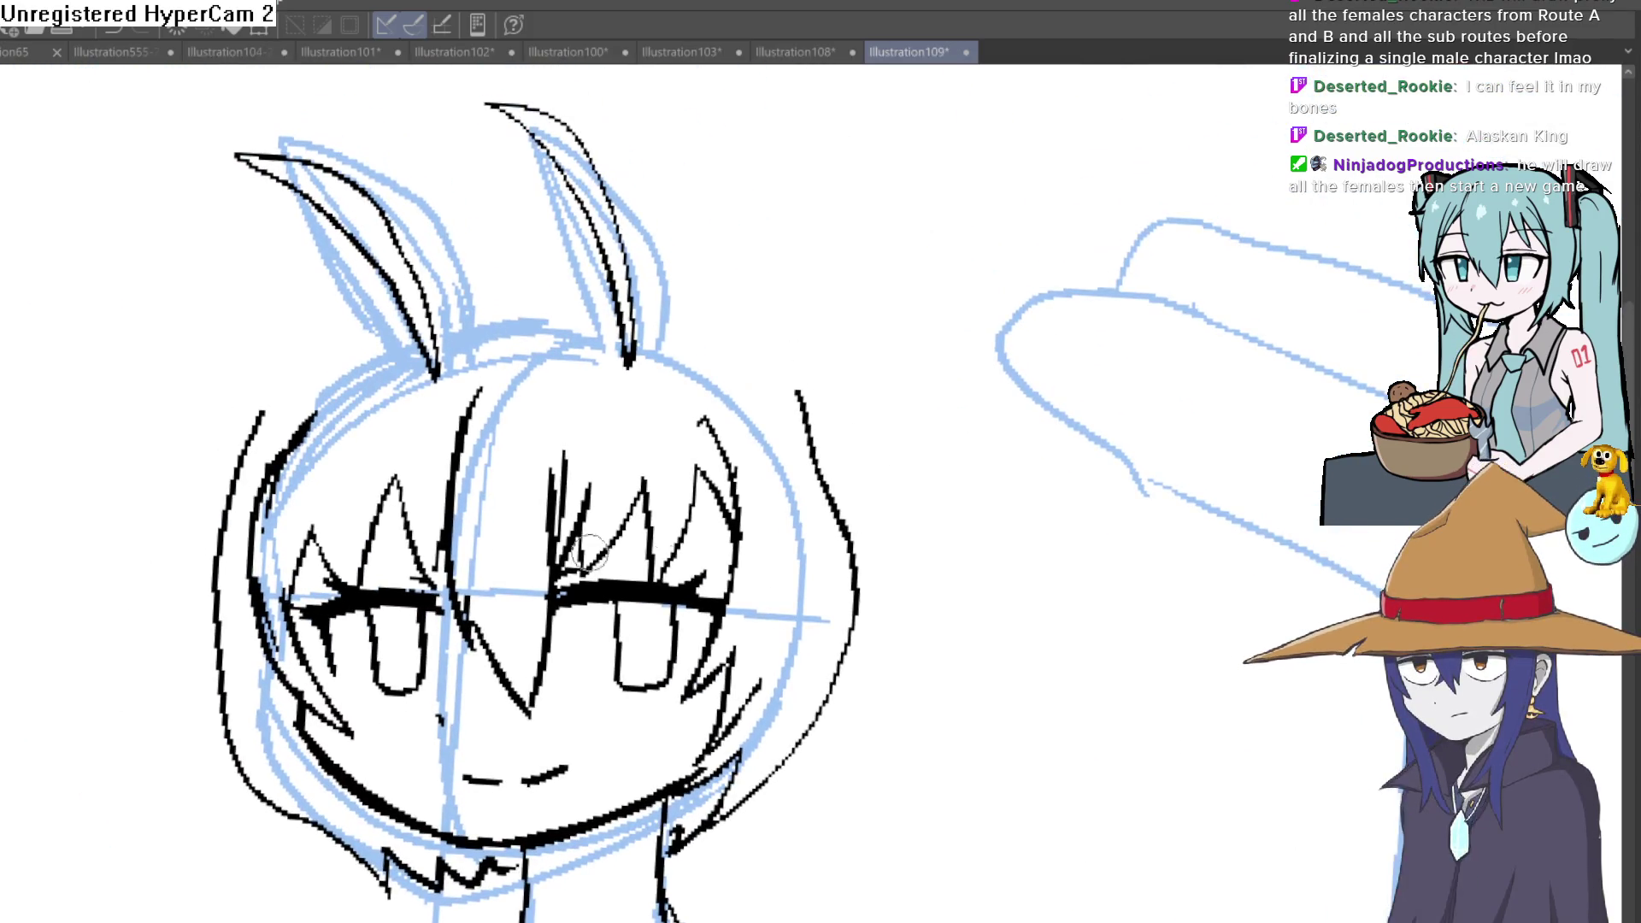
{"action": "scroll", "coordinate": [612, 432], "scroll_direction": "up", "scroll_amount": 1}
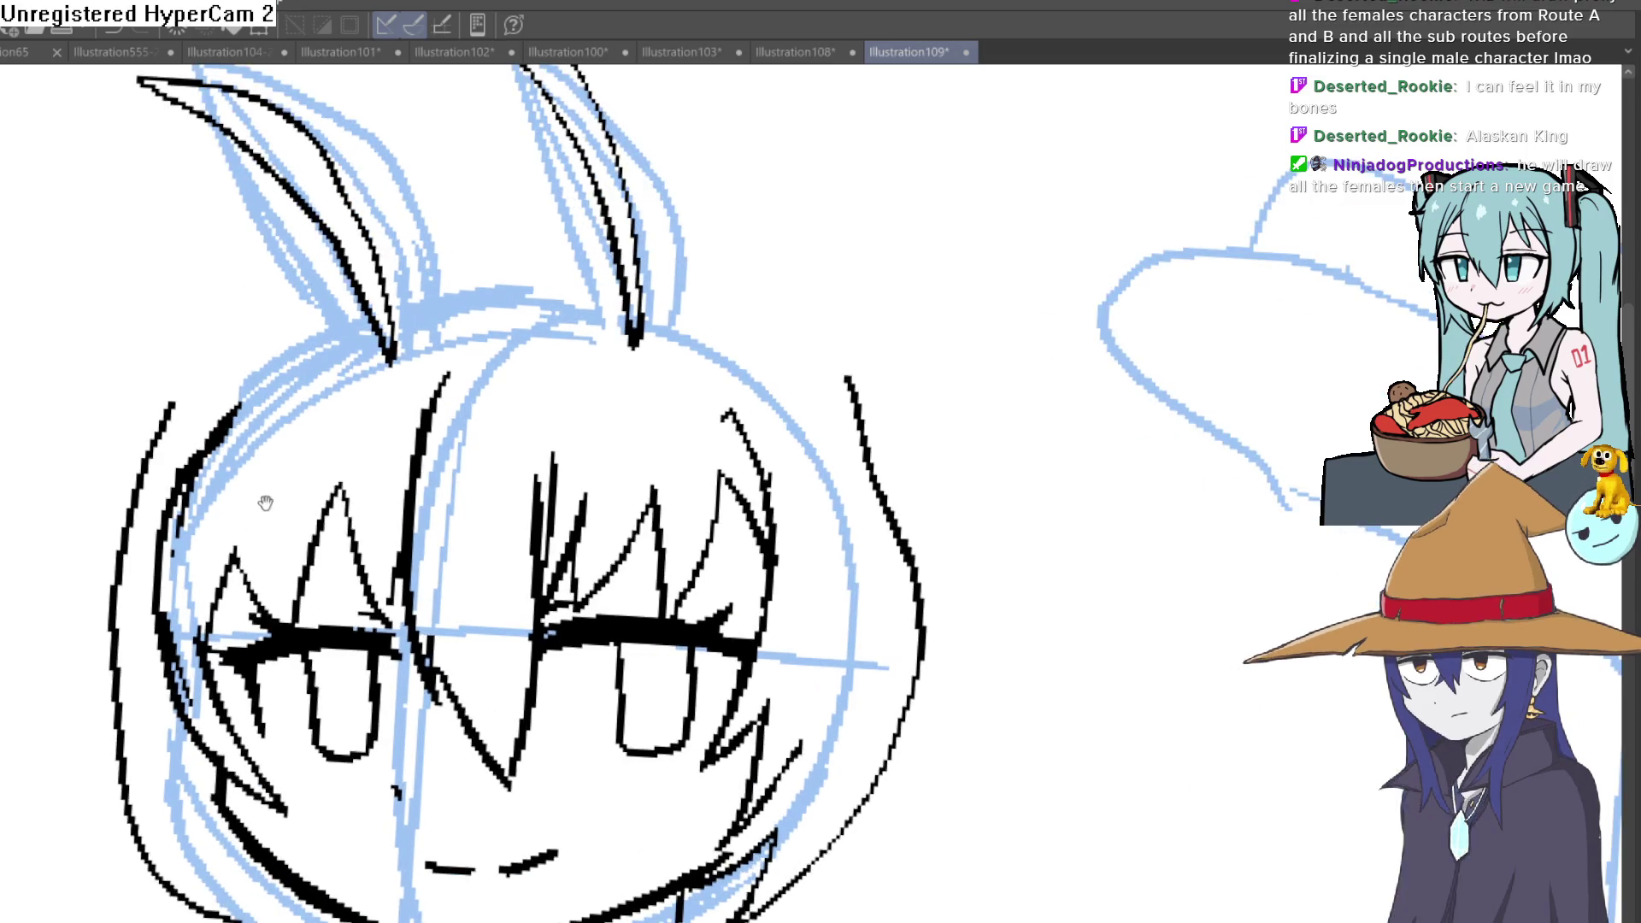
{"action": "scroll", "coordinate": [264, 501], "scroll_direction": "up", "scroll_amount": 1}
{"action": "mouse_move", "coordinate": [252, 309]}
{"action": "left_mouse_down"}
{"action": "mouse_move", "coordinate": [164, 680]}
{"action": "mouse_move", "coordinate": [372, 860]}
{"action": "left_mouse_up"}
{"action": "mouse_move", "coordinate": [847, 633]}
{"action": "left_mouse_down"}
{"action": "mouse_move", "coordinate": [805, 641]}
{"action": "mouse_move", "coordinate": [682, 519]}
{"action": "mouse_move", "coordinate": [645, 445]}
{"action": "mouse_move", "coordinate": [696, 509]}
{"action": "mouse_move", "coordinate": [734, 623]}
{"action": "left_mouse_up"}
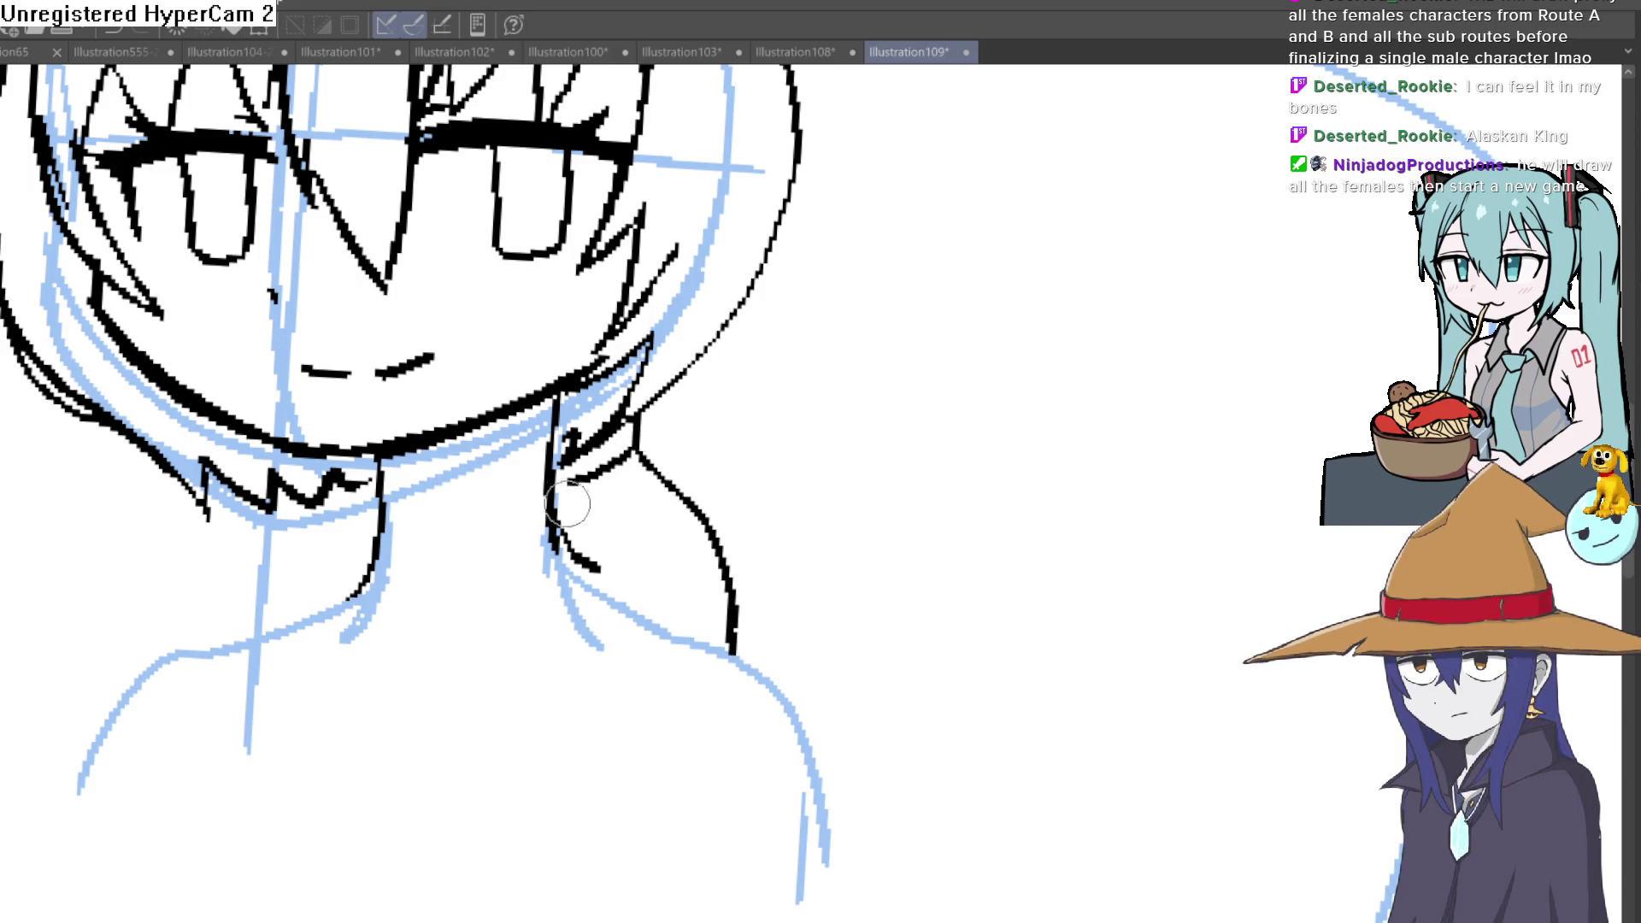
Step: Erase a stray mark near the collar and ink the neck and shoulder line
{"action": "left_click_drag", "start_coordinate": [563, 549], "coordinate": [723, 480]}
{"action": "left_click_drag", "start_coordinate": [466, 419], "coordinate": [482, 414]}
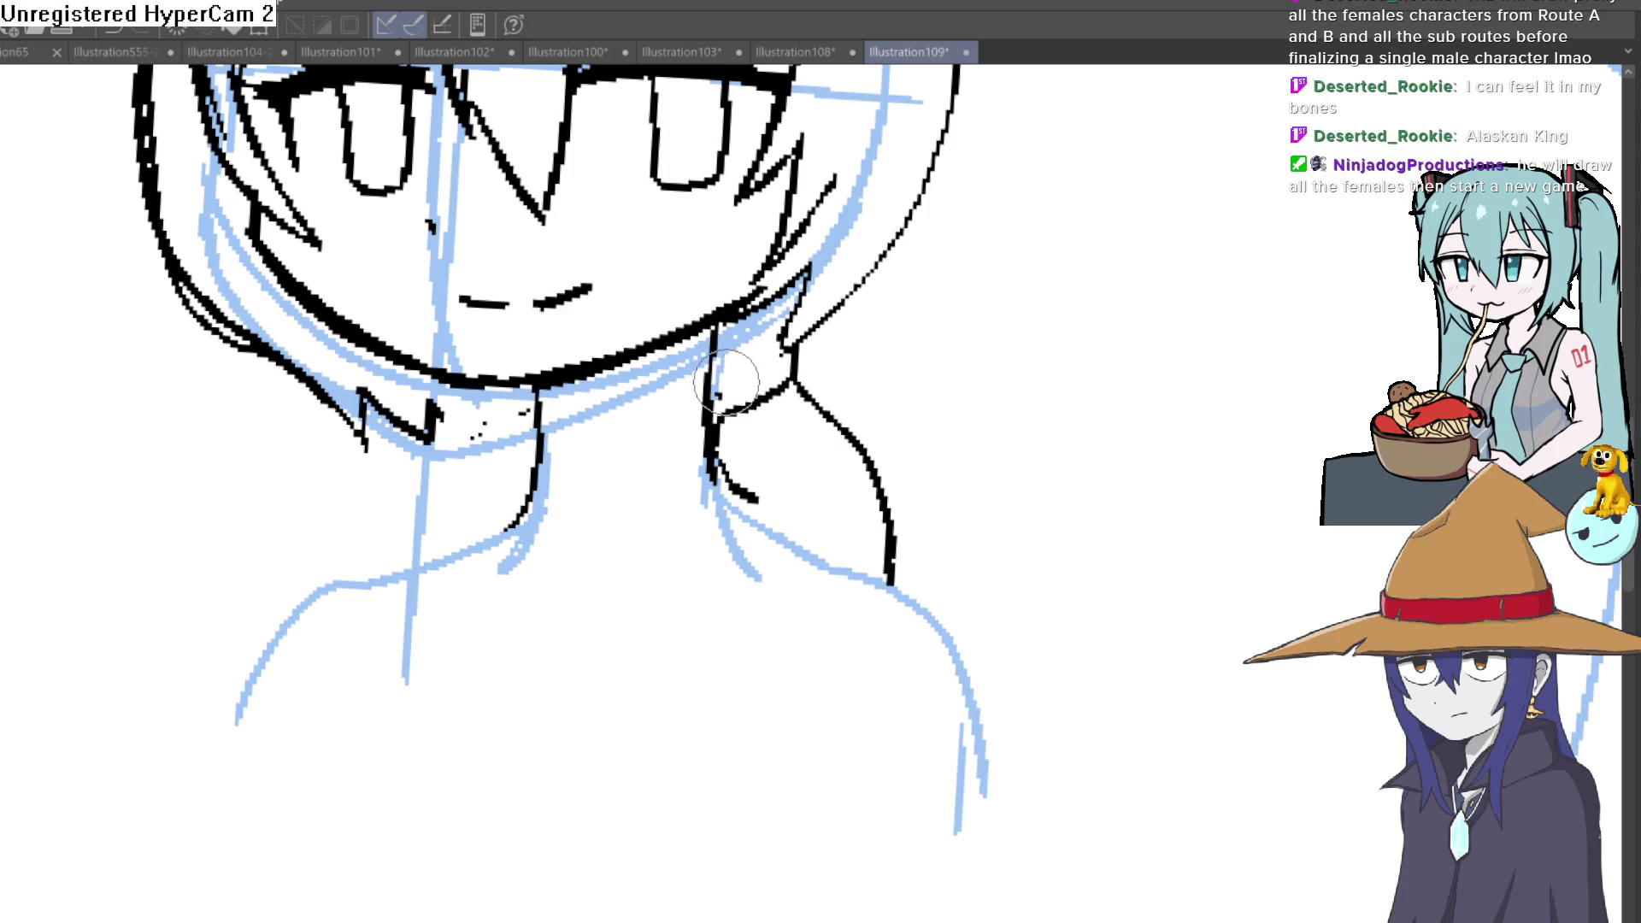
{"action": "scroll", "coordinate": [795, 384], "scroll_direction": "up", "scroll_amount": 2}
{"action": "left_click_drag", "start_coordinate": [785, 329], "coordinate": [659, 375]}
{"action": "mouse_move", "coordinate": [785, 391]}
{"action": "left_mouse_down"}
{"action": "mouse_move", "coordinate": [842, 415]}
{"action": "mouse_move", "coordinate": [964, 575]}
{"action": "mouse_move", "coordinate": [959, 560]}
{"action": "left_mouse_up"}
{"action": "scroll", "coordinate": [963, 576], "scroll_direction": "down", "scroll_amount": 2}
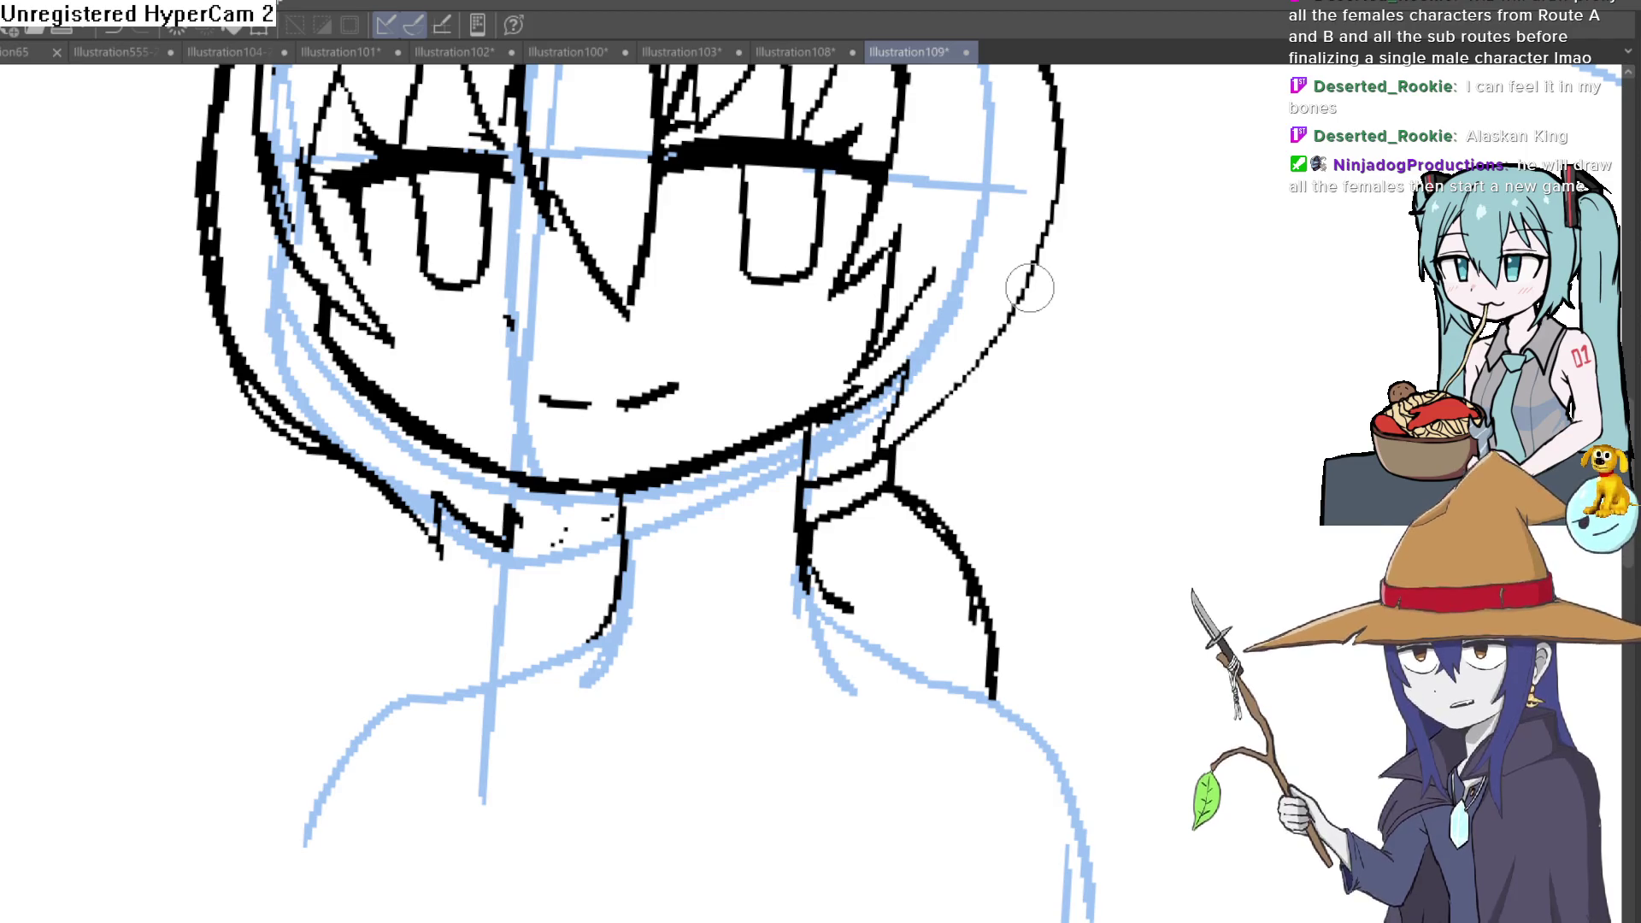
{"action": "scroll", "coordinate": [584, 519], "scroll_direction": "up", "scroll_amount": 2}
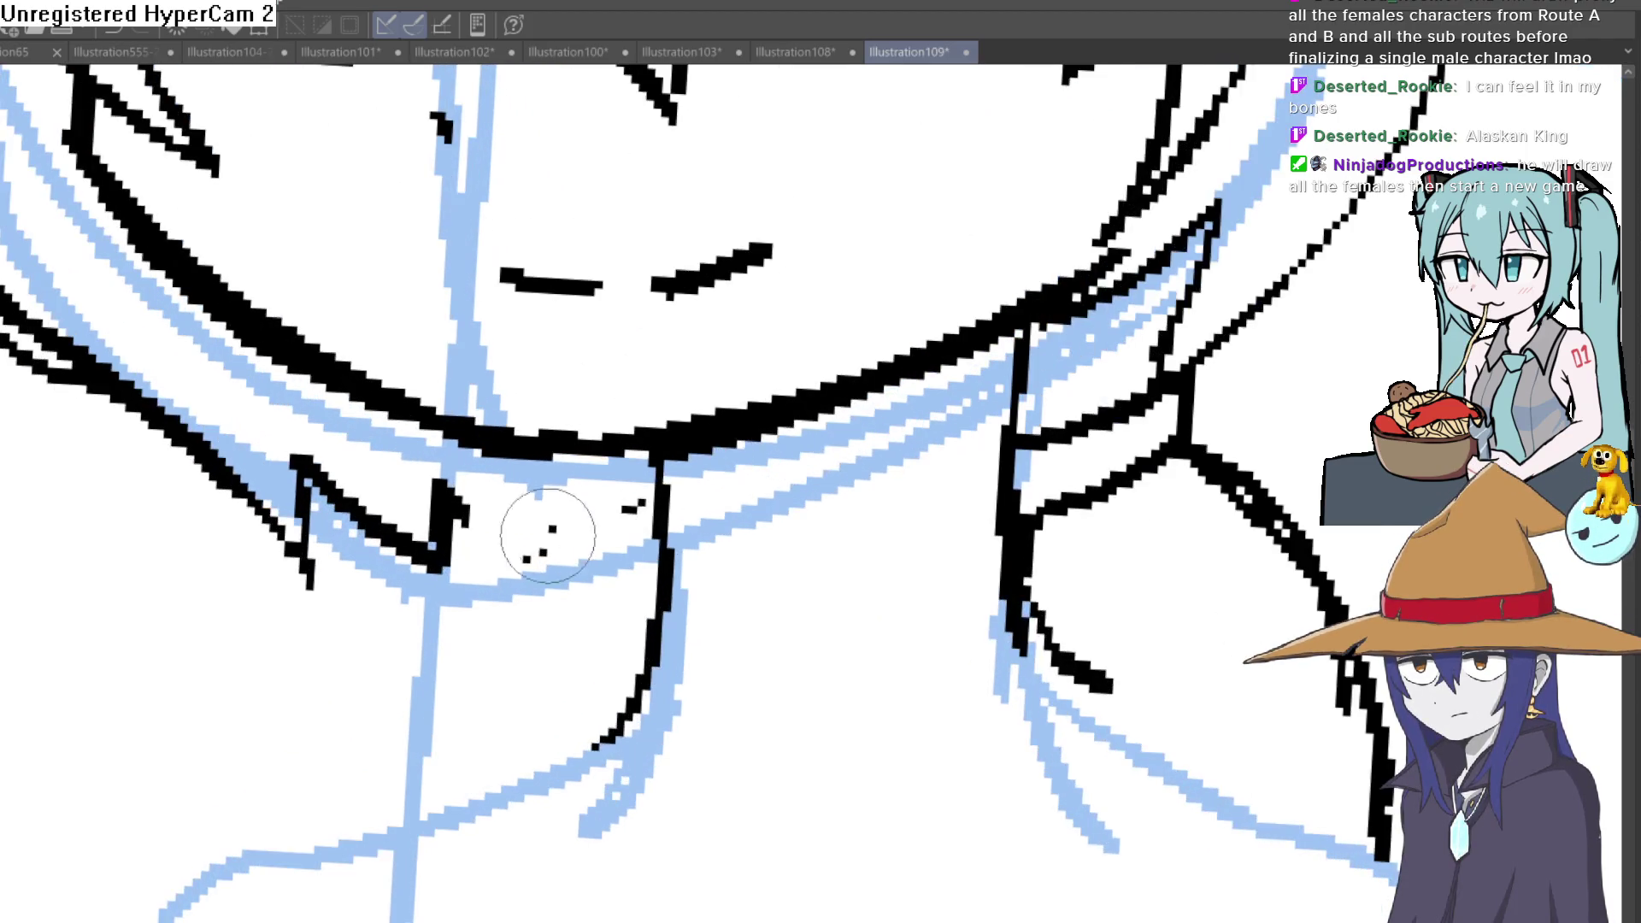
Step: Draw the collar lines below the chin with a diagonal stroke and fold lines on the right
{"action": "left_click_drag", "start_coordinate": [446, 494], "coordinate": [657, 506]}
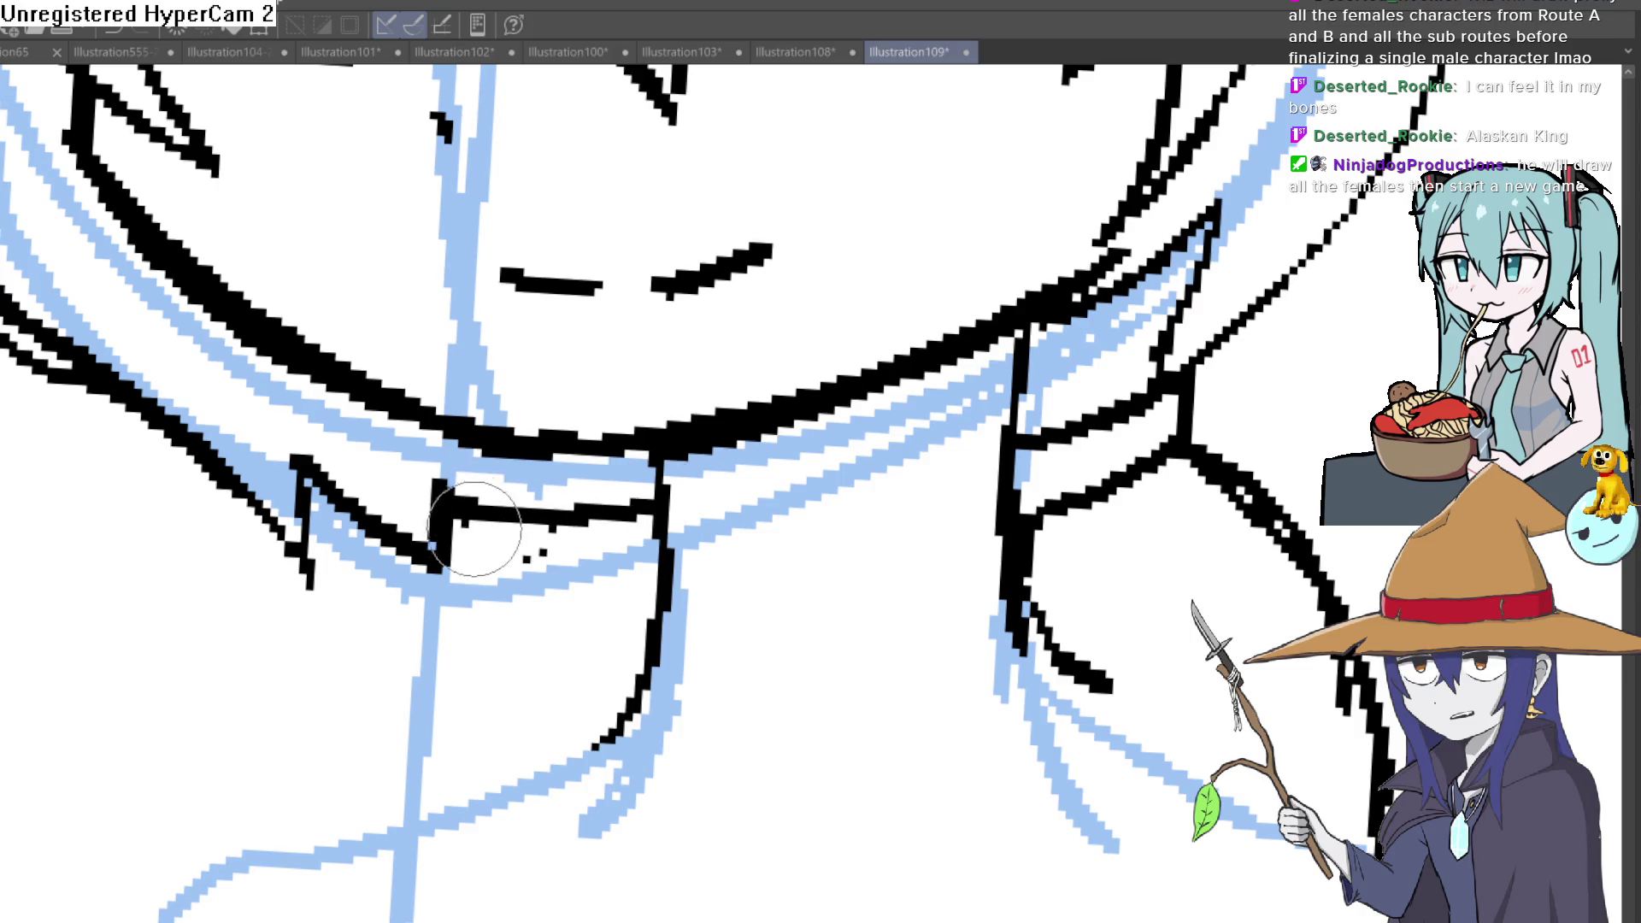
{"action": "left_click_drag", "start_coordinate": [449, 552], "coordinate": [667, 580]}
{"action": "mouse_move", "coordinate": [443, 554]}
{"action": "left_mouse_down"}
{"action": "mouse_move", "coordinate": [339, 679]}
{"action": "mouse_move", "coordinate": [264, 853]}
{"action": "left_mouse_up"}
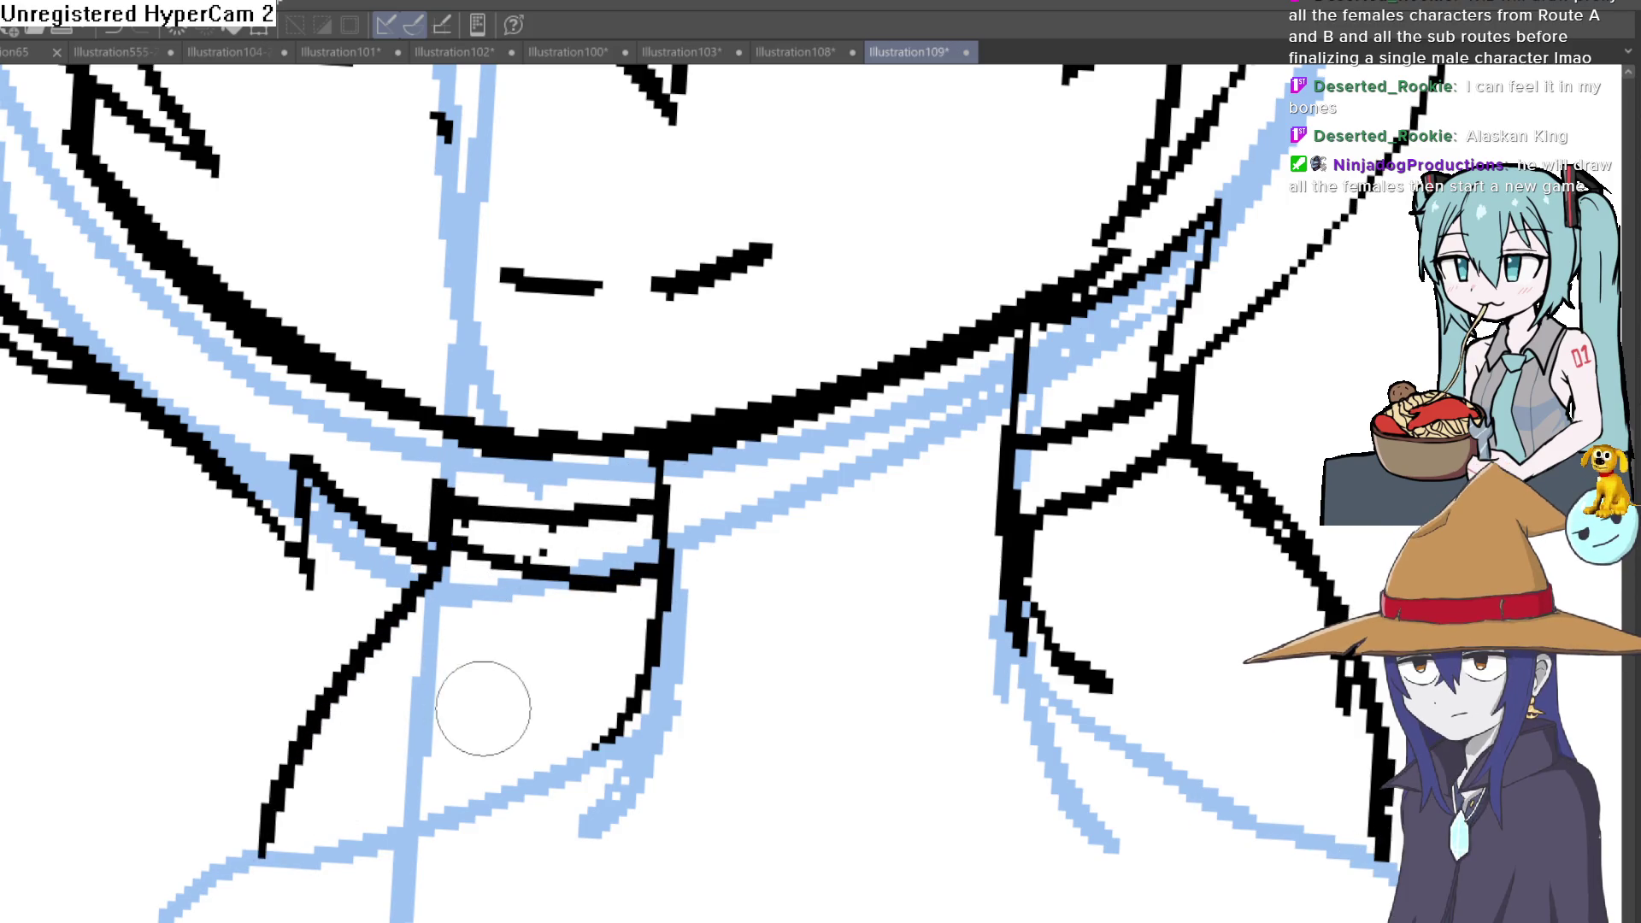
{"action": "left_click_drag", "start_coordinate": [518, 583], "coordinate": [433, 671]}
{"action": "left_click_drag", "start_coordinate": [613, 601], "coordinate": [614, 660]}
{"action": "scroll", "coordinate": [667, 622], "scroll_direction": "down", "scroll_amount": 3}
{"action": "left_click_drag", "start_coordinate": [898, 494], "coordinate": [923, 545]}
{"action": "left_click_drag", "start_coordinate": [917, 436], "coordinate": [1000, 513]}
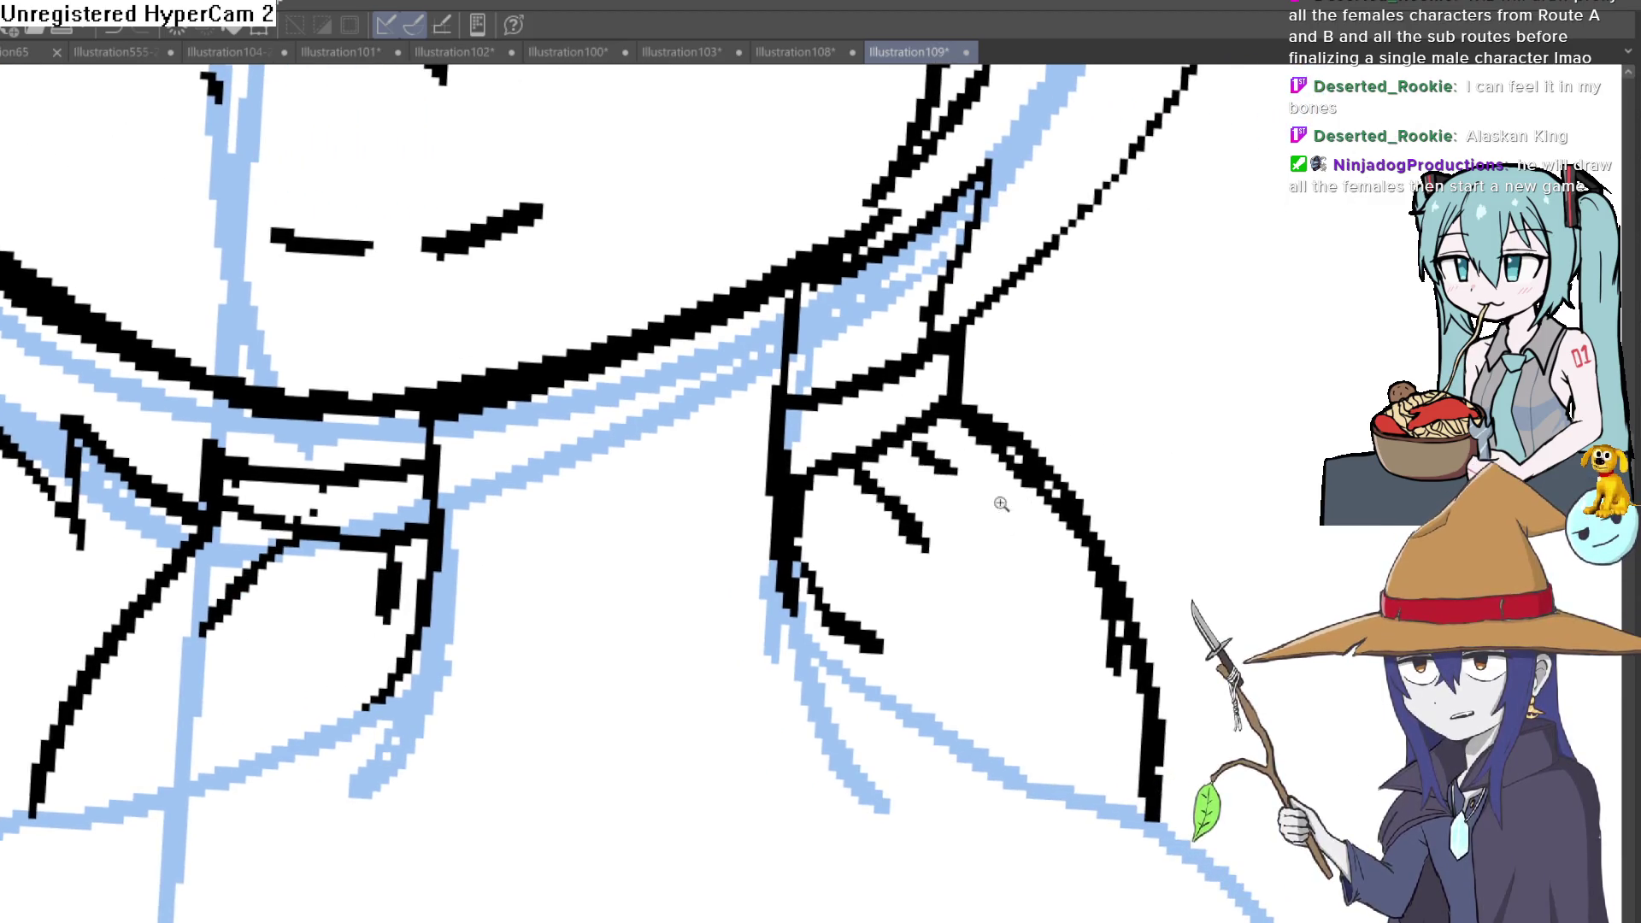
{"action": "scroll", "coordinate": [1001, 513], "scroll_direction": "down", "scroll_amount": 3}
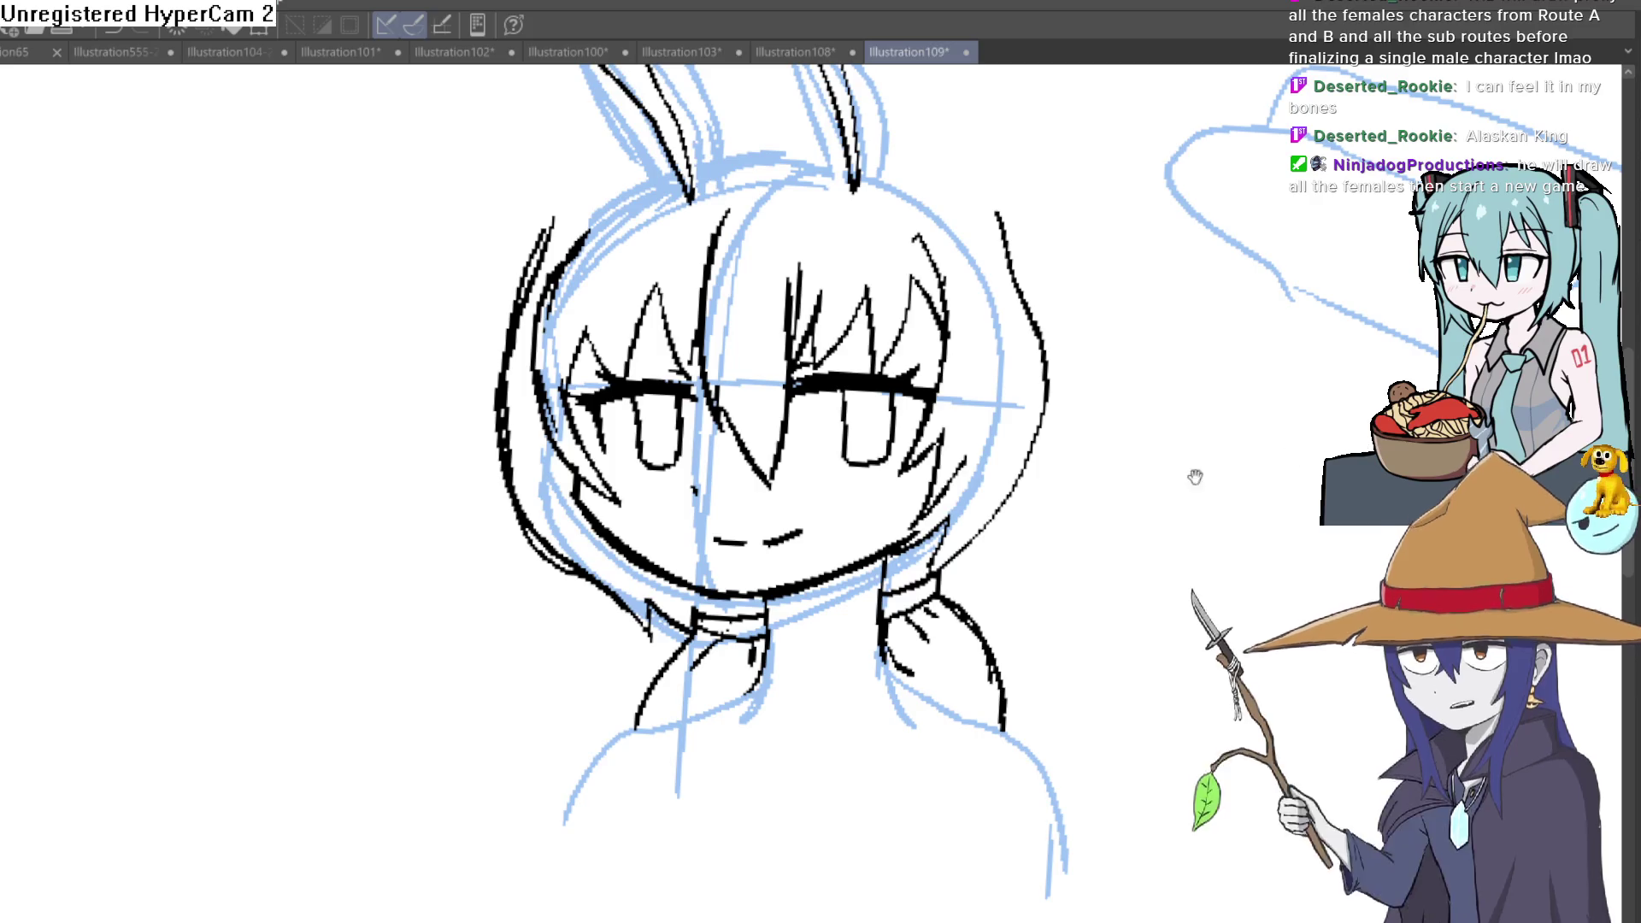
Step: Redraw the right bunny ear with thinner lines, undoing one over-thick stroke
{"action": "left_click_drag", "start_coordinate": [1194, 475], "coordinate": [1128, 569]}
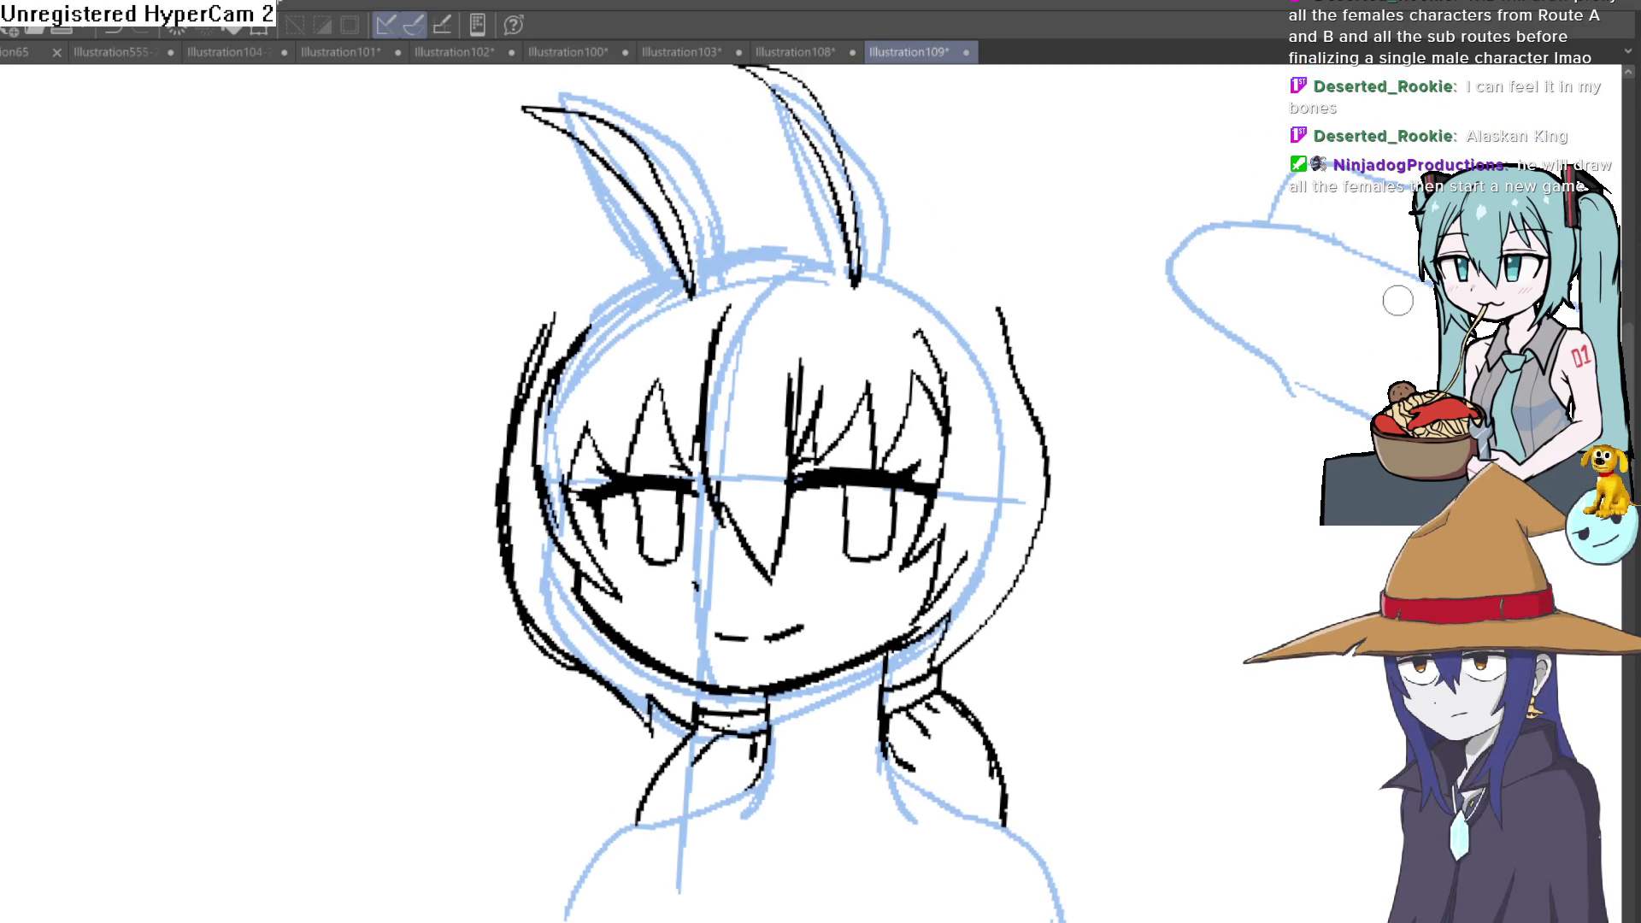
{"action": "mouse_move", "coordinate": [1094, 446]}
{"action": "left_mouse_down"}
{"action": "mouse_move", "coordinate": [1078, 549]}
{"action": "mouse_move", "coordinate": [1089, 542]}
{"action": "mouse_move", "coordinate": [944, 454]}
{"action": "left_mouse_up"}
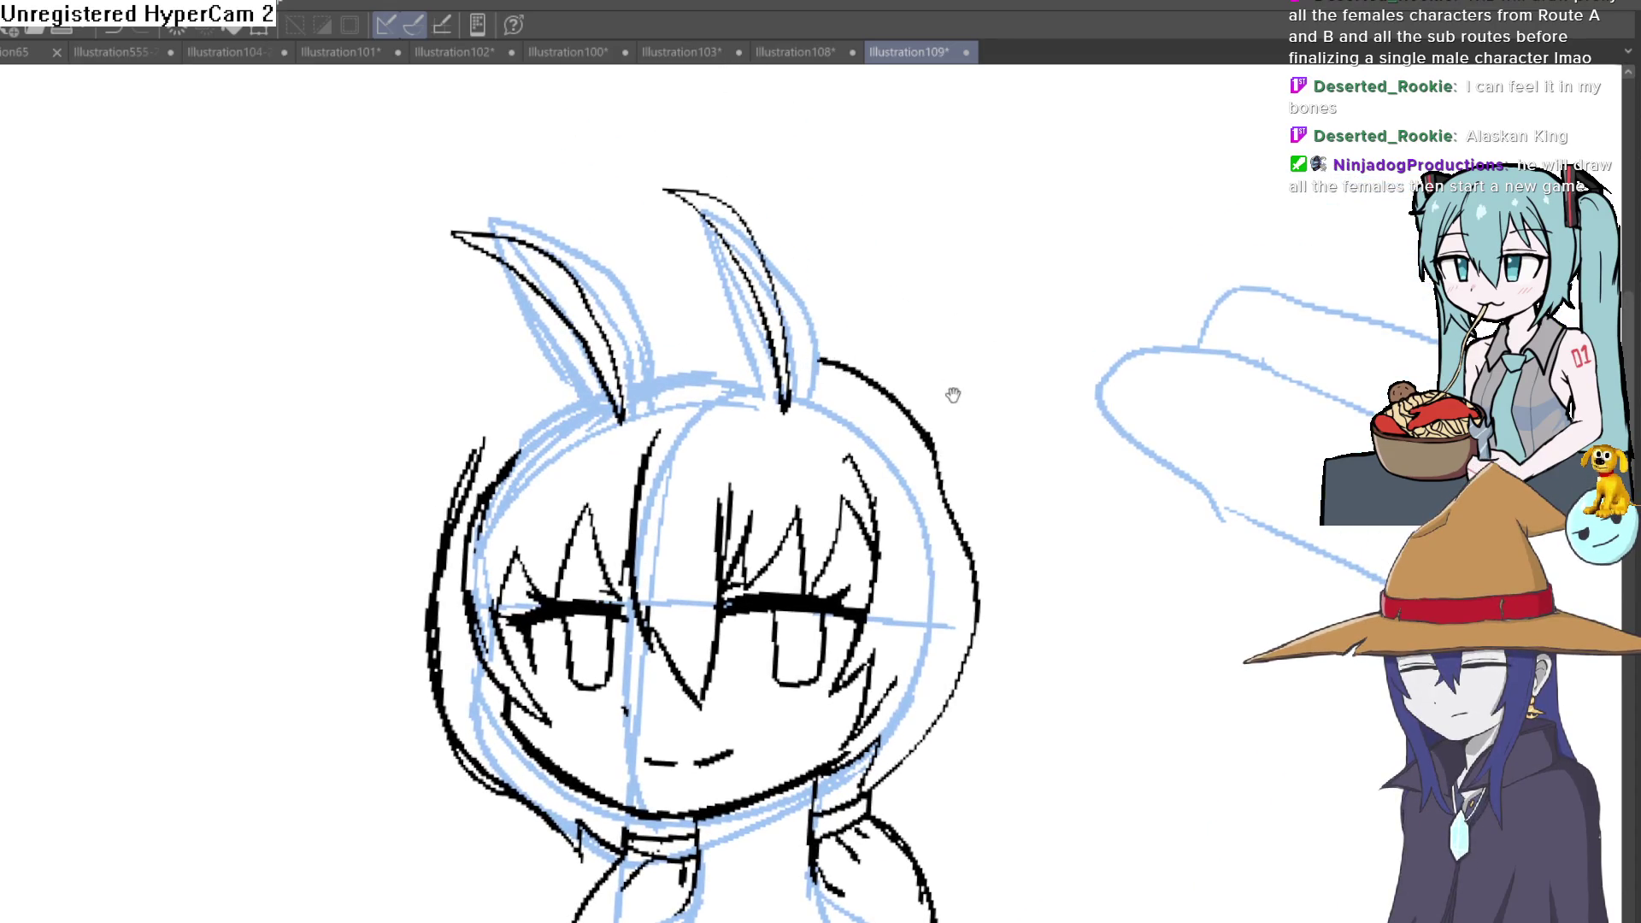
{"action": "left_click_drag", "start_coordinate": [949, 393], "coordinate": [899, 423]}
{"action": "left_click_drag", "start_coordinate": [789, 449], "coordinate": [761, 322]}
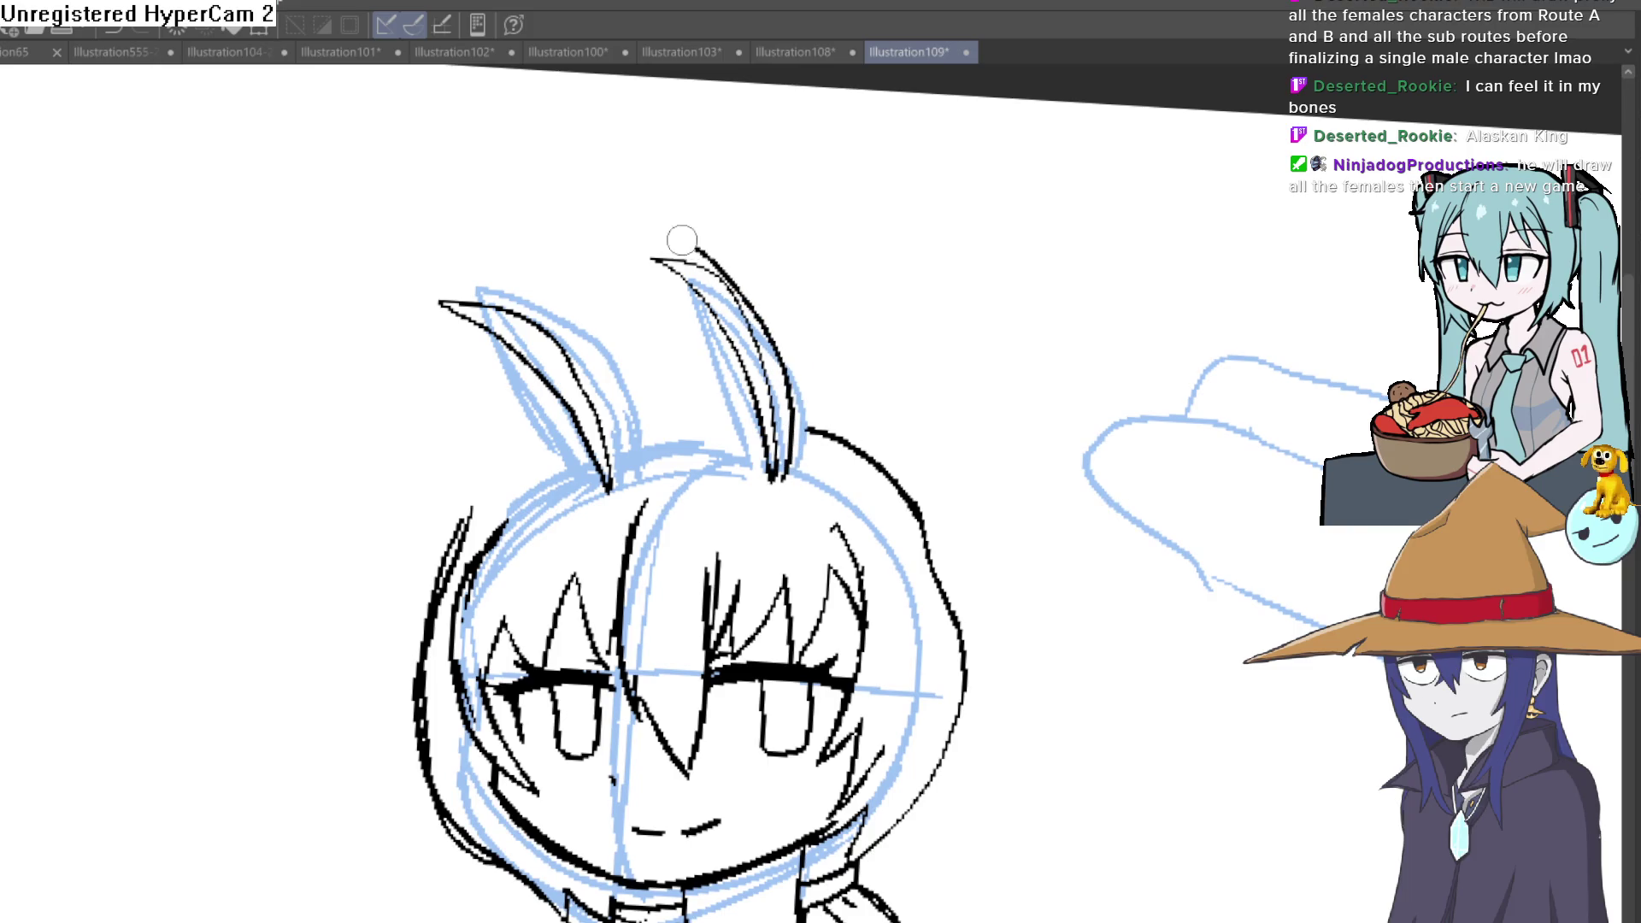
{"action": "left_click_drag", "start_coordinate": [681, 245], "coordinate": [776, 481]}
{"action": "key", "text": "ctrl+z"}
{"action": "left_click_drag", "start_coordinate": [737, 424], "coordinate": [767, 487]}
{"action": "left_click_drag", "start_coordinate": [703, 329], "coordinate": [764, 455]}
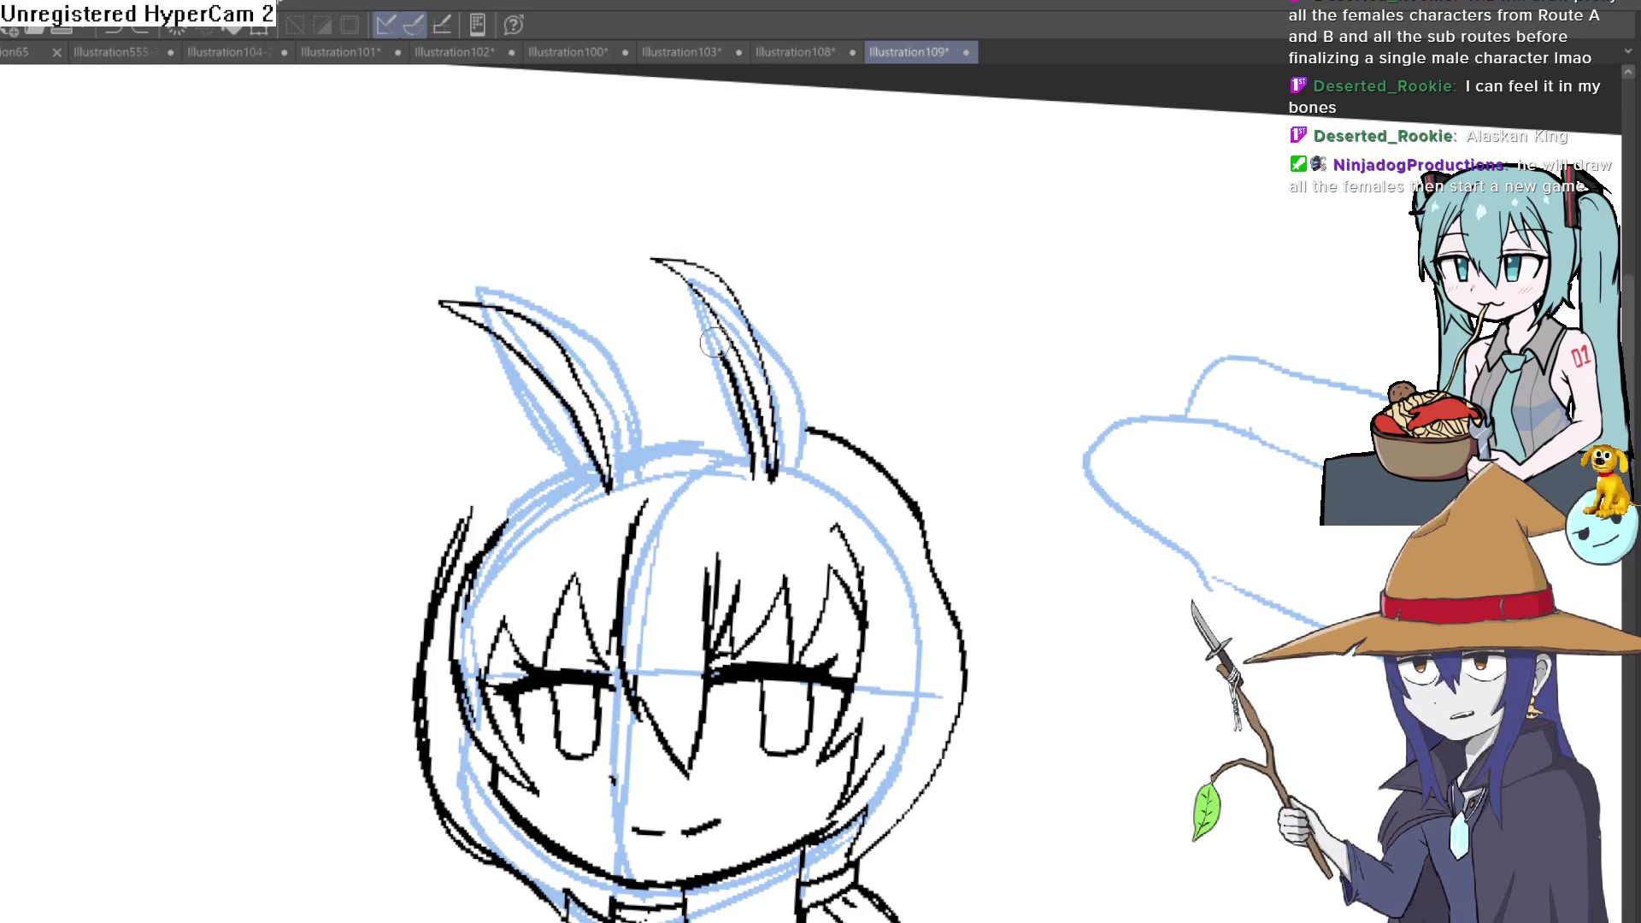
{"action": "left_click_drag", "start_coordinate": [628, 251], "coordinate": [777, 333]}
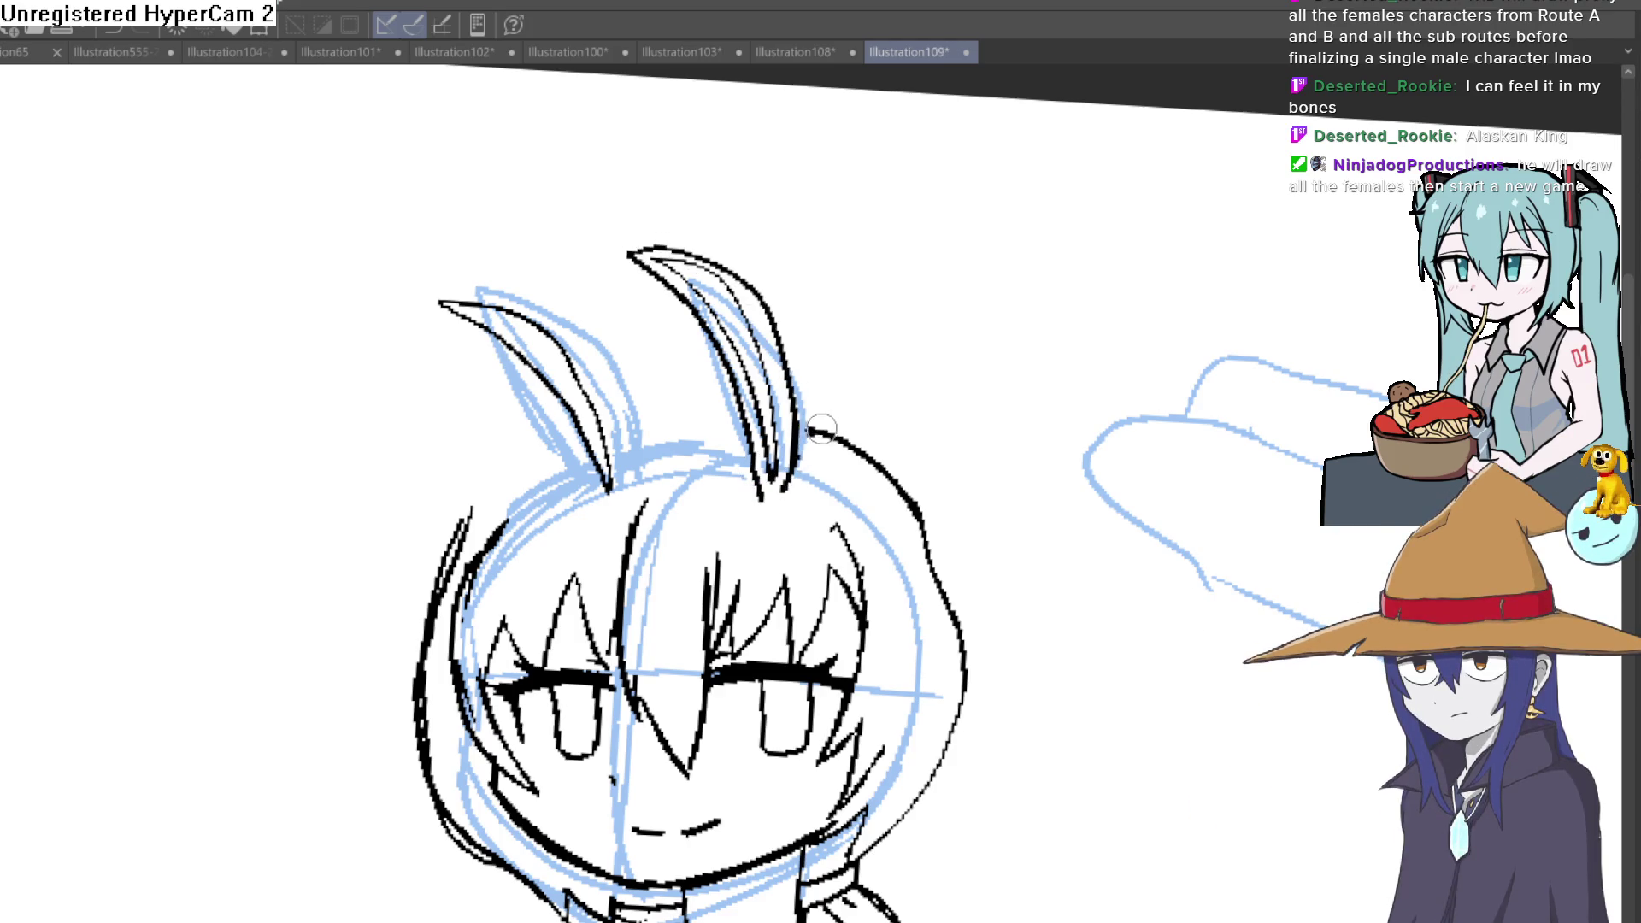
Step: Lasso both ears, free-transform them upward with a slight tilt, confirm and deselect
{"action": "left_click_drag", "start_coordinate": [791, 276], "coordinate": [665, 207]}
{"action": "left_click_drag", "start_coordinate": [408, 381], "coordinate": [808, 488]}
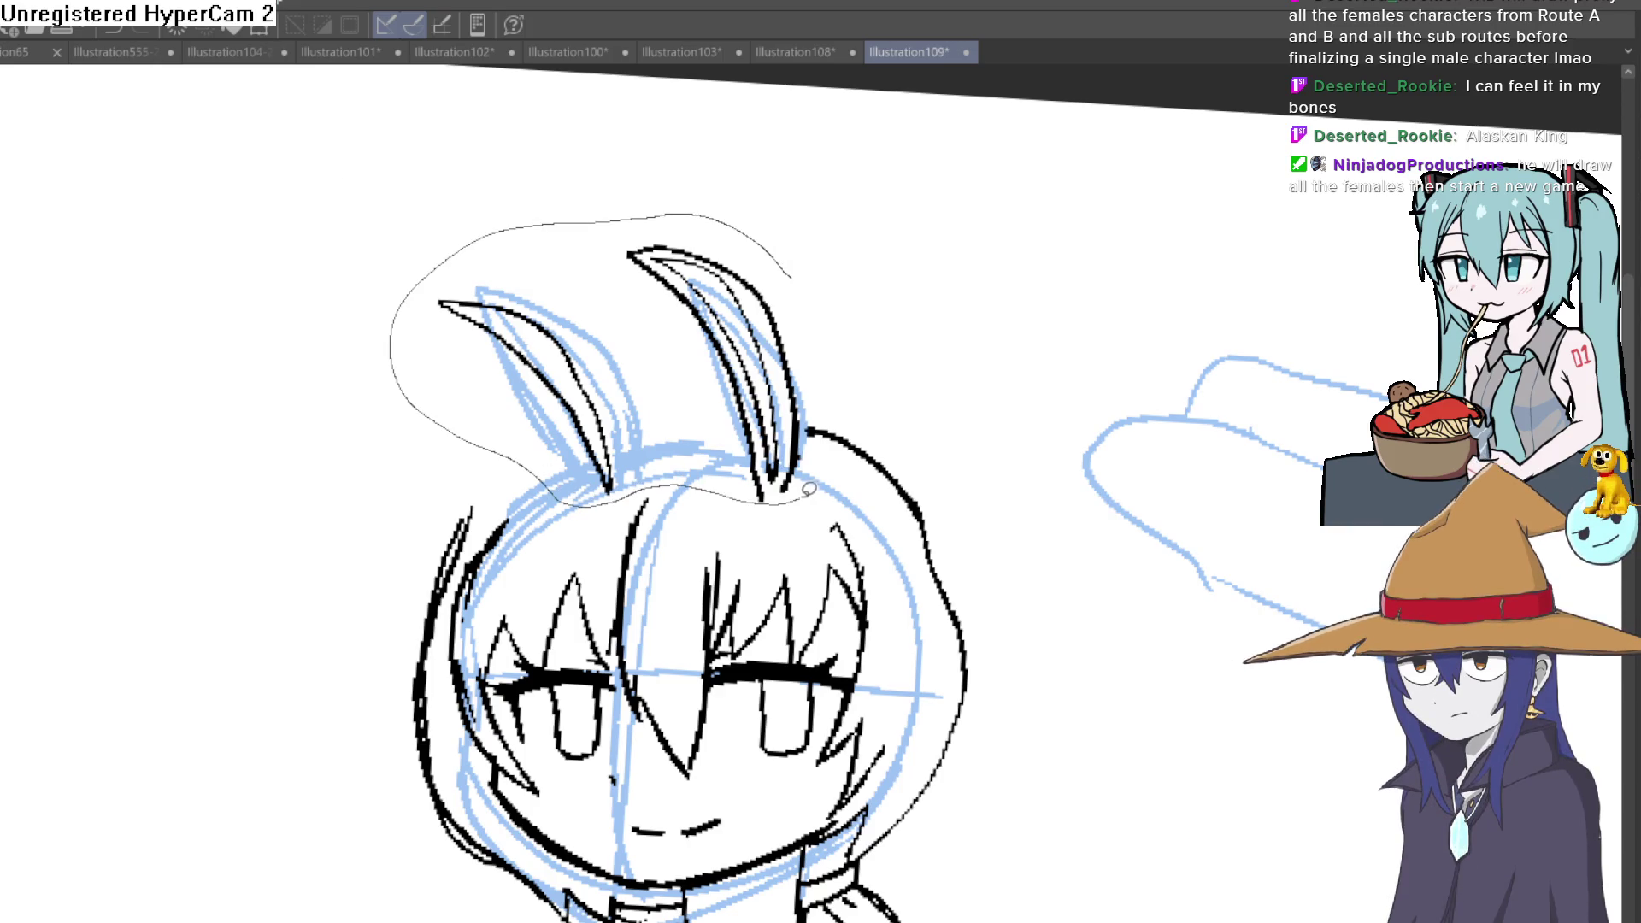
{"action": "left_click_drag", "start_coordinate": [811, 368], "coordinate": [791, 276]}
{"action": "key", "text": "ctrl+t"}
{"action": "mouse_move", "coordinate": [797, 431]}
{"action": "left_mouse_down"}
{"action": "mouse_move", "coordinate": [798, 383]}
{"action": "mouse_move", "coordinate": [805, 398]}
{"action": "left_mouse_up"}
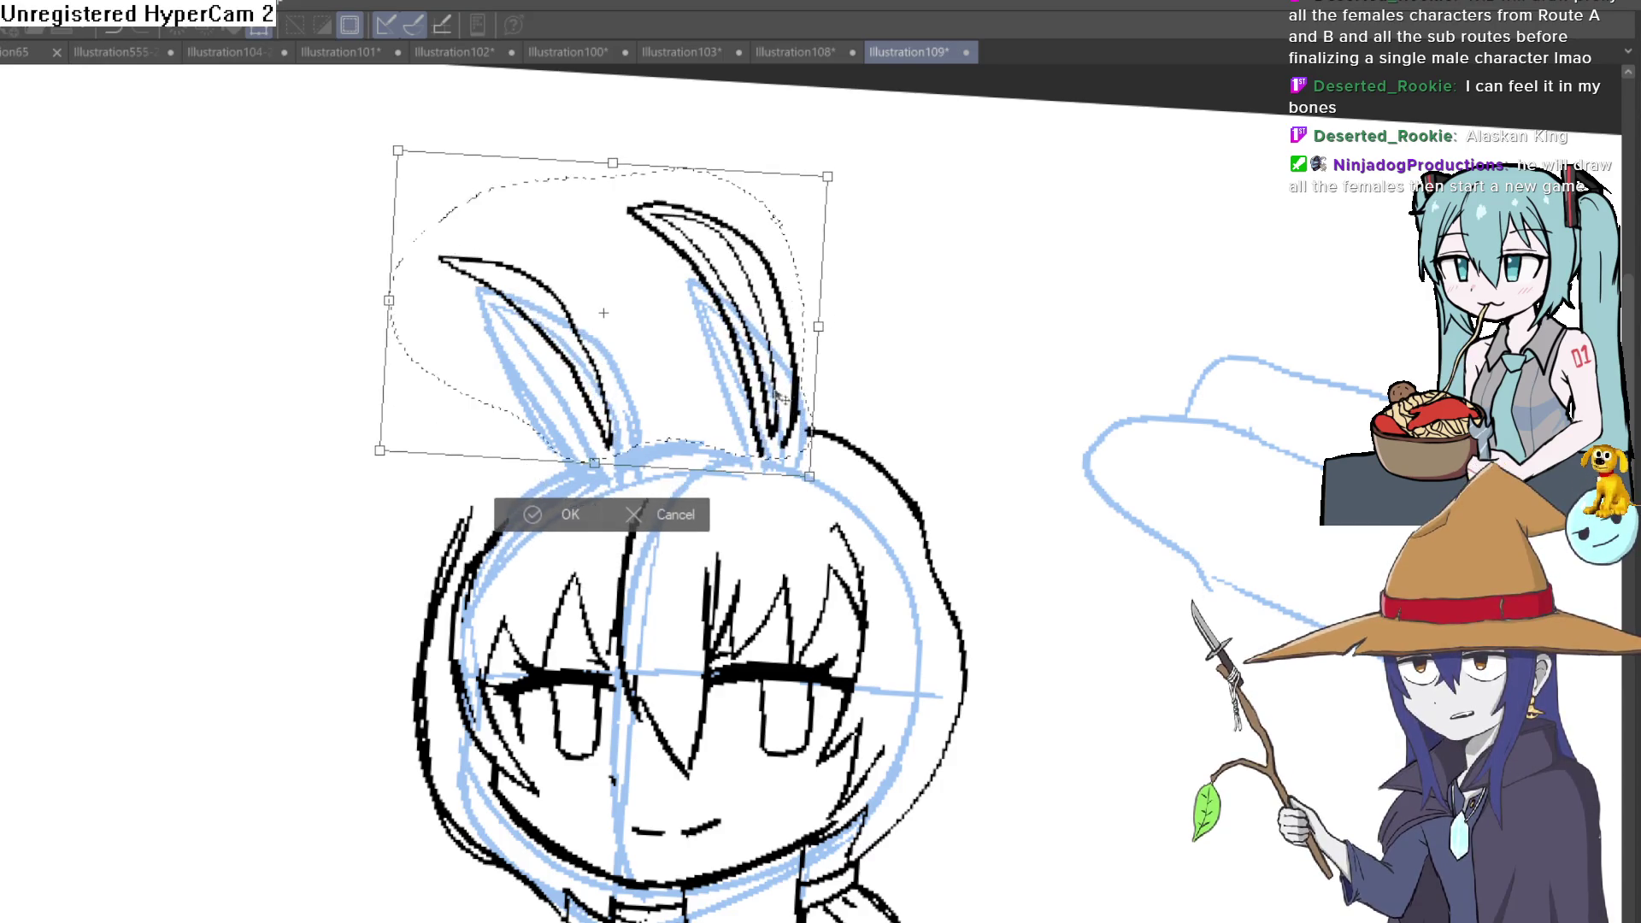
{"action": "left_click", "coordinate": [570, 514]}
{"action": "key", "text": "ctrl+d"}
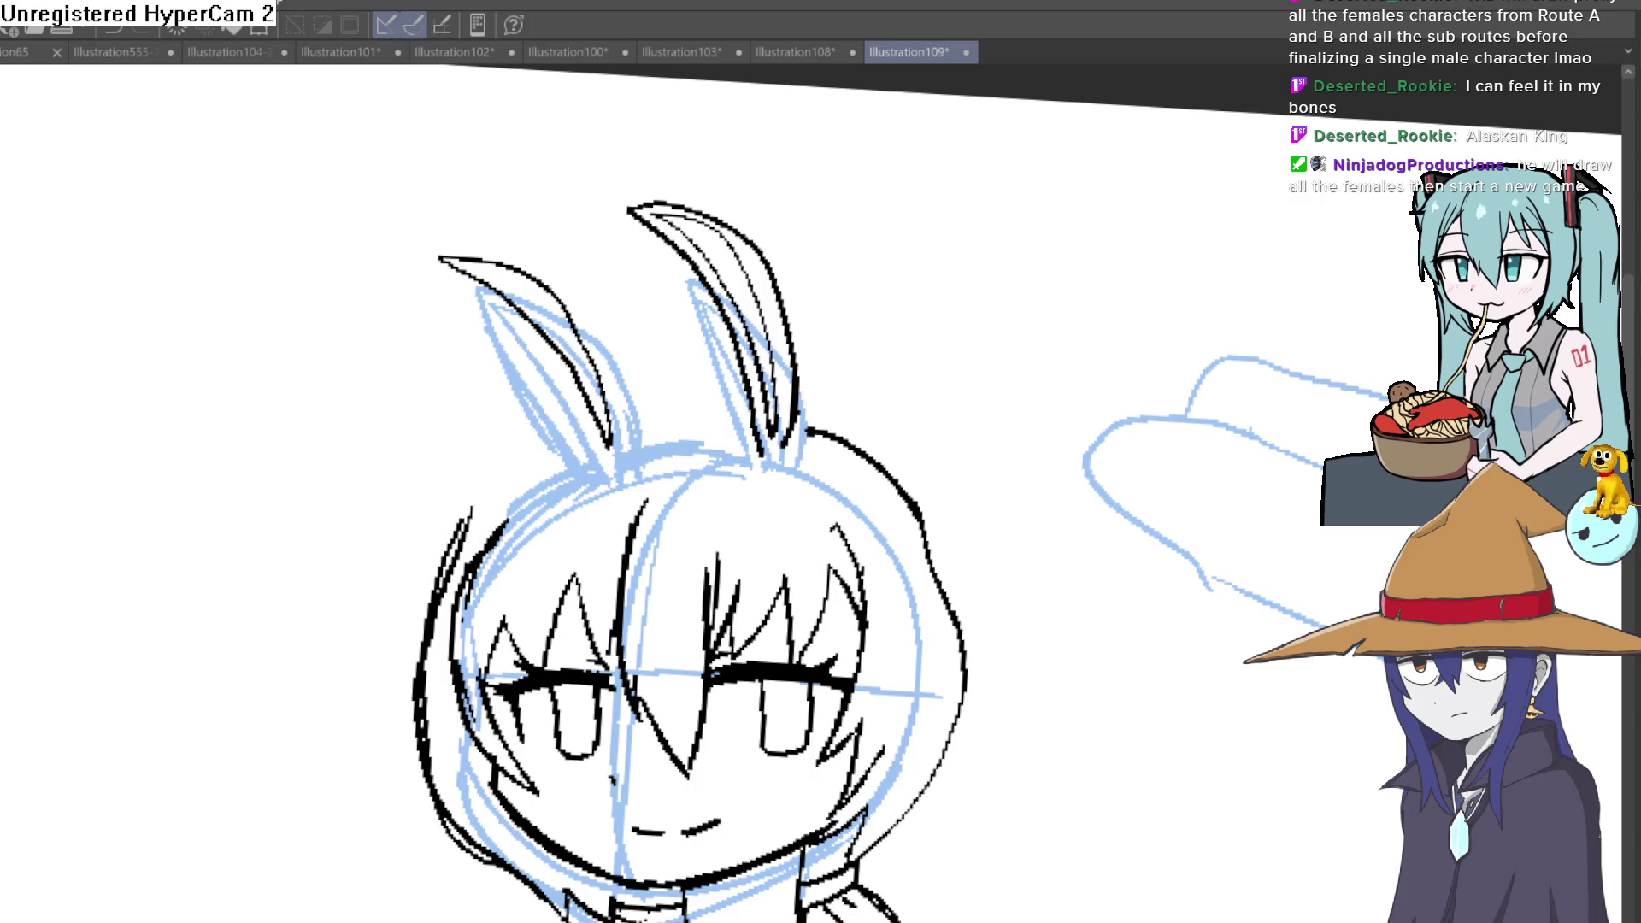
{"action": "left_click_drag", "start_coordinate": [910, 422], "coordinate": [821, 322]}
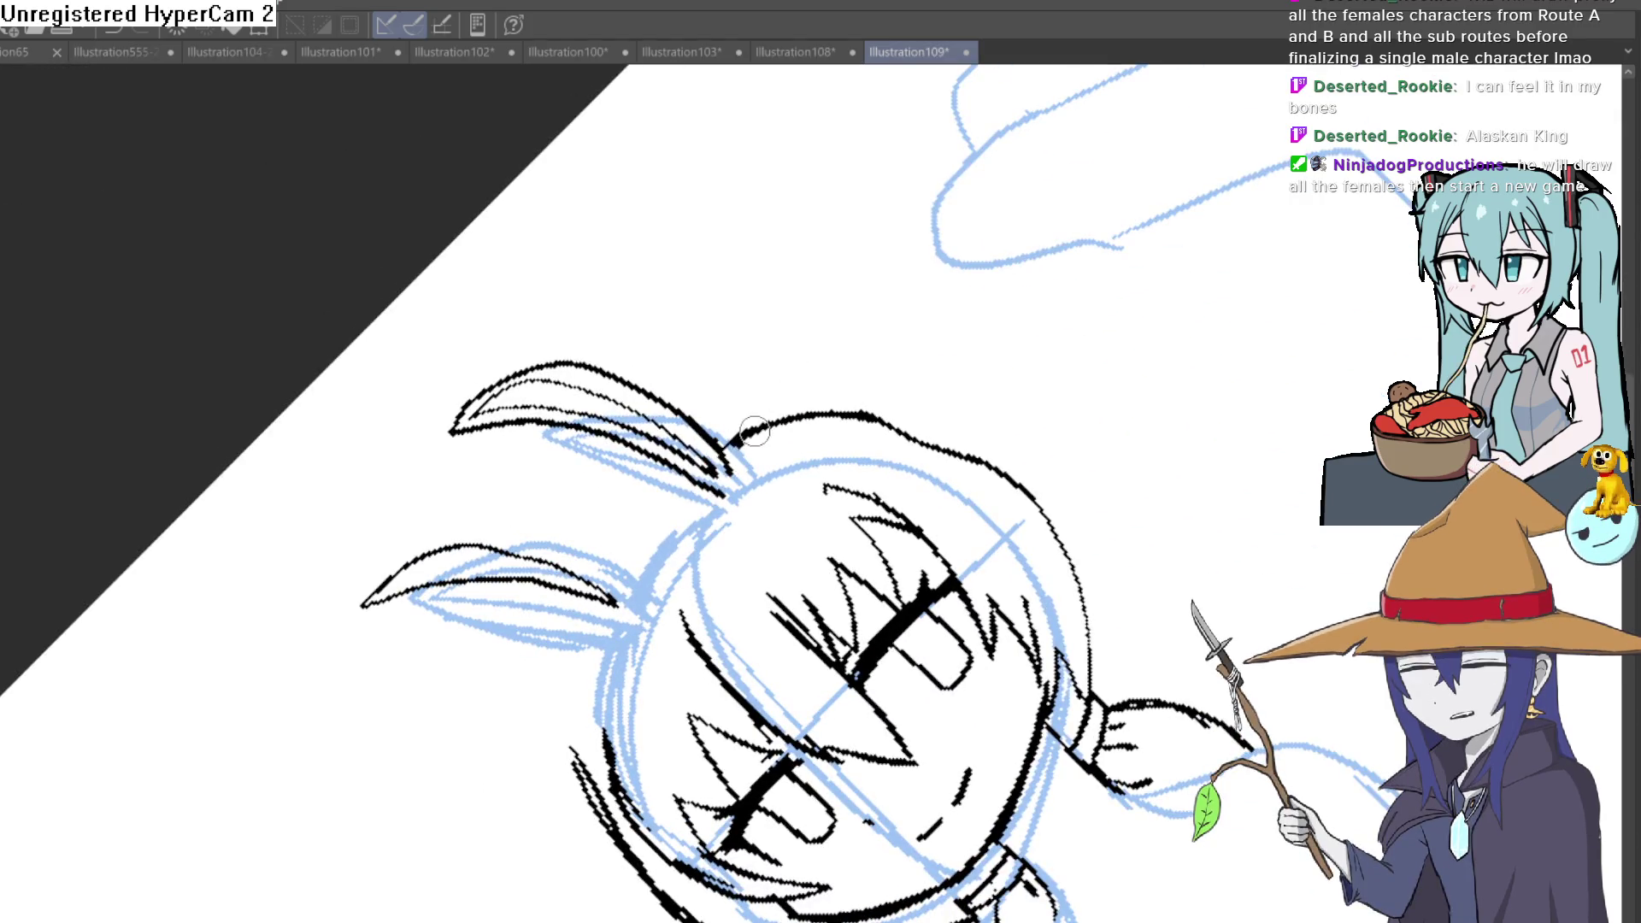
{"action": "mouse_move", "coordinate": [724, 477]}
{"action": "left_mouse_down"}
{"action": "mouse_move", "coordinate": [645, 530]}
{"action": "mouse_move", "coordinate": [618, 592]}
{"action": "left_mouse_up"}
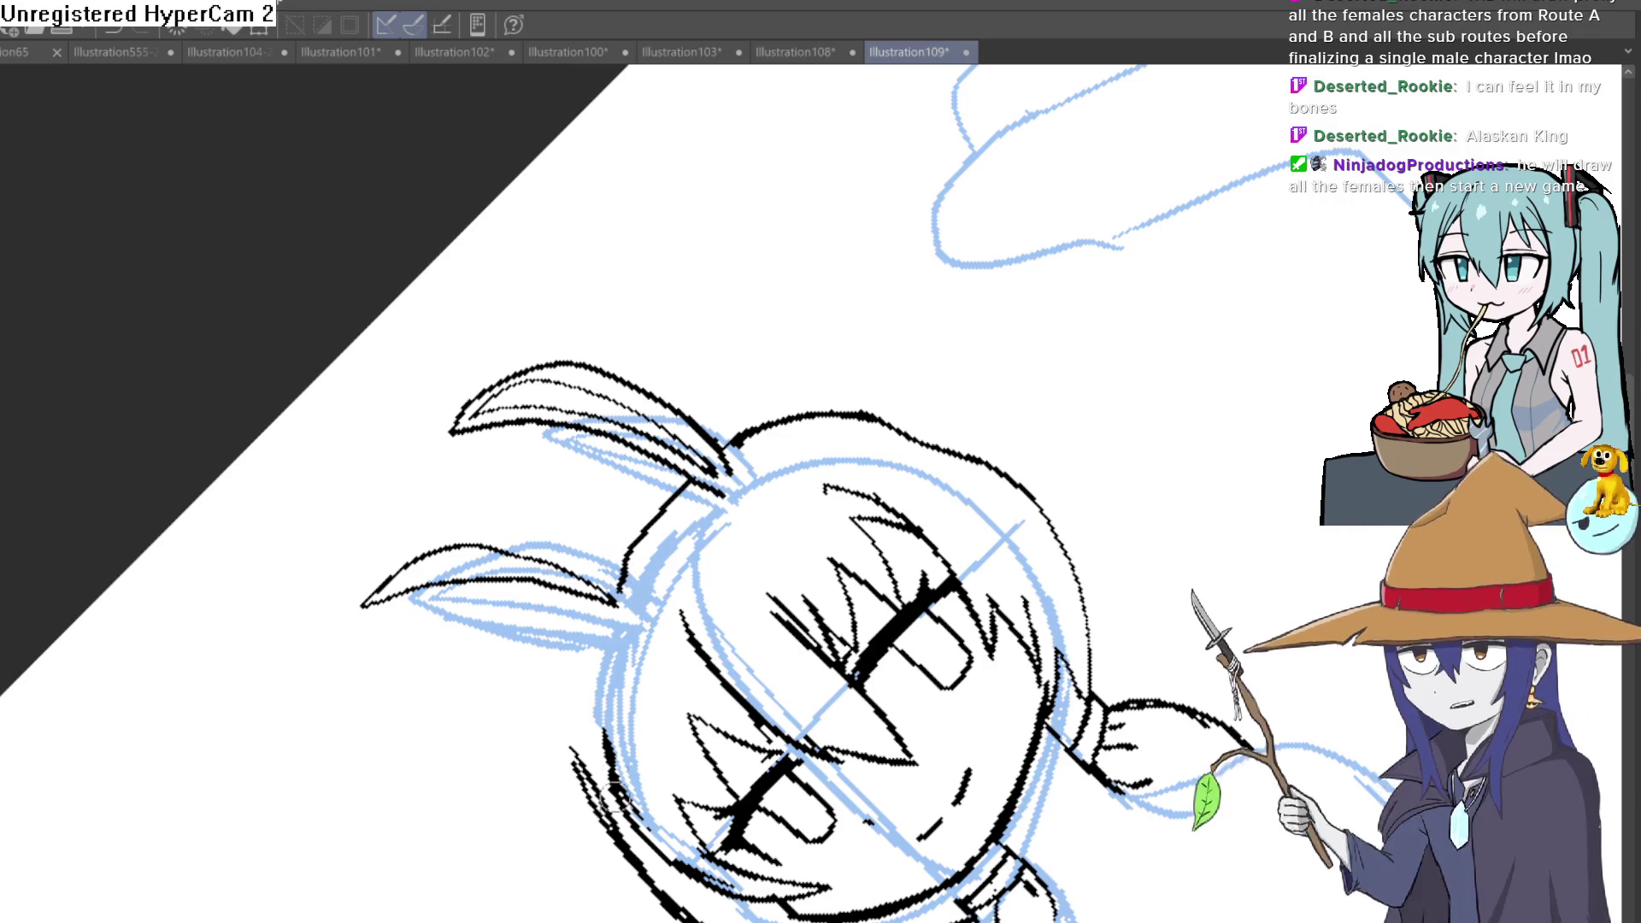
{"action": "key", "text": "ctrl+0"}
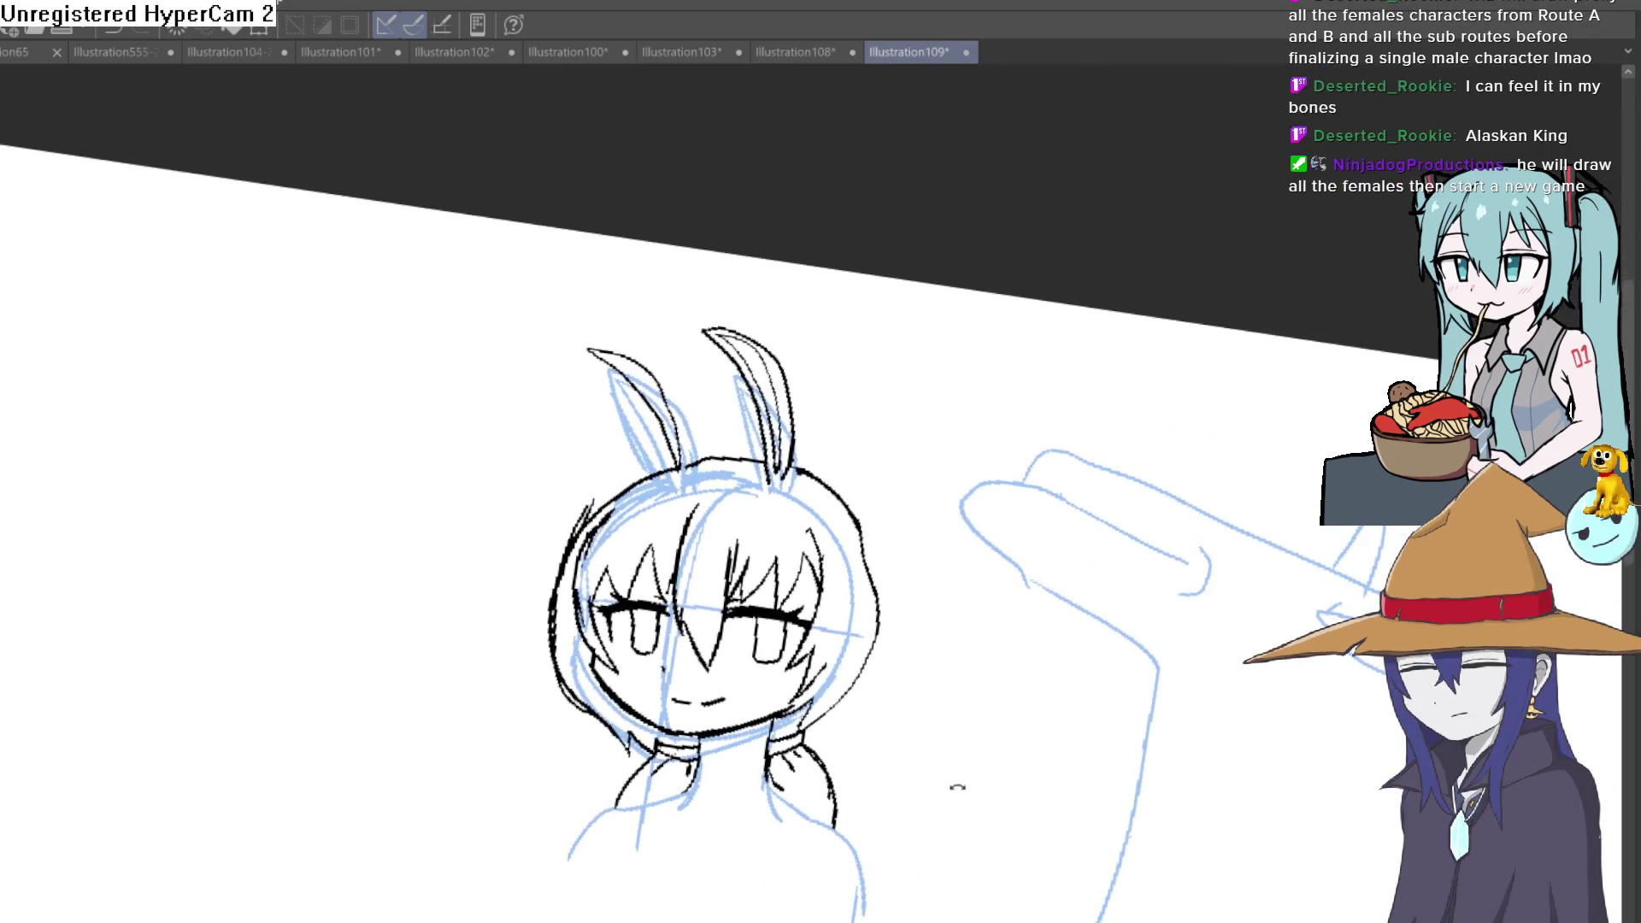
{"action": "scroll", "coordinate": [799, 638], "scroll_direction": "up", "scroll_amount": 2}
{"action": "scroll", "coordinate": [744, 558], "scroll_direction": "up", "scroll_amount": 2}
{"action": "left_click_drag", "start_coordinate": [744, 557], "coordinate": [783, 390]}
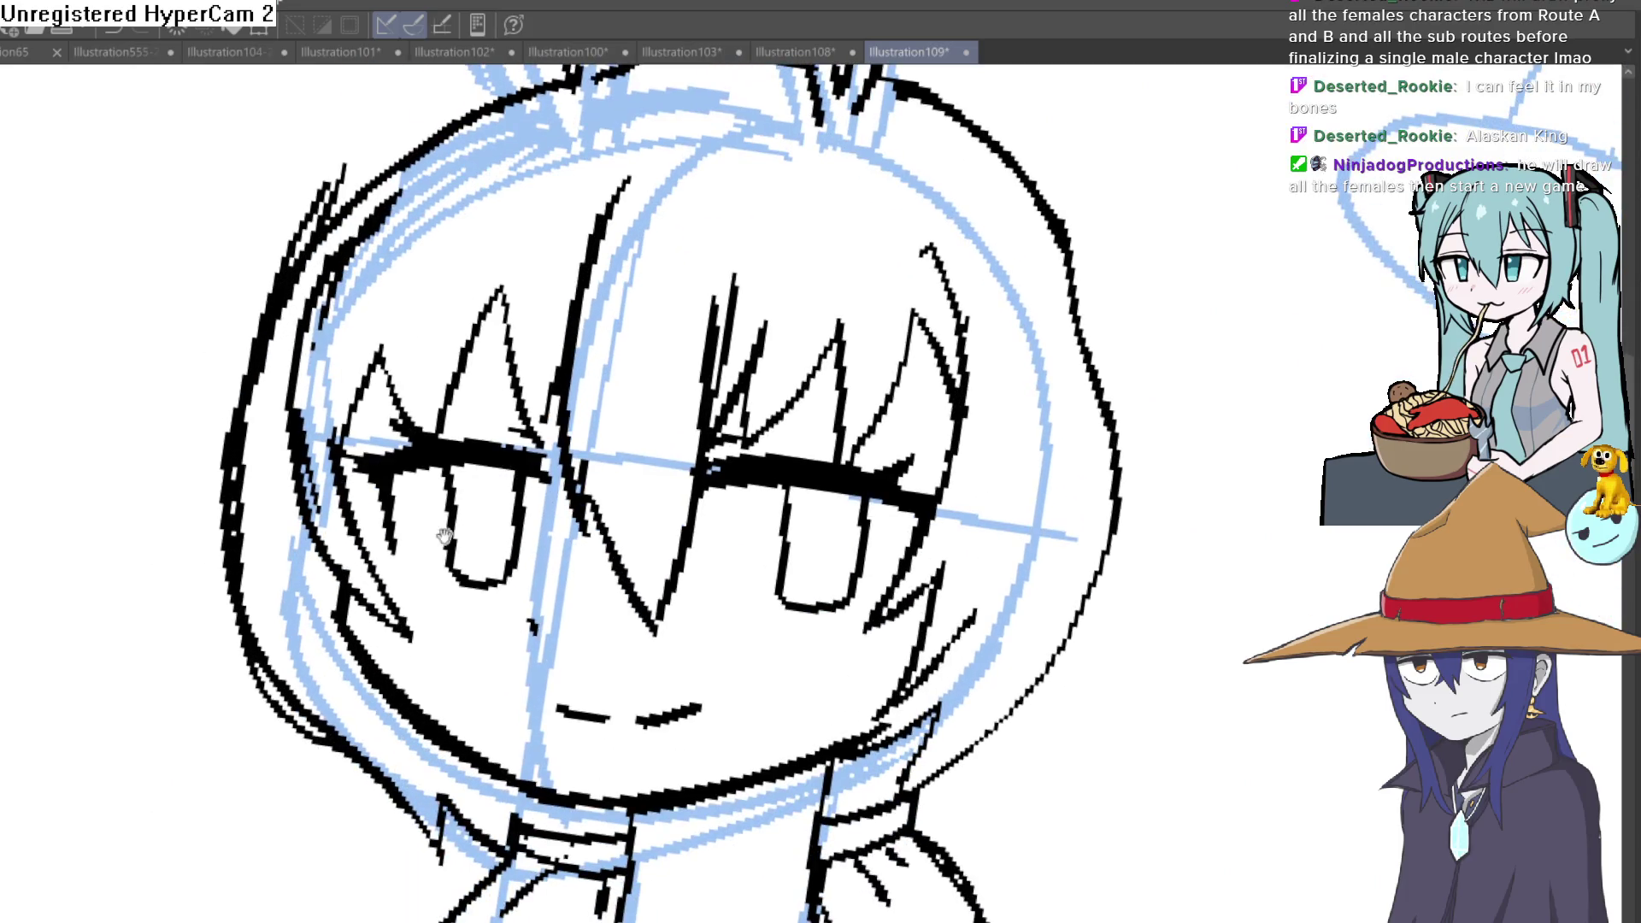
{"action": "mouse_move", "coordinate": [366, 615]}
{"action": "left_mouse_down"}
{"action": "mouse_move", "coordinate": [520, 759]}
{"action": "mouse_move", "coordinate": [623, 770]}
{"action": "left_mouse_up"}
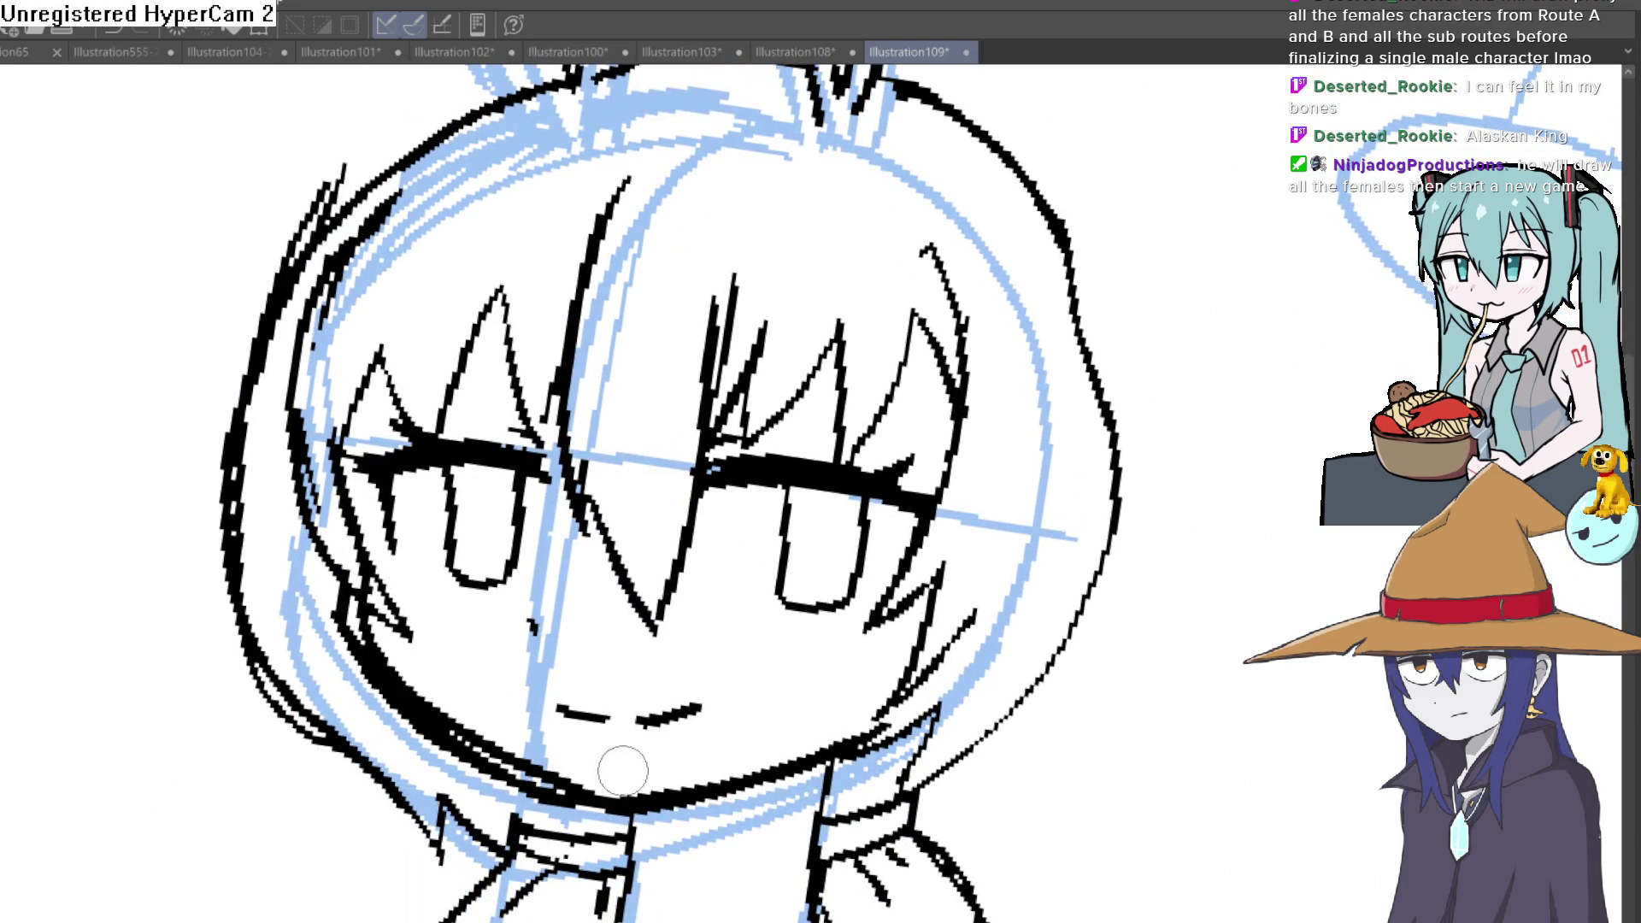
{"action": "key", "text": "ctrl+z"}
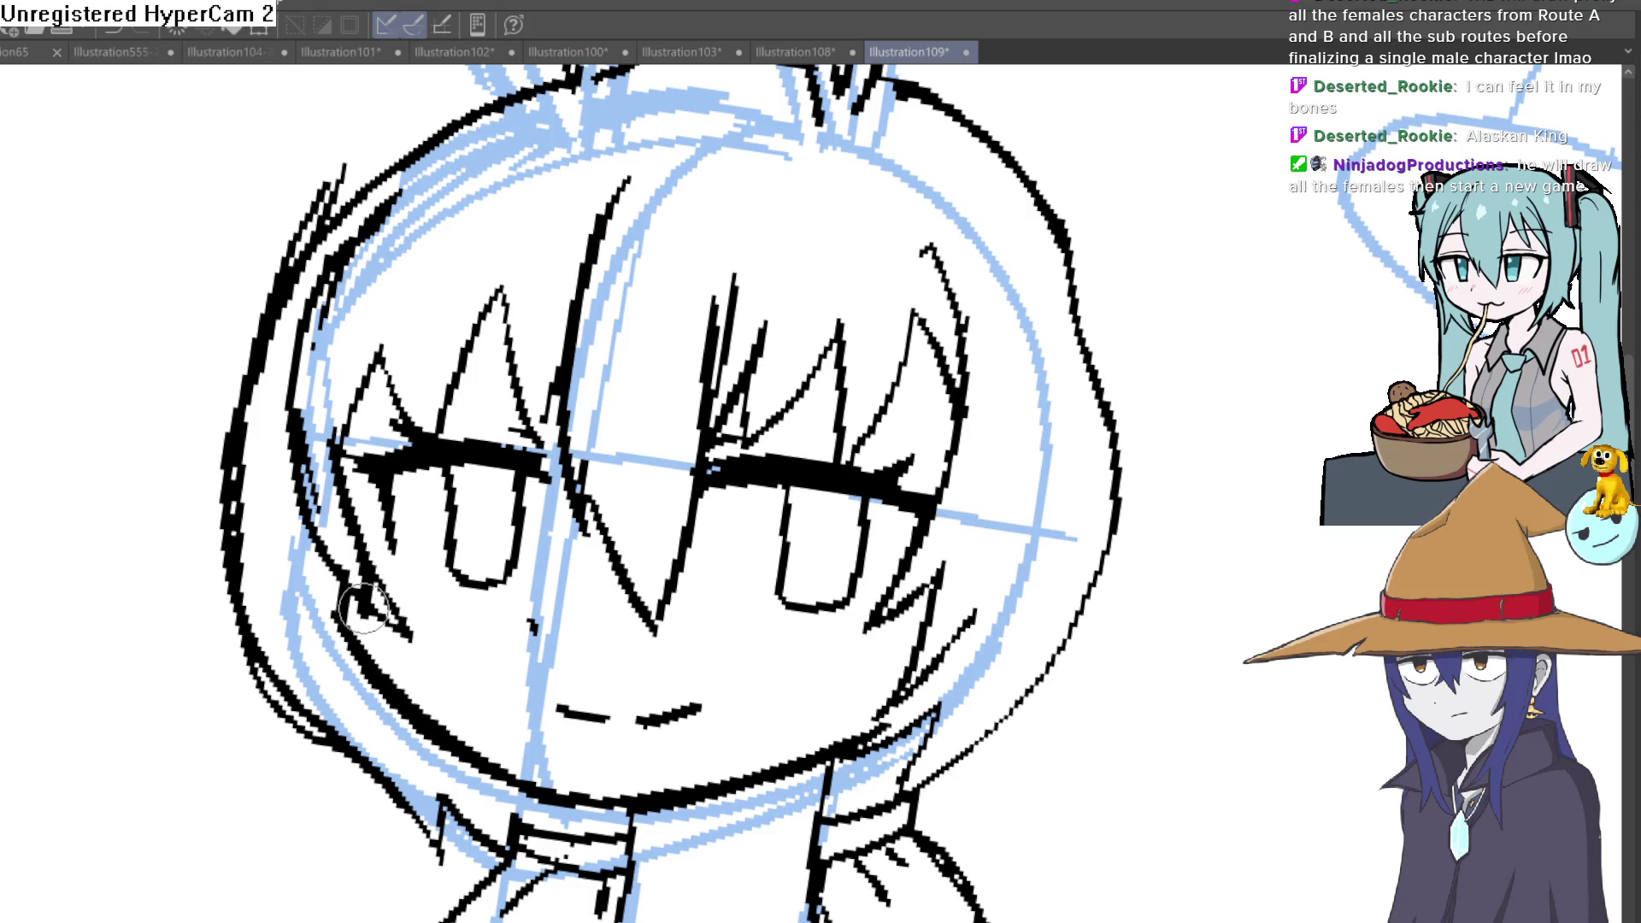
{"action": "left_click_drag", "start_coordinate": [487, 760], "coordinate": [596, 811]}
{"action": "left_click_drag", "start_coordinate": [782, 769], "coordinate": [790, 718]}
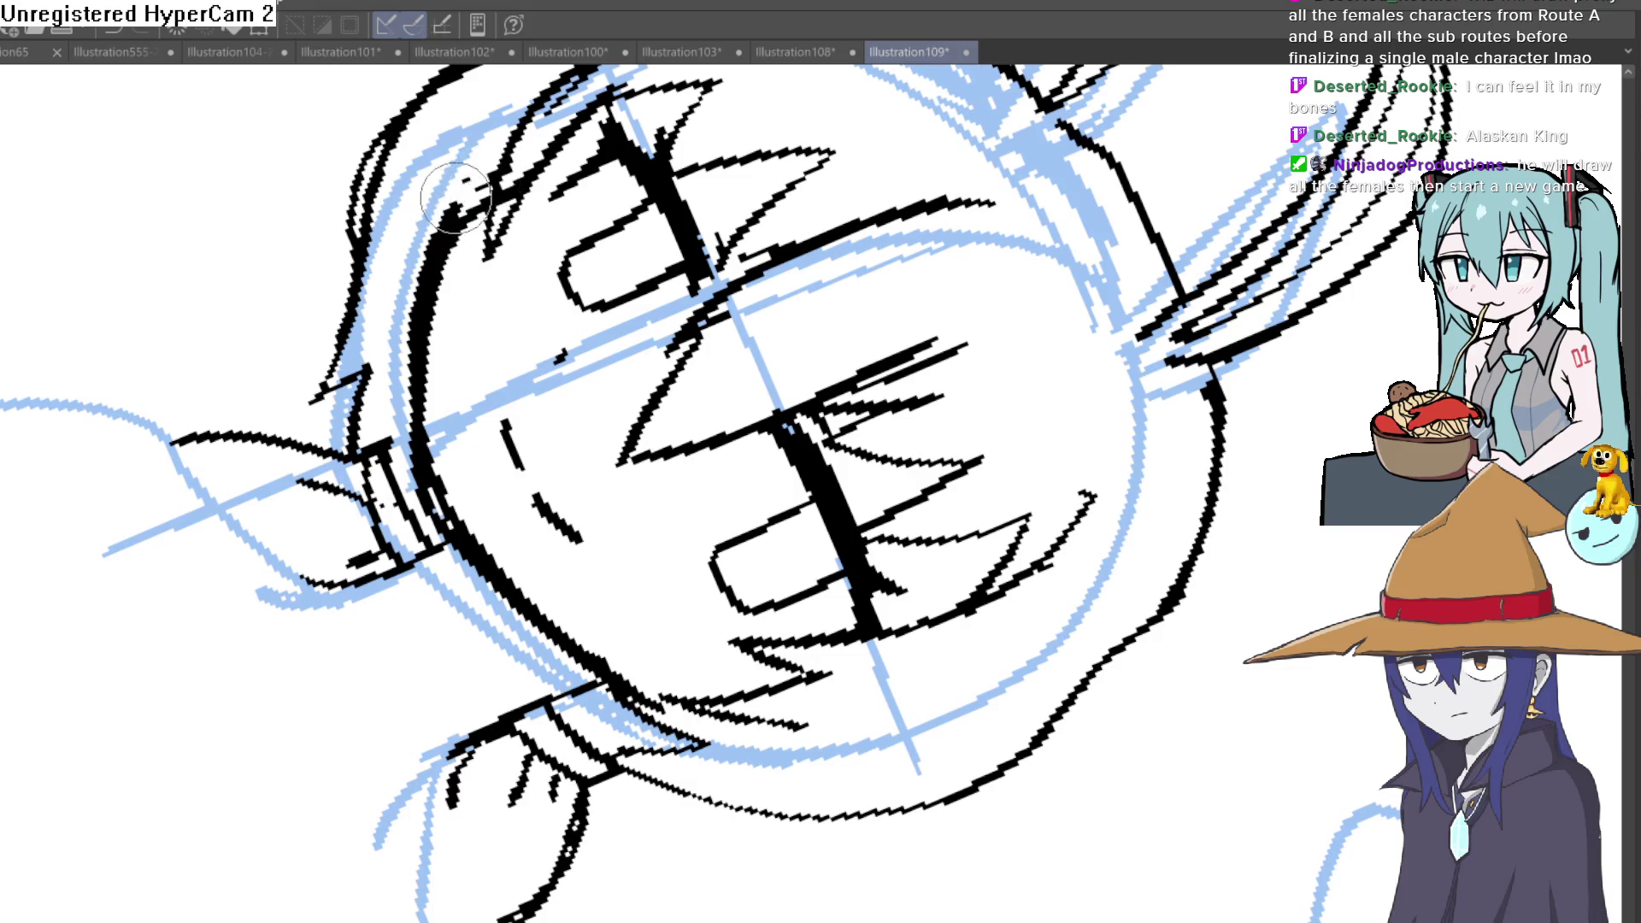
{"action": "key", "text": "minus"}
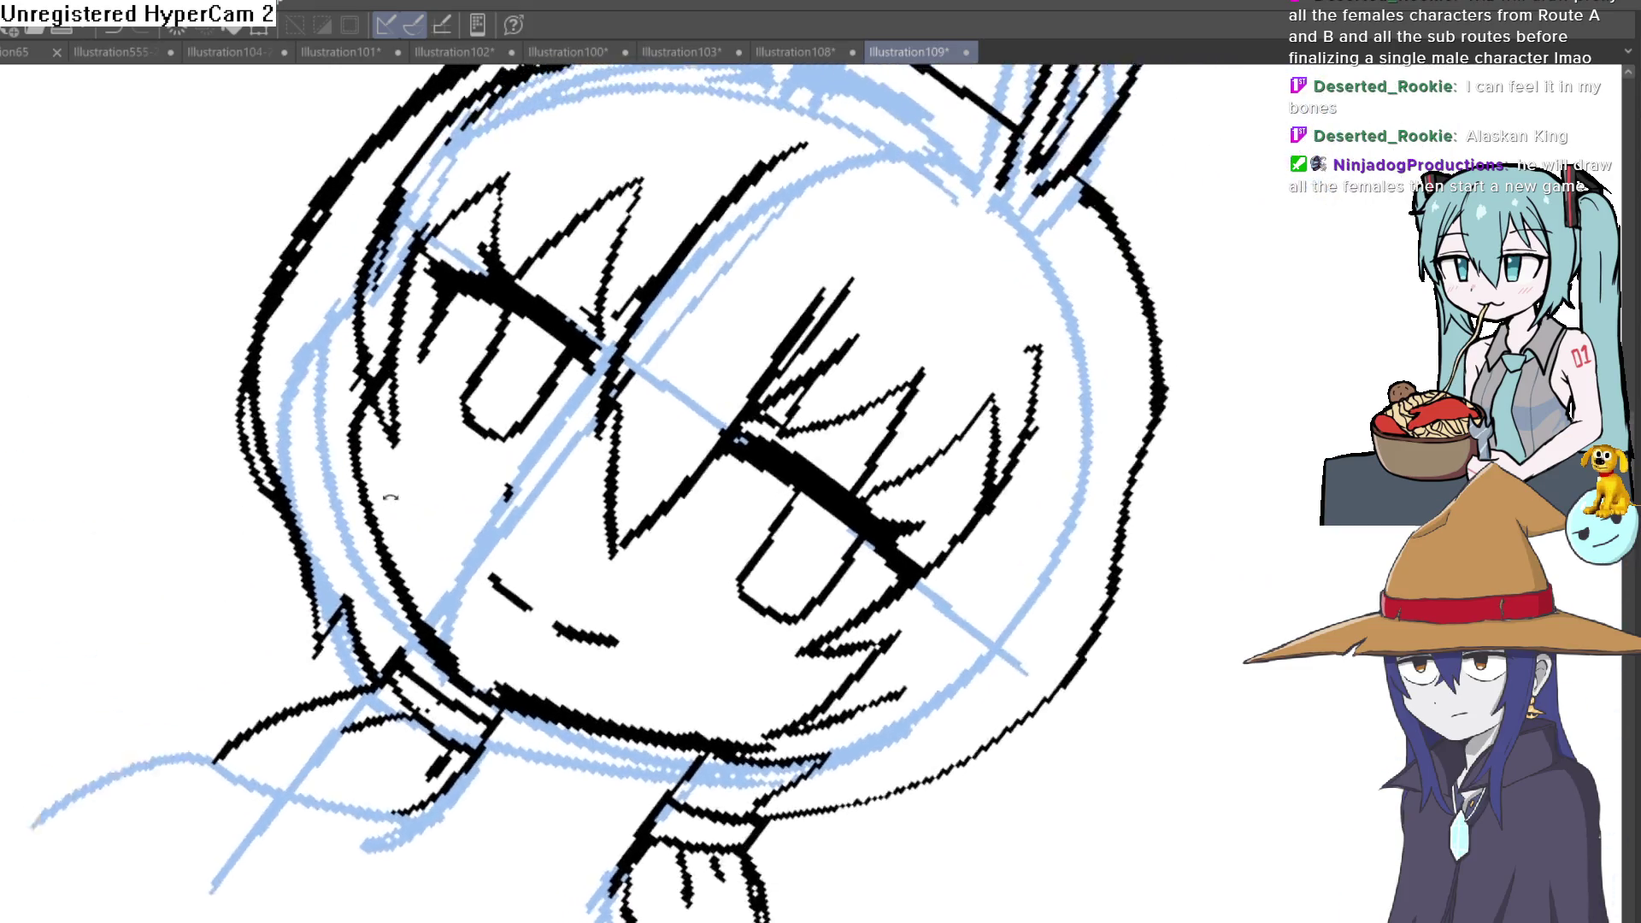
{"action": "key", "text": "ctrl+0"}
{"action": "scroll", "coordinate": [839, 503], "scroll_direction": "up", "scroll_amount": 1}
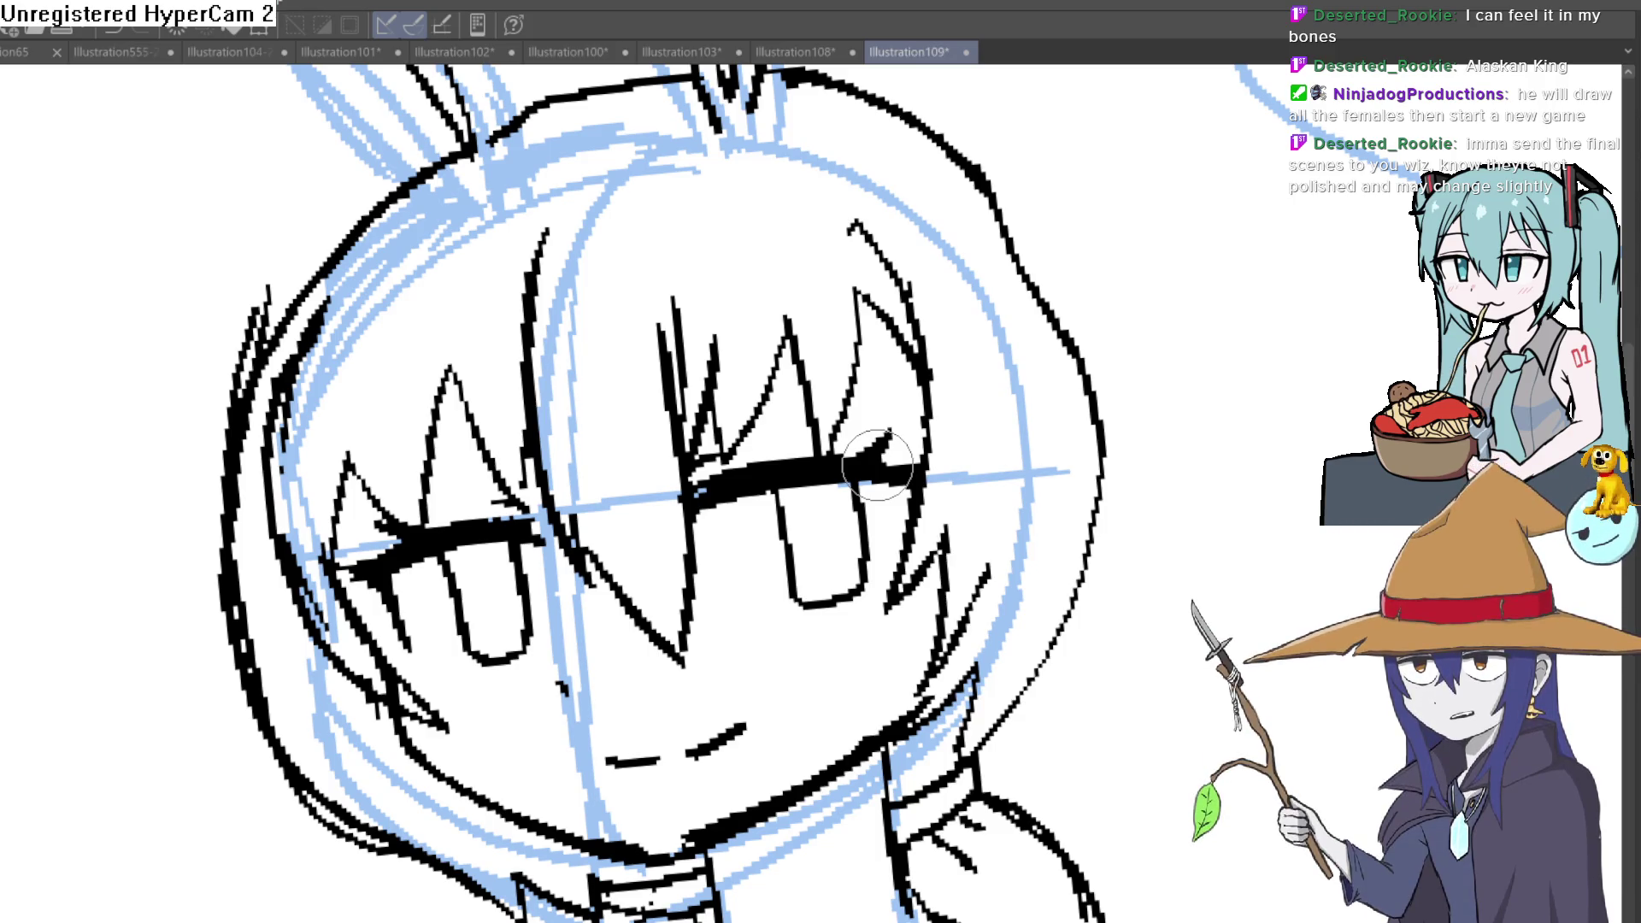
Step: Redraw the top-left head outline and thicken the hair lines along the head's left edge
{"action": "mouse_move", "coordinate": [1125, 553]}
{"action": "left_mouse_down"}
{"action": "mouse_move", "coordinate": [1157, 567]}
{"action": "mouse_move", "coordinate": [1099, 560]}
{"action": "left_mouse_up"}
{"action": "scroll", "coordinate": [1099, 560], "scroll_direction": "down", "scroll_amount": 1}
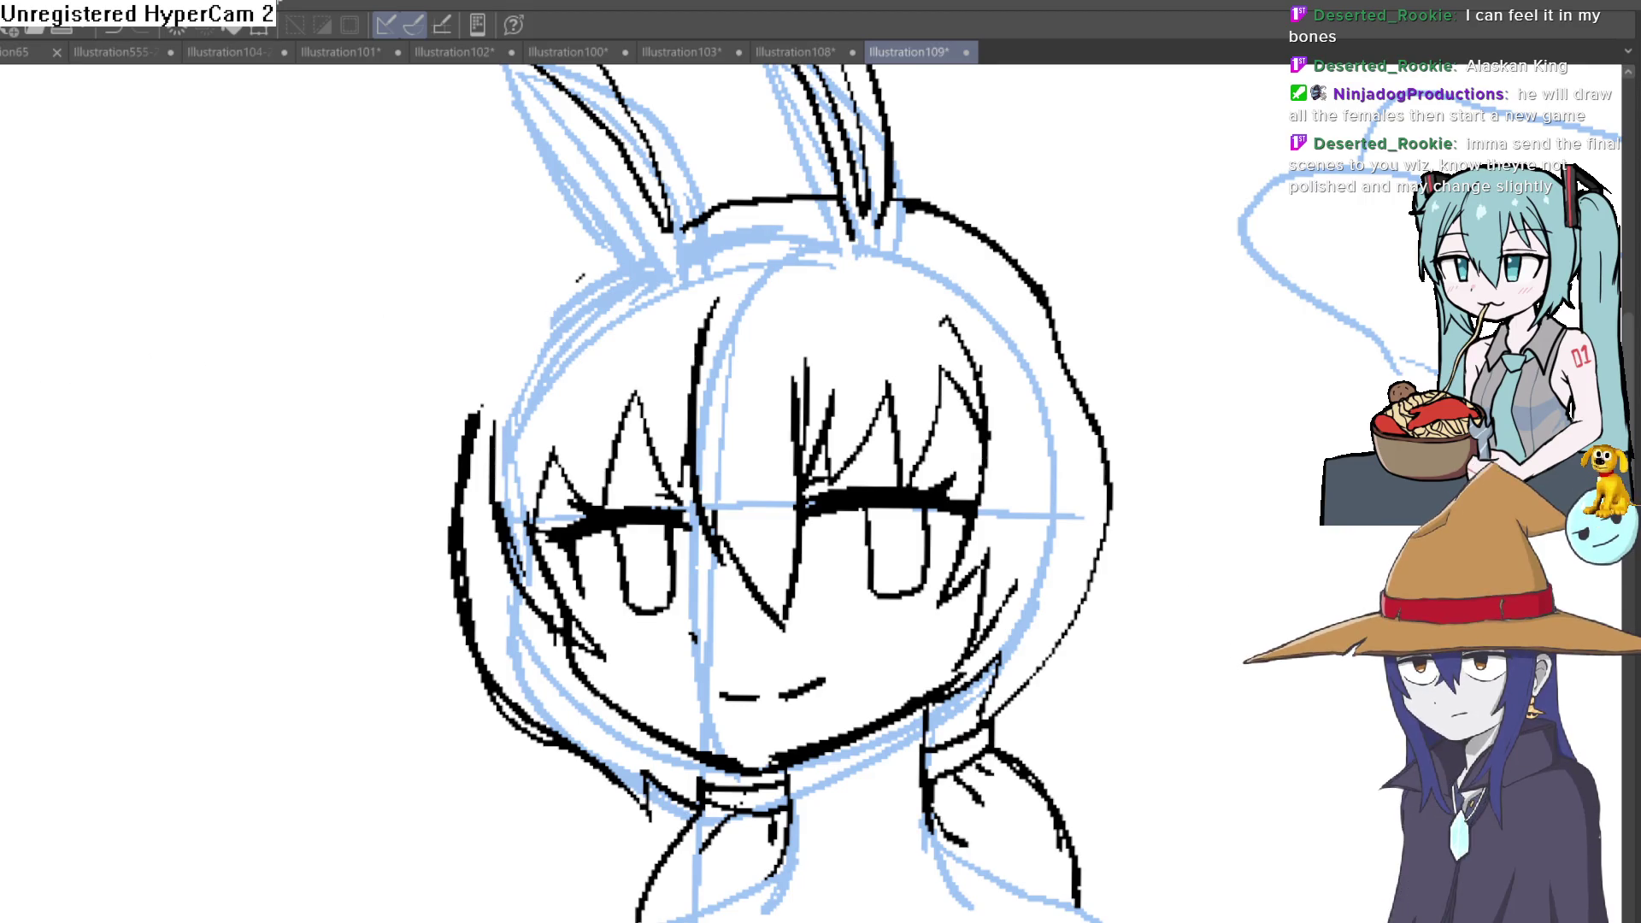
{"action": "left_click_drag", "start_coordinate": [554, 286], "coordinate": [692, 205]}
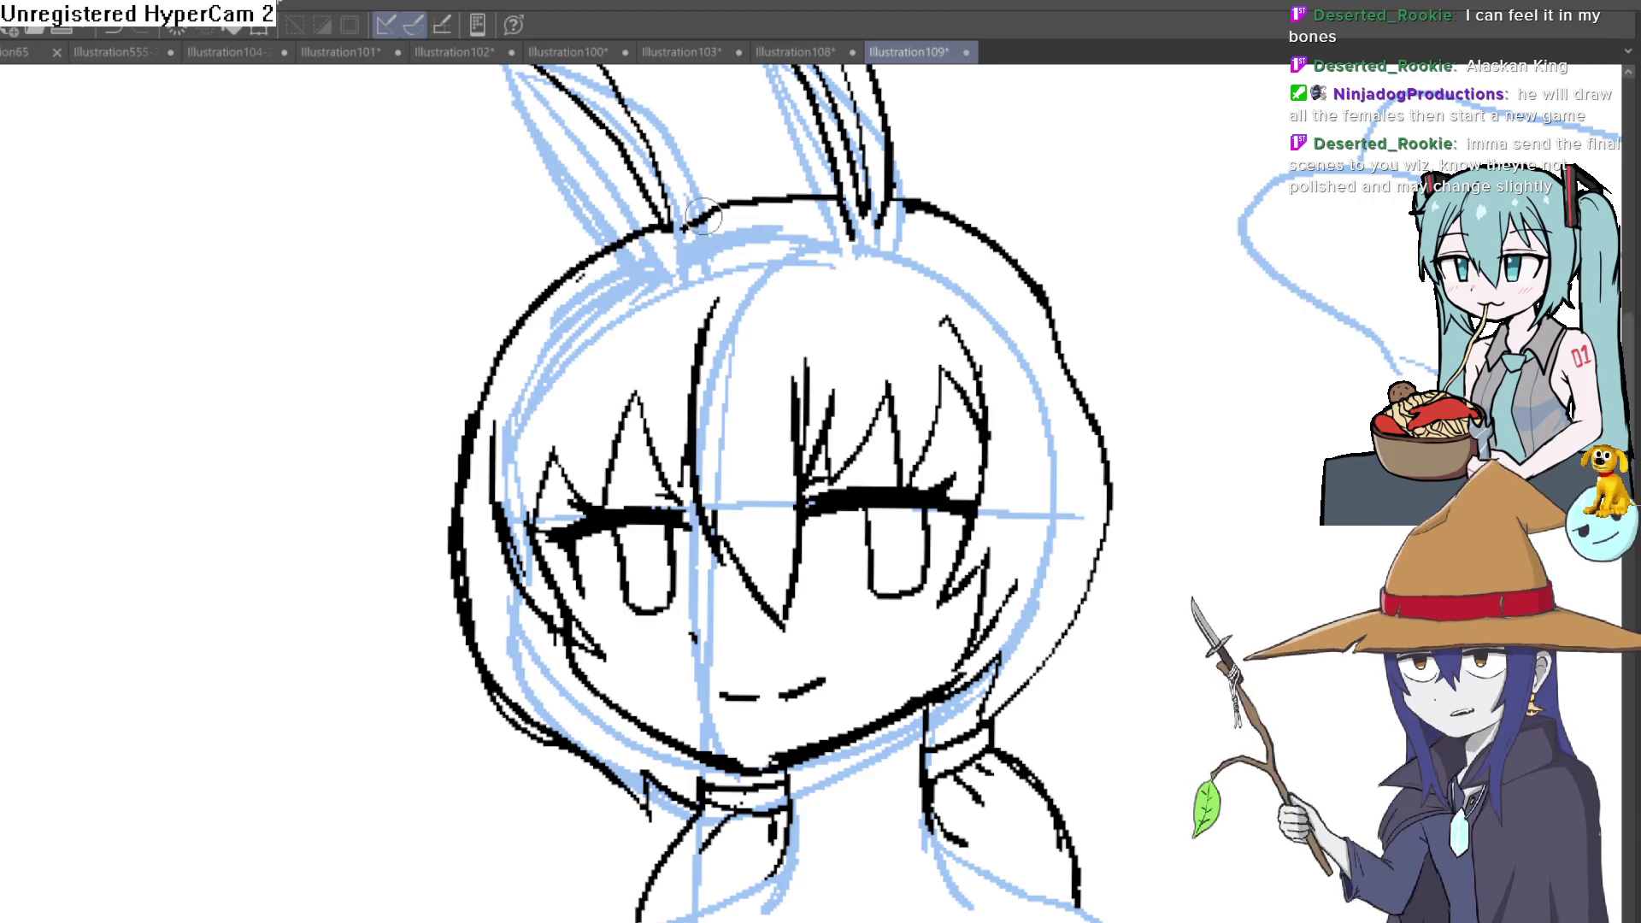
{"action": "scroll", "coordinate": [1059, 355], "scroll_direction": "down", "scroll_amount": 2}
{"action": "left_click_drag", "start_coordinate": [1059, 355], "coordinate": [1049, 510]}
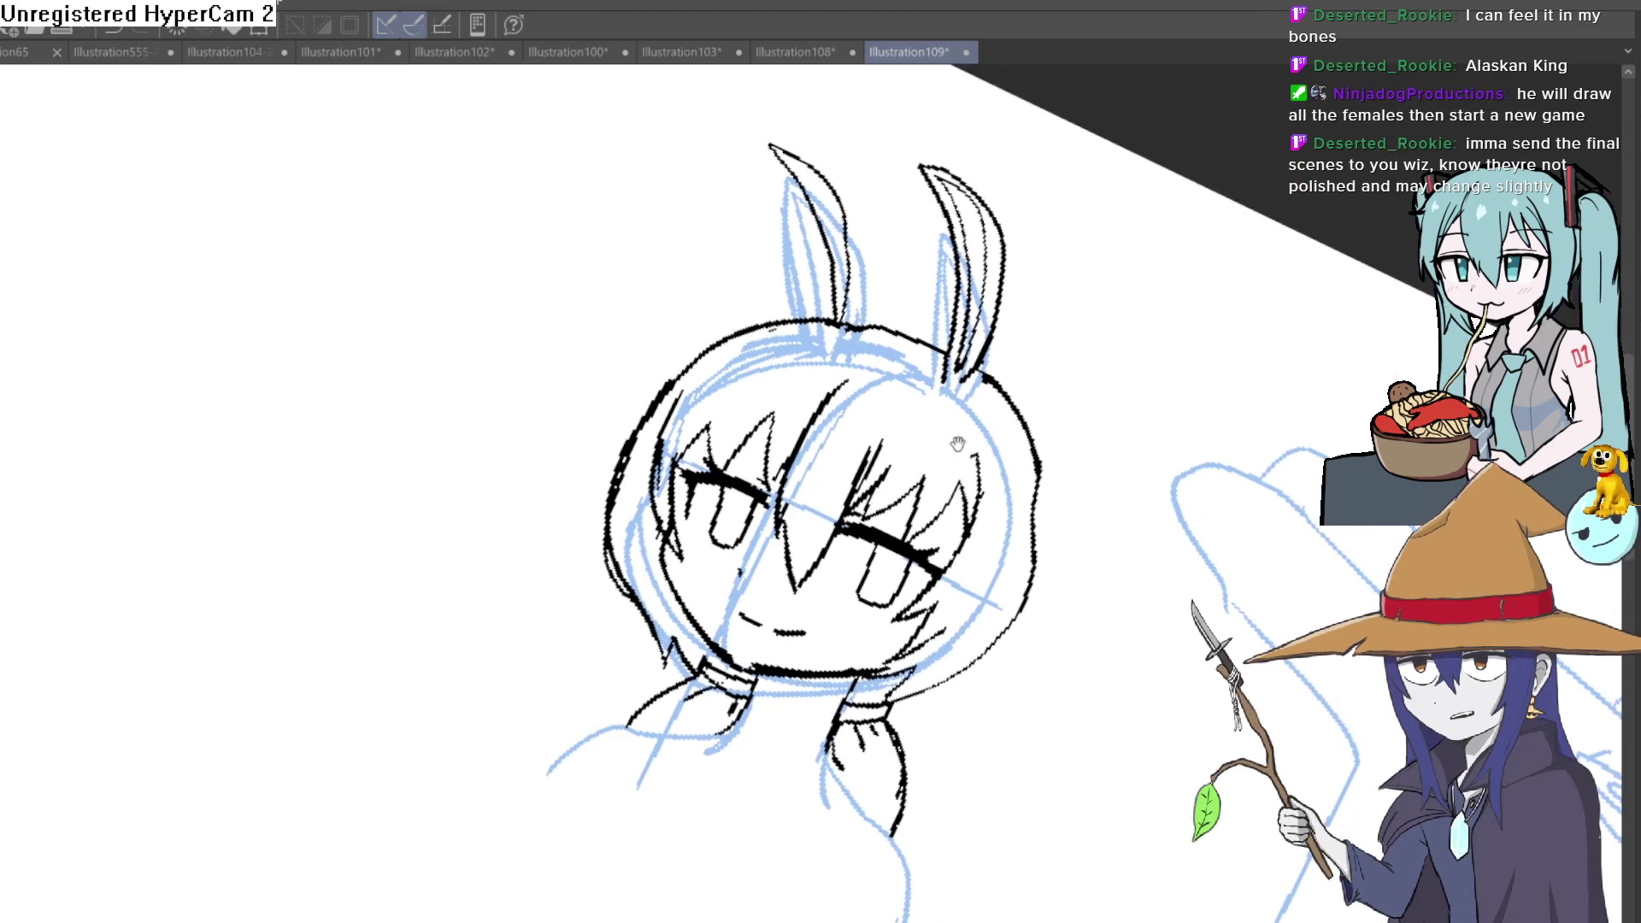
{"action": "scroll", "coordinate": [765, 392], "scroll_direction": "up", "scroll_amount": 3}
{"action": "scroll", "coordinate": [724, 270], "scroll_direction": "up", "scroll_amount": 2}
{"action": "left_click_drag", "start_coordinate": [719, 273], "coordinate": [686, 339]}
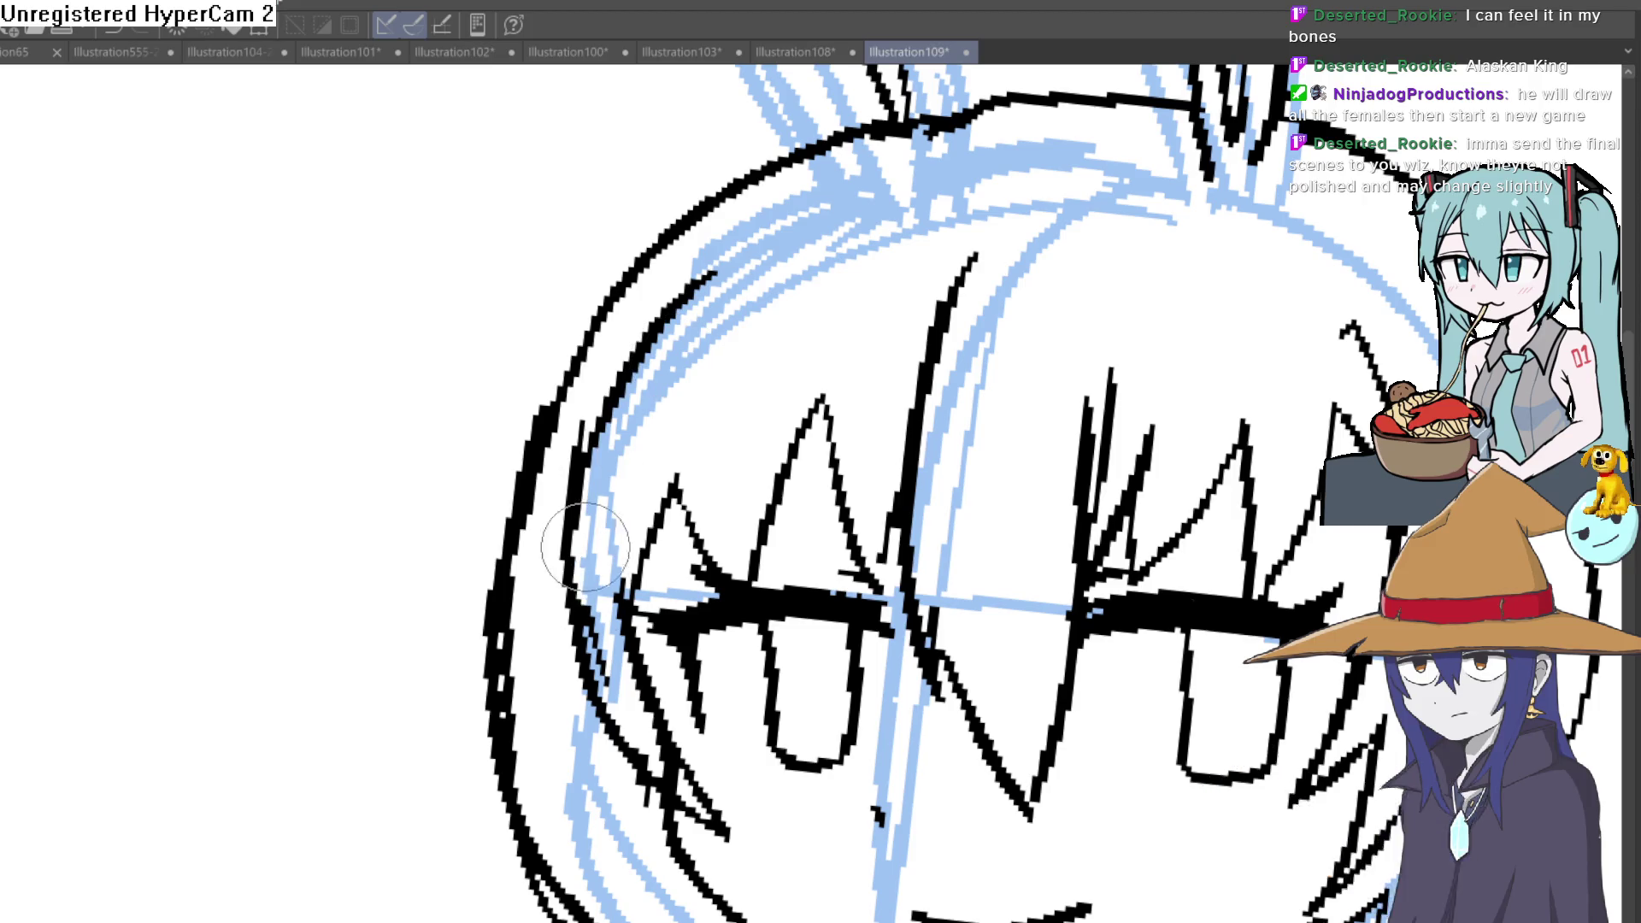
{"action": "mouse_move", "coordinate": [599, 509]}
{"action": "left_mouse_down"}
{"action": "mouse_move", "coordinate": [573, 468]}
{"action": "mouse_move", "coordinate": [714, 266]}
{"action": "left_mouse_up"}
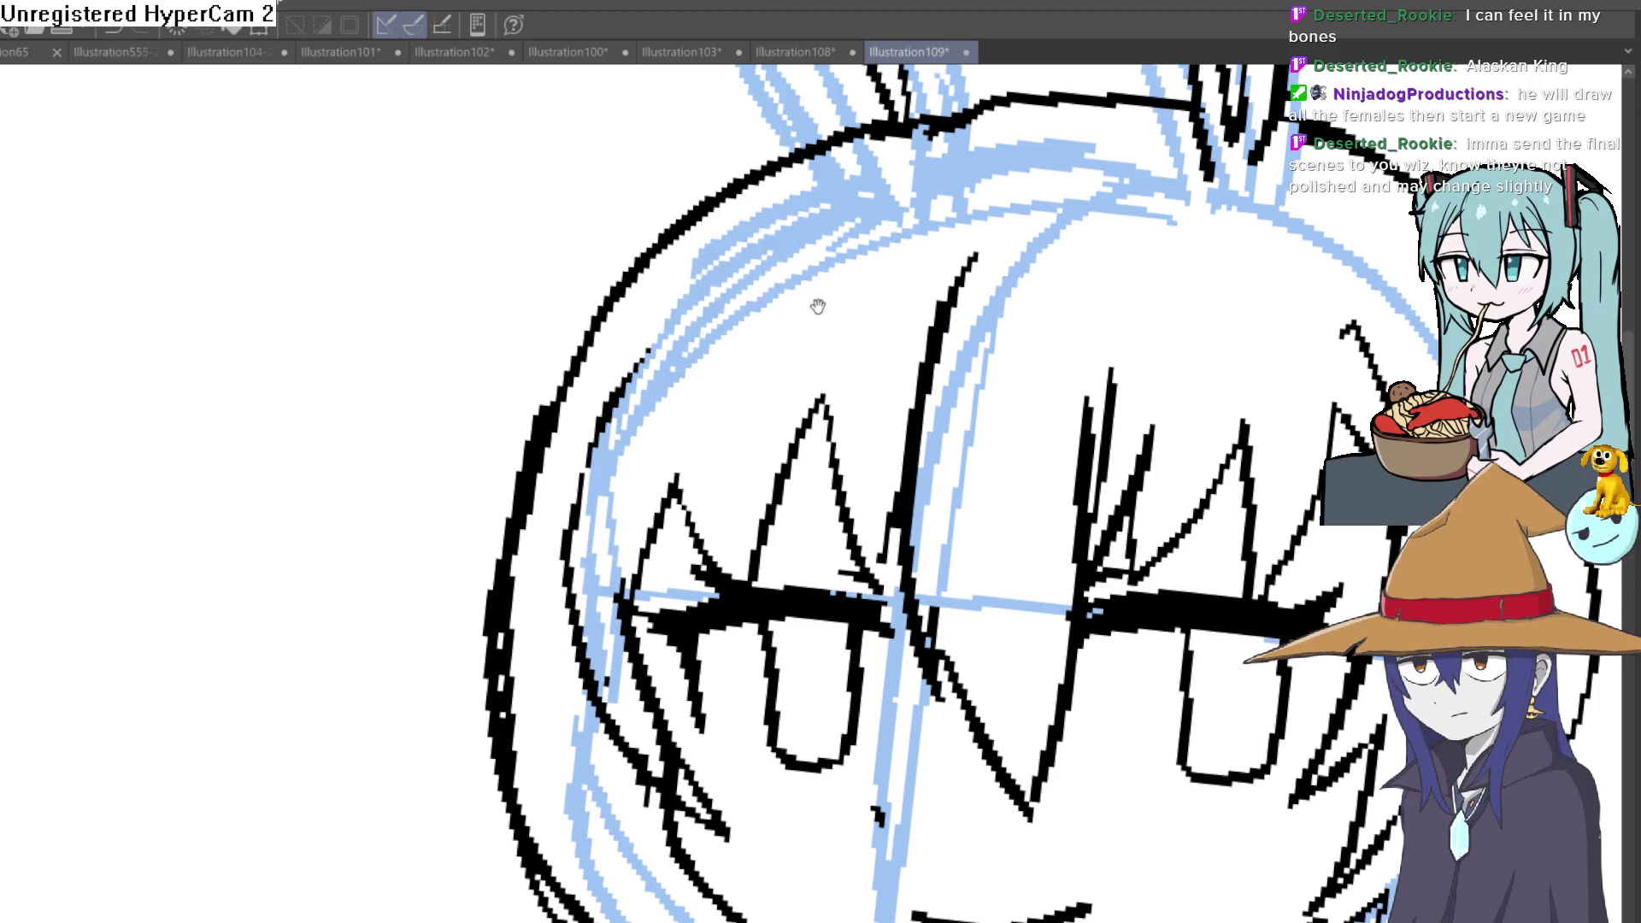
{"action": "scroll", "coordinate": [816, 305], "scroll_direction": "down", "scroll_amount": 3}
{"action": "left_click_drag", "start_coordinate": [924, 359], "coordinate": [732, 356]}
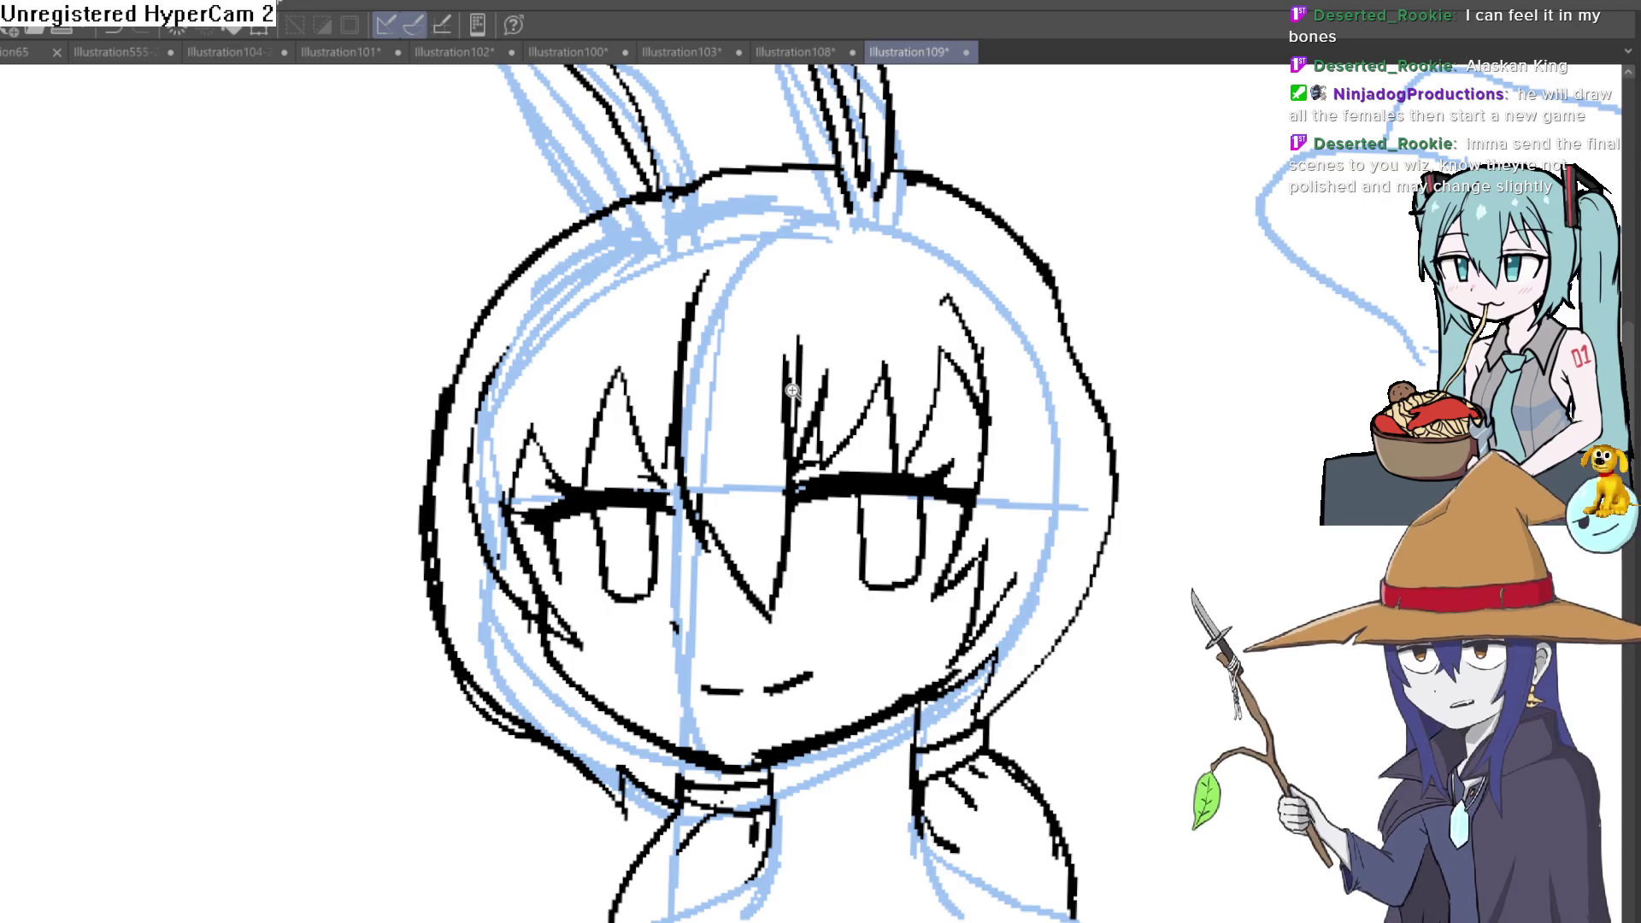
{"action": "scroll", "coordinate": [794, 390], "scroll_direction": "down", "scroll_amount": 1}
{"action": "scroll", "coordinate": [792, 390], "scroll_direction": "down", "scroll_amount": 1}
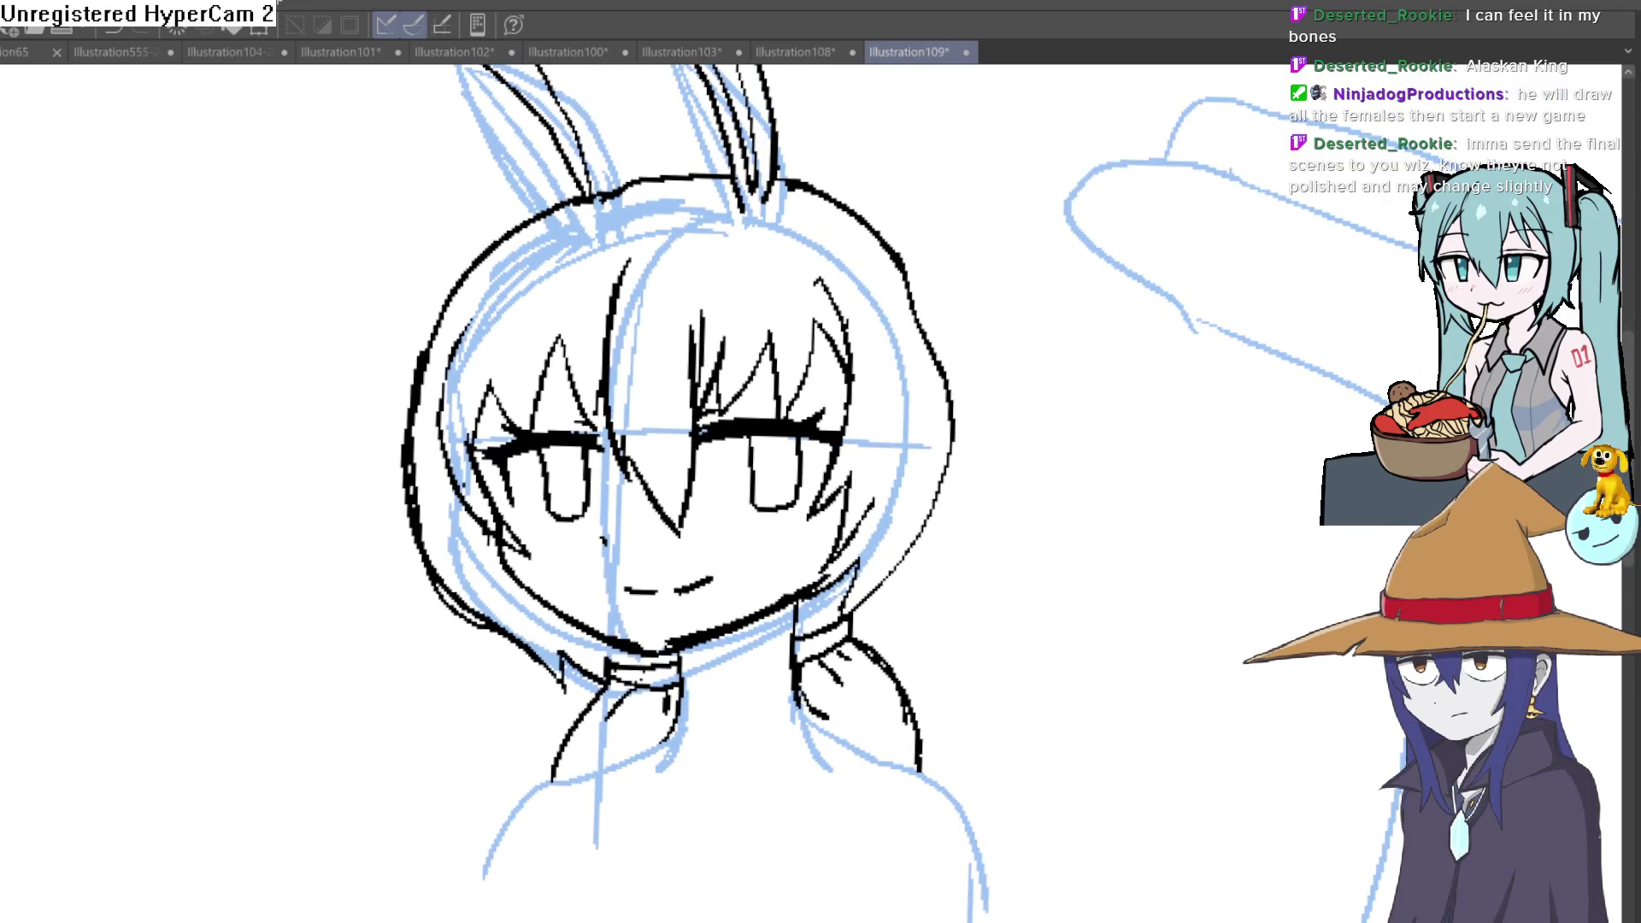
{"action": "scroll", "coordinate": [842, 363], "scroll_direction": "up", "scroll_amount": 1}
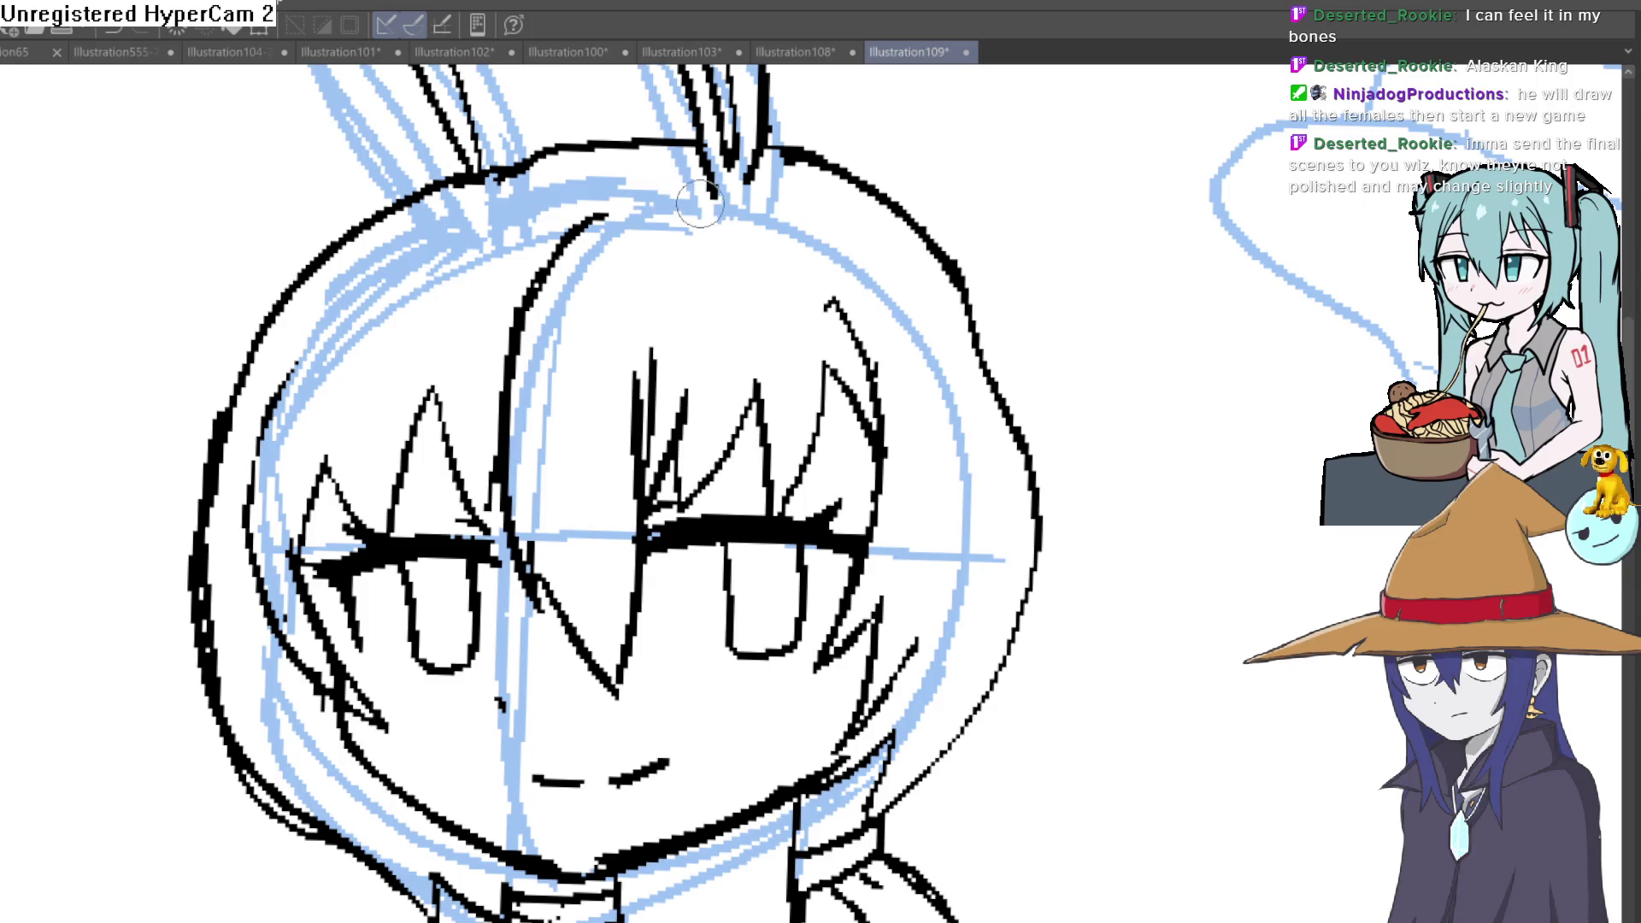
{"action": "scroll", "coordinate": [779, 284], "scroll_direction": "down", "scroll_amount": 2}
{"action": "left_click_drag", "start_coordinate": [778, 283], "coordinate": [758, 253]}
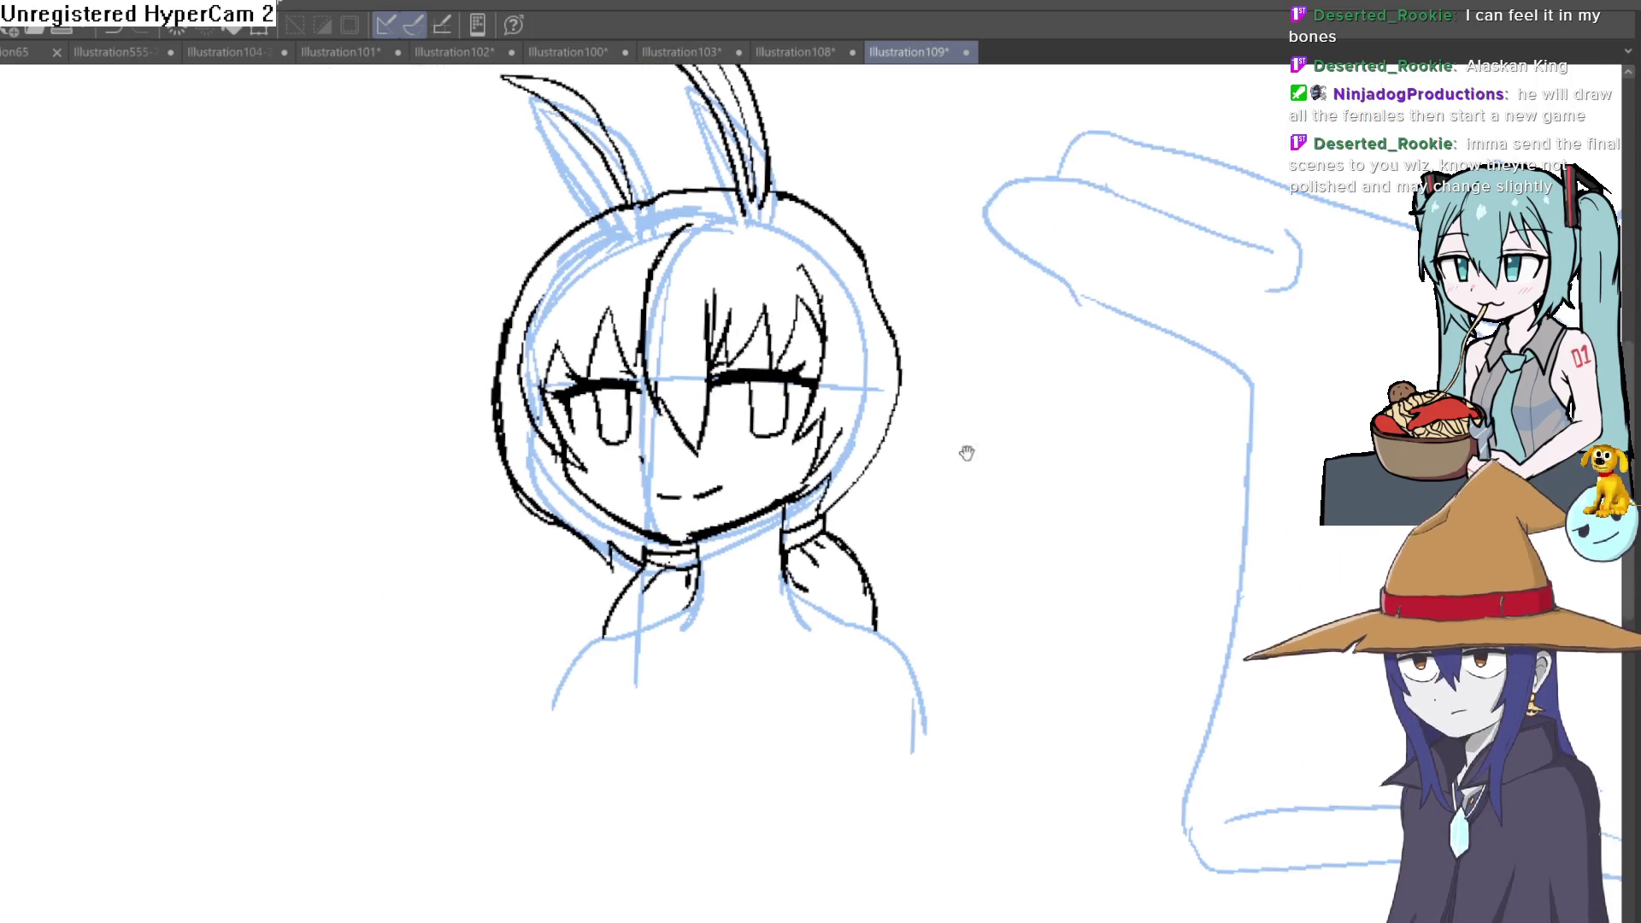
Step: Hide the blue sketch layer and add a stroke down the right side of the head
{"action": "key", "text": "ctrl+h"}
{"action": "left_click_drag", "start_coordinate": [1074, 677], "coordinate": [981, 713]}
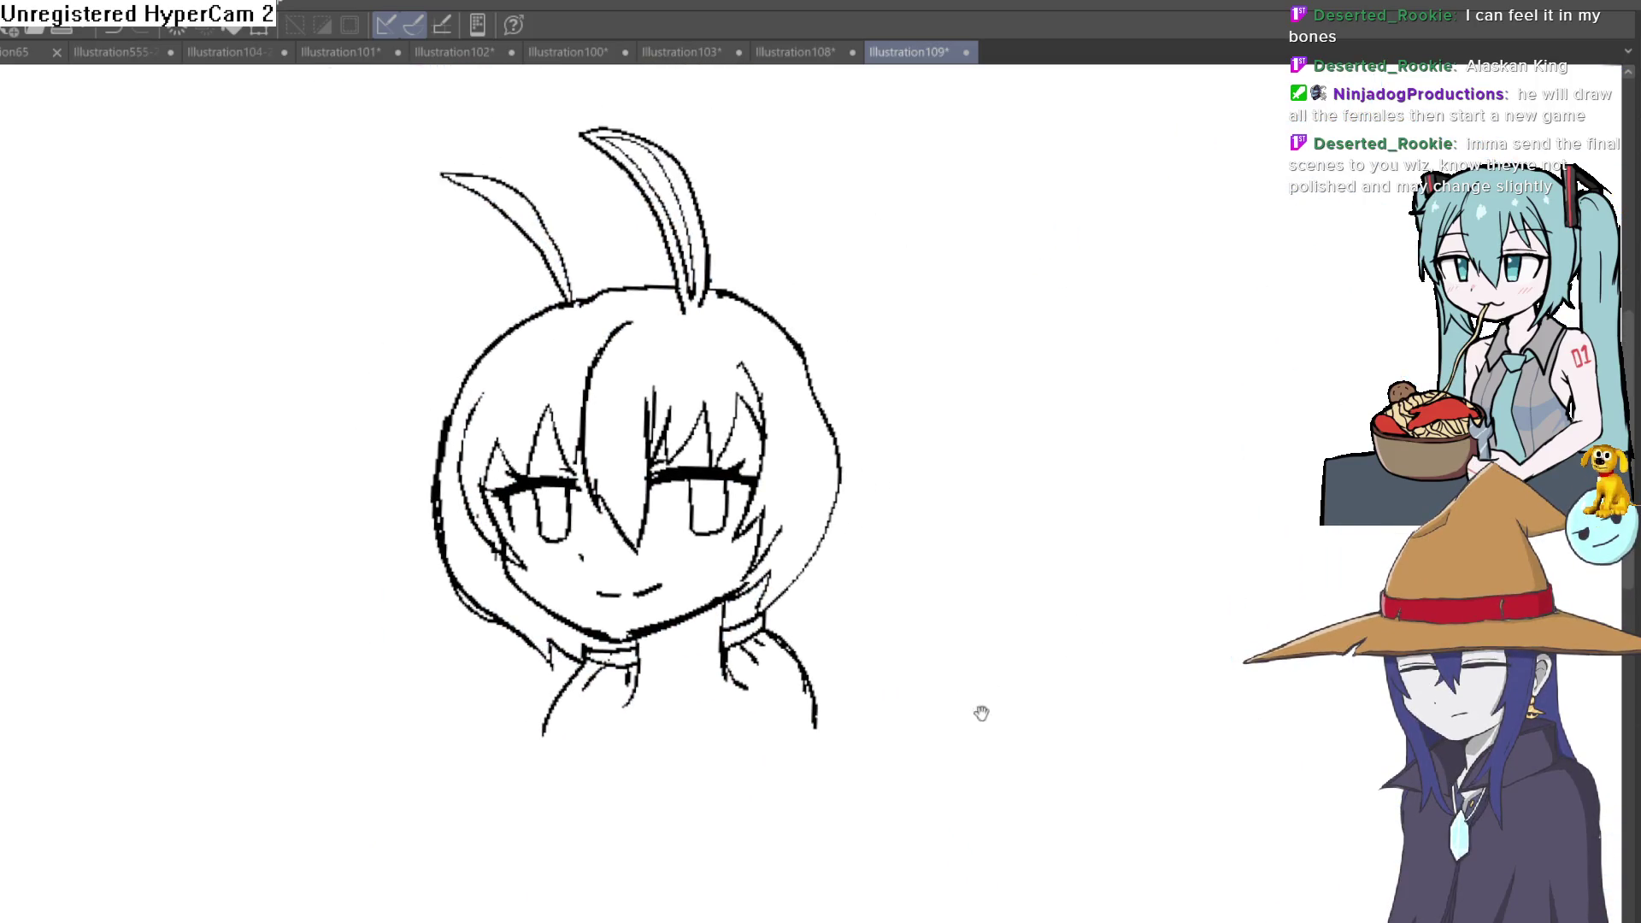
{"action": "left_click_drag", "start_coordinate": [830, 433], "coordinate": [719, 469]}
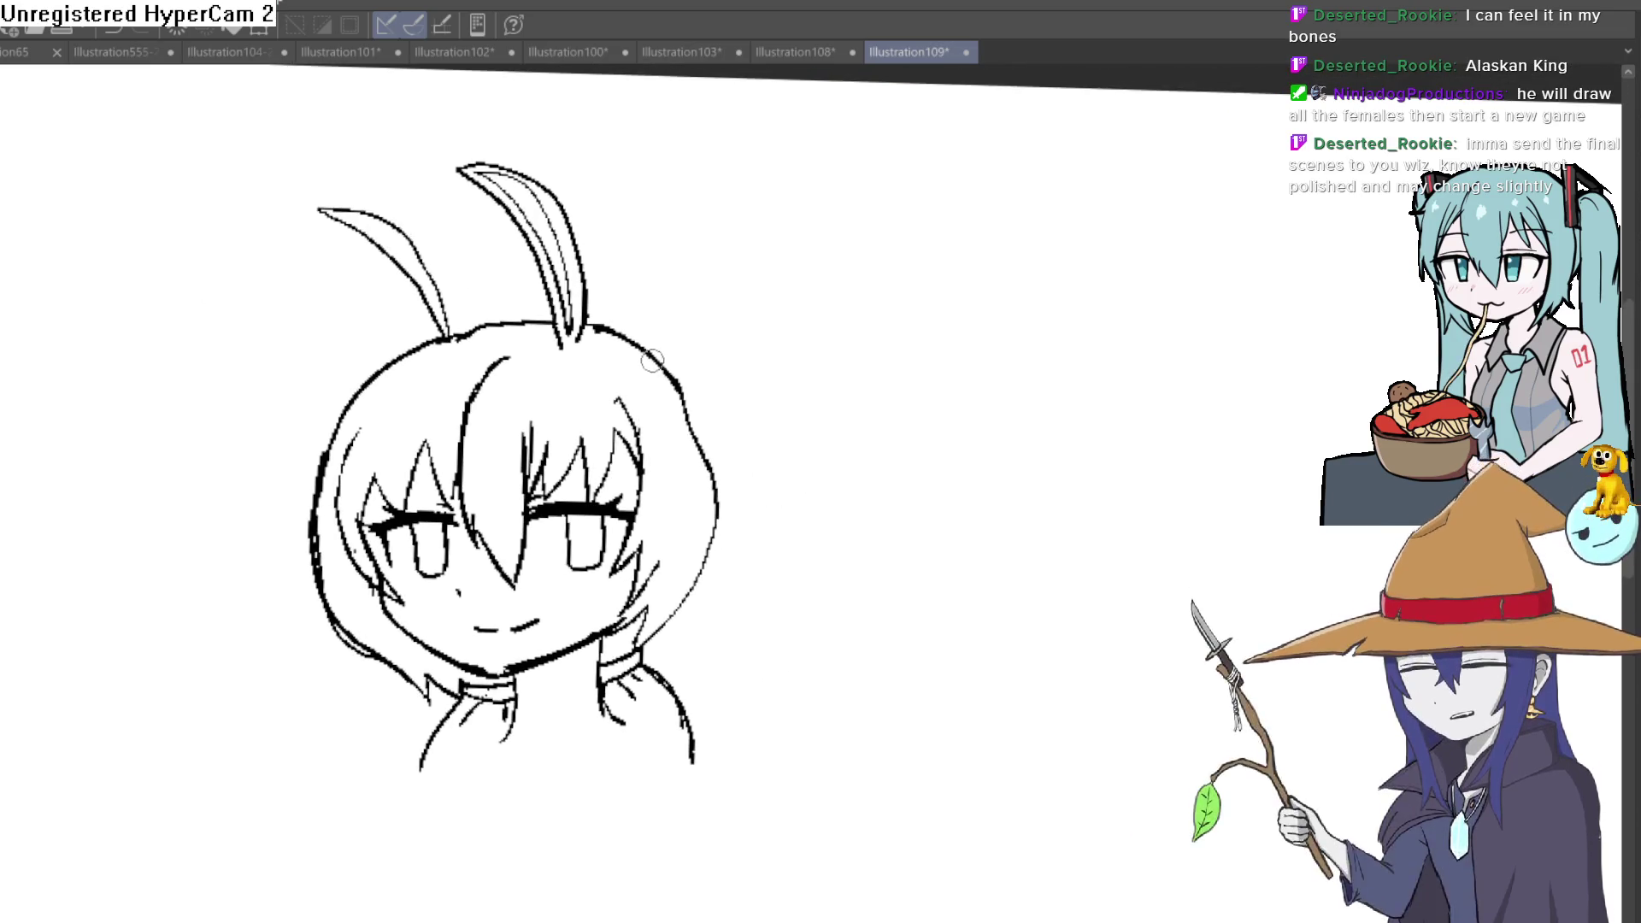
{"action": "left_click_drag", "start_coordinate": [689, 385], "coordinate": [700, 432]}
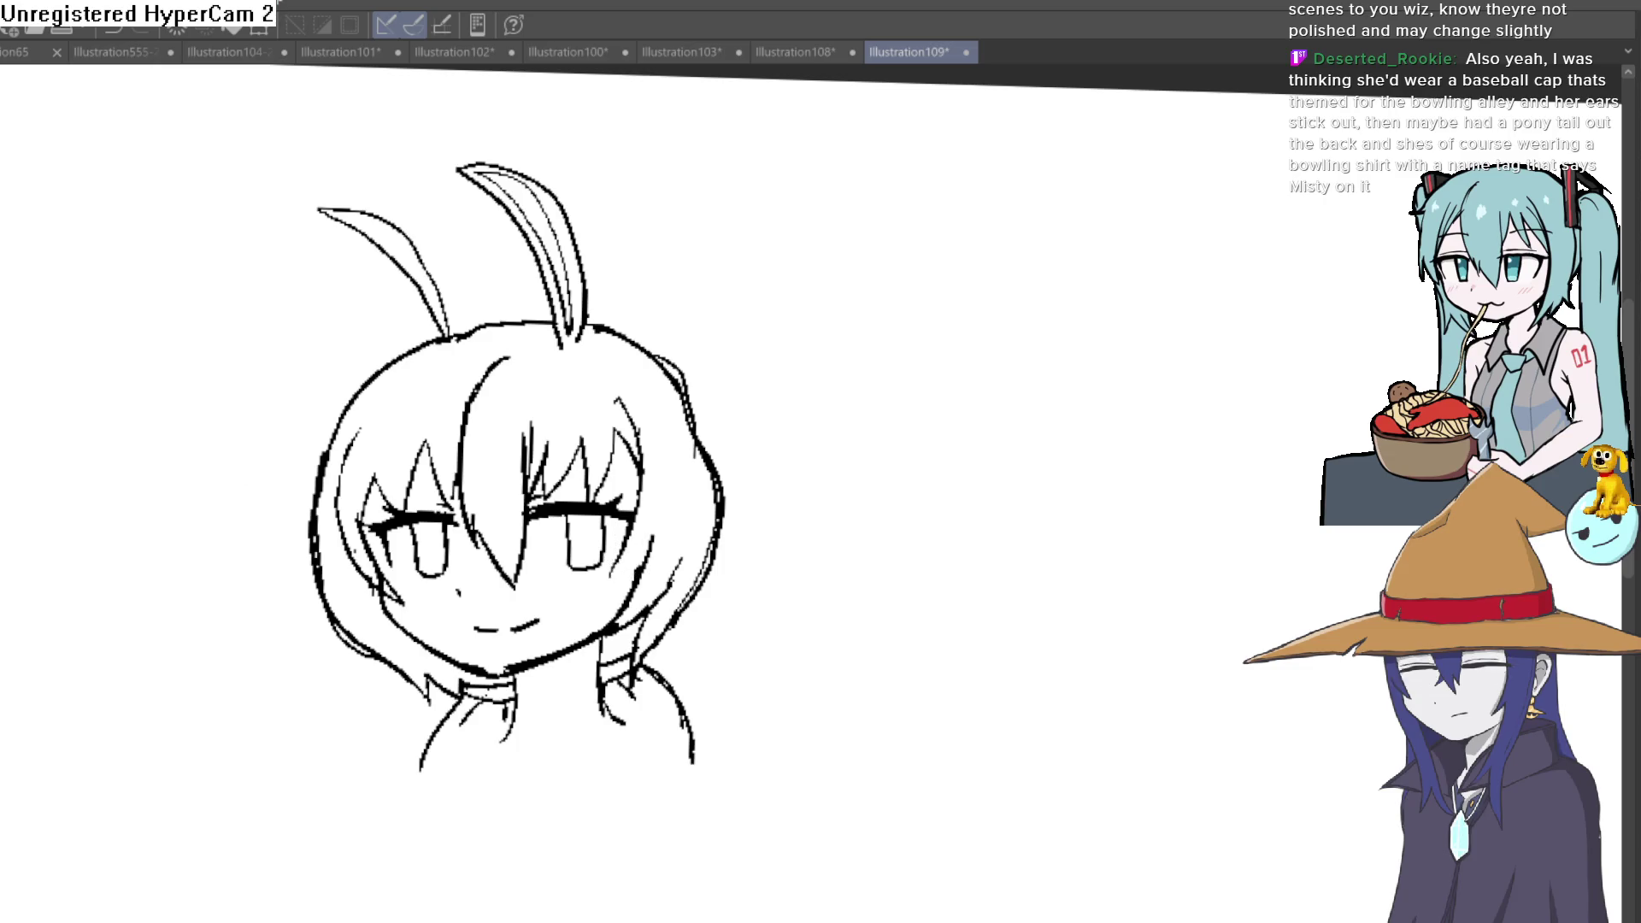
{"action": "scroll", "coordinate": [610, 471], "scroll_direction": "up", "scroll_amount": 3}
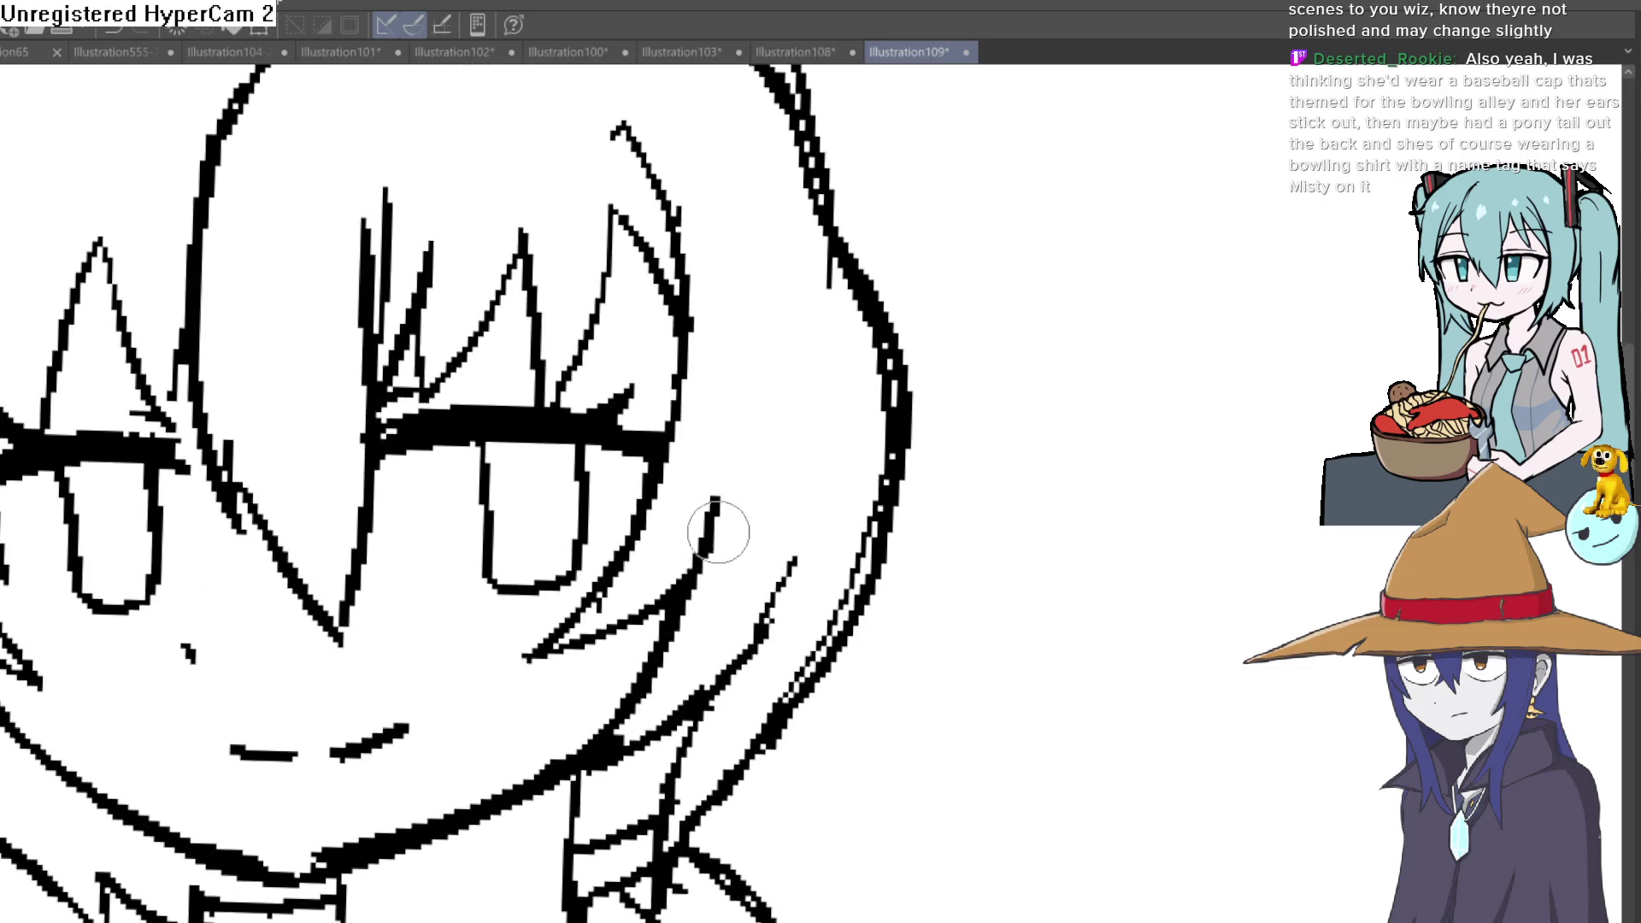
{"action": "scroll", "coordinate": [705, 514], "scroll_direction": "down", "scroll_amount": 2}
{"action": "scroll", "coordinate": [718, 535], "scroll_direction": "down", "scroll_amount": 2}
Step: Rotate the canvas to check the lineart from several angles, then zoom in on the face
{"action": "mouse_move", "coordinate": [769, 670]}
{"action": "left_mouse_down"}
{"action": "mouse_move", "coordinate": [923, 531]}
{"action": "mouse_move", "coordinate": [955, 430]}
{"action": "mouse_move", "coordinate": [868, 432]}
{"action": "left_mouse_up"}
{"action": "scroll", "coordinate": [869, 433], "scroll_direction": "up", "scroll_amount": 2}
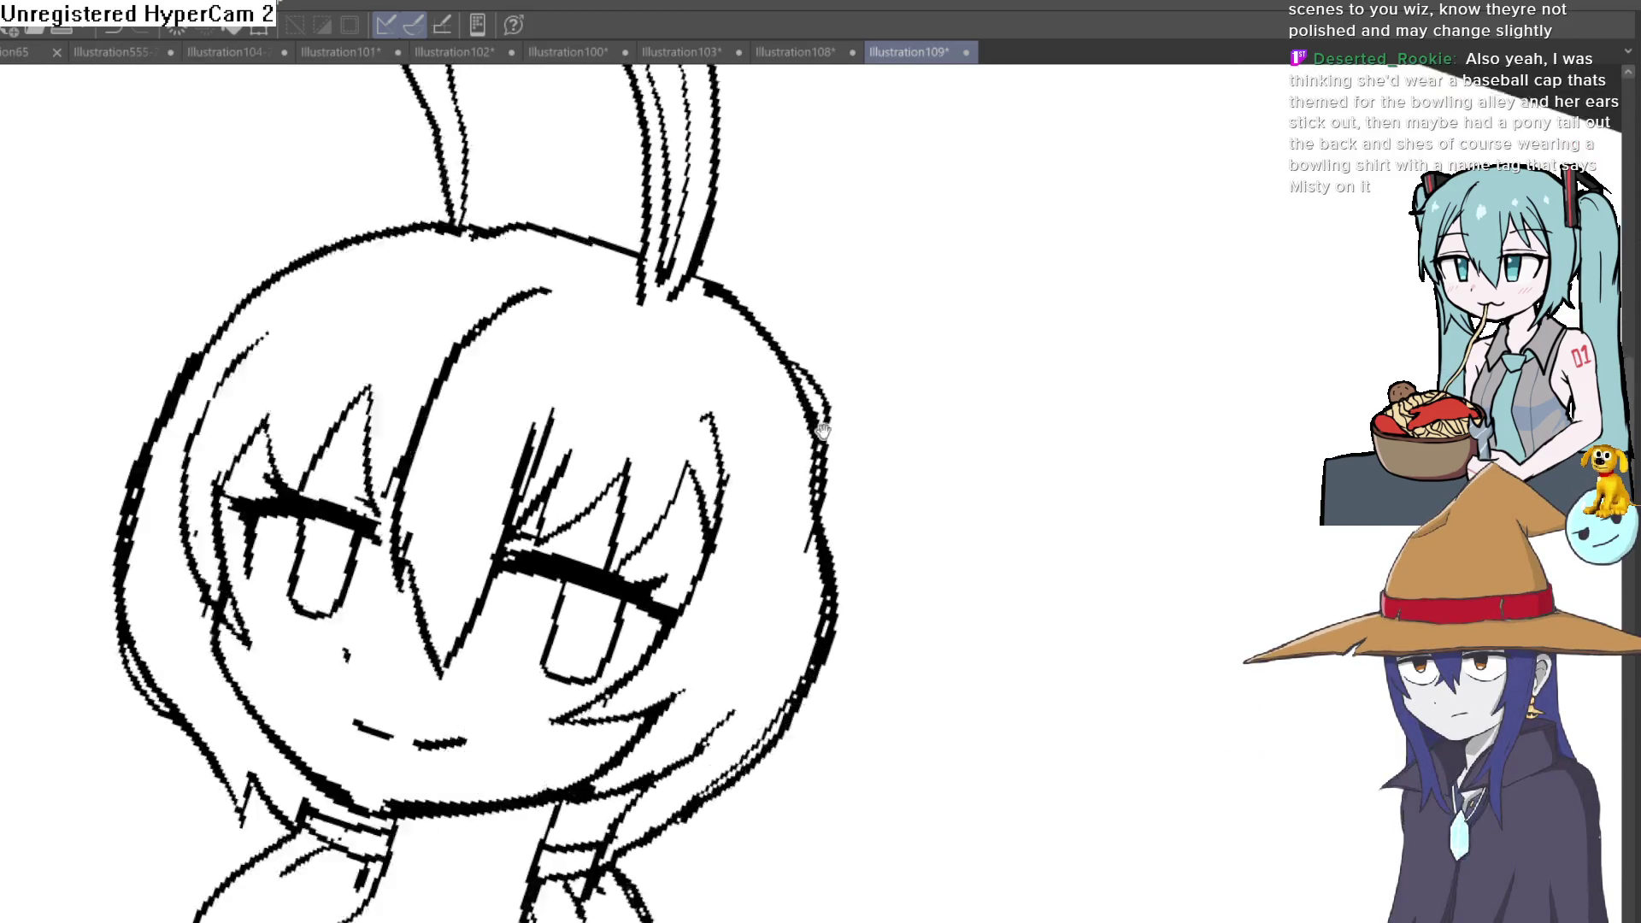
{"action": "scroll", "coordinate": [813, 410], "scroll_direction": "up", "scroll_amount": 1}
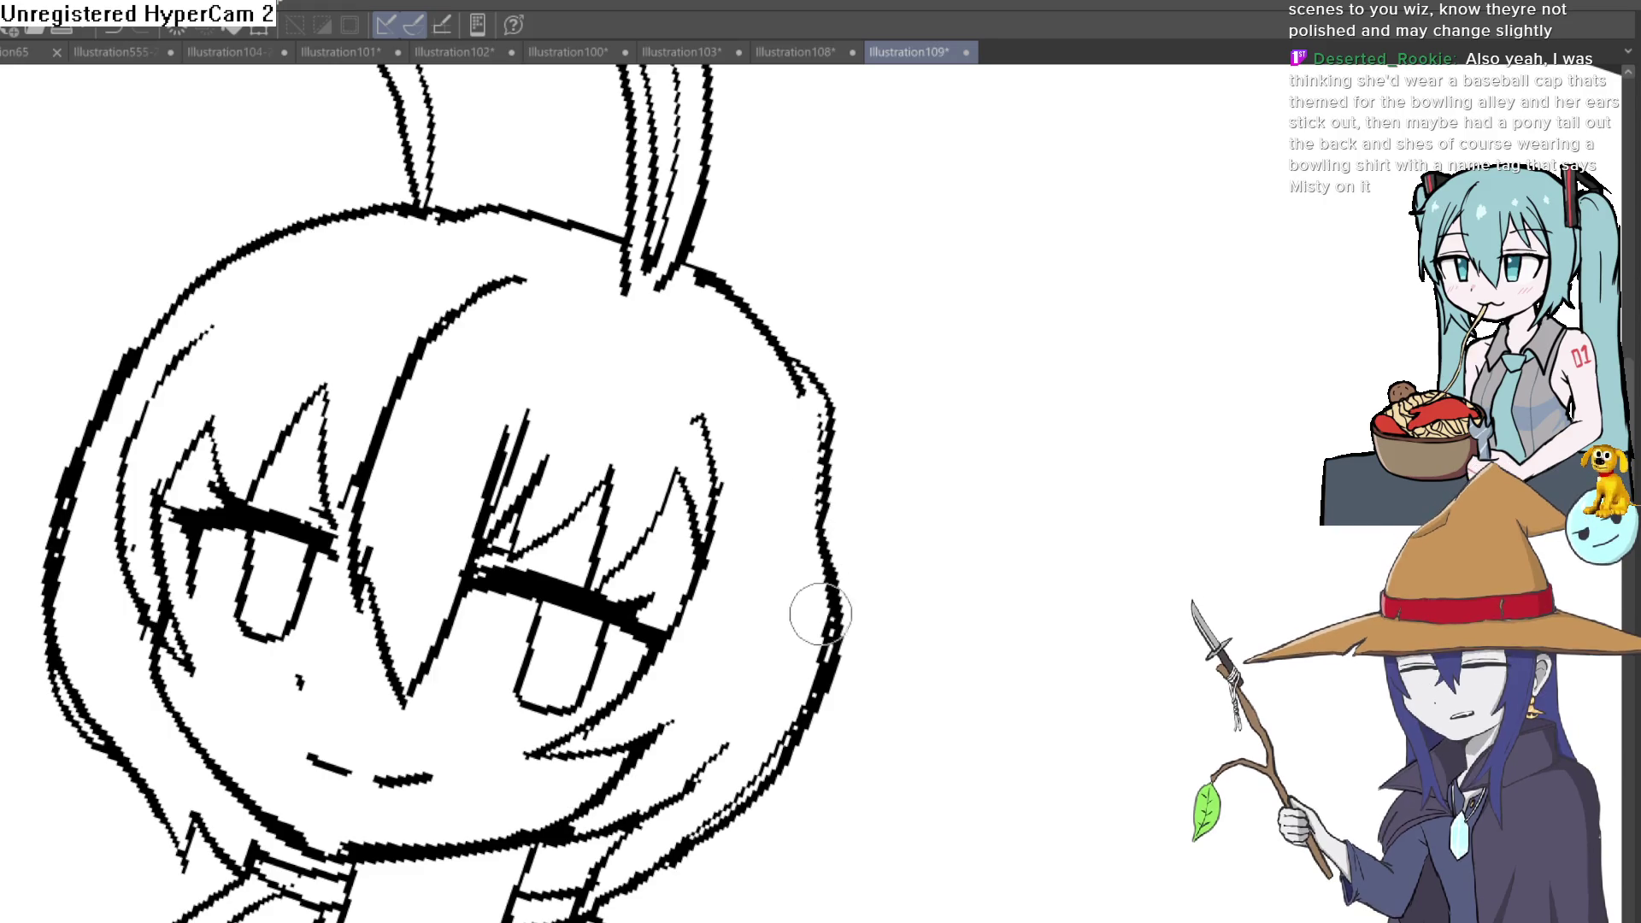
{"action": "mouse_move", "coordinate": [896, 612]}
{"action": "left_mouse_down"}
{"action": "mouse_move", "coordinate": [521, 721]}
{"action": "mouse_move", "coordinate": [900, 413]}
{"action": "left_mouse_up"}
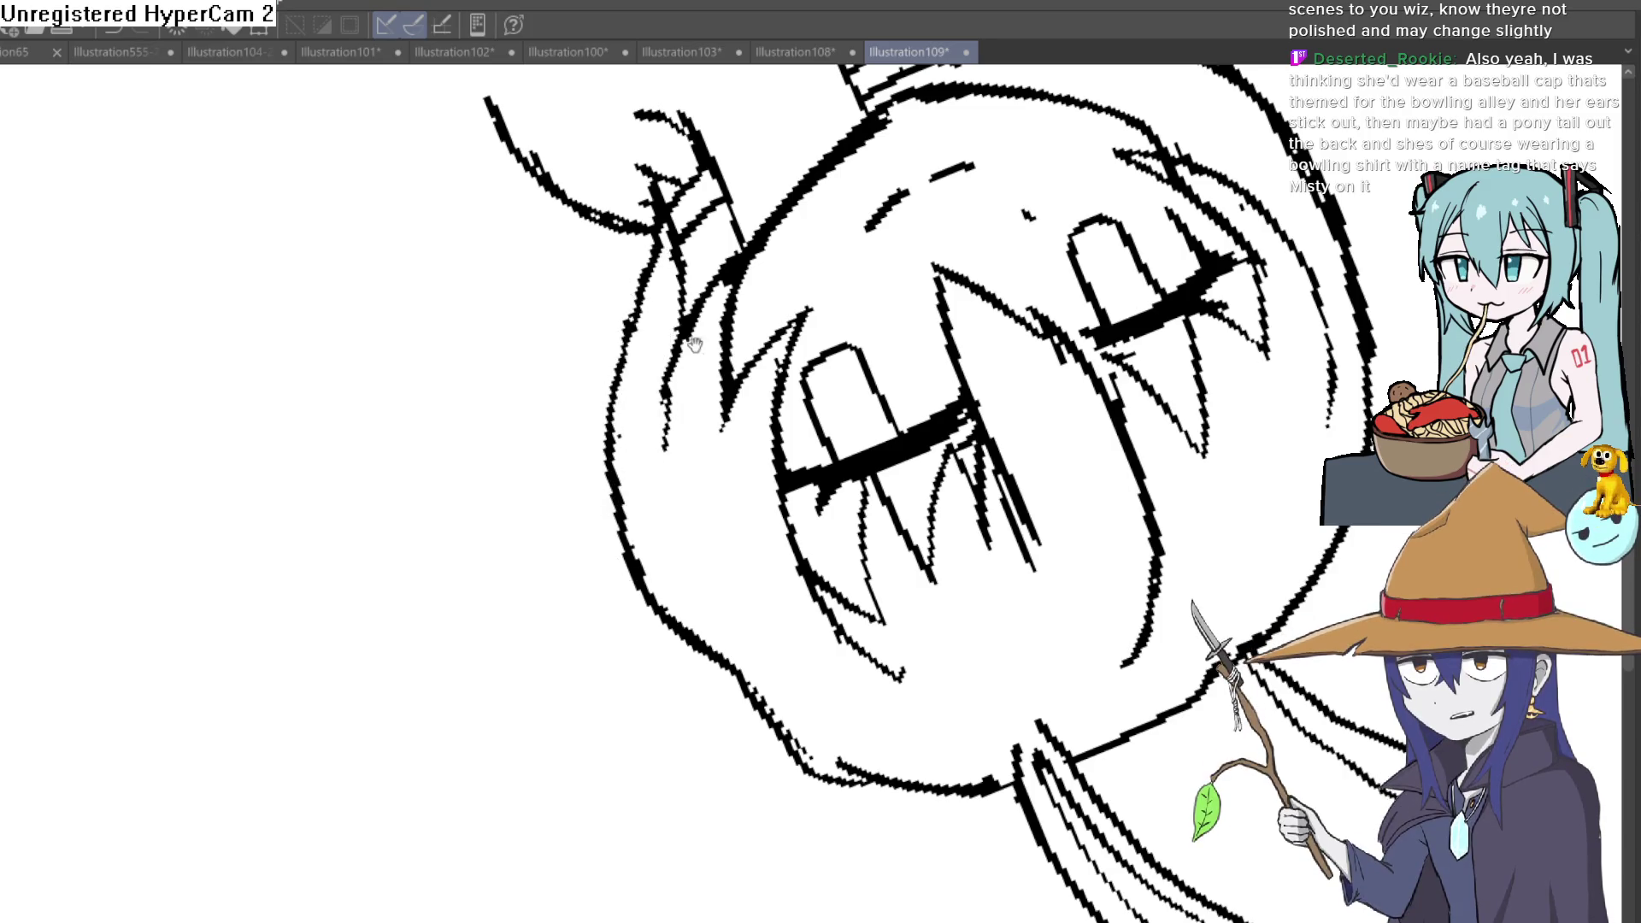
{"action": "left_click_drag", "start_coordinate": [693, 344], "coordinate": [813, 630]}
{"action": "mouse_move", "coordinate": [854, 513]}
{"action": "left_mouse_down"}
{"action": "mouse_move", "coordinate": [885, 480]}
{"action": "mouse_move", "coordinate": [608, 564]}
{"action": "left_mouse_up"}
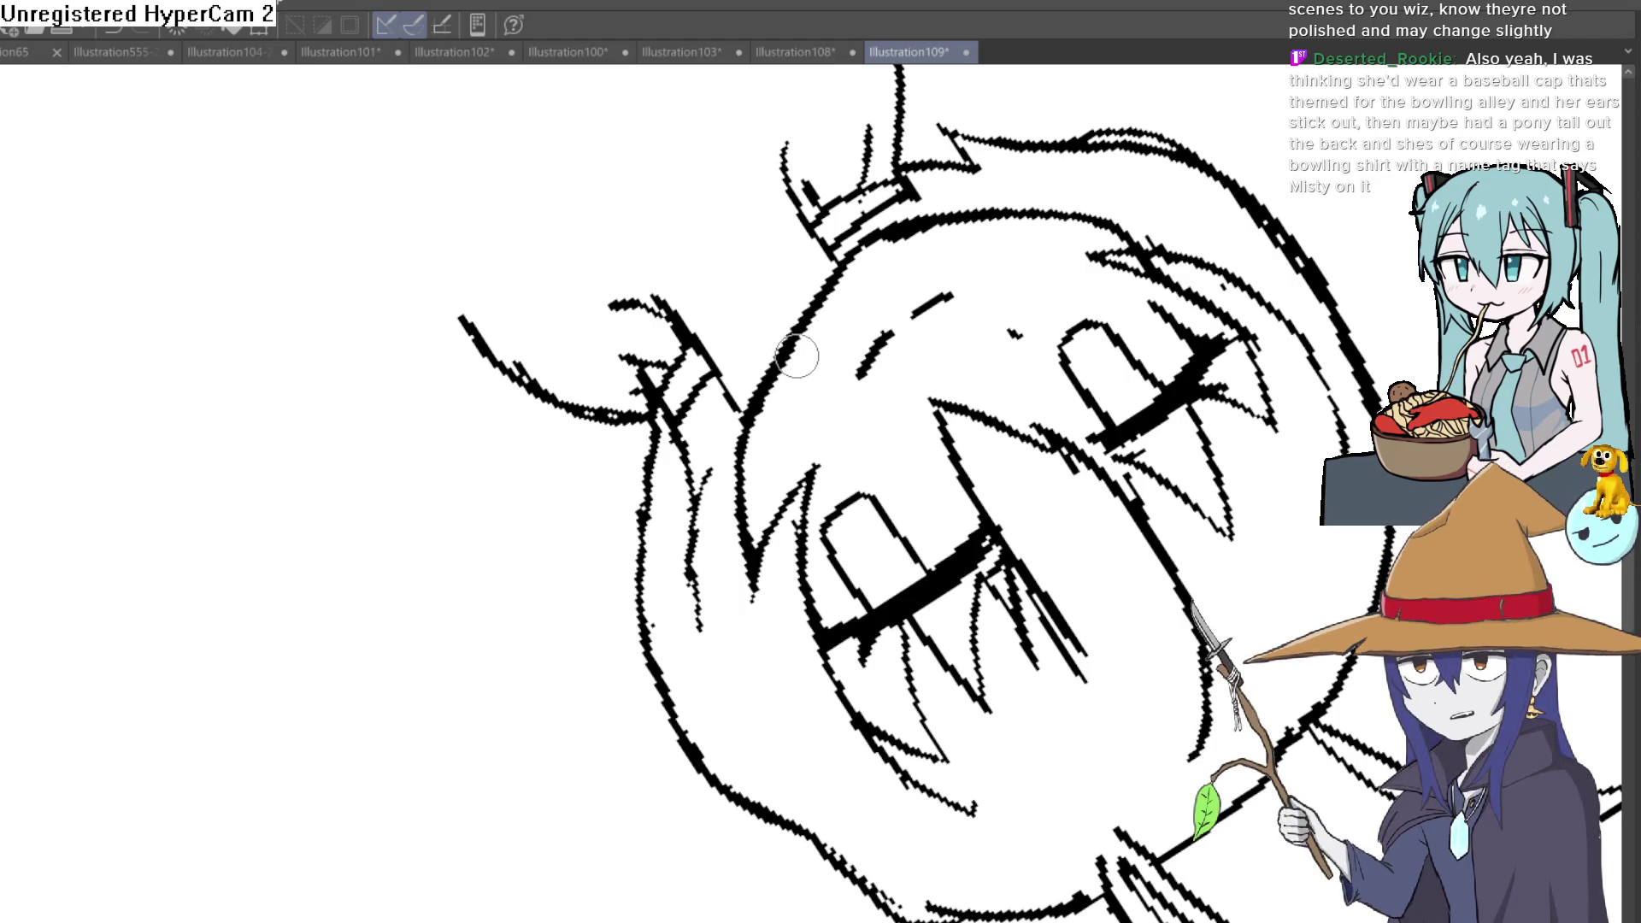
{"action": "left_click", "coordinate": [813, 417]}
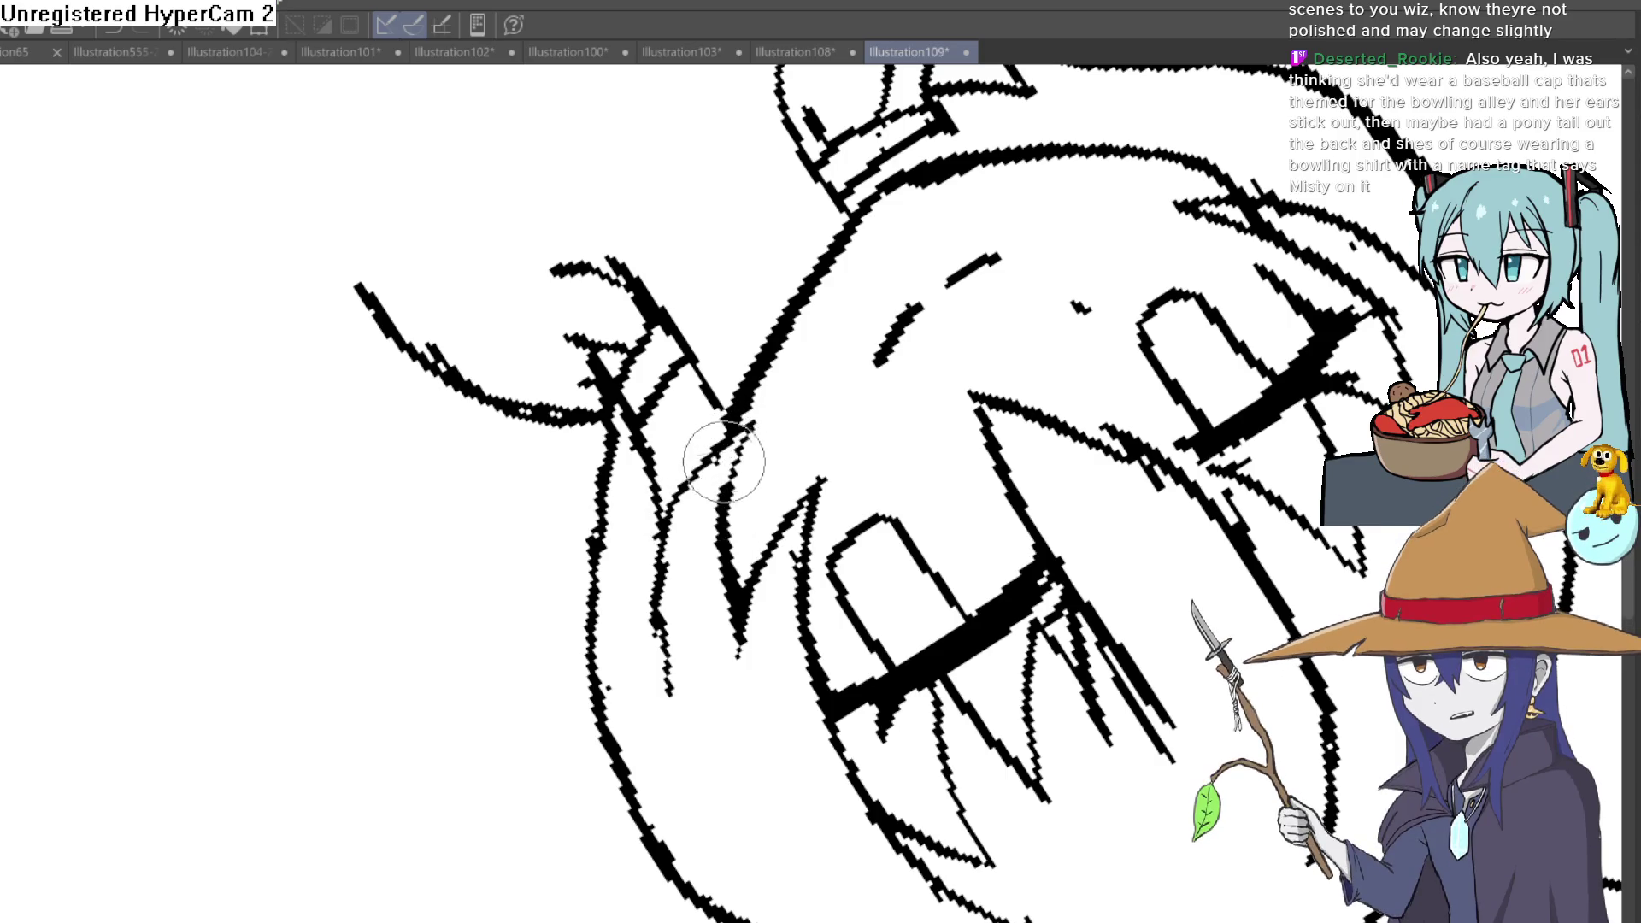
Step: Reset the view, angle the canvas on the face and thin out a thick hair stroke
{"action": "left_click", "coordinate": [744, 494], "text": "alt"}
{"action": "key", "text": "ctrl+0"}
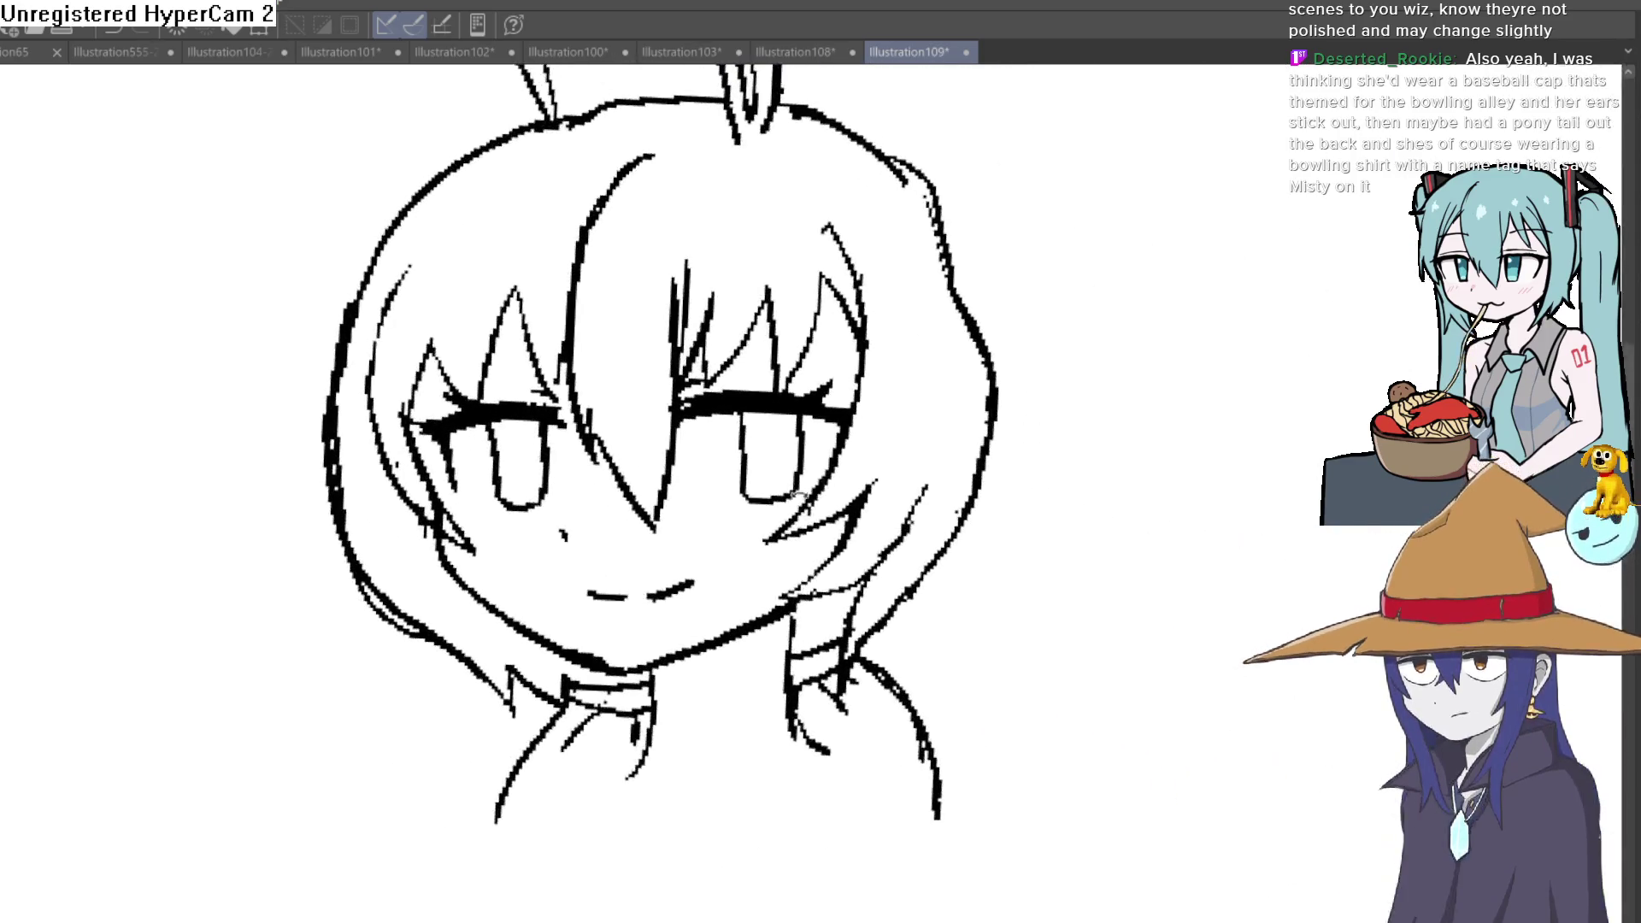
{"action": "left_click_drag", "start_coordinate": [880, 486], "coordinate": [865, 465]}
{"action": "left_click_drag", "start_coordinate": [997, 495], "coordinate": [991, 539]}
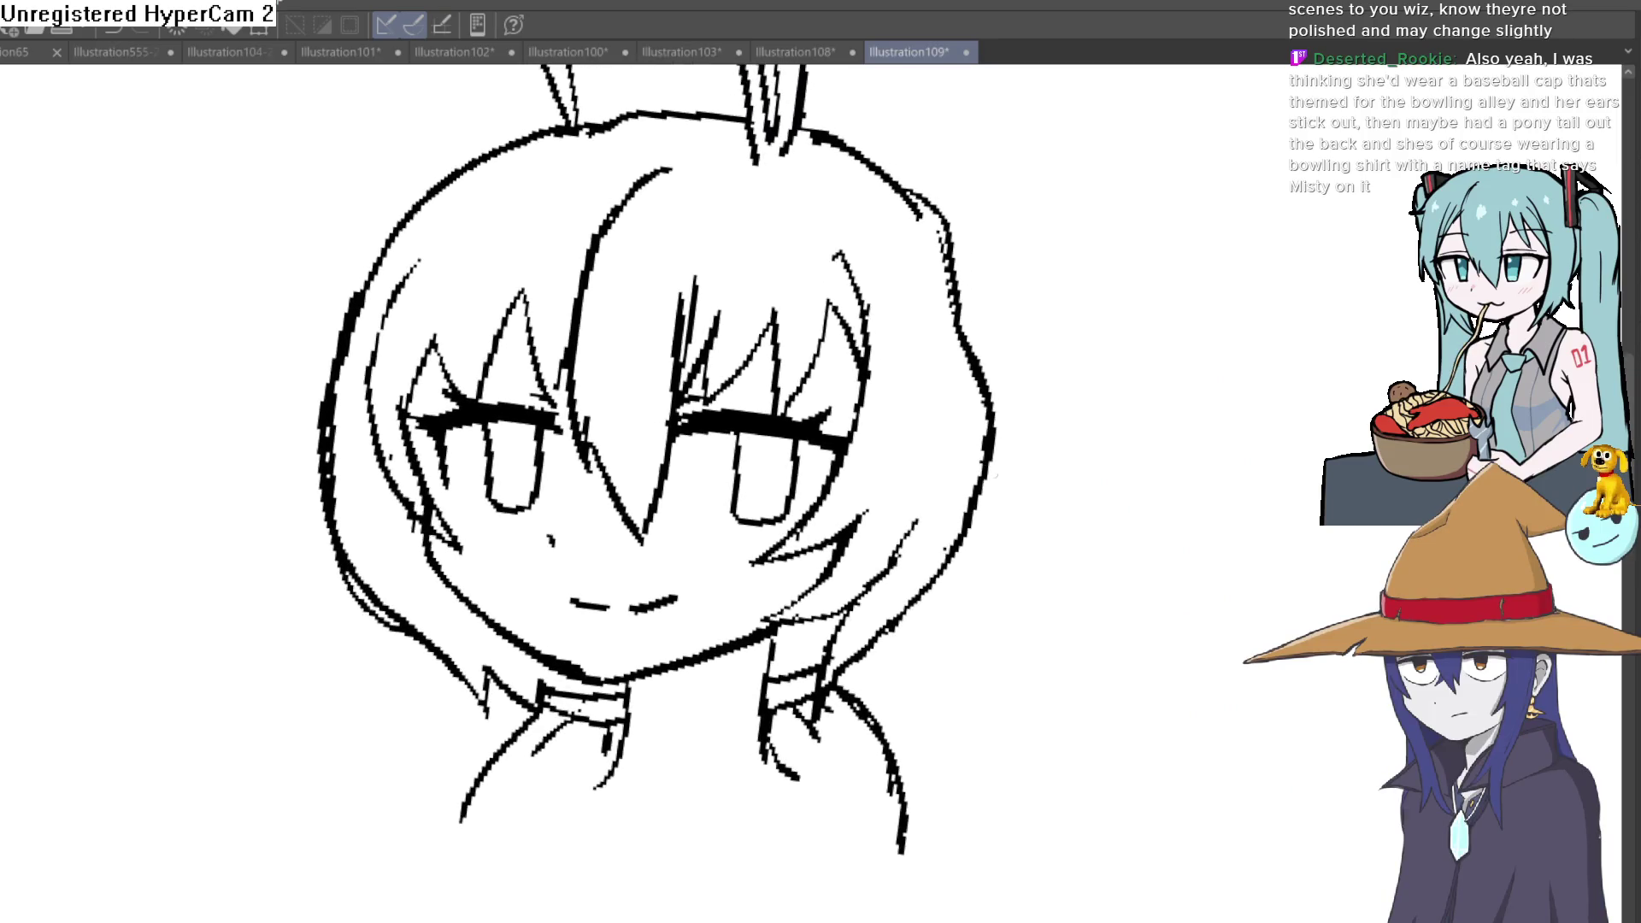
{"action": "left_click_drag", "start_coordinate": [769, 488], "coordinate": [598, 432]}
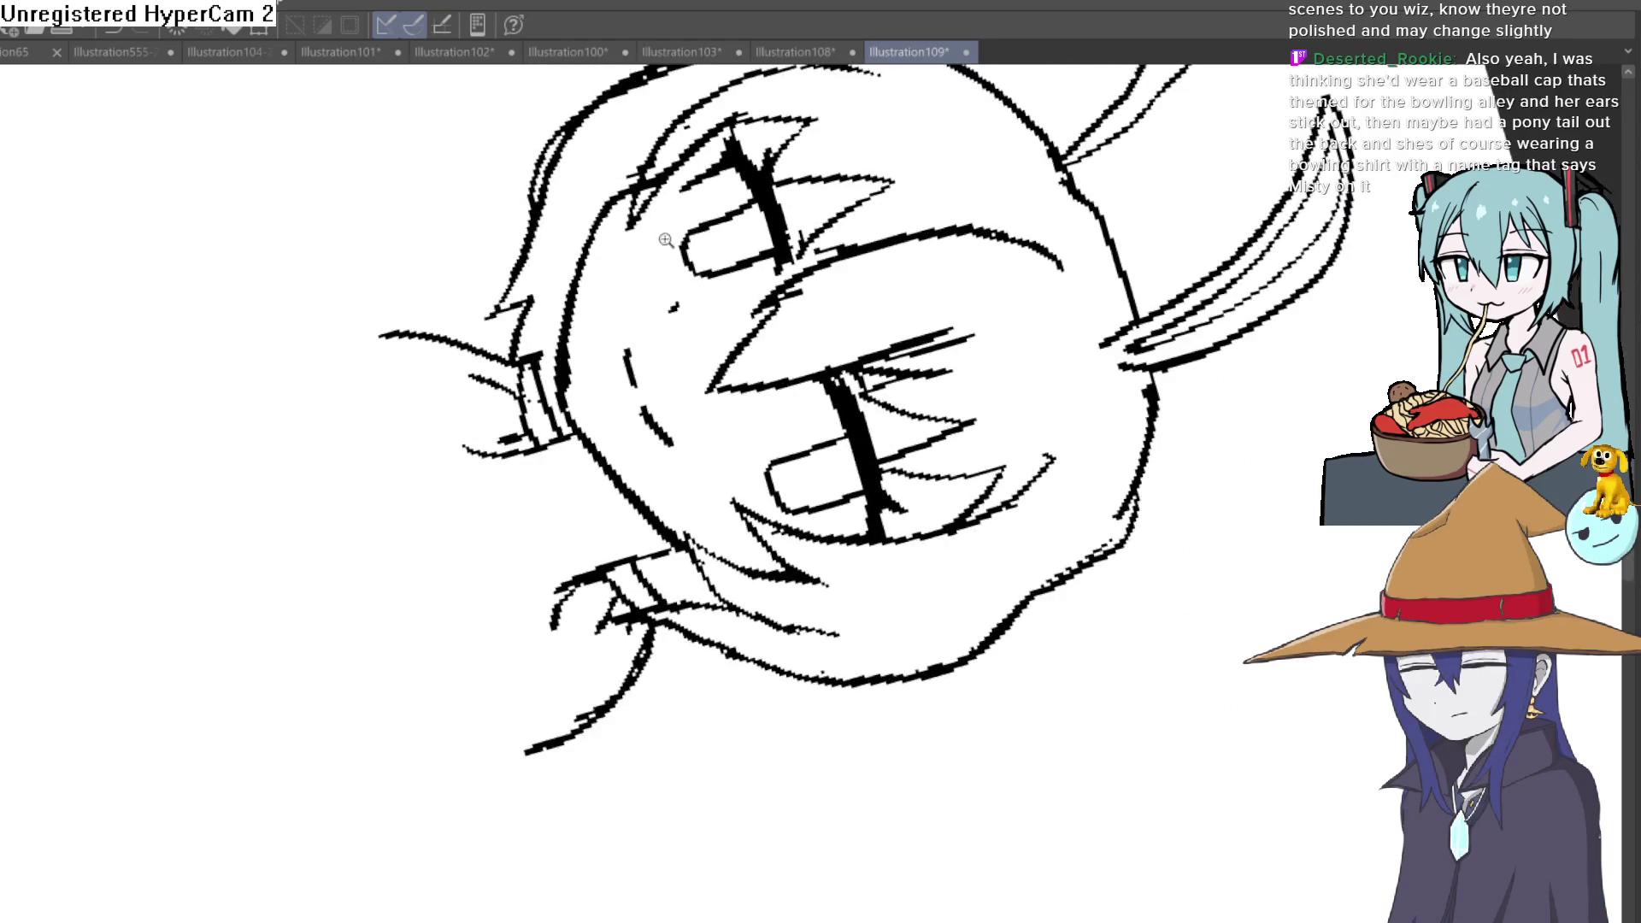
{"action": "scroll", "coordinate": [598, 433], "scroll_direction": "up", "scroll_amount": 2}
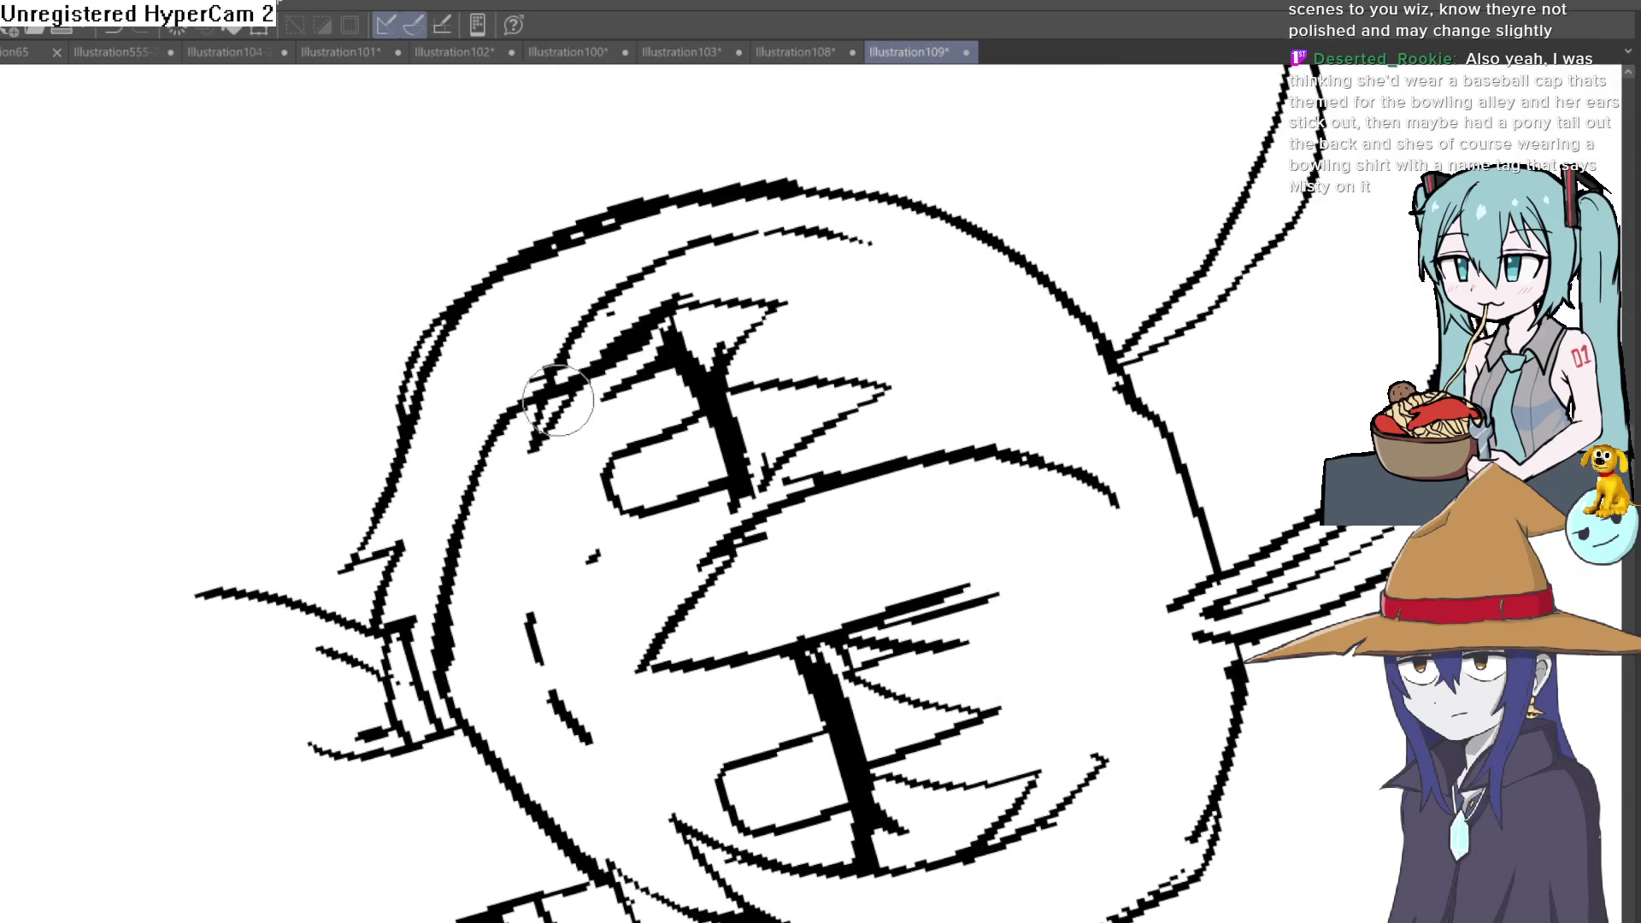
{"action": "left_click_drag", "start_coordinate": [584, 368], "coordinate": [594, 348]}
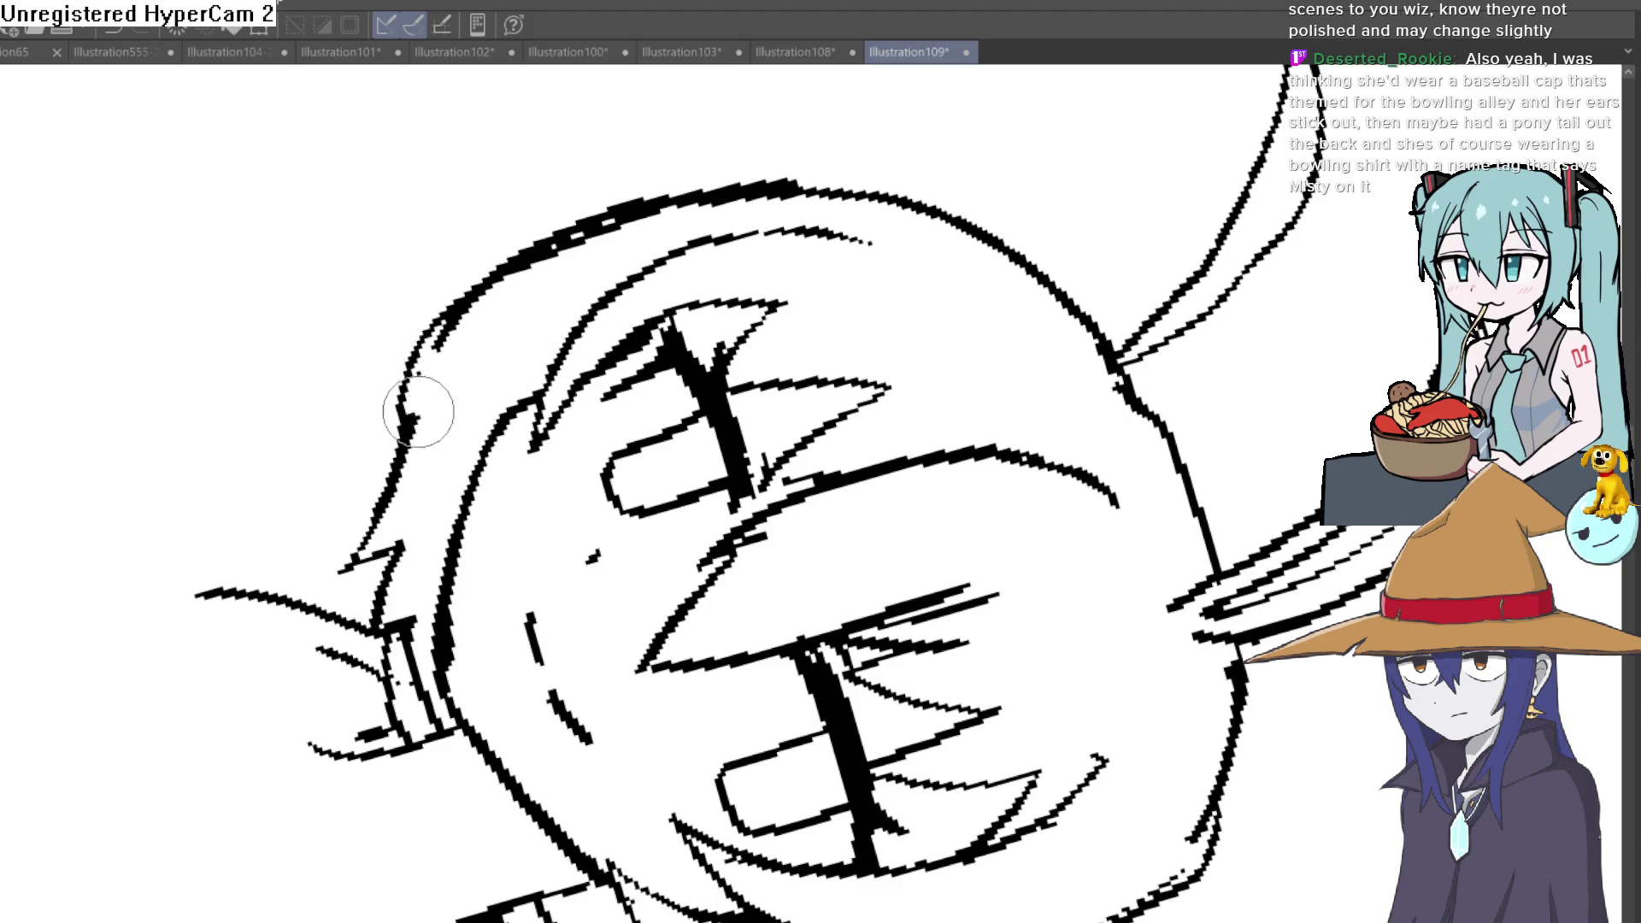
Step: Tilt the canvas to reach the head's top, redraw its top outline, and turn the view back upright
{"action": "left_click_drag", "start_coordinate": [477, 306], "coordinate": [513, 228]}
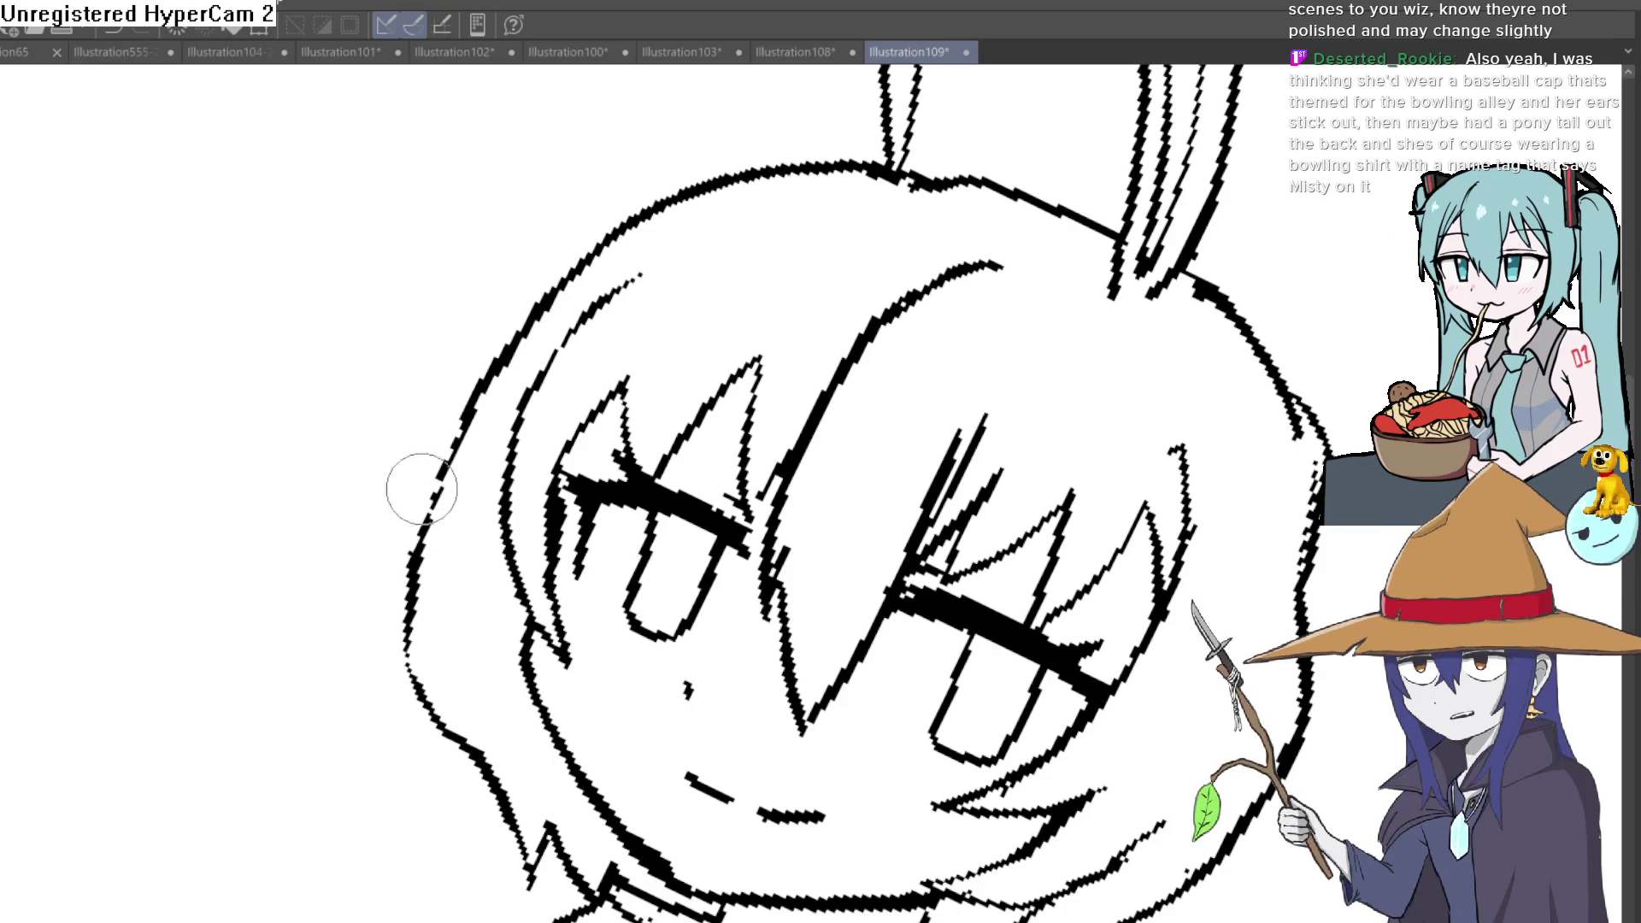
{"action": "mouse_move", "coordinate": [763, 294]}
{"action": "left_mouse_down"}
{"action": "mouse_move", "coordinate": [864, 326]}
{"action": "mouse_move", "coordinate": [885, 386]}
{"action": "mouse_move", "coordinate": [839, 389]}
{"action": "mouse_move", "coordinate": [1018, 428]}
{"action": "mouse_move", "coordinate": [1144, 419]}
{"action": "left_mouse_up"}
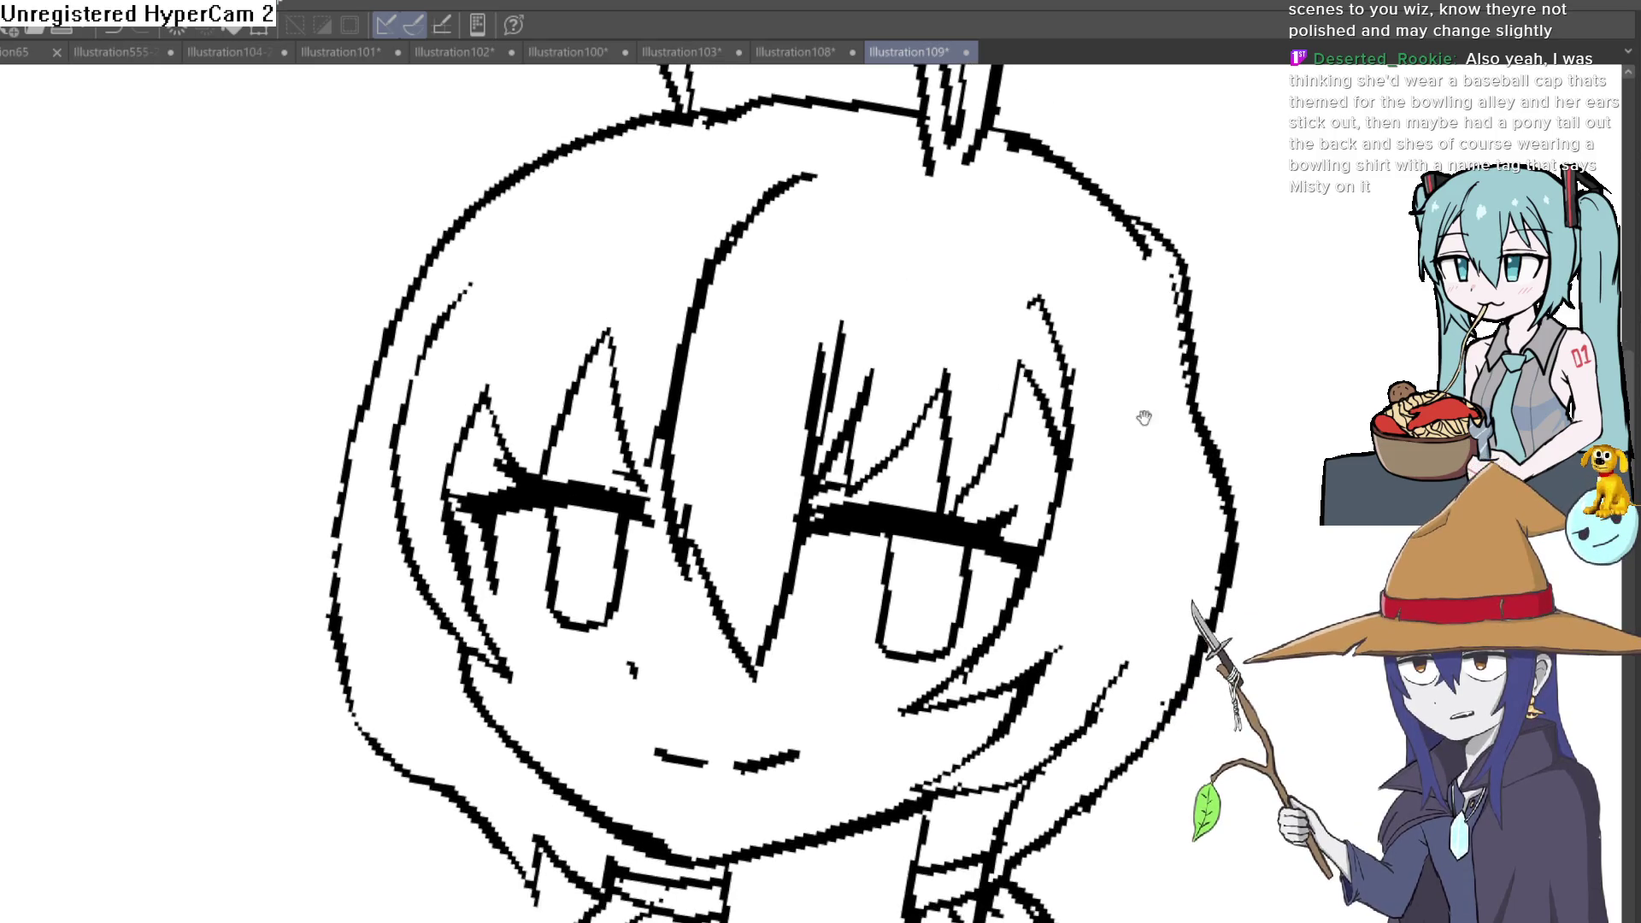
{"action": "left_click_drag", "start_coordinate": [1131, 507], "coordinate": [1119, 415]}
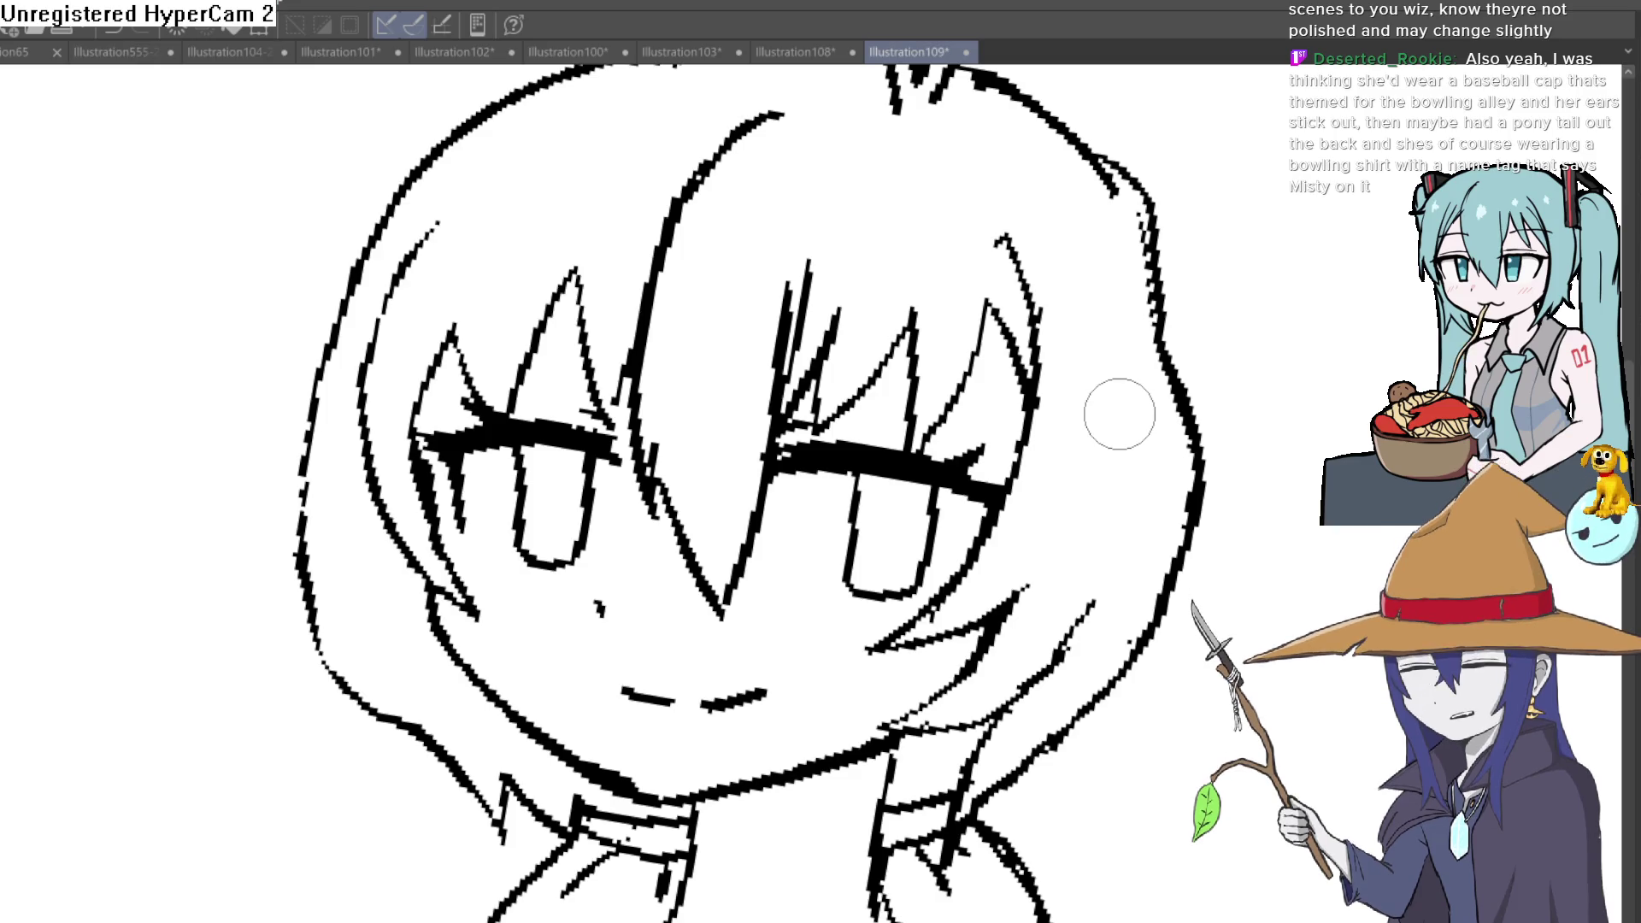
{"action": "left_click_drag", "start_coordinate": [744, 404], "coordinate": [705, 346]}
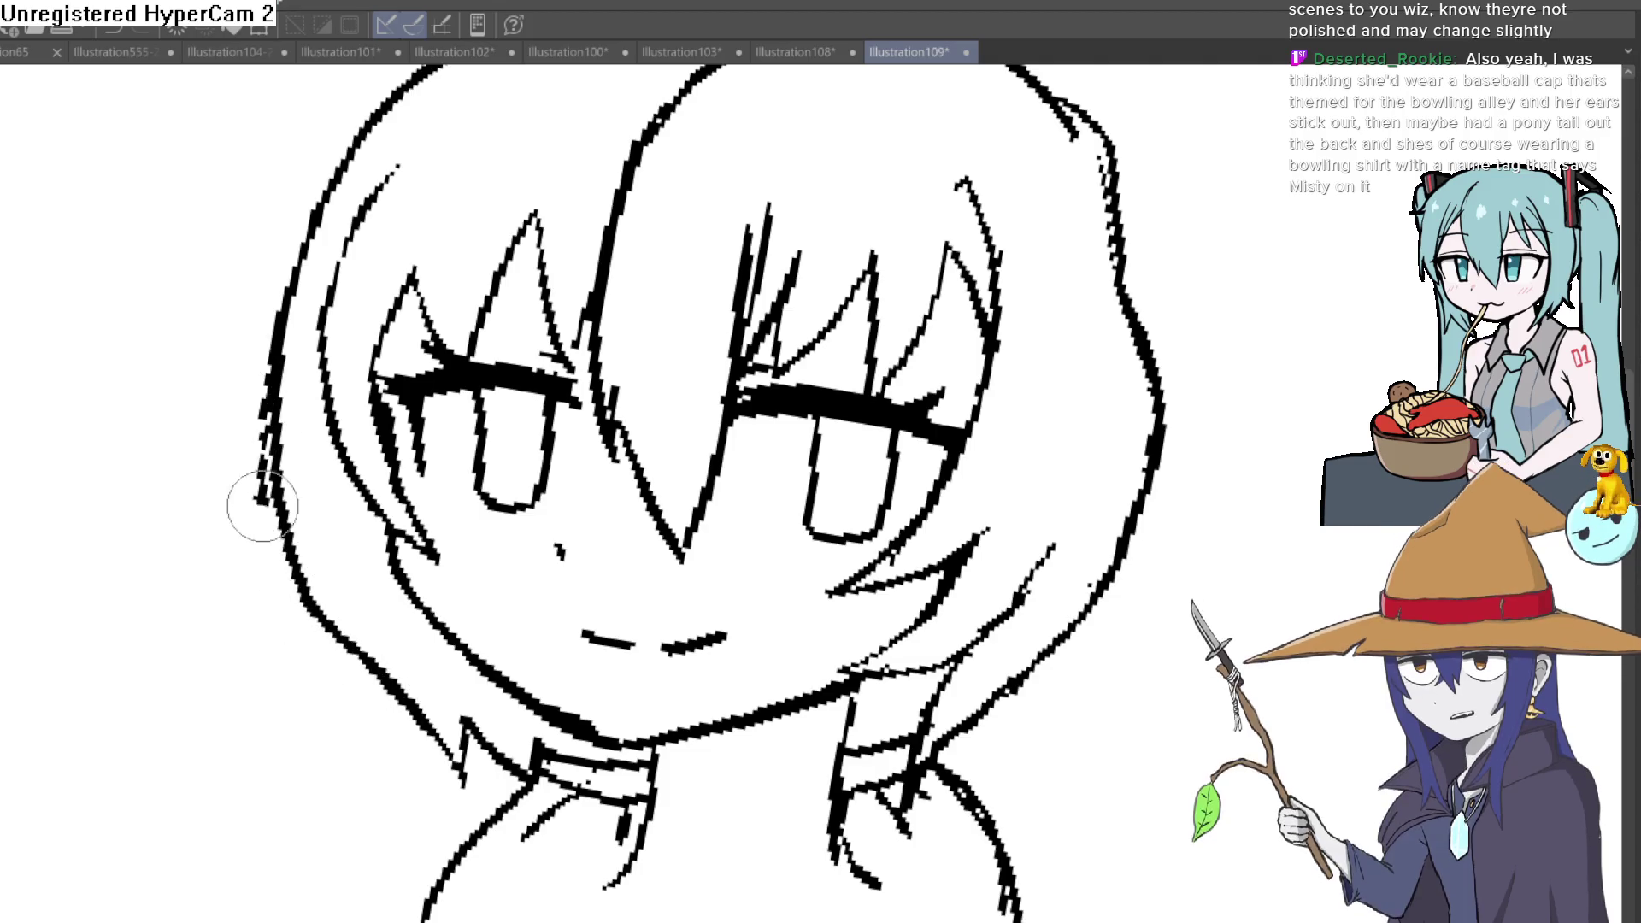
{"action": "scroll", "coordinate": [267, 493], "scroll_direction": "up", "scroll_amount": 3}
{"action": "mouse_move", "coordinate": [569, 176]}
{"action": "left_mouse_down"}
{"action": "mouse_move", "coordinate": [906, 274]}
{"action": "mouse_move", "coordinate": [615, 282]}
{"action": "left_mouse_up"}
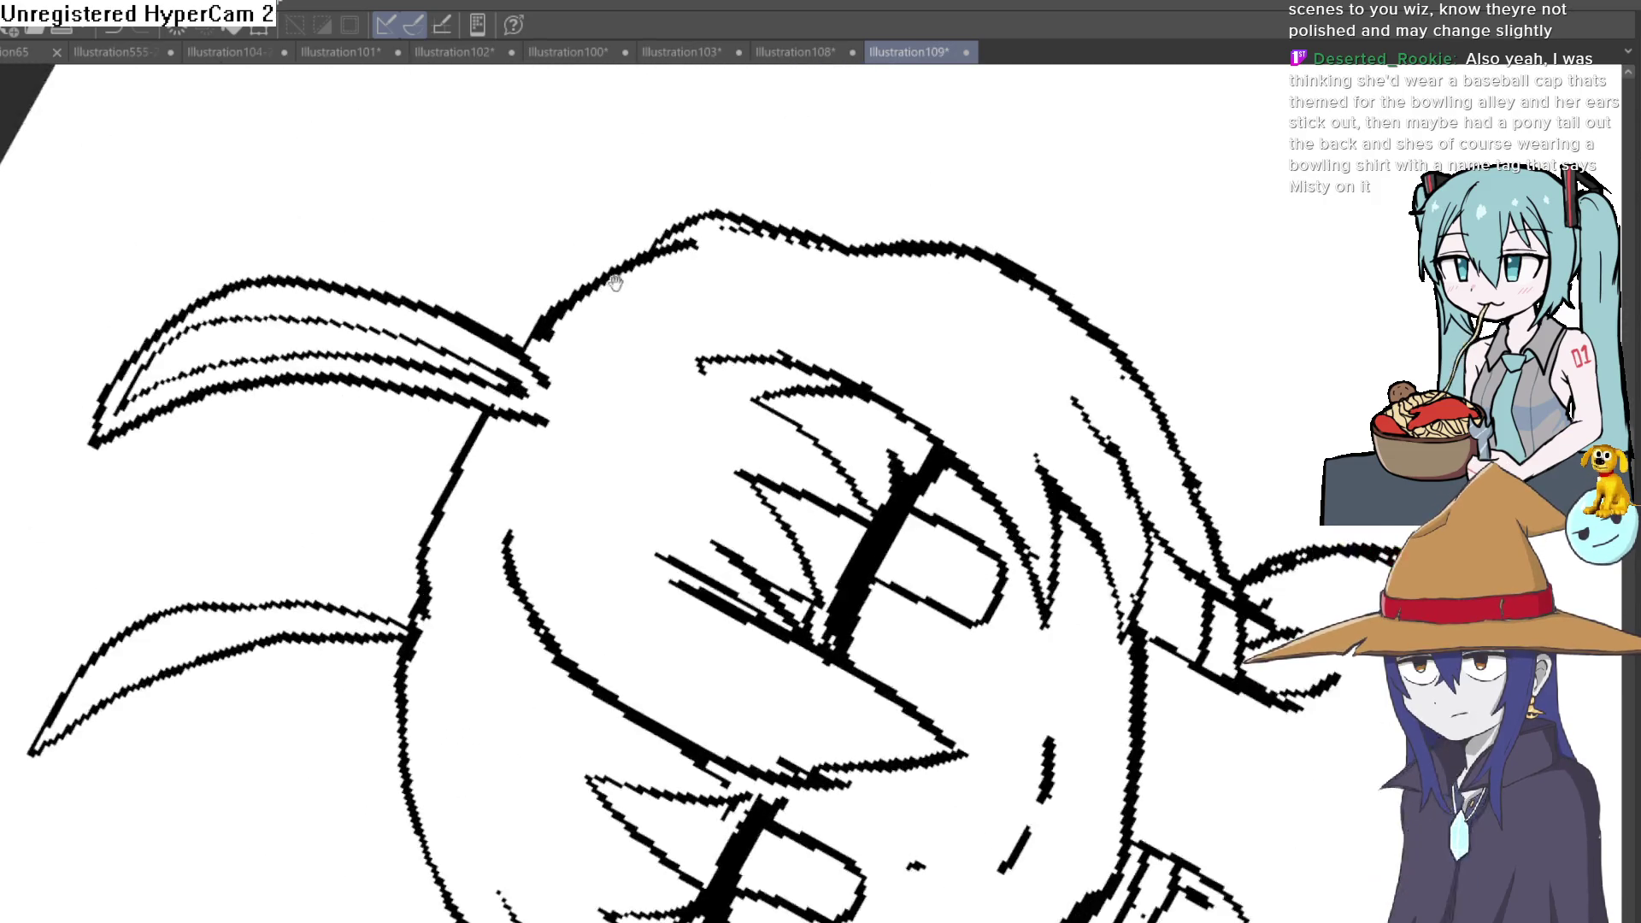
{"action": "mouse_move", "coordinate": [703, 252]}
{"action": "left_mouse_down"}
{"action": "mouse_move", "coordinate": [686, 249]}
{"action": "mouse_move", "coordinate": [954, 245]}
{"action": "mouse_move", "coordinate": [695, 244]}
{"action": "mouse_move", "coordinate": [579, 315]}
{"action": "left_mouse_up"}
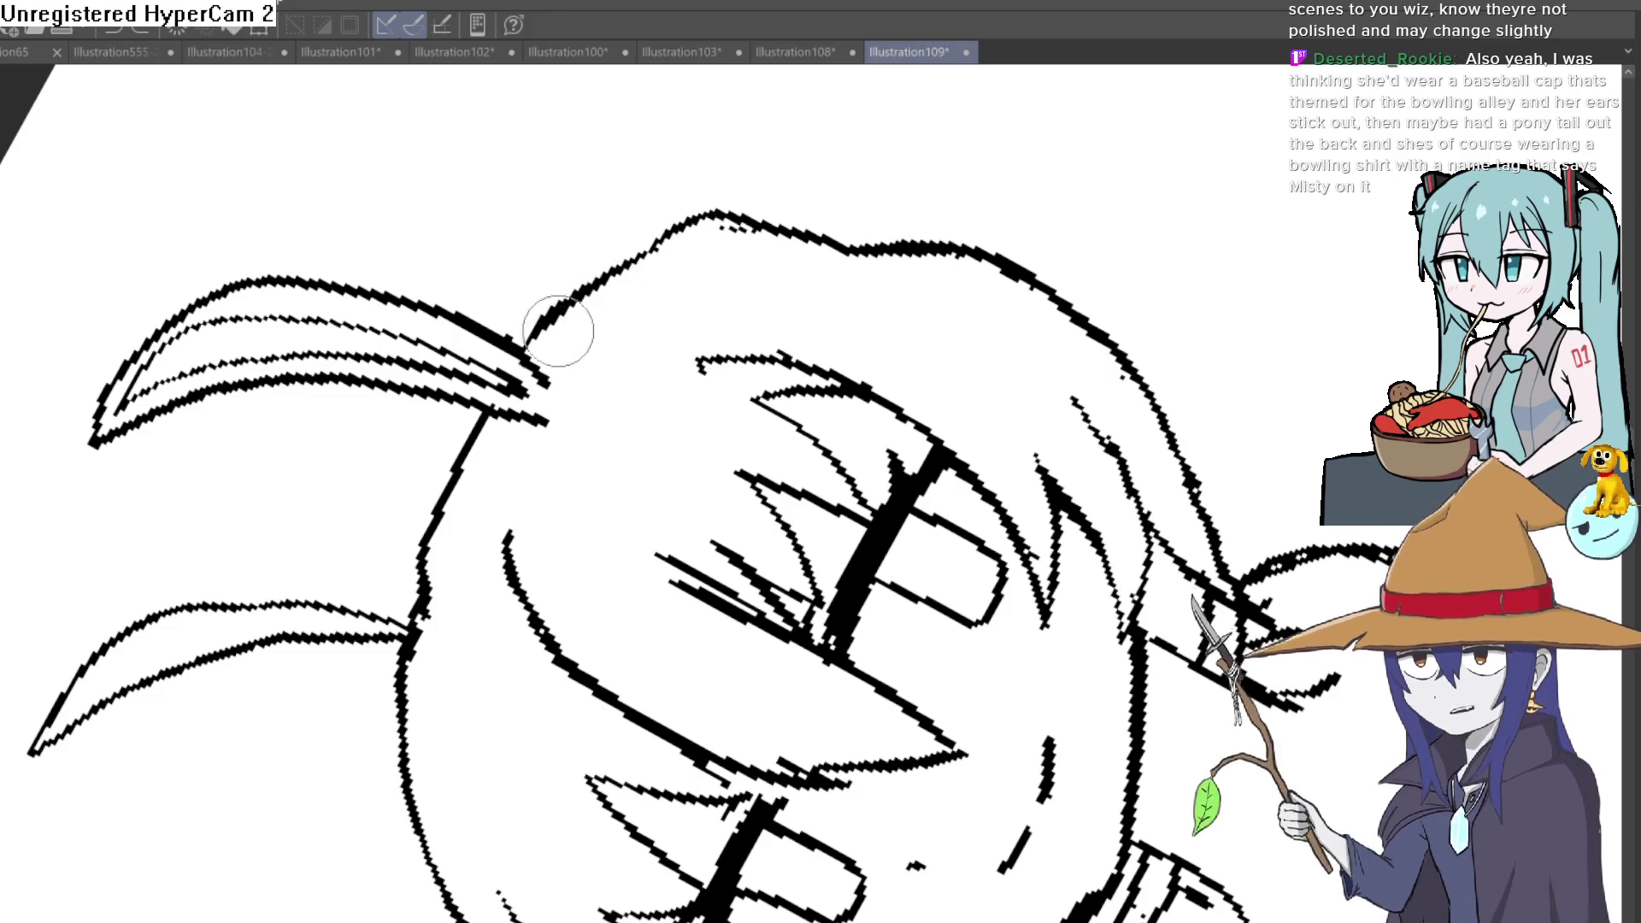
{"action": "scroll", "coordinate": [688, 316], "scroll_direction": "down", "scroll_amount": 3}
{"action": "mouse_move", "coordinate": [688, 316]}
{"action": "left_mouse_down"}
{"action": "mouse_move", "coordinate": [836, 521]}
{"action": "mouse_move", "coordinate": [905, 556]}
{"action": "mouse_move", "coordinate": [886, 516]}
{"action": "mouse_move", "coordinate": [810, 596]}
{"action": "left_mouse_up"}
{"action": "scroll", "coordinate": [810, 597], "scroll_direction": "up", "scroll_amount": 3}
{"action": "scroll", "coordinate": [811, 596], "scroll_direction": "up", "scroll_amount": 2}
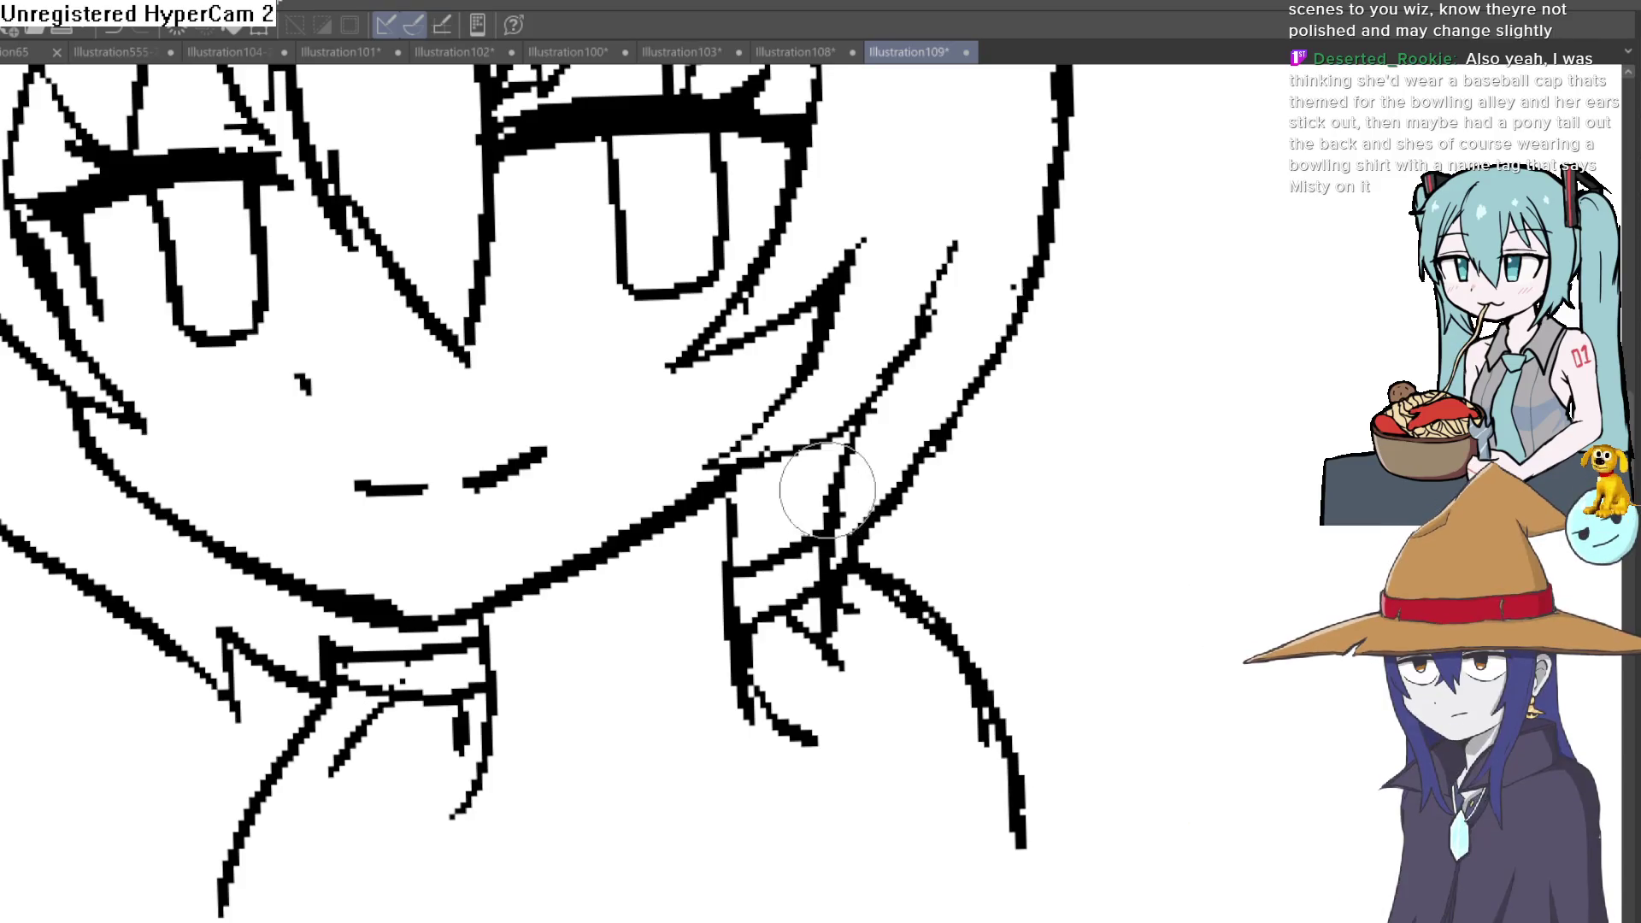
{"action": "scroll", "coordinate": [882, 568], "scroll_direction": "down", "scroll_amount": 3}
{"action": "left_click_drag", "start_coordinate": [1014, 586], "coordinate": [975, 513]}
{"action": "scroll", "coordinate": [731, 363], "scroll_direction": "up", "scroll_amount": 2}
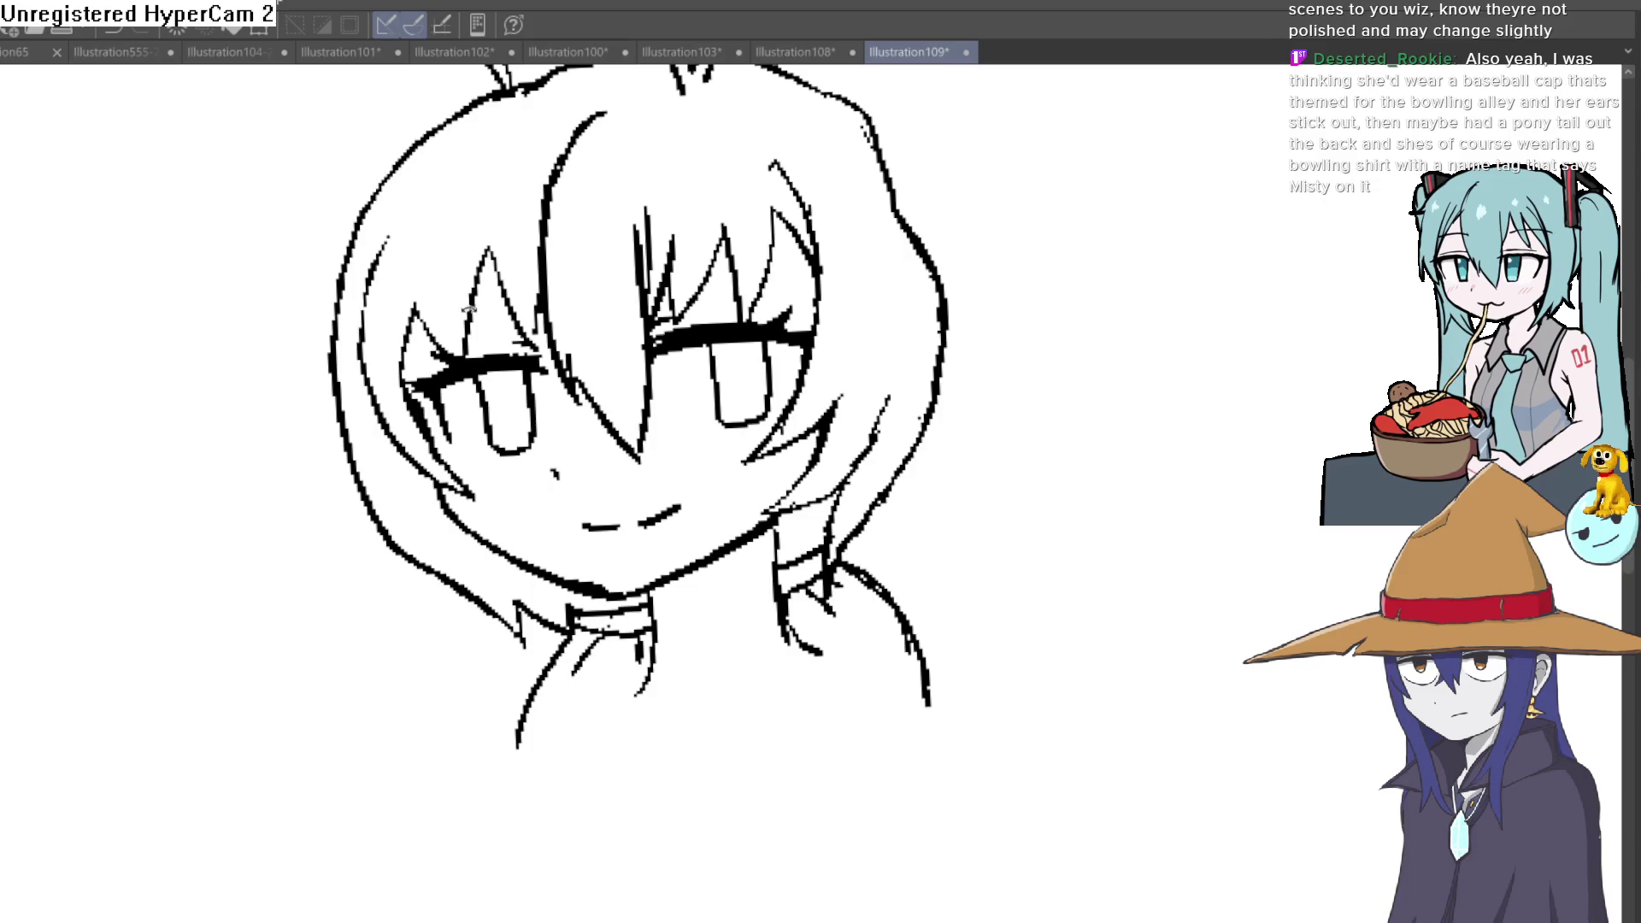
{"action": "scroll", "coordinate": [468, 308], "scroll_direction": "down", "scroll_amount": 3}
{"action": "left_click_drag", "start_coordinate": [847, 367], "coordinate": [949, 393]}
{"action": "scroll", "coordinate": [775, 350], "scroll_direction": "up", "scroll_amount": 2}
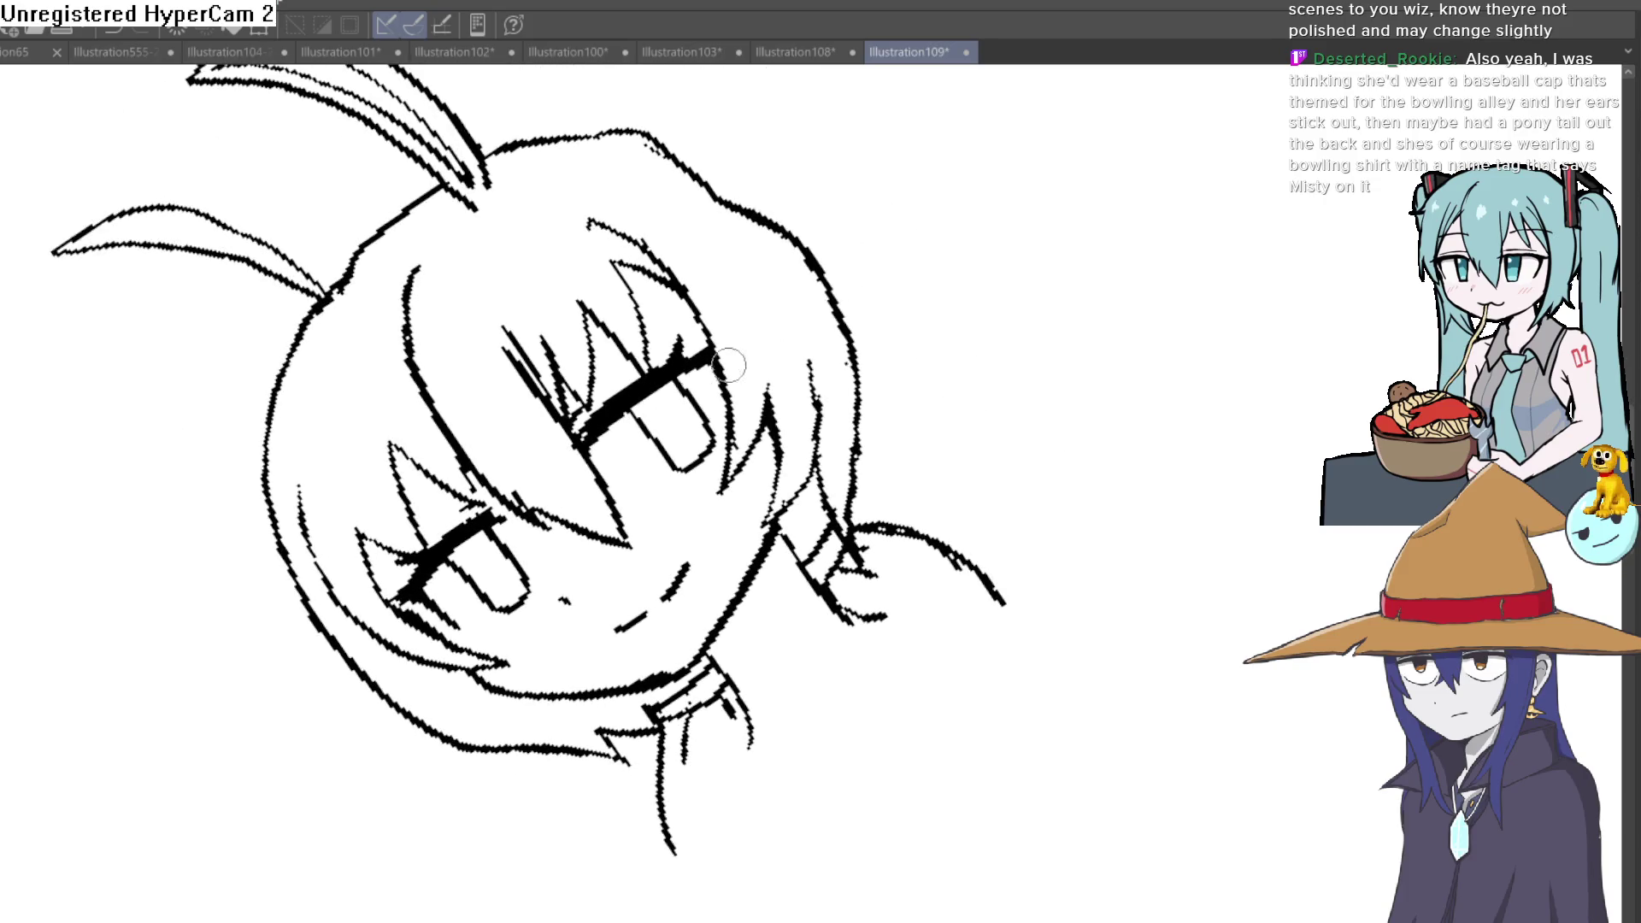
{"action": "scroll", "coordinate": [728, 365], "scroll_direction": "down", "scroll_amount": 2}
{"action": "left_click_drag", "start_coordinate": [728, 366], "coordinate": [796, 385]}
{"action": "scroll", "coordinate": [794, 385], "scroll_direction": "up", "scroll_amount": 3}
{"action": "scroll", "coordinate": [872, 401], "scroll_direction": "up", "scroll_amount": 1}
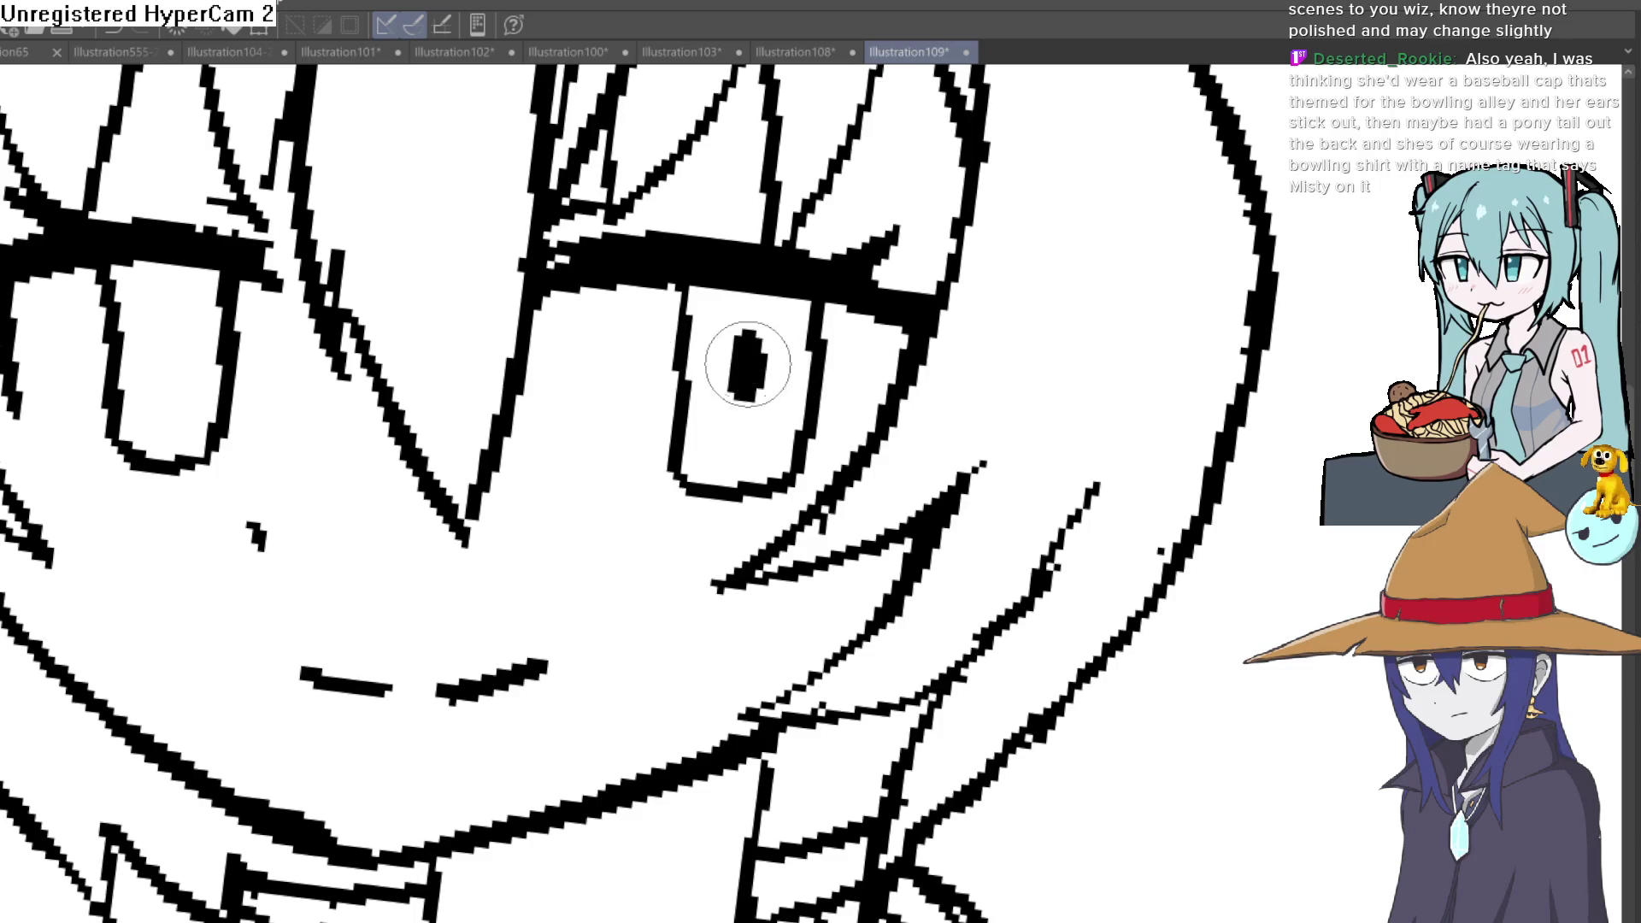
Step: Draw a short pupil stroke inside the left eye and tilt the canvas to check it
{"action": "left_click_drag", "start_coordinate": [172, 336], "coordinate": [176, 362]}
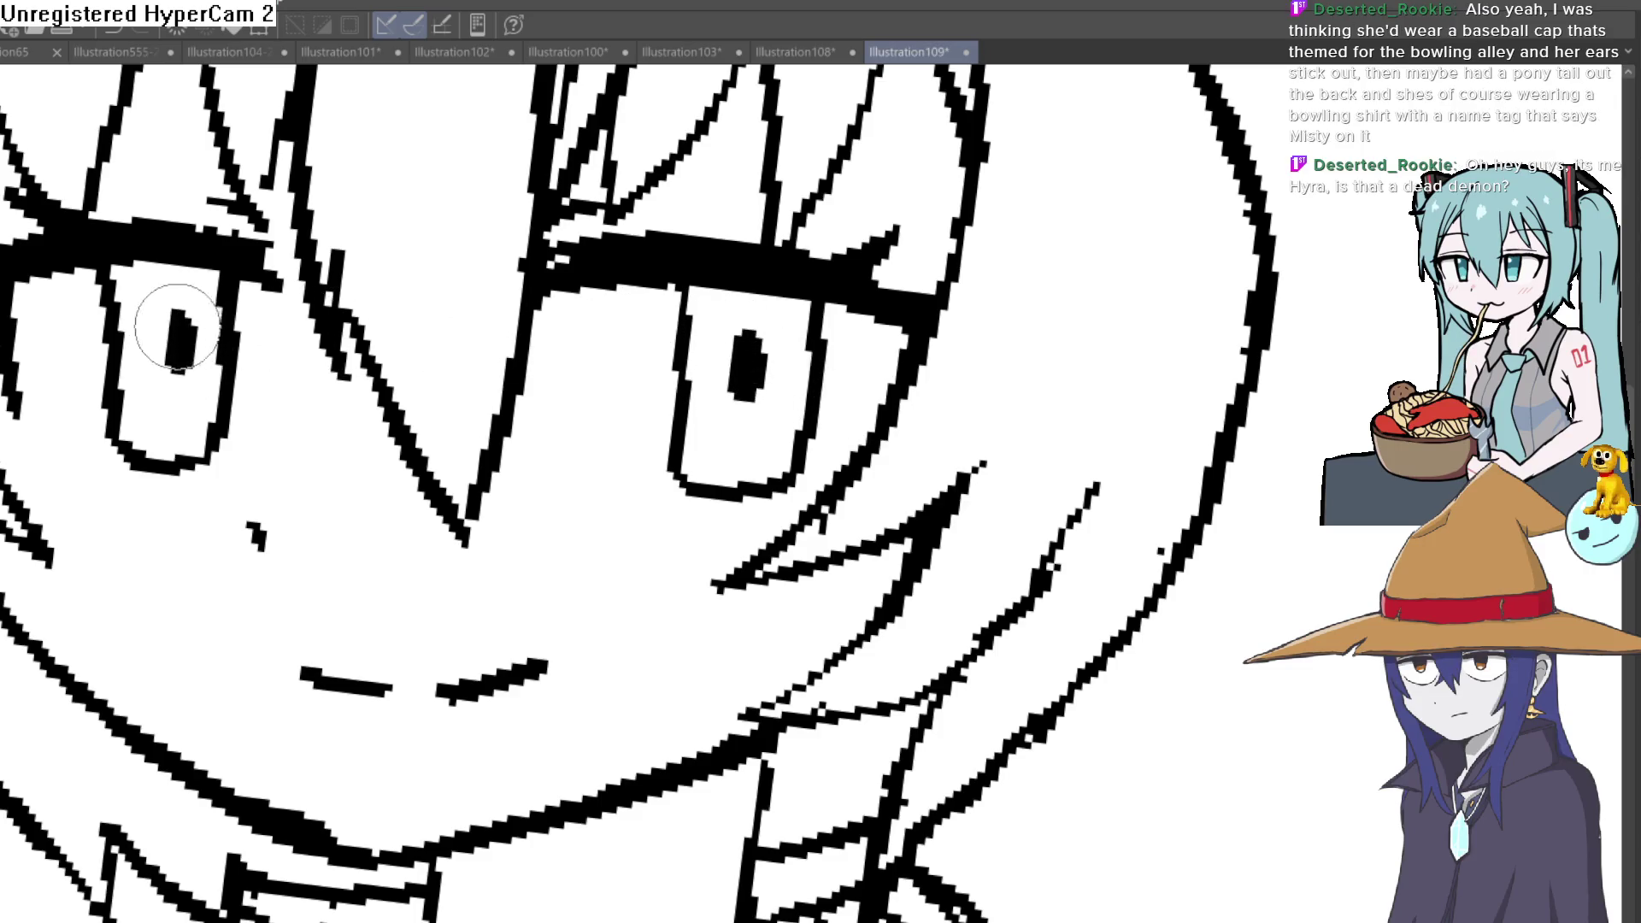
{"action": "scroll", "coordinate": [180, 327], "scroll_direction": "down", "scroll_amount": 2}
{"action": "scroll", "coordinate": [385, 385], "scroll_direction": "down", "scroll_amount": 1}
{"action": "left_click_drag", "start_coordinate": [539, 423], "coordinate": [583, 484]}
{"action": "scroll", "coordinate": [583, 485], "scroll_direction": "up", "scroll_amount": 3}
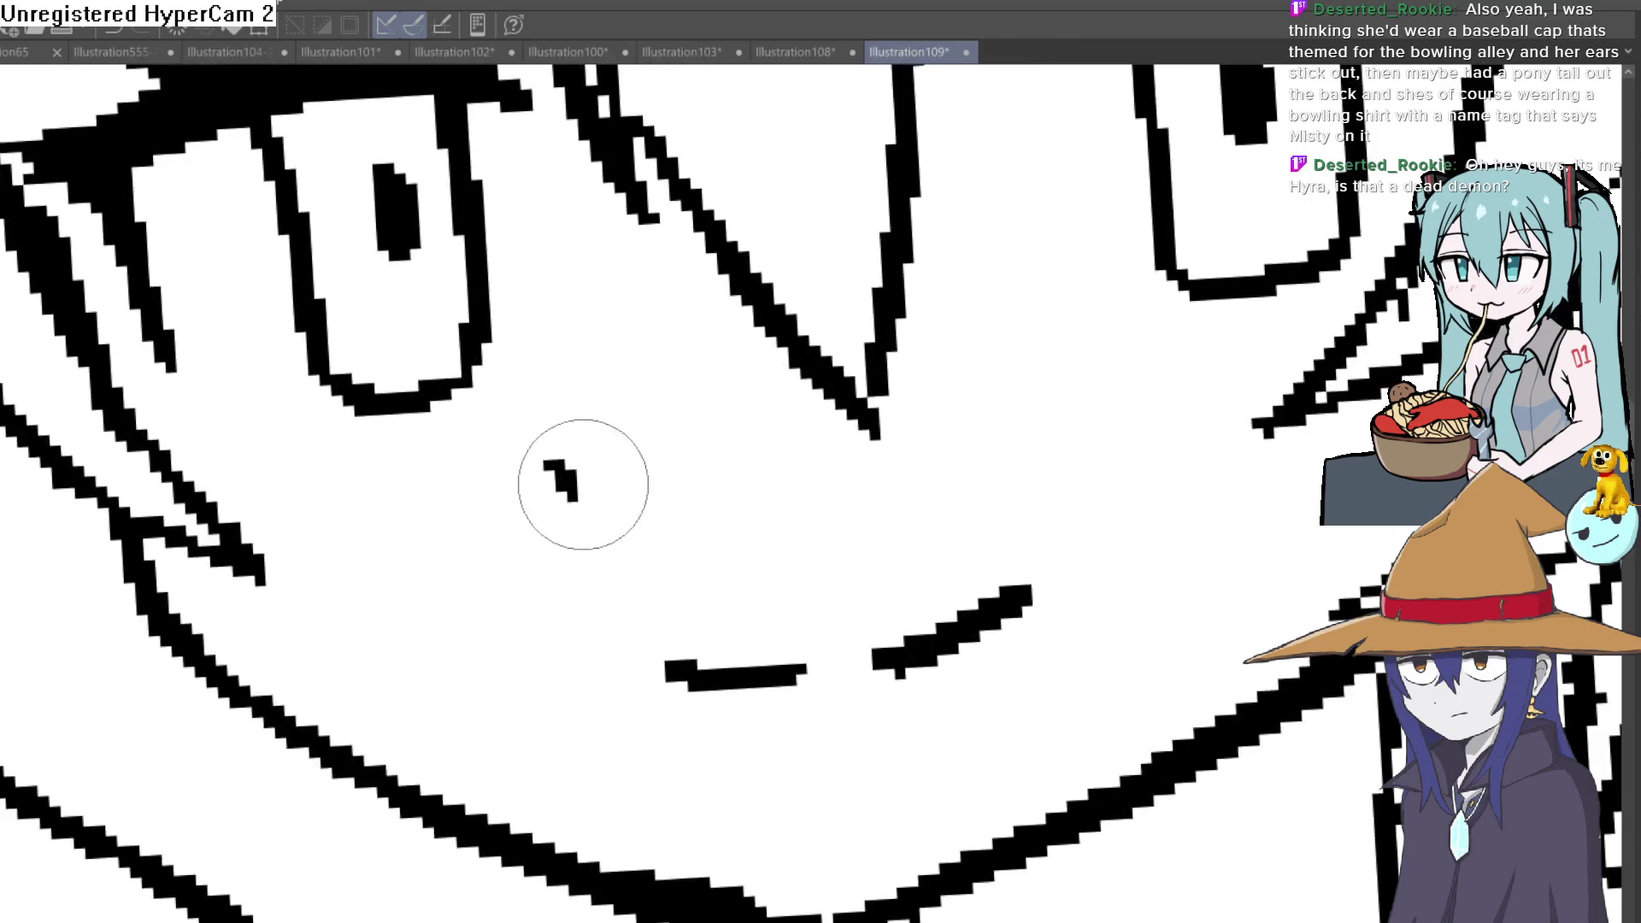
{"action": "scroll", "coordinate": [585, 488], "scroll_direction": "down", "scroll_amount": 3}
{"action": "scroll", "coordinate": [701, 485], "scroll_direction": "down", "scroll_amount": 1}
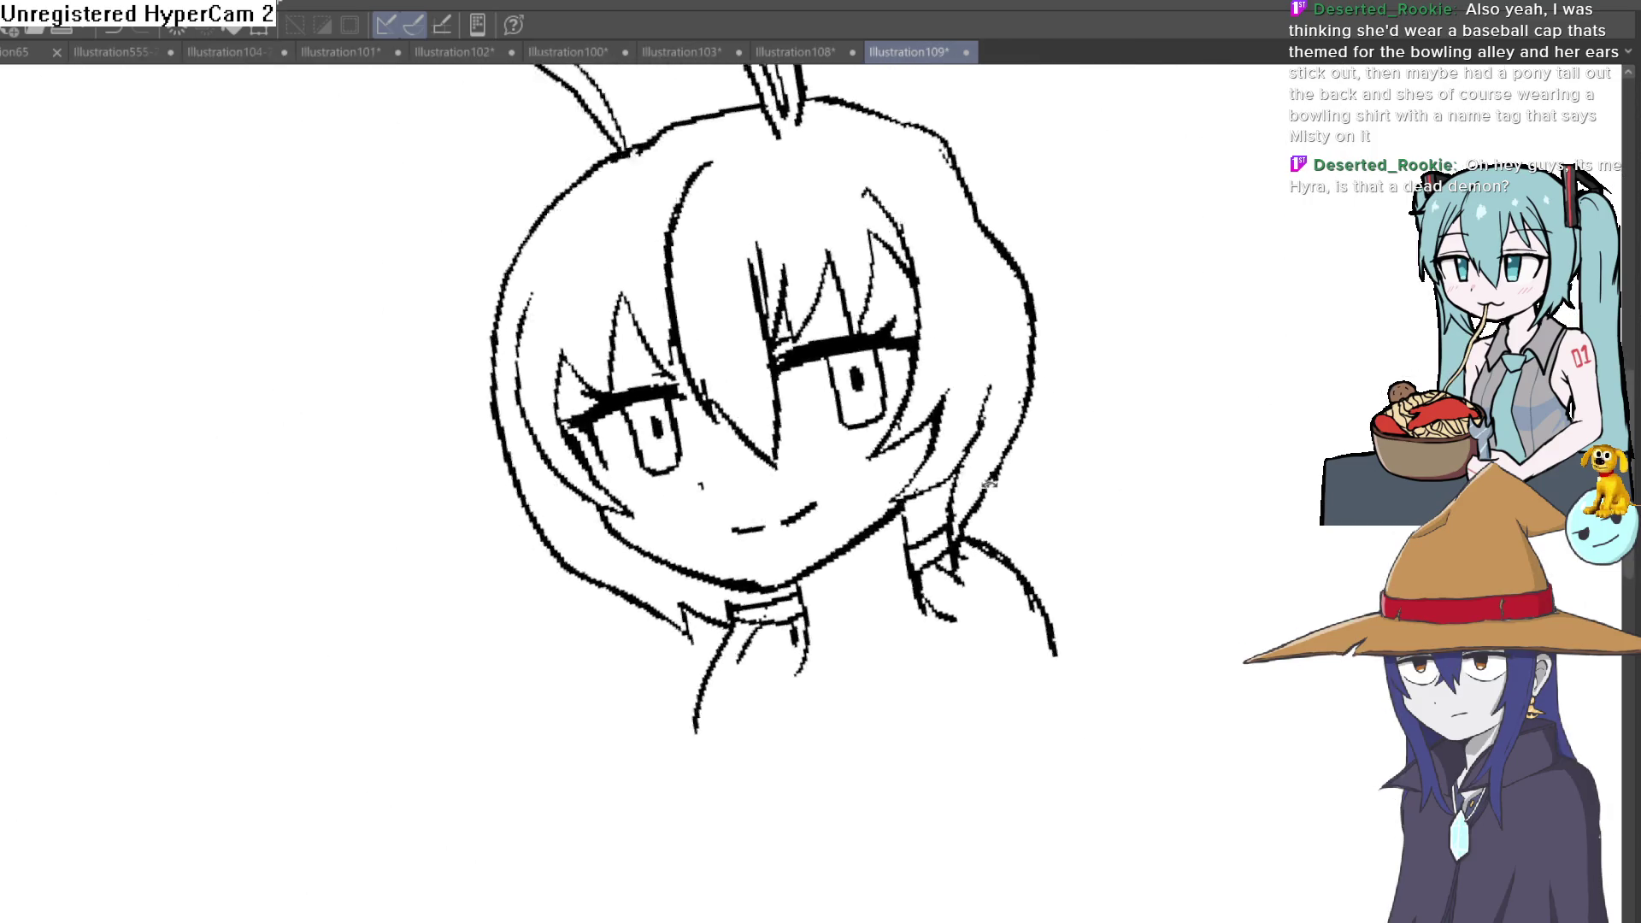
{"action": "scroll", "coordinate": [989, 481], "scroll_direction": "down", "scroll_amount": 2}
{"action": "mouse_move", "coordinate": [1124, 491]}
{"action": "left_mouse_down"}
{"action": "mouse_move", "coordinate": [1060, 567]}
{"action": "mouse_move", "coordinate": [1012, 562]}
{"action": "mouse_move", "coordinate": [904, 494]}
{"action": "left_mouse_up"}
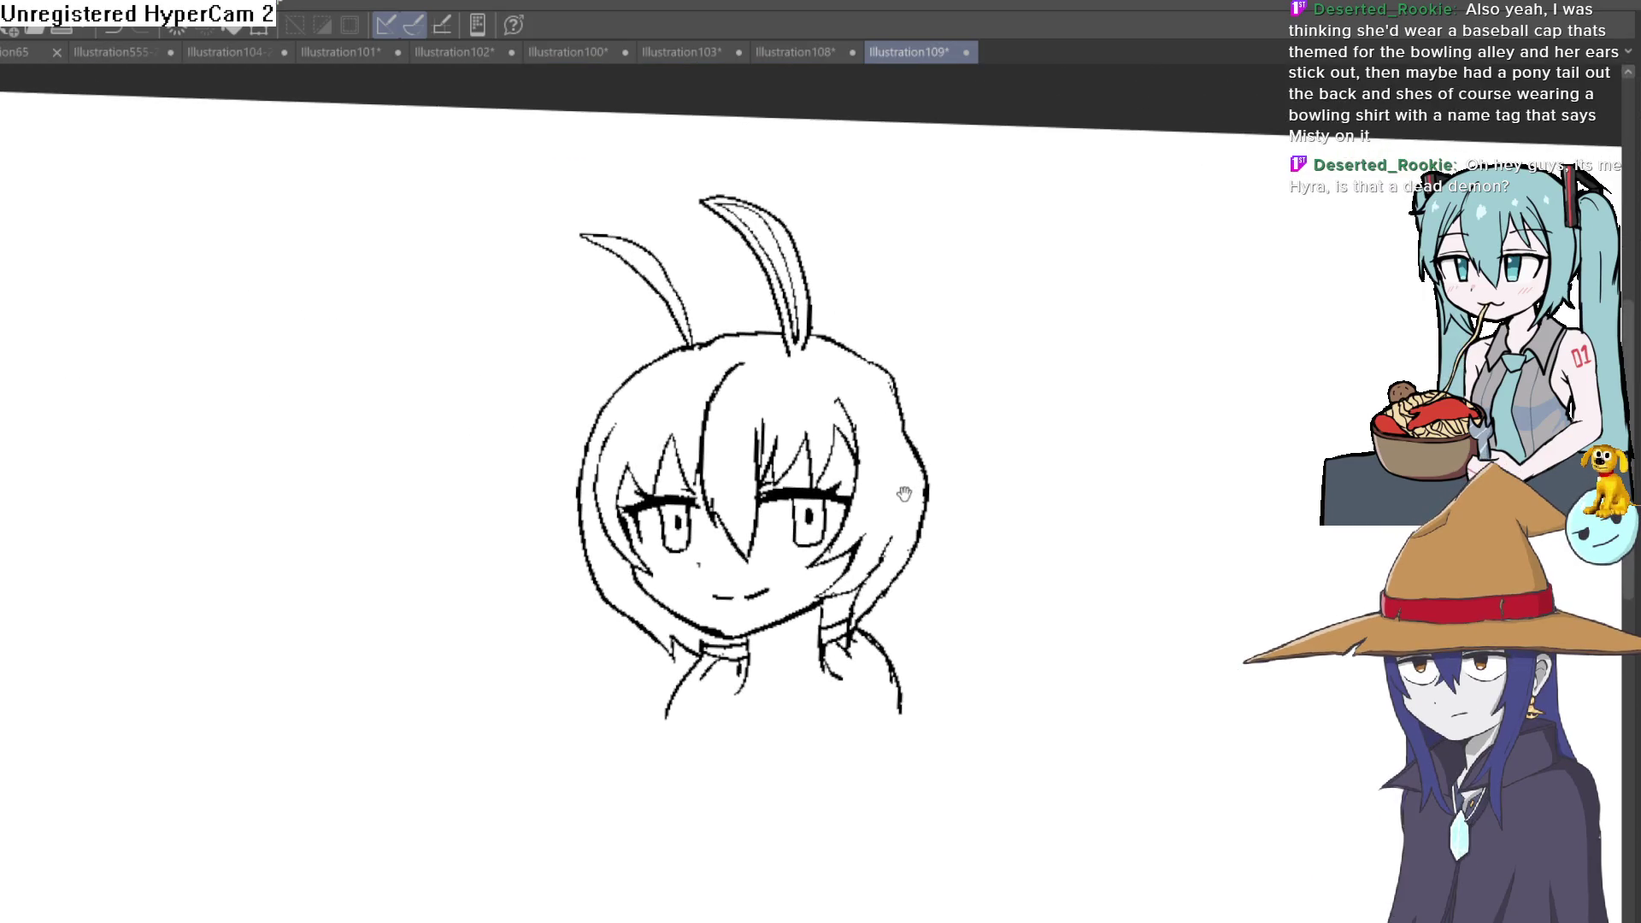
{"action": "scroll", "coordinate": [883, 518], "scroll_direction": "up", "scroll_amount": 3}
{"action": "scroll", "coordinate": [788, 586], "scroll_direction": "up", "scroll_amount": 1}
Step: Add thick neck strokes, then erase the collar, shoulder line and hatching beside the neck
{"action": "mouse_move", "coordinate": [696, 551]}
{"action": "left_mouse_down"}
{"action": "mouse_move", "coordinate": [696, 751]}
{"action": "mouse_move", "coordinate": [695, 578]}
{"action": "left_mouse_up"}
{"action": "mouse_move", "coordinate": [983, 652]}
{"action": "left_mouse_down"}
{"action": "mouse_move", "coordinate": [1172, 732]}
{"action": "mouse_move", "coordinate": [1023, 616]}
{"action": "mouse_move", "coordinate": [996, 793]}
{"action": "left_mouse_up"}
{"action": "scroll", "coordinate": [1172, 733], "scroll_direction": "down", "scroll_amount": 3}
{"action": "scroll", "coordinate": [1063, 616], "scroll_direction": "up", "scroll_amount": 3}
{"action": "mouse_move", "coordinate": [958, 559]}
{"action": "left_mouse_down"}
{"action": "mouse_move", "coordinate": [913, 540]}
{"action": "mouse_move", "coordinate": [972, 606]}
{"action": "left_mouse_up"}
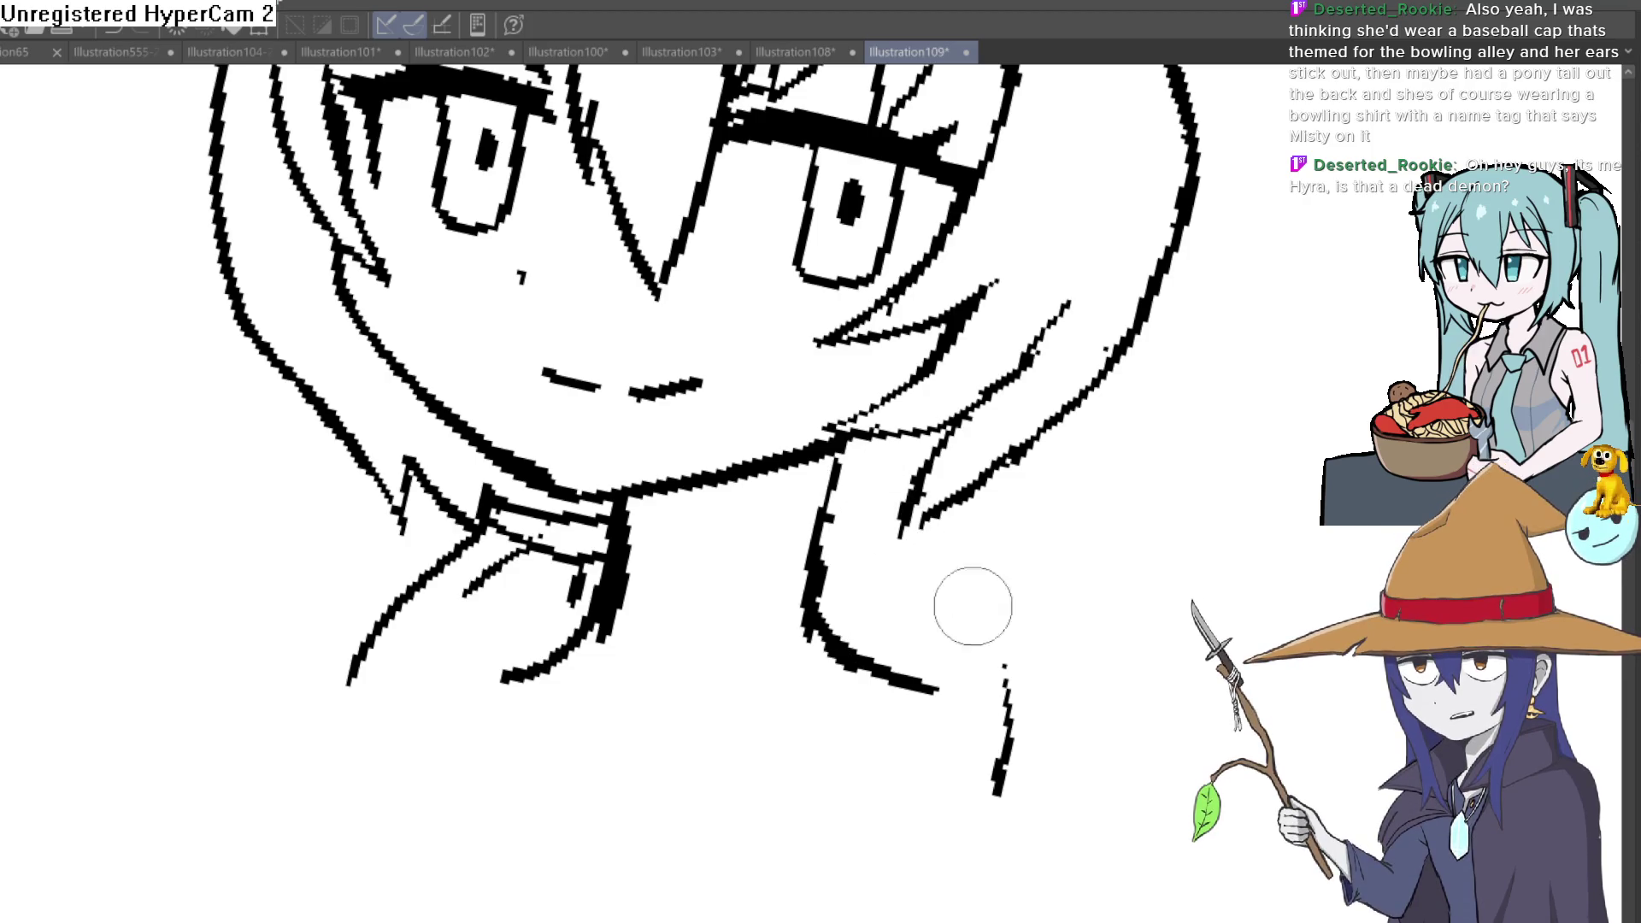
{"action": "mouse_move", "coordinate": [626, 549]}
{"action": "left_mouse_down"}
{"action": "mouse_move", "coordinate": [494, 532]}
{"action": "mouse_move", "coordinate": [365, 664]}
{"action": "mouse_move", "coordinate": [499, 577]}
{"action": "left_mouse_up"}
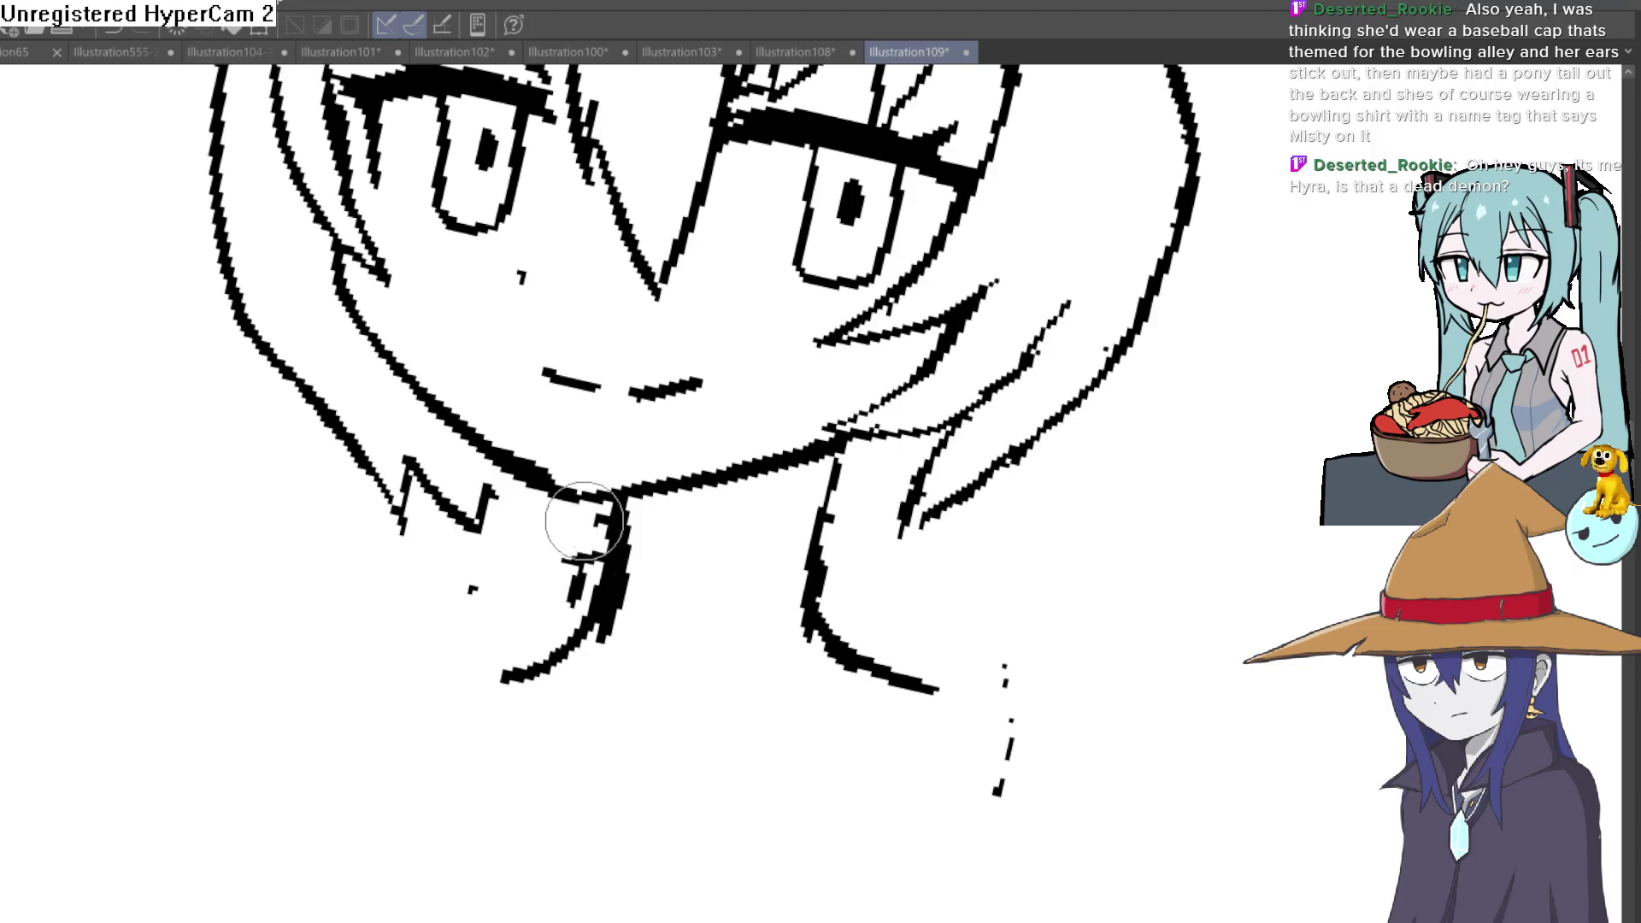
{"action": "left_click_drag", "start_coordinate": [568, 560], "coordinate": [472, 590]}
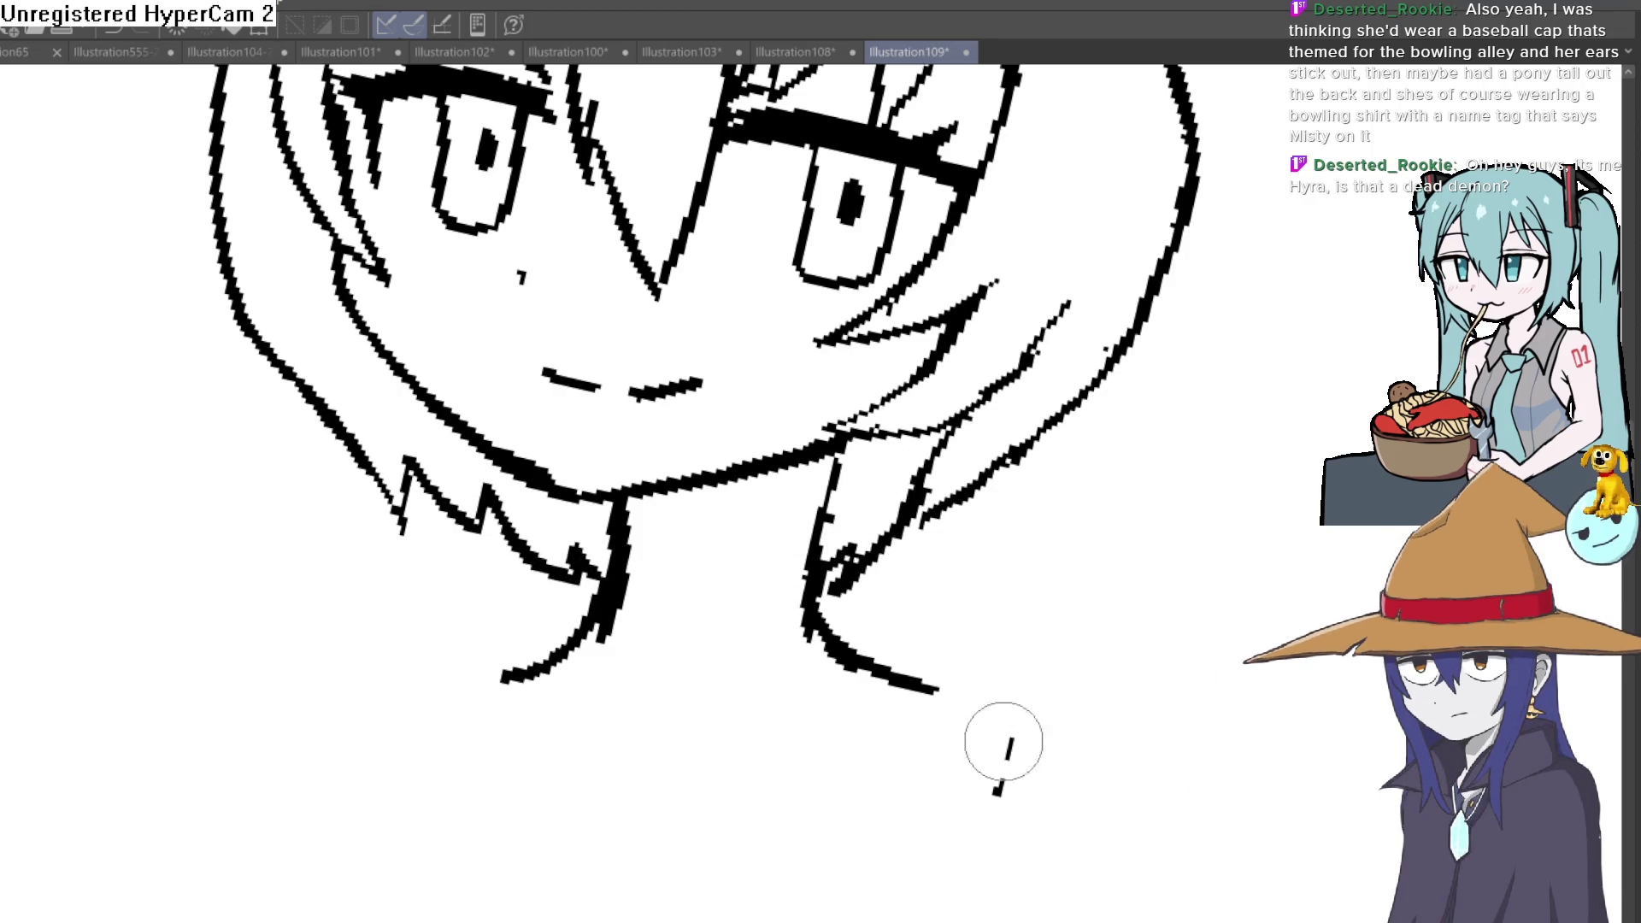
{"action": "scroll", "coordinate": [1055, 688], "scroll_direction": "down", "scroll_amount": 3}
{"action": "scroll", "coordinate": [989, 756], "scroll_direction": "up", "scroll_amount": 1}
Step: Draw a long curved hair strand by the left eye and a thin strand between the outer hair lines
{"action": "left_click_drag", "start_coordinate": [1036, 584], "coordinate": [870, 484]}
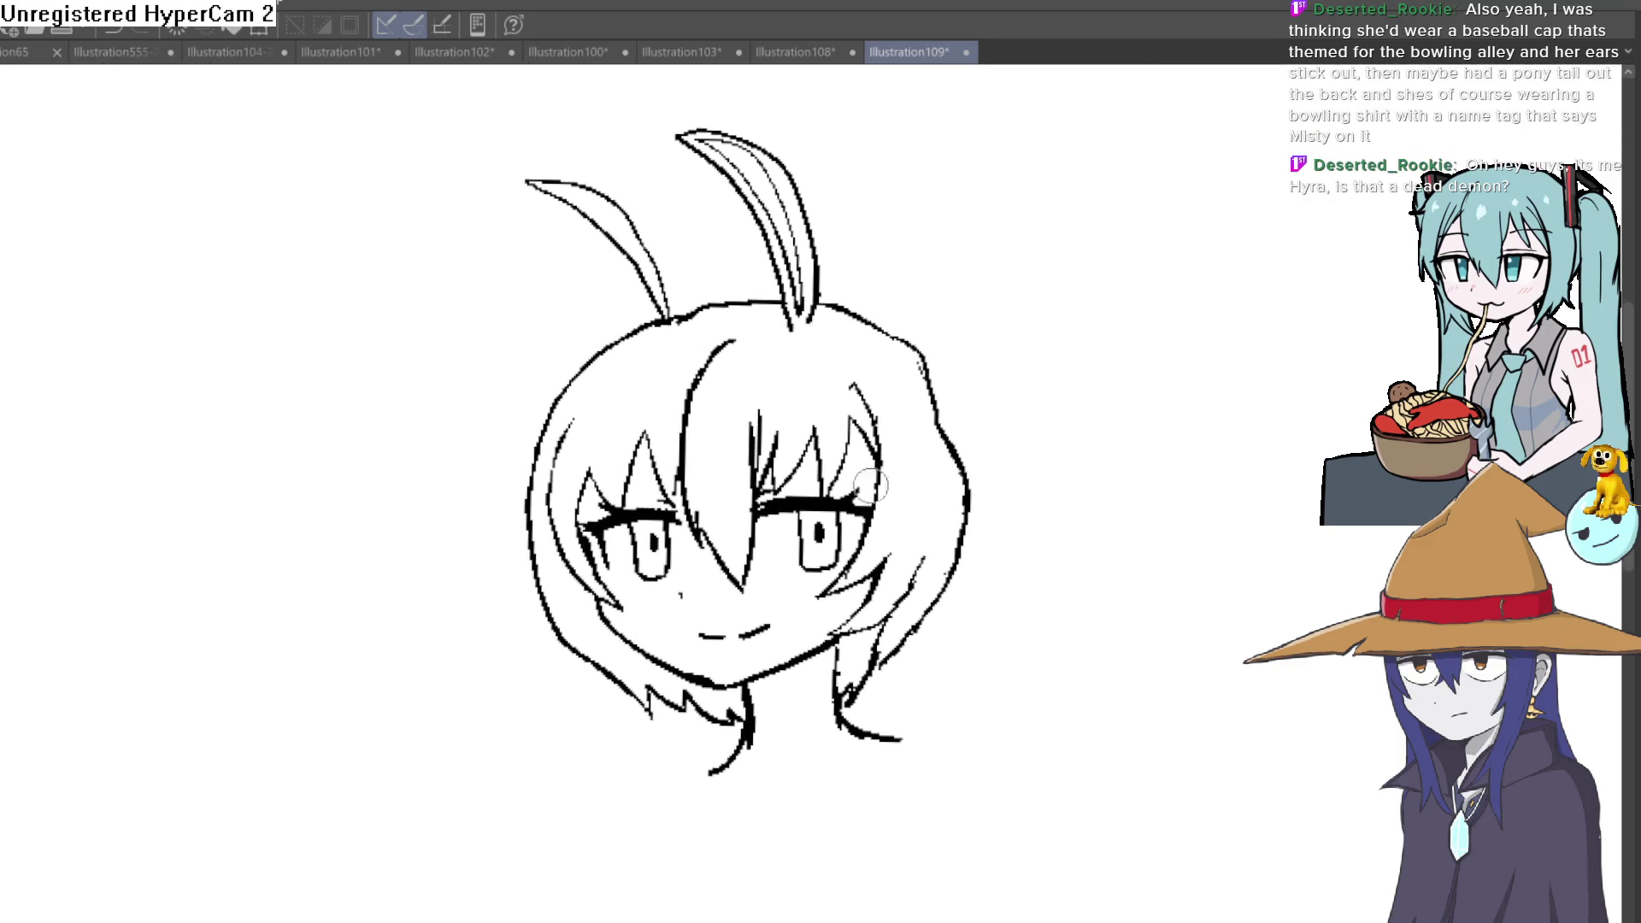
{"action": "scroll", "coordinate": [637, 470], "scroll_direction": "up", "scroll_amount": 2}
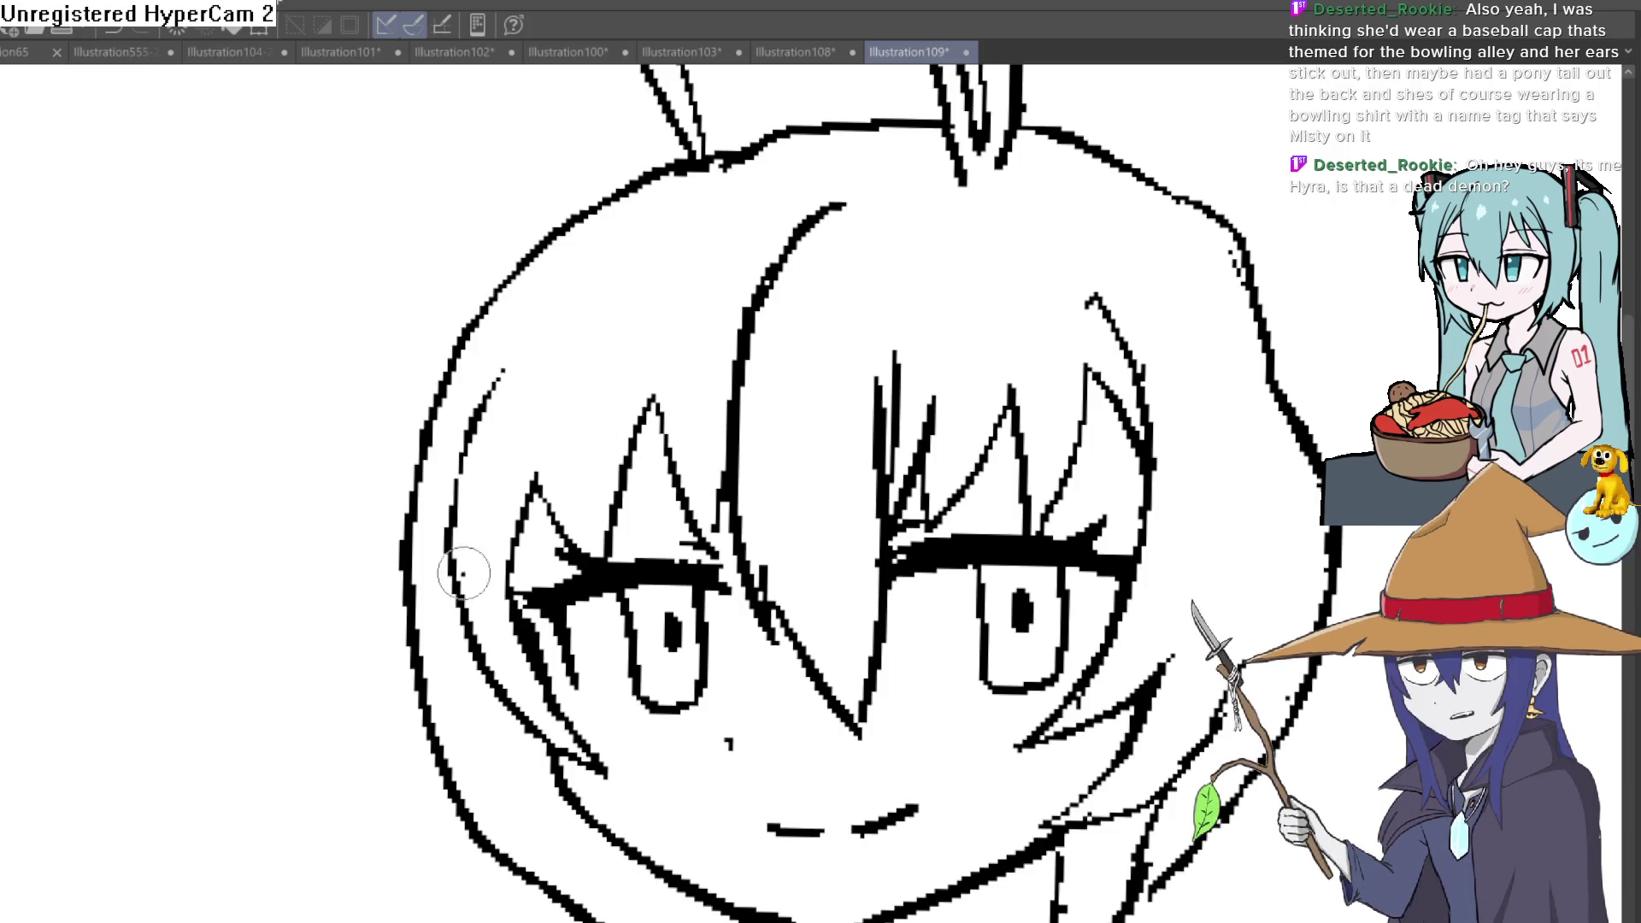
{"action": "key", "text": "asciicircum"}
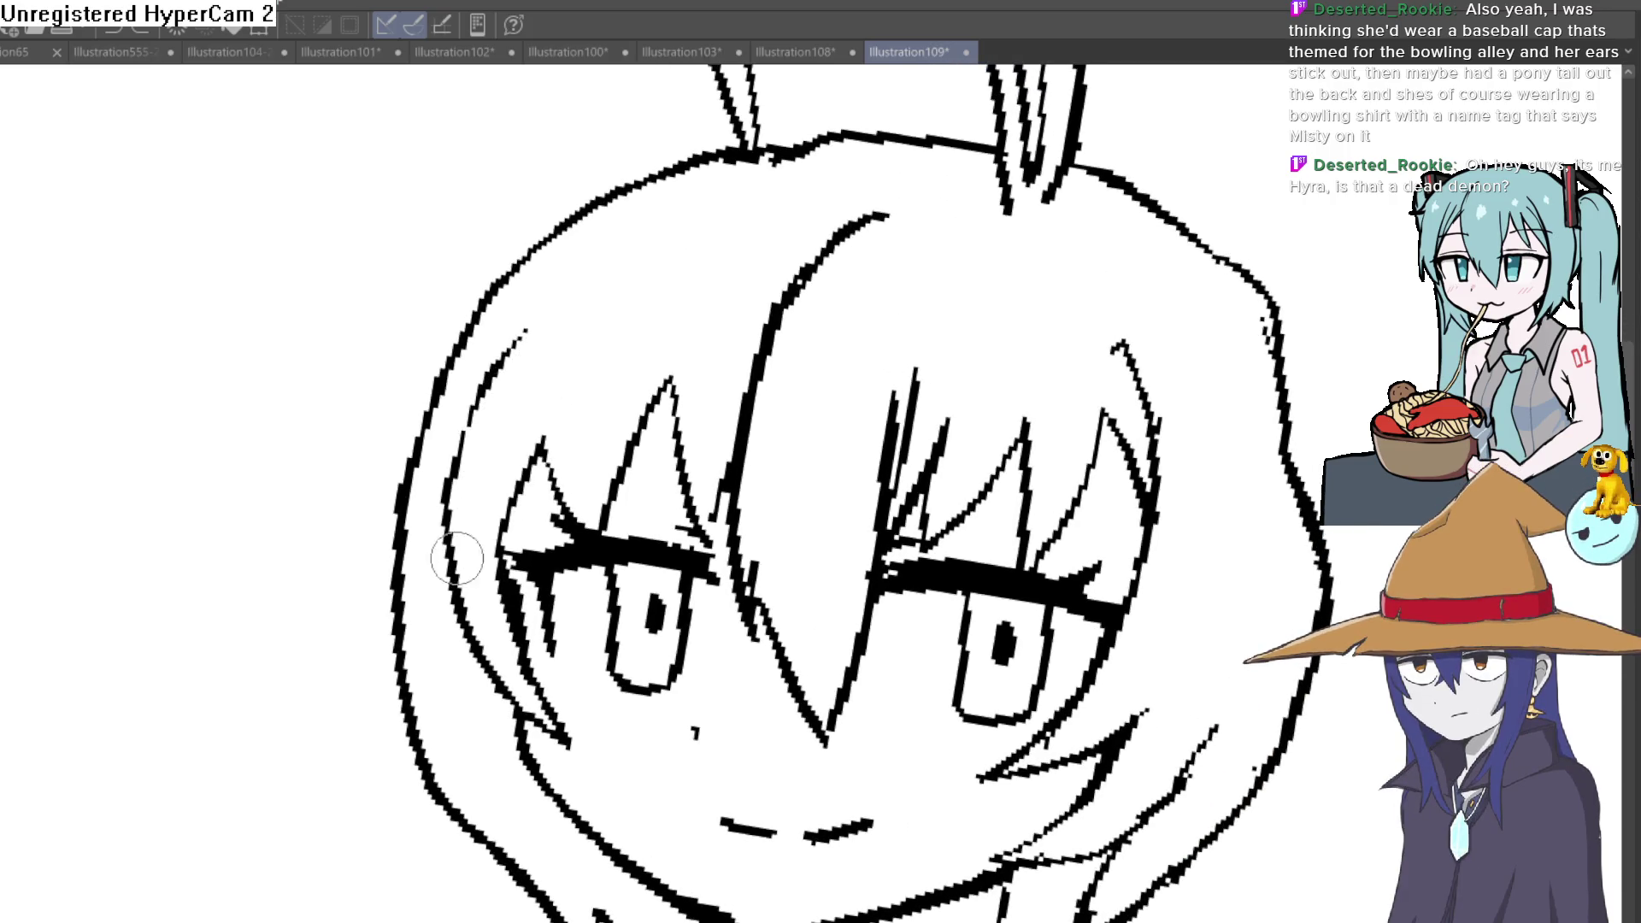
{"action": "left_click_drag", "start_coordinate": [458, 557], "coordinate": [638, 253]}
{"action": "left_click_drag", "start_coordinate": [510, 709], "coordinate": [464, 561]}
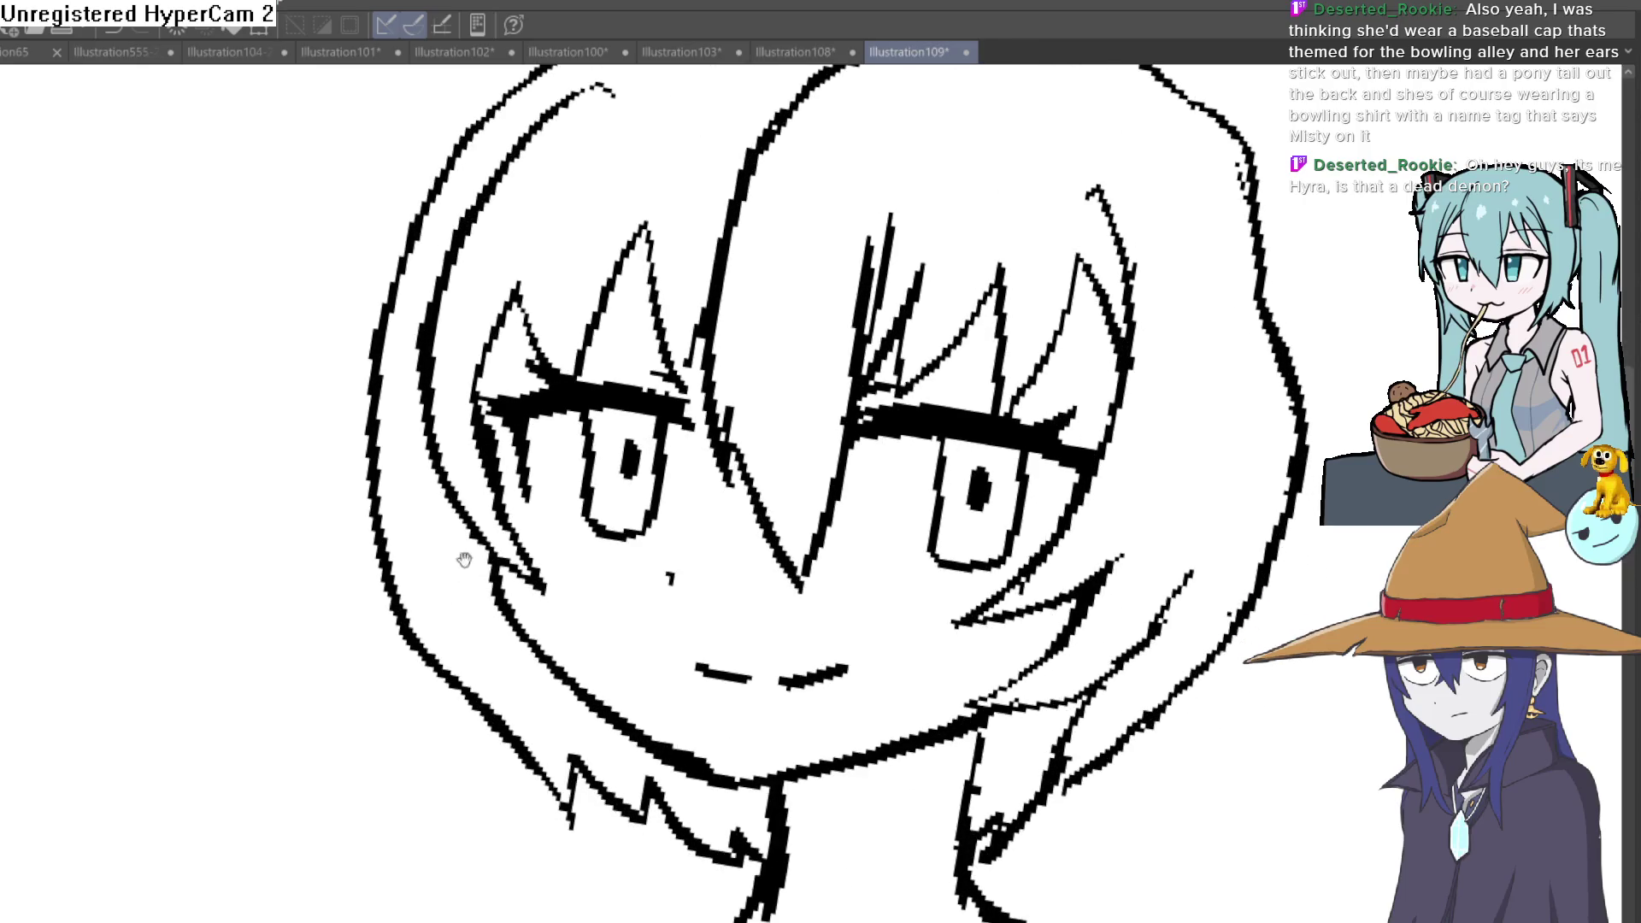
{"action": "mouse_move", "coordinate": [388, 257]}
{"action": "left_mouse_down"}
{"action": "mouse_move", "coordinate": [419, 508]}
{"action": "mouse_move", "coordinate": [415, 231]}
{"action": "left_mouse_up"}
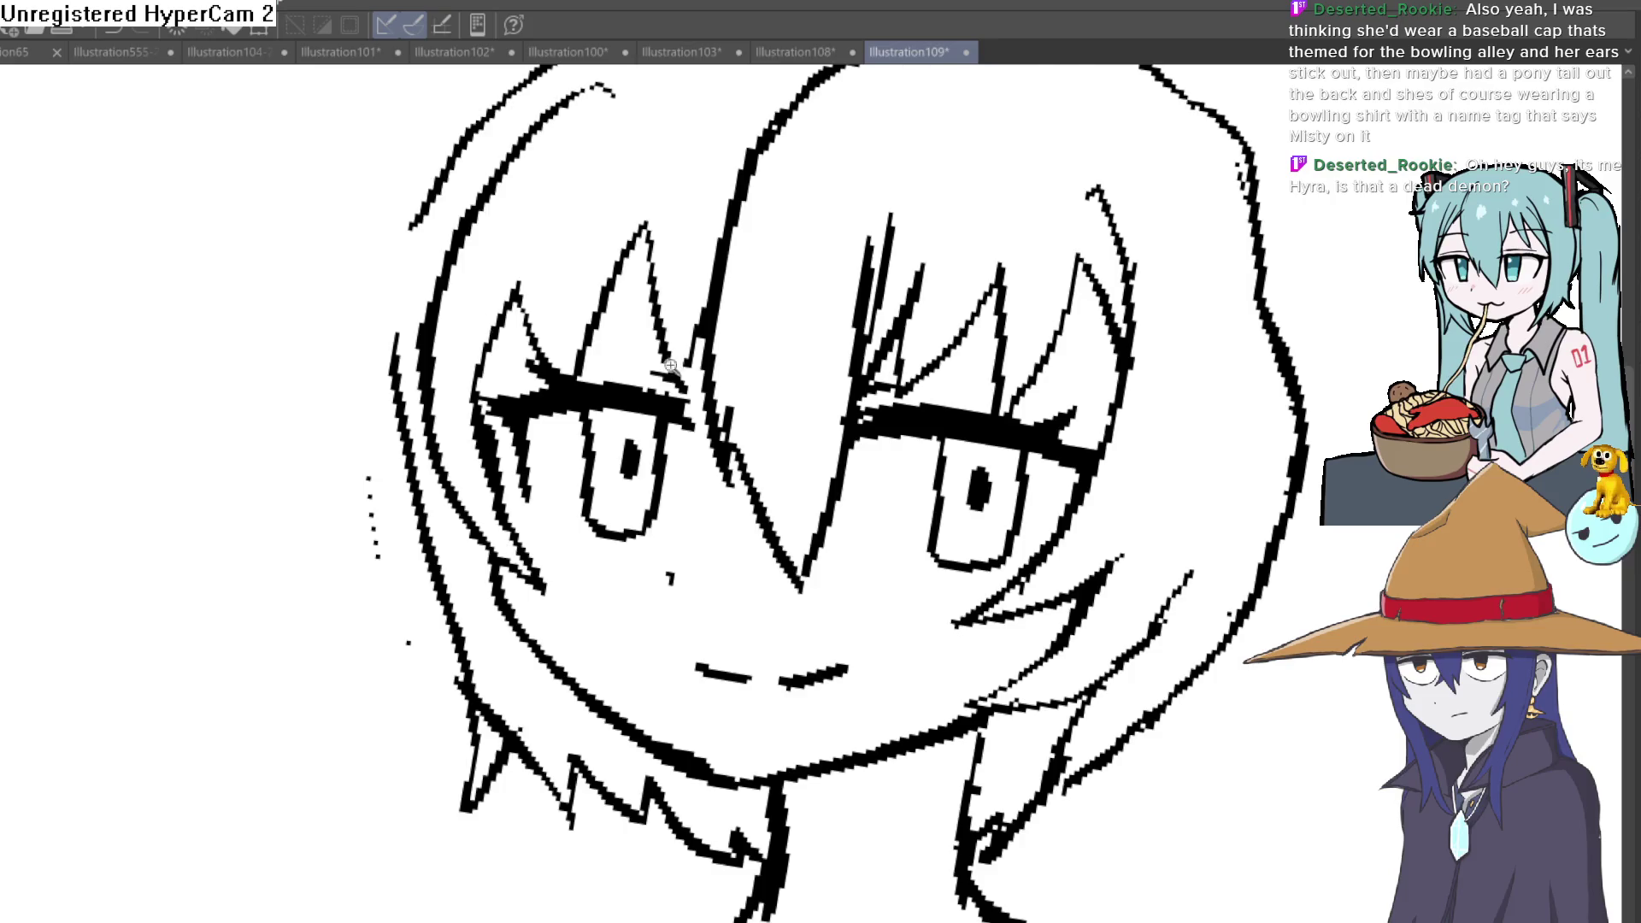
{"action": "scroll", "coordinate": [668, 367], "scroll_direction": "down", "scroll_amount": 5}
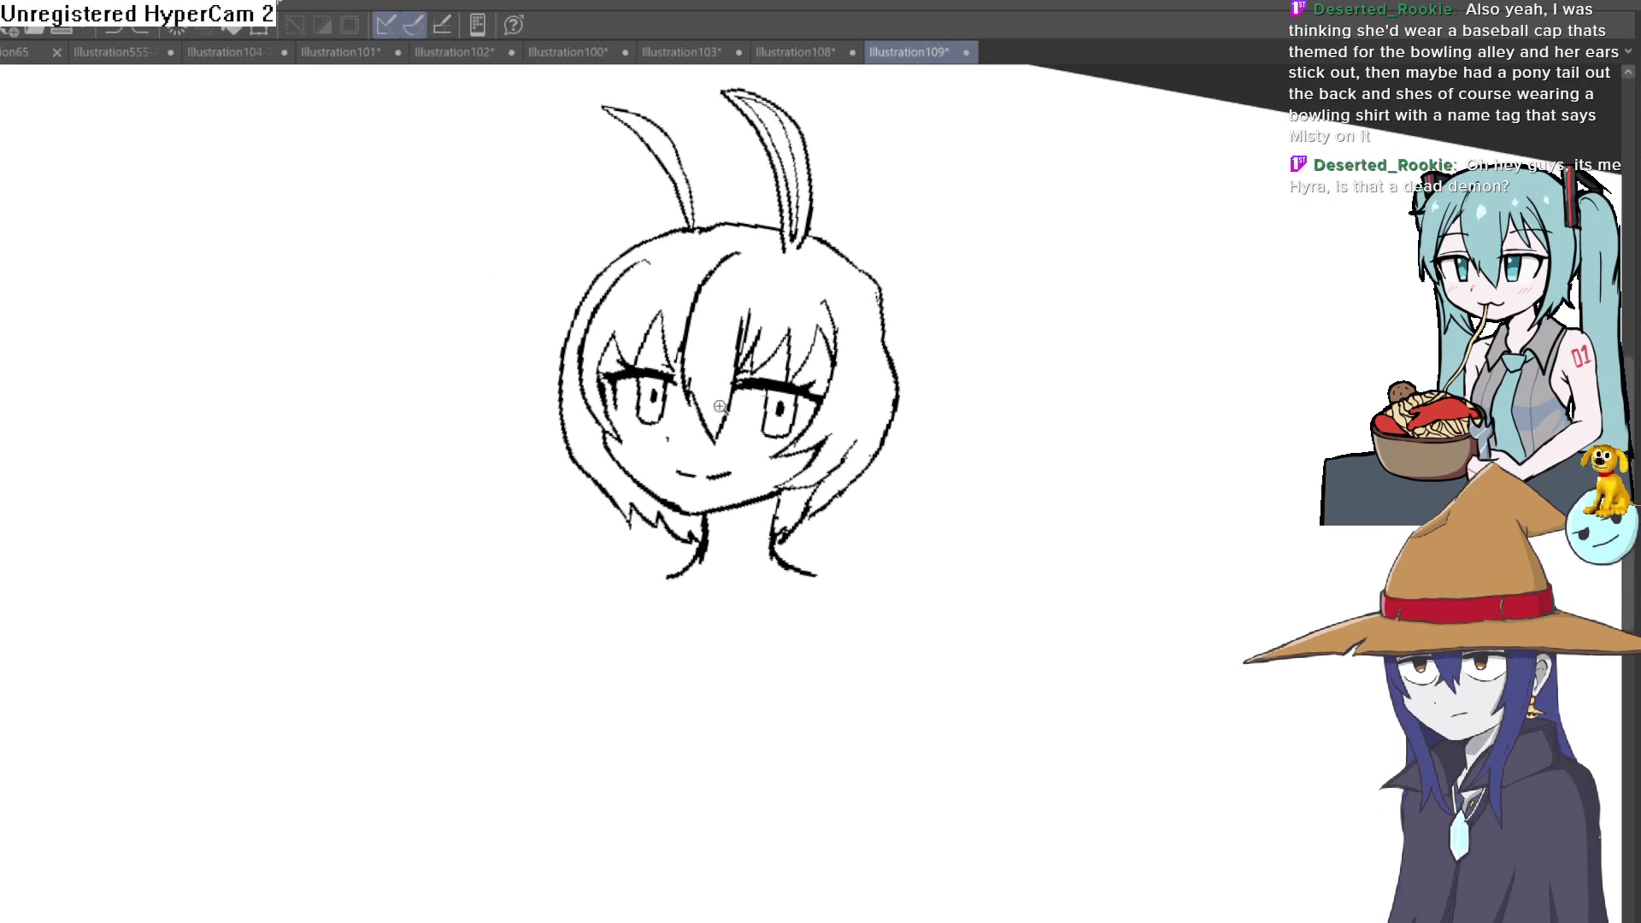
Step: Rotate the view back to upright and make two further strokes near the top of the drawing
{"action": "mouse_move", "coordinate": [795, 313]}
{"action": "left_mouse_down"}
{"action": "mouse_move", "coordinate": [866, 228]}
{"action": "mouse_move", "coordinate": [1224, 256]}
{"action": "left_mouse_up"}
{"action": "scroll", "coordinate": [866, 227], "scroll_direction": "up", "scroll_amount": 5}
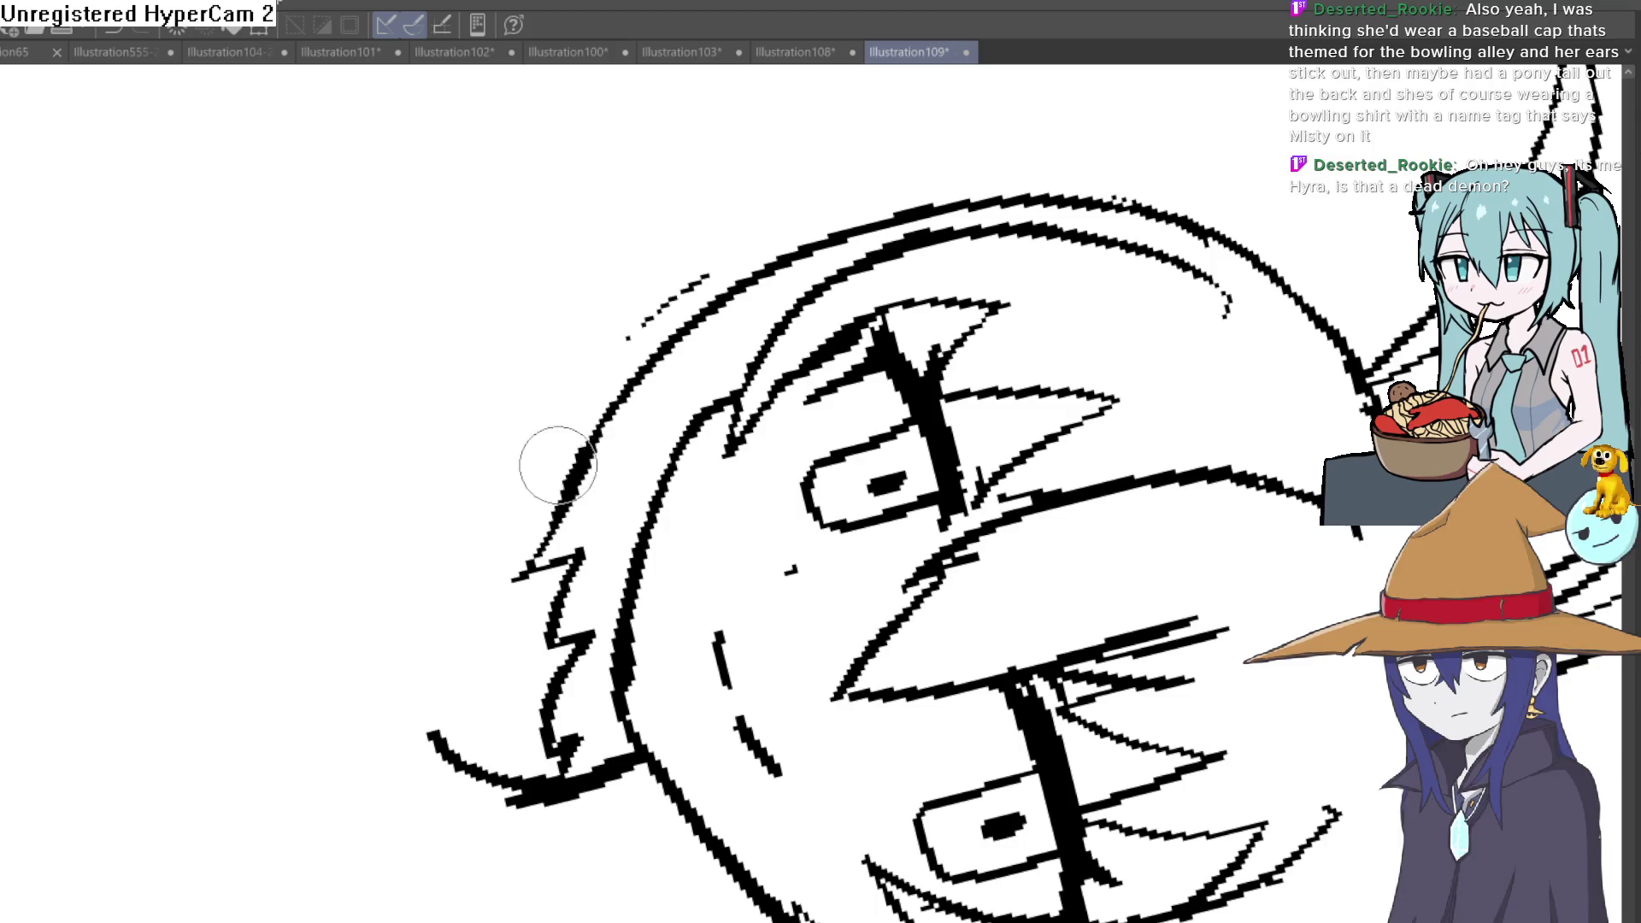
{"action": "left_click_drag", "start_coordinate": [1218, 213], "coordinate": [861, 205]}
{"action": "key", "text": "ctrl+0"}
{"action": "left_click_drag", "start_coordinate": [368, 73], "coordinate": [568, 264]}
{"action": "left_click_drag", "start_coordinate": [714, 65], "coordinate": [769, 265]}
{"action": "scroll", "coordinate": [1013, 523], "scroll_direction": "up", "scroll_amount": 2}
{"action": "scroll", "coordinate": [1013, 523], "scroll_direction": "up", "scroll_amount": 2}
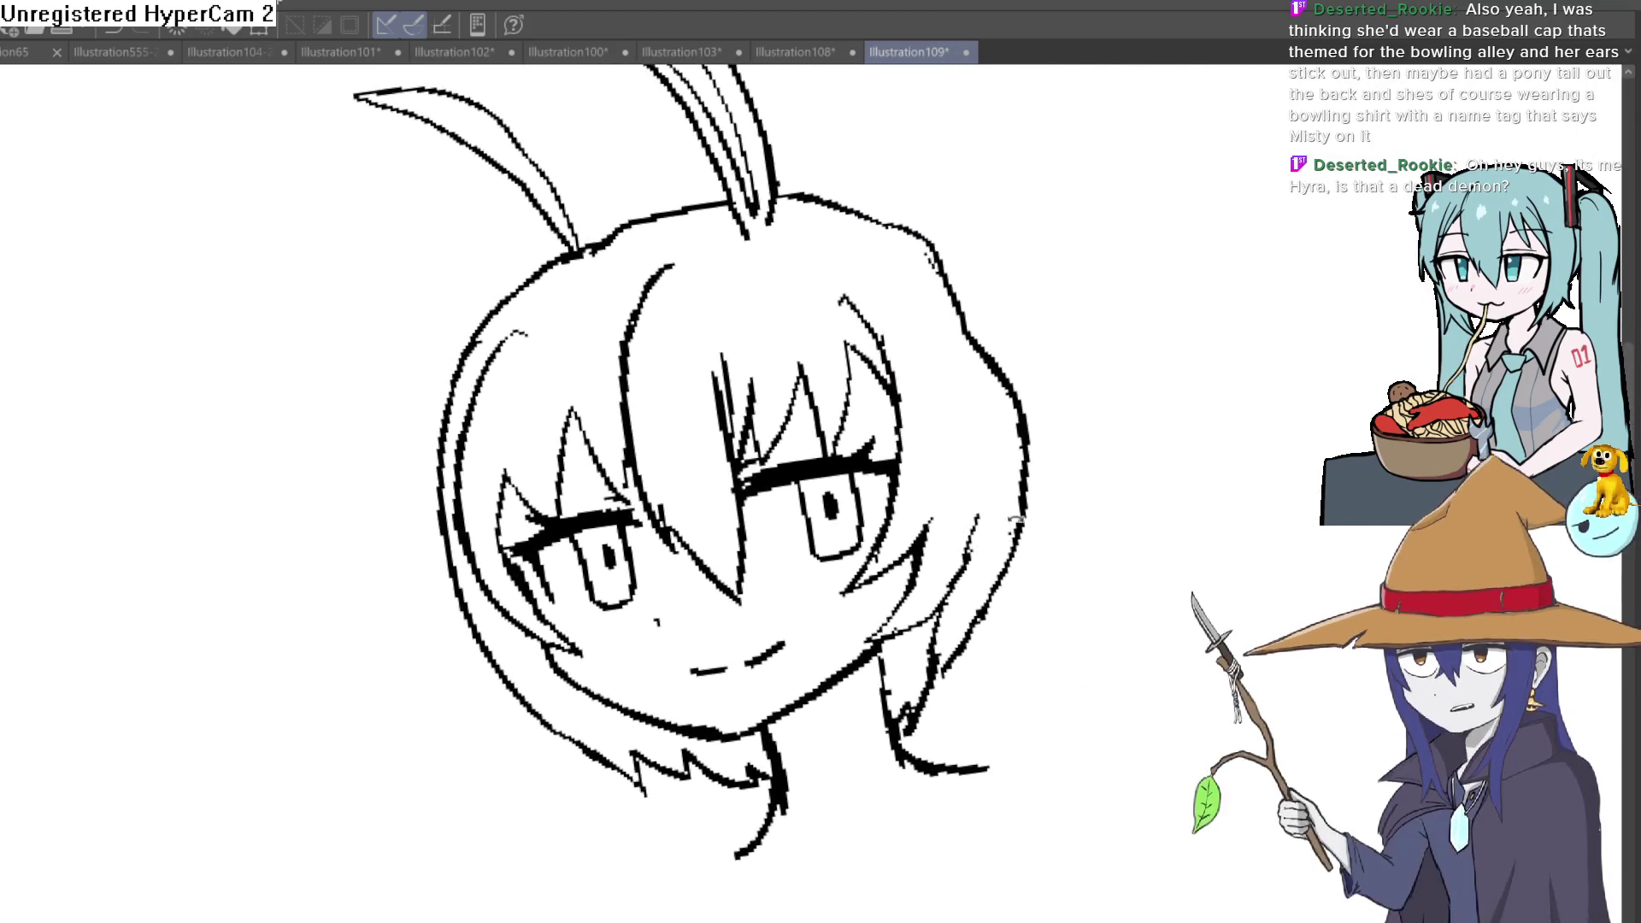
{"action": "left_click_drag", "start_coordinate": [1012, 523], "coordinate": [935, 718]}
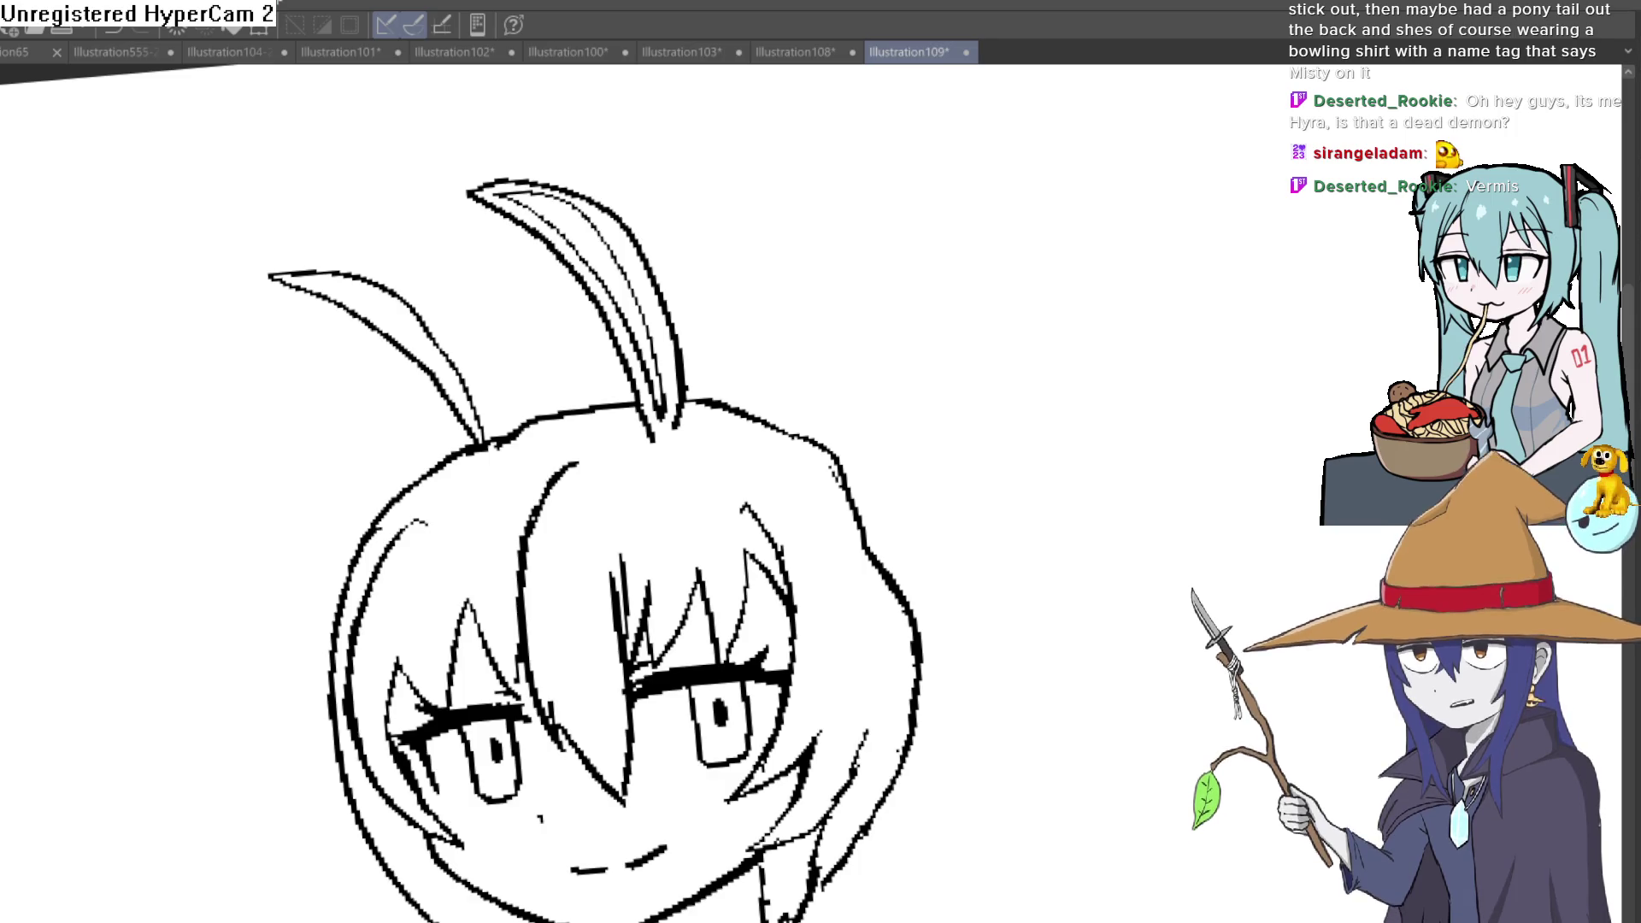
Step: Show the hidden side palettes again with Tab
{"action": "key", "text": "Tab"}
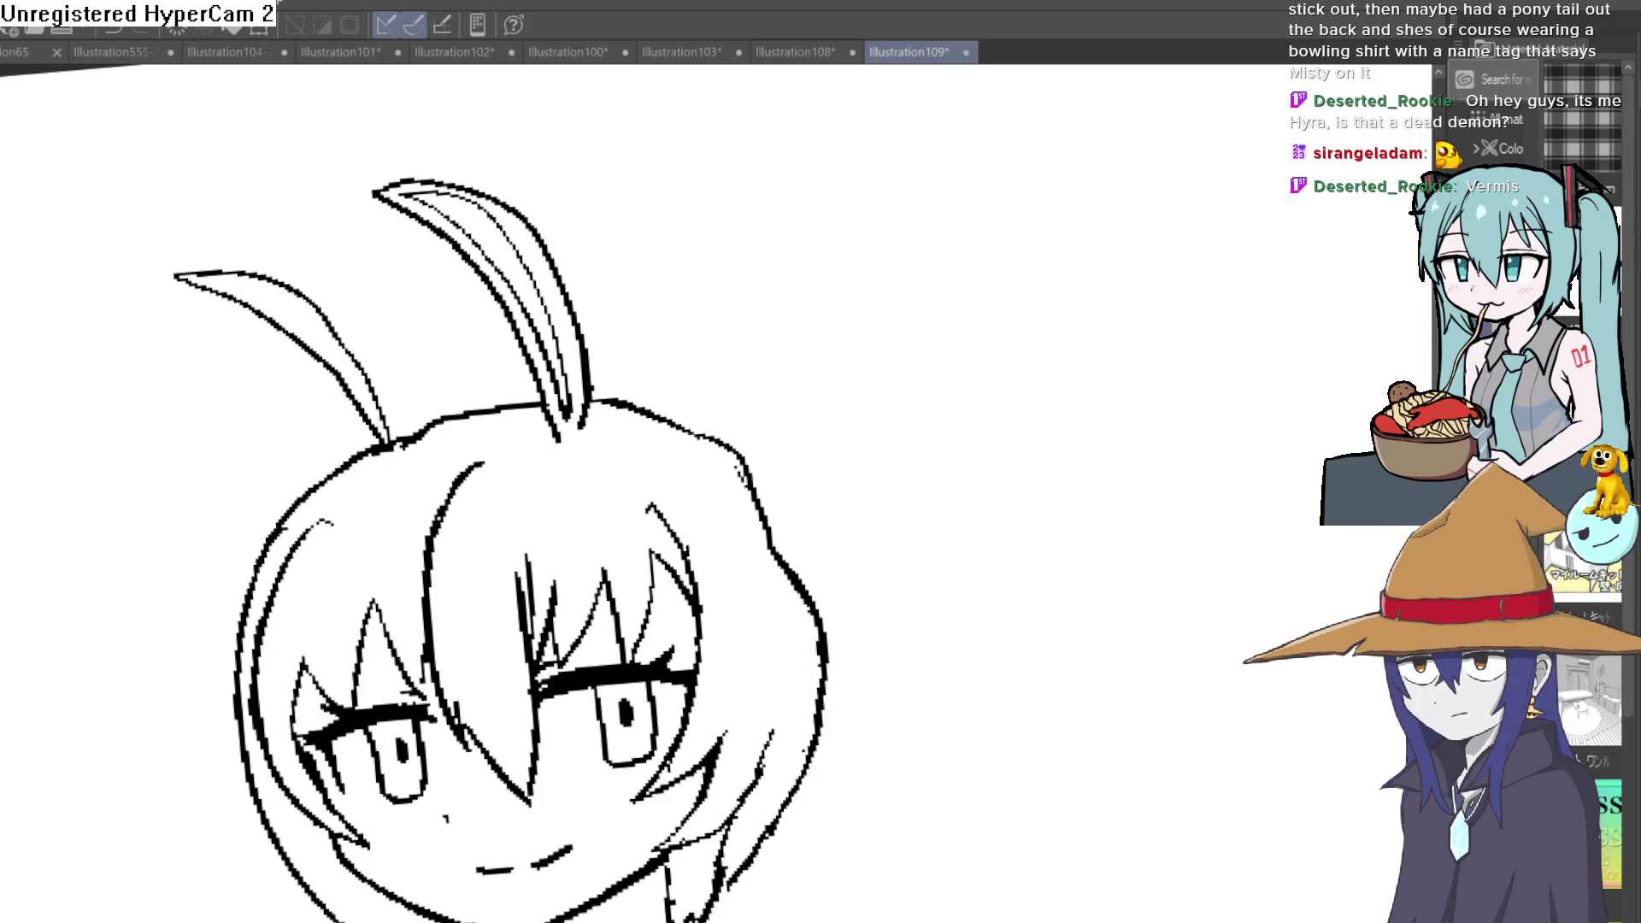
Step: Widen the Material panel and drag the downloaded 3D cap material onto the canvas
{"action": "mouse_move", "coordinate": [1434, 577]}
{"action": "left_mouse_down"}
{"action": "mouse_move", "coordinate": [1111, 576]}
{"action": "mouse_move", "coordinate": [932, 611]}
{"action": "mouse_move", "coordinate": [1012, 610]}
{"action": "left_mouse_up"}
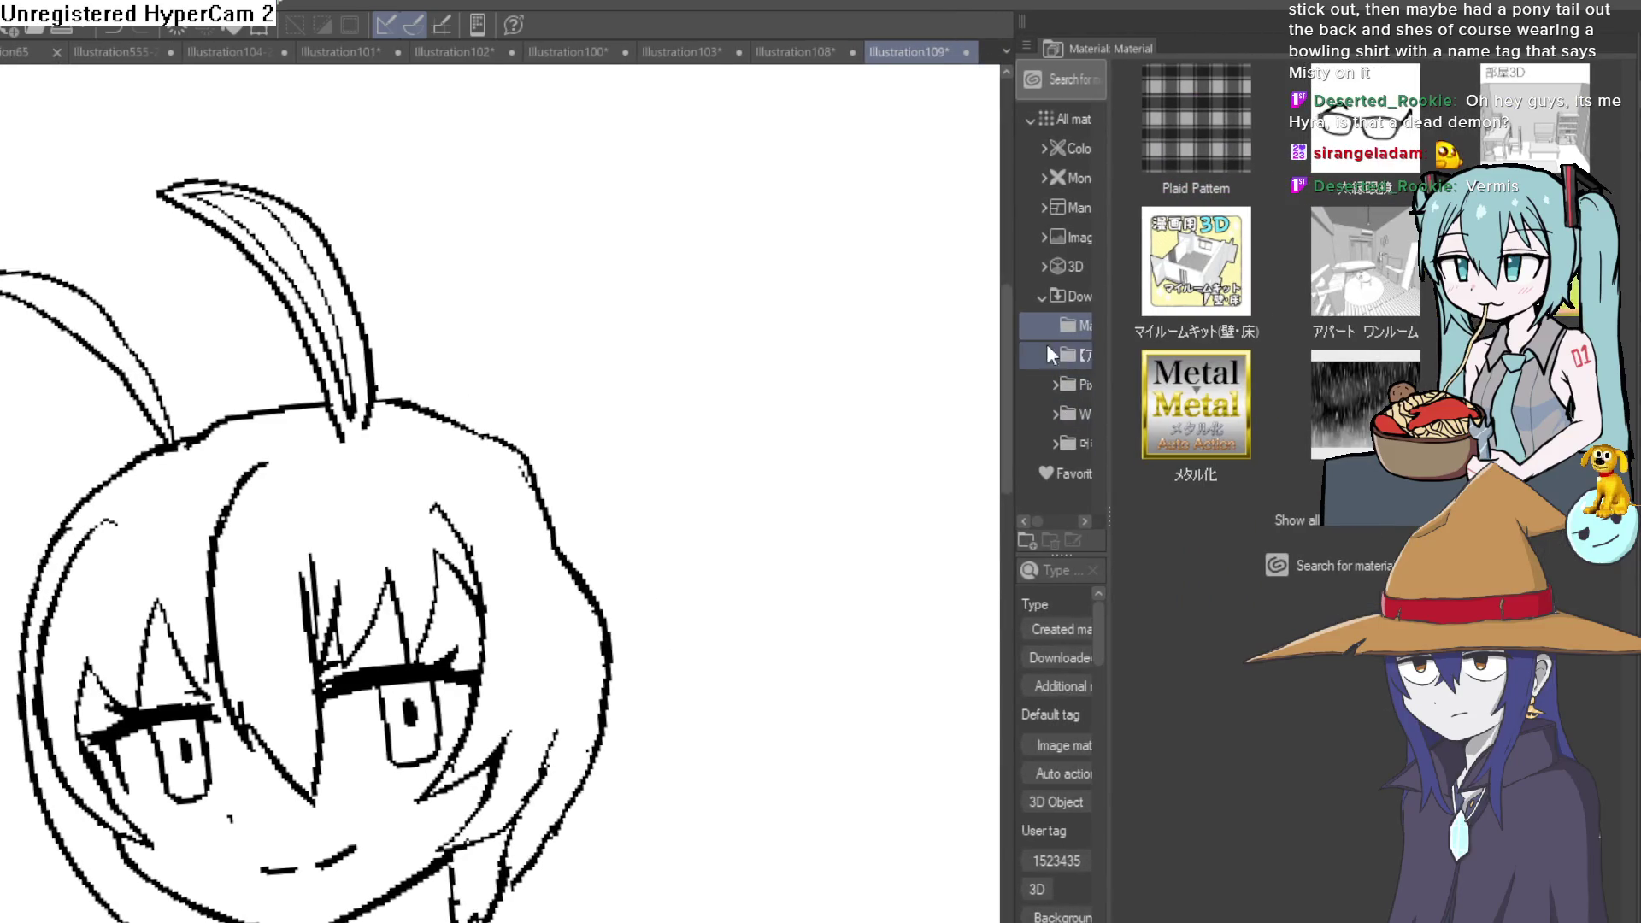
{"action": "left_click", "coordinate": [1052, 296]}
{"action": "left_click", "coordinate": [1159, 258]}
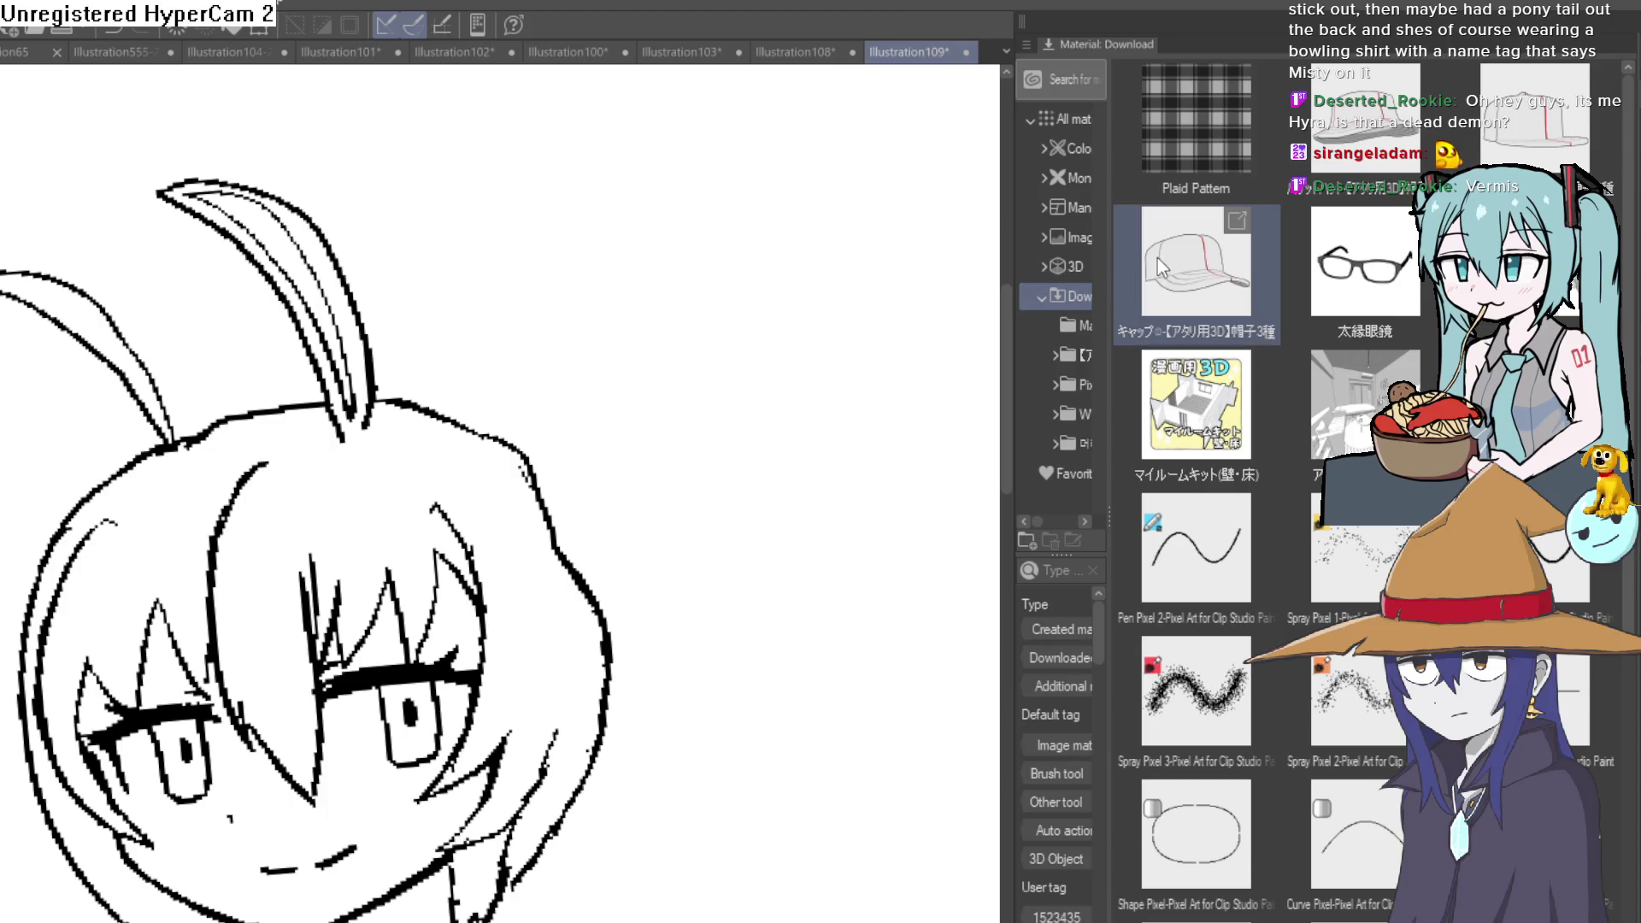
{"action": "left_click_drag", "start_coordinate": [1209, 266], "coordinate": [856, 343]}
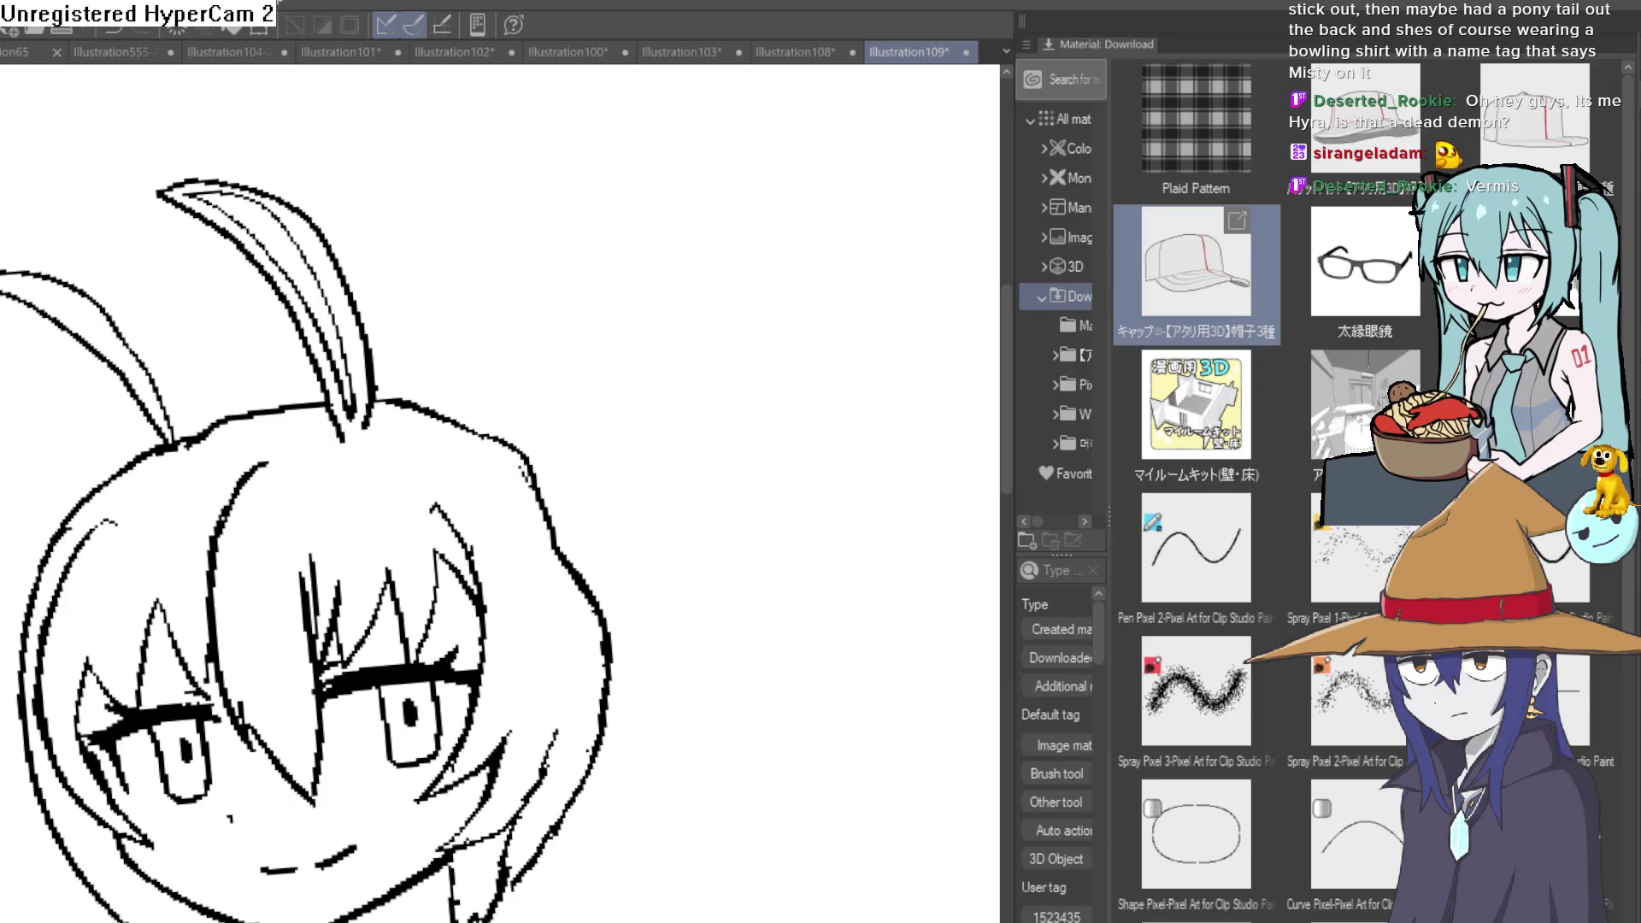
{"action": "scroll", "coordinate": [583, 404], "scroll_direction": "down", "scroll_amount": 2}
{"action": "scroll", "coordinate": [582, 404], "scroll_direction": "down", "scroll_amount": 2}
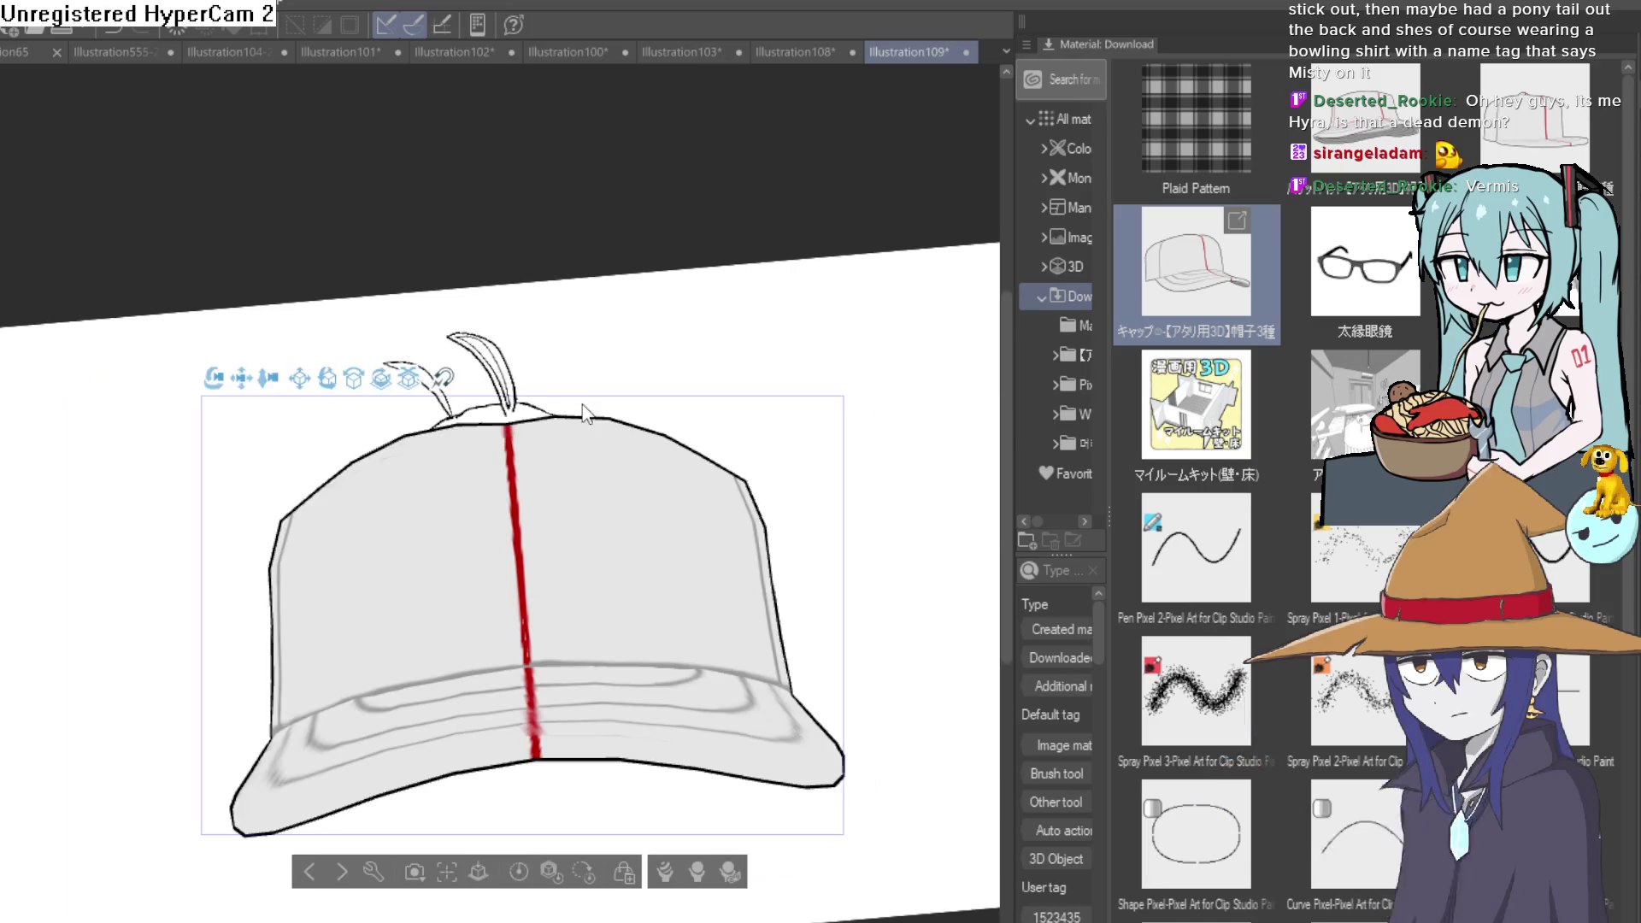
{"action": "scroll", "coordinate": [584, 408], "scroll_direction": "down", "scroll_amount": 2}
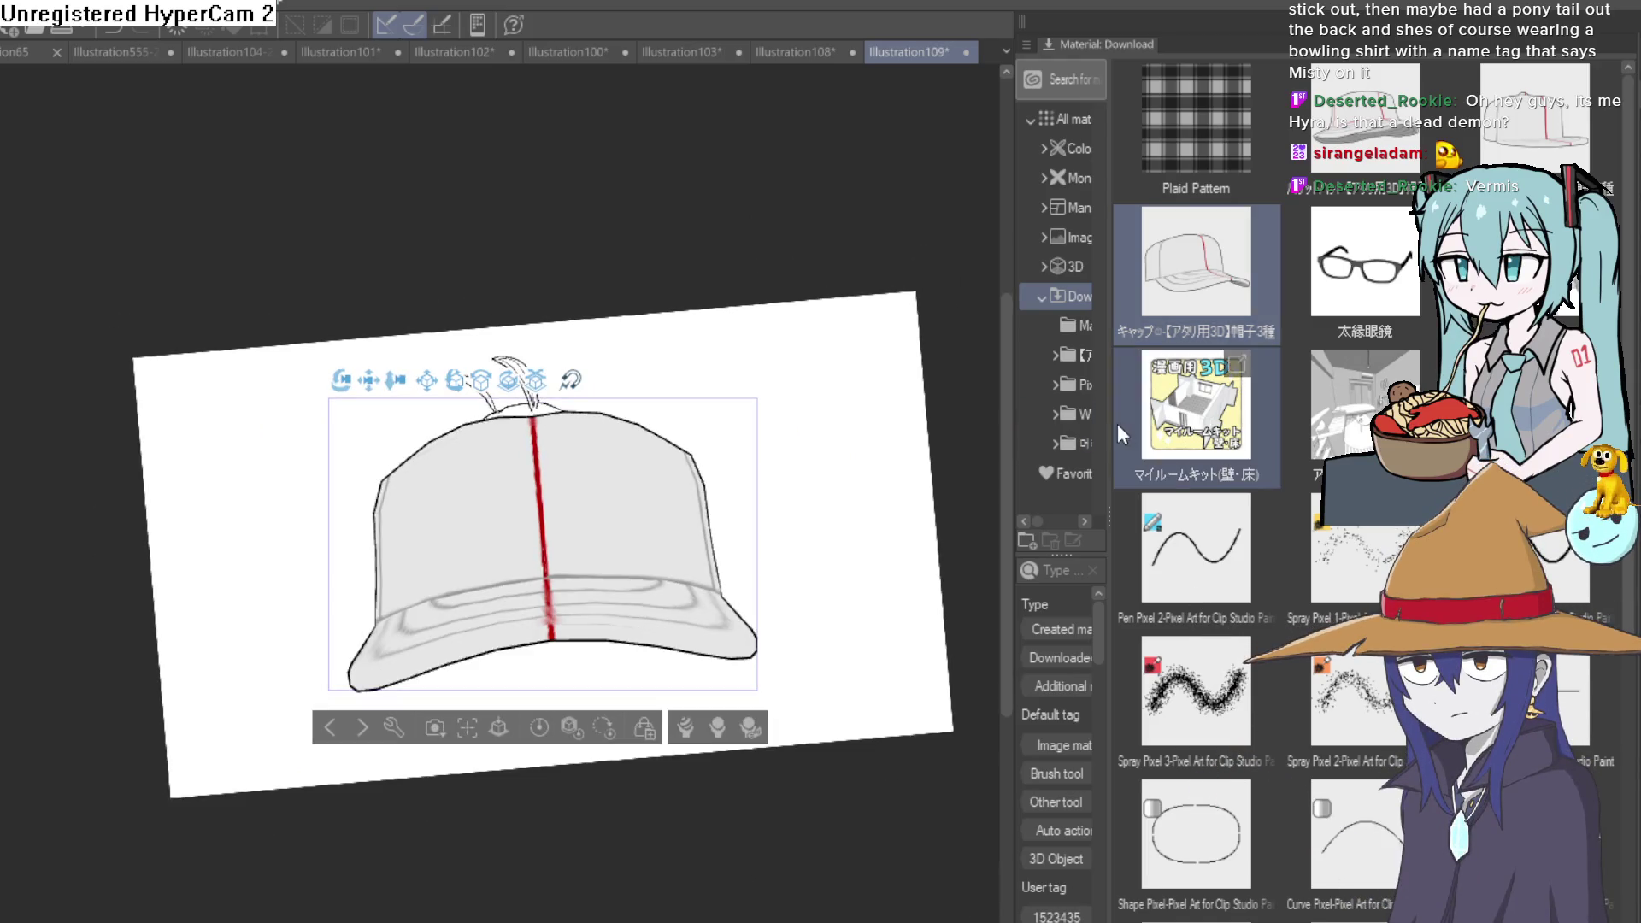
Step: Collapse the material thumbnail pane and switch to the Illustration108 canvas
{"action": "left_click_drag", "start_coordinate": [1117, 423], "coordinate": [1629, 423]}
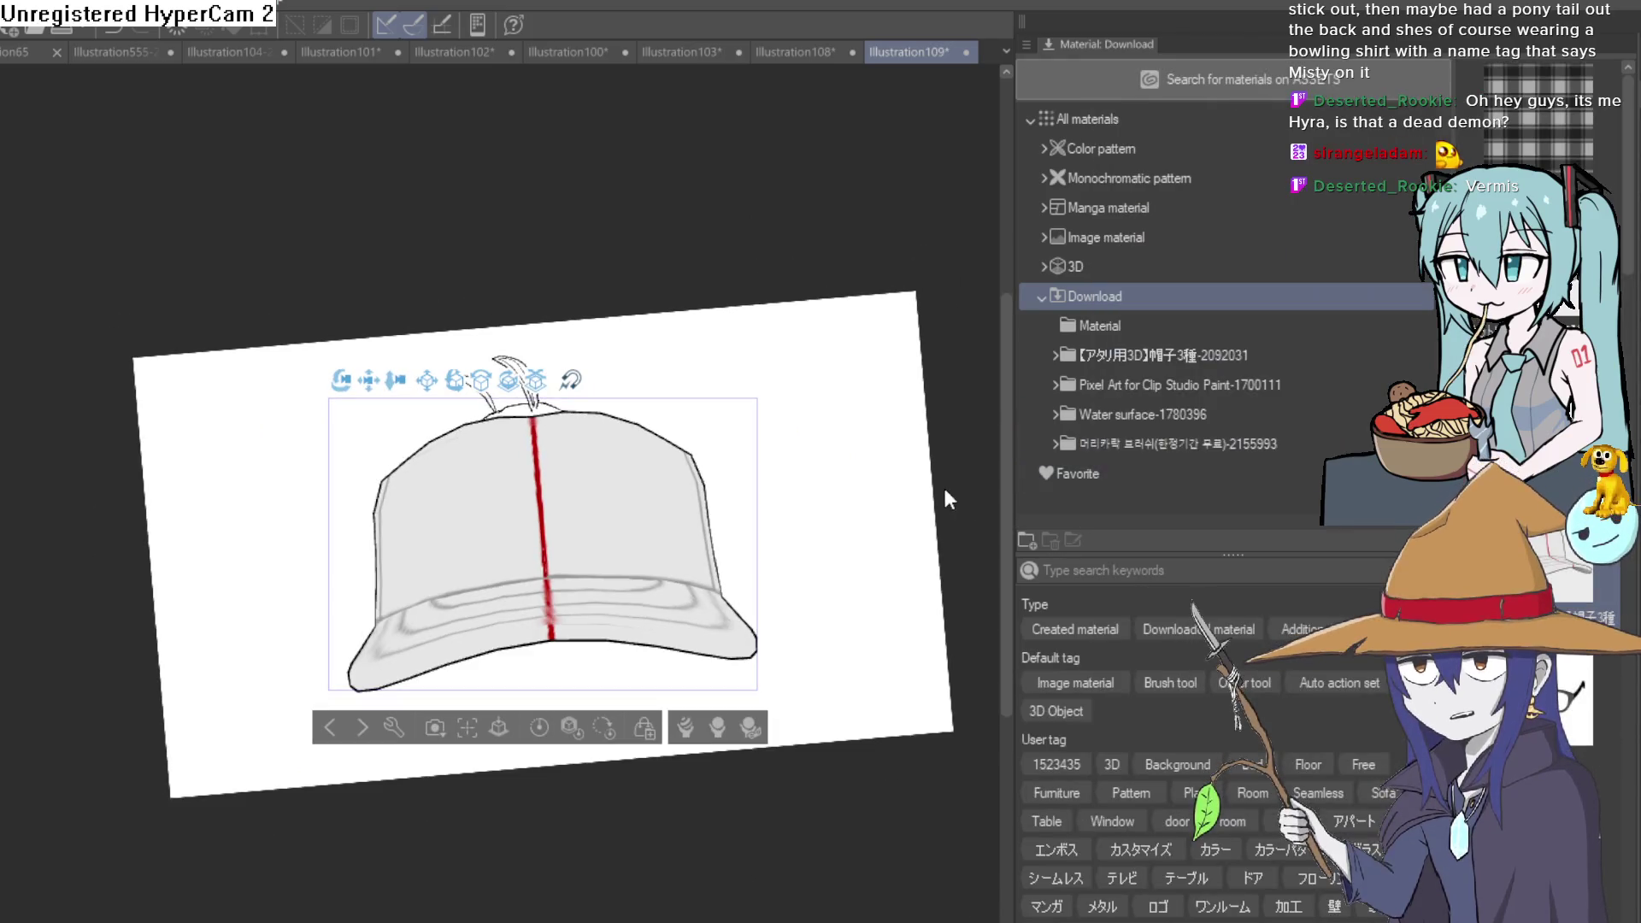
{"action": "mouse_move", "coordinate": [1008, 543]}
{"action": "left_mouse_down"}
{"action": "mouse_move", "coordinate": [1104, 489]}
{"action": "mouse_move", "coordinate": [1439, 488]}
{"action": "left_mouse_up"}
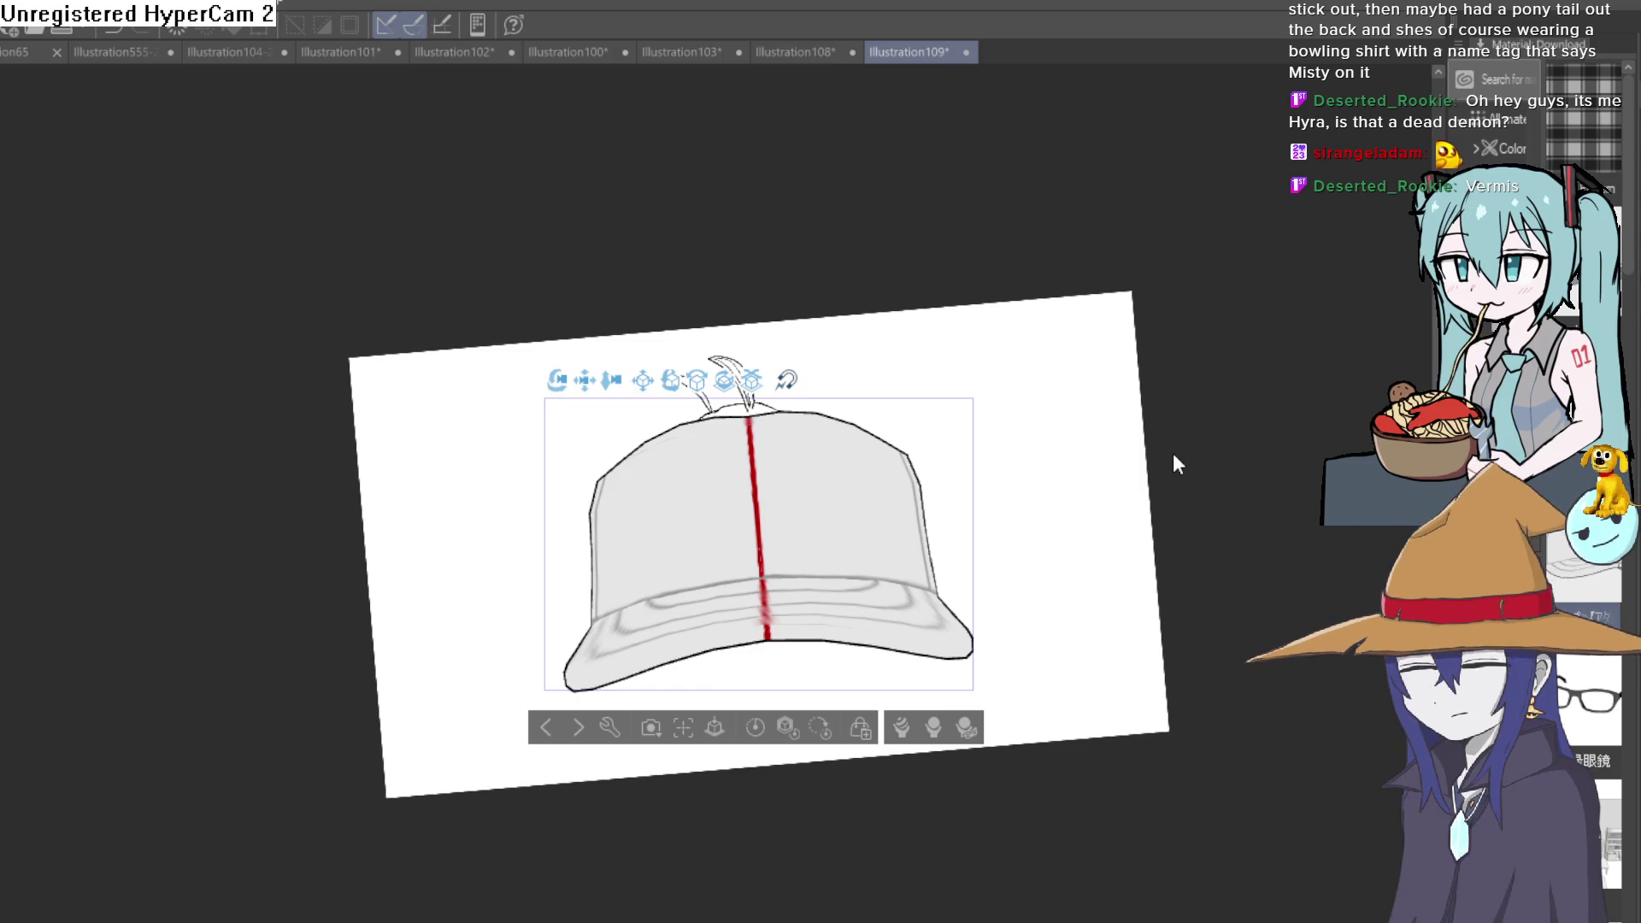
{"action": "left_click", "coordinate": [786, 47]}
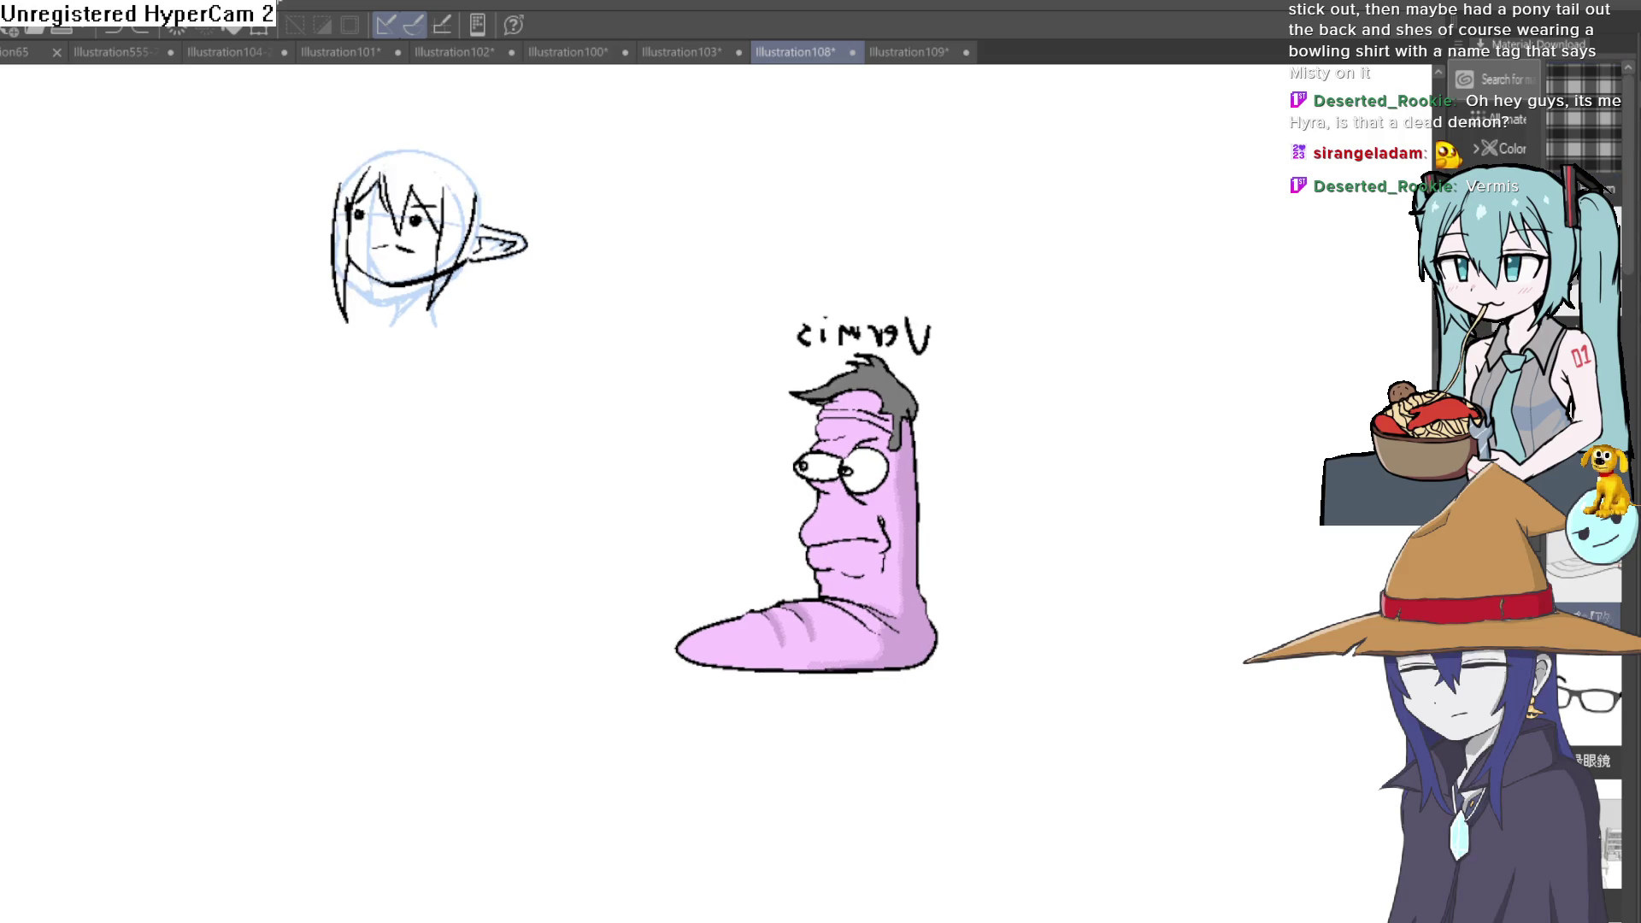
Step: Mirror the view so Vermis reads correctly, then return to the Illustration109 canvas
{"action": "key", "text": "h"}
{"action": "scroll", "coordinate": [528, 579], "scroll_direction": "up", "scroll_amount": 2}
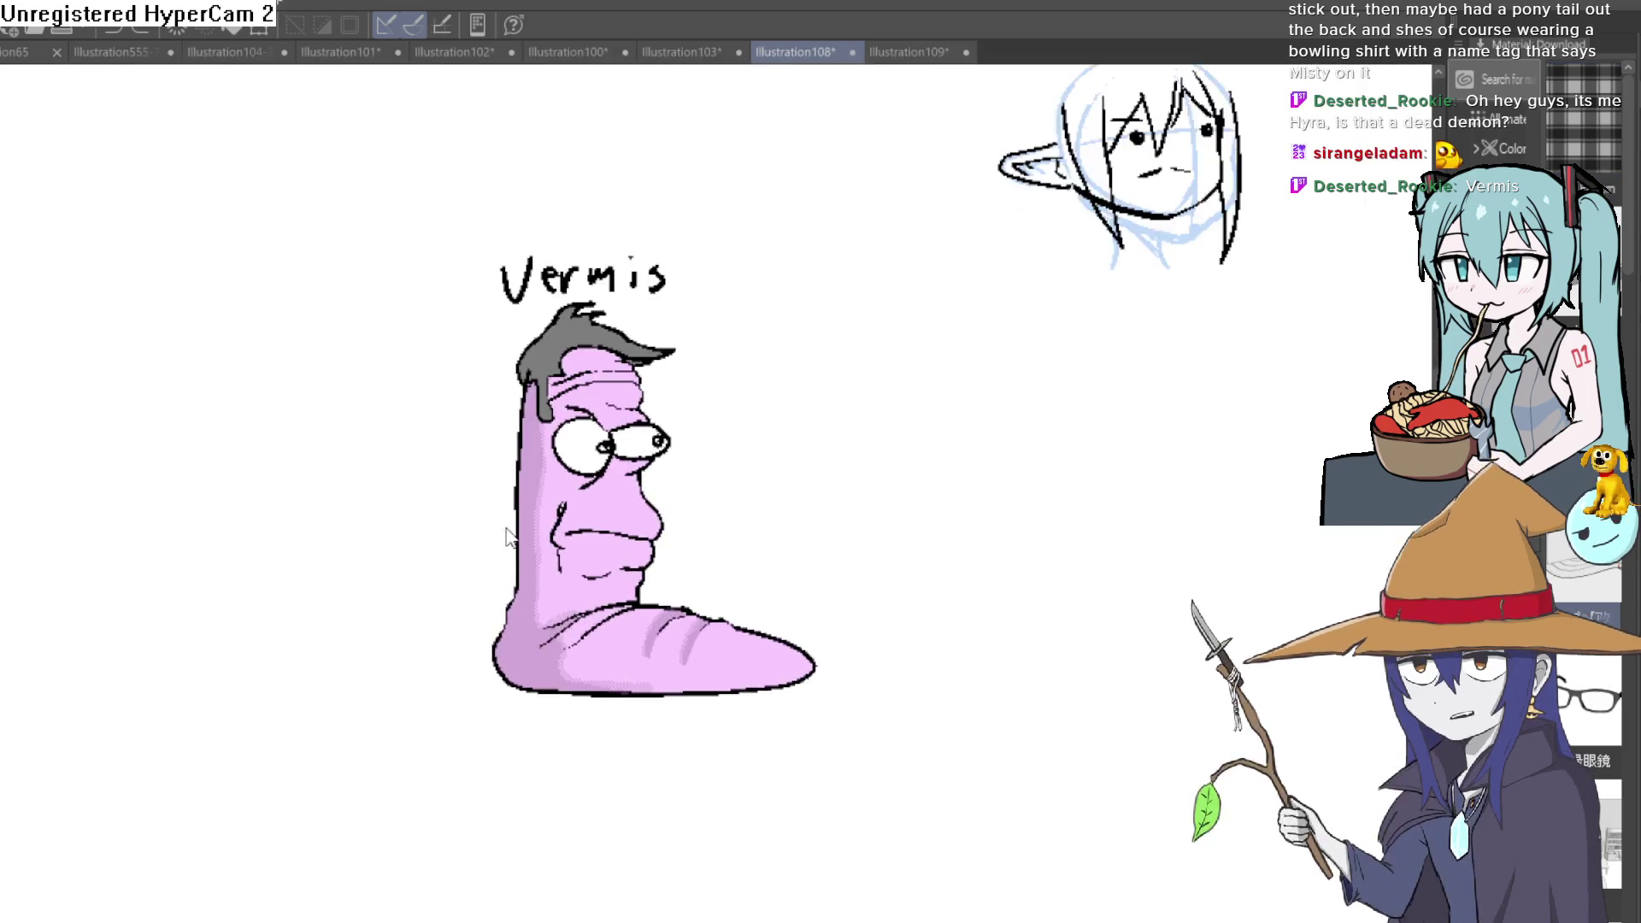
{"action": "scroll", "coordinate": [529, 577], "scroll_direction": "up", "scroll_amount": 2}
{"action": "scroll", "coordinate": [528, 590], "scroll_direction": "up", "scroll_amount": 1}
{"action": "scroll", "coordinate": [528, 590], "scroll_direction": "up", "scroll_amount": 1}
{"action": "scroll", "coordinate": [528, 590], "scroll_direction": "down", "scroll_amount": 1}
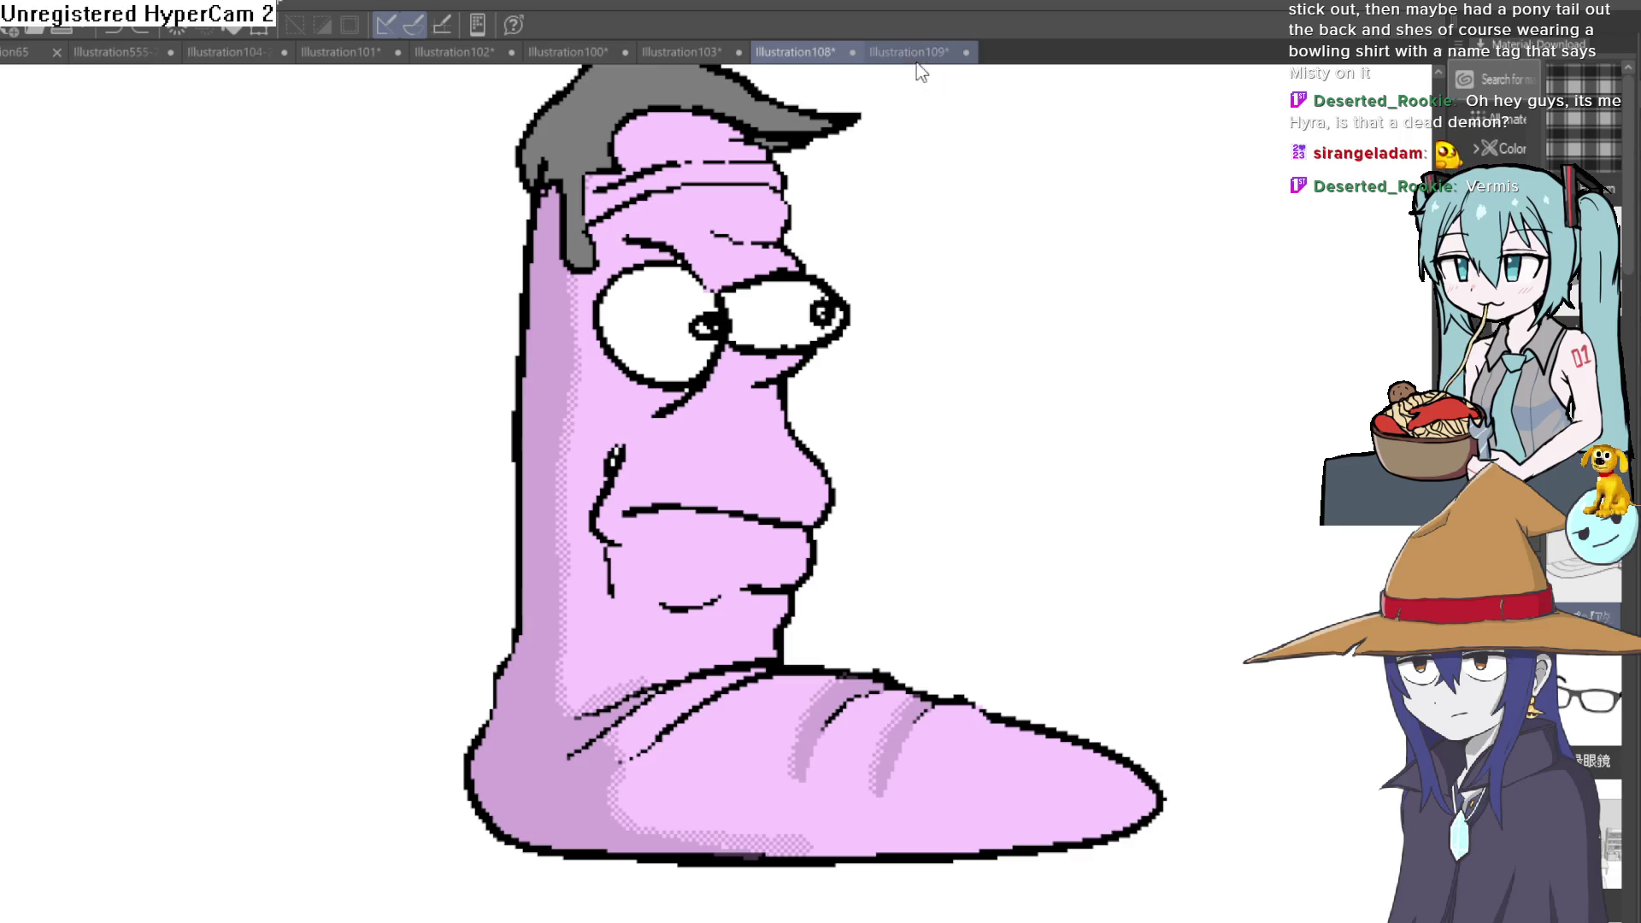
{"action": "key", "text": "ctrl+Tab"}
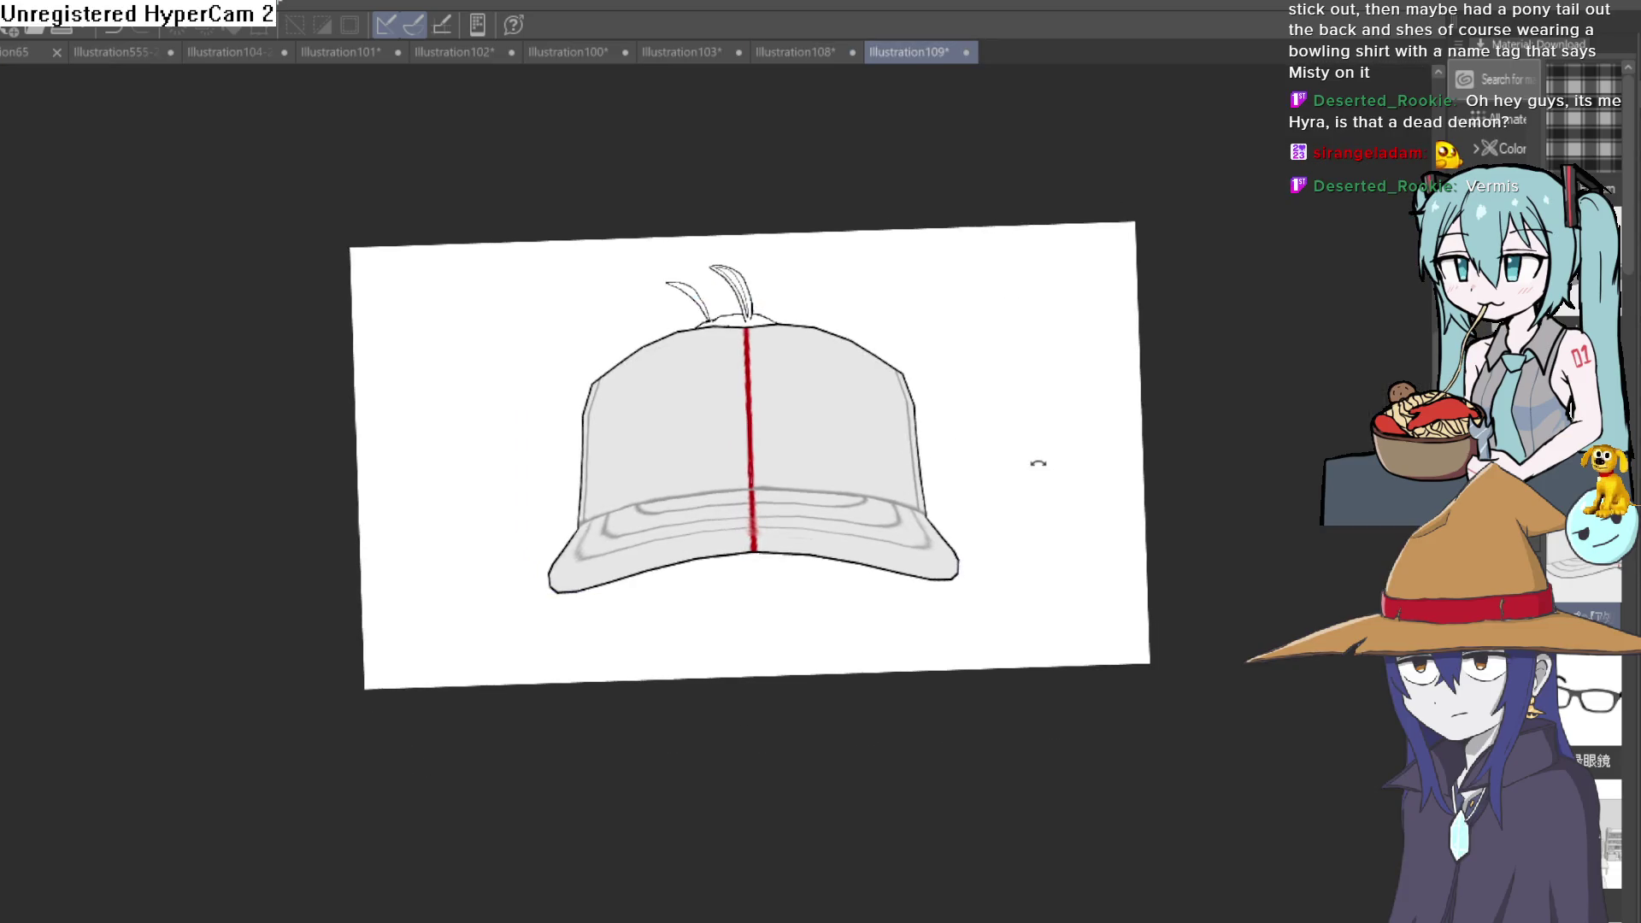
Step: Level and fit the canvas, then rotate the 3D cap to a three-quarter view and pull the camera back
{"action": "key", "text": "ctrl+alt+0"}
{"action": "key", "text": "ctrl+0"}
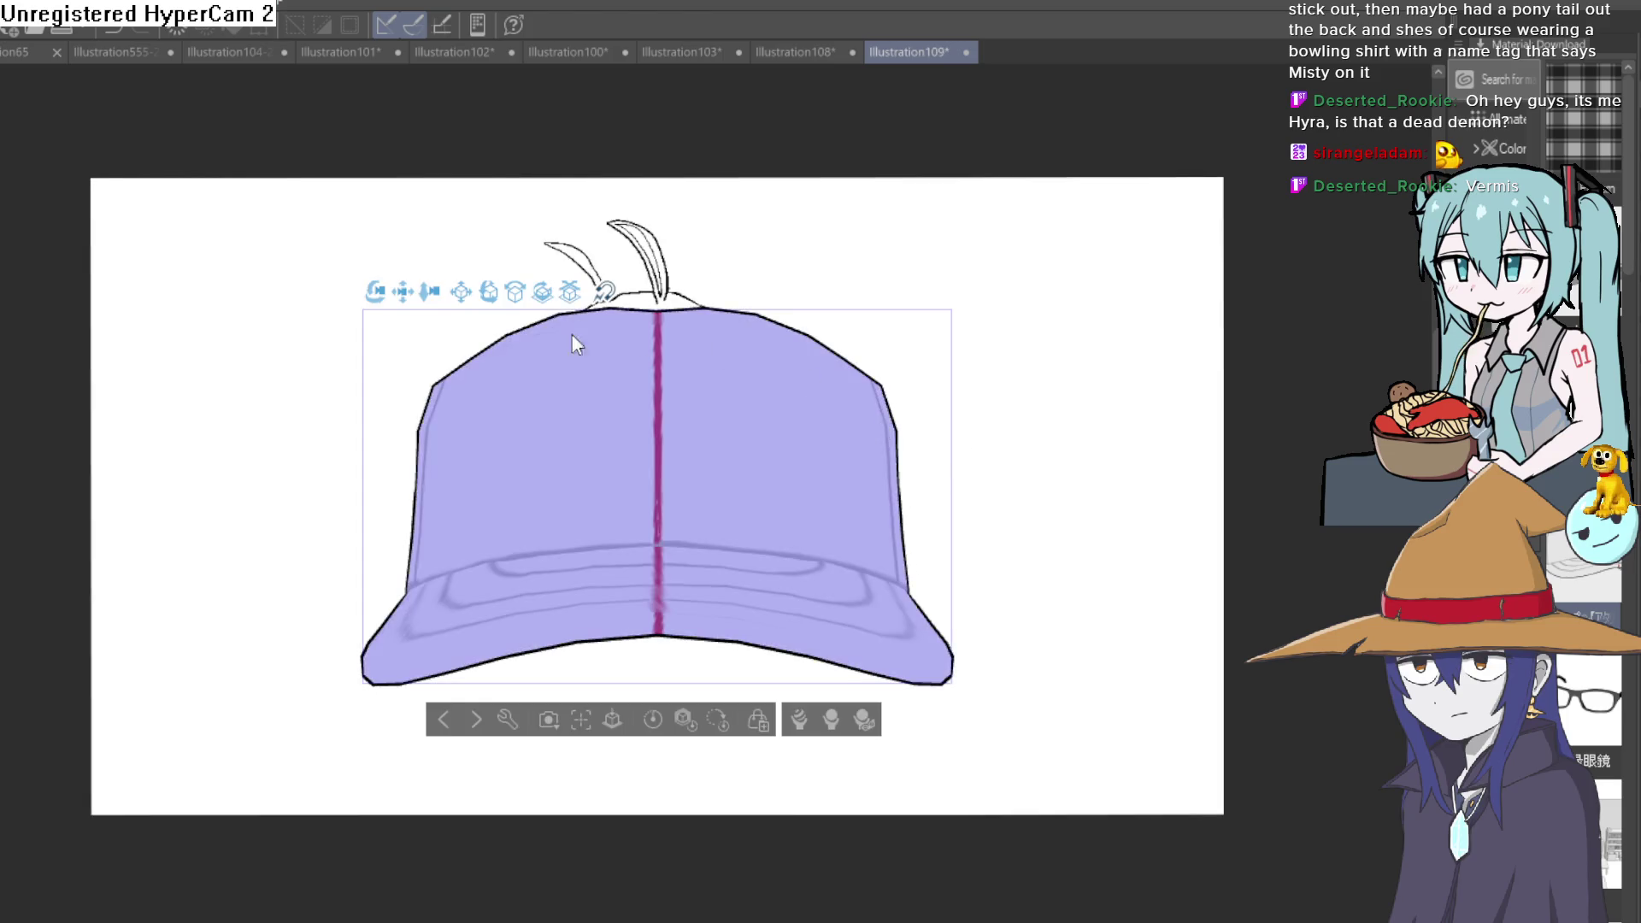
{"action": "left_click_drag", "start_coordinate": [374, 292], "coordinate": [106, 338]}
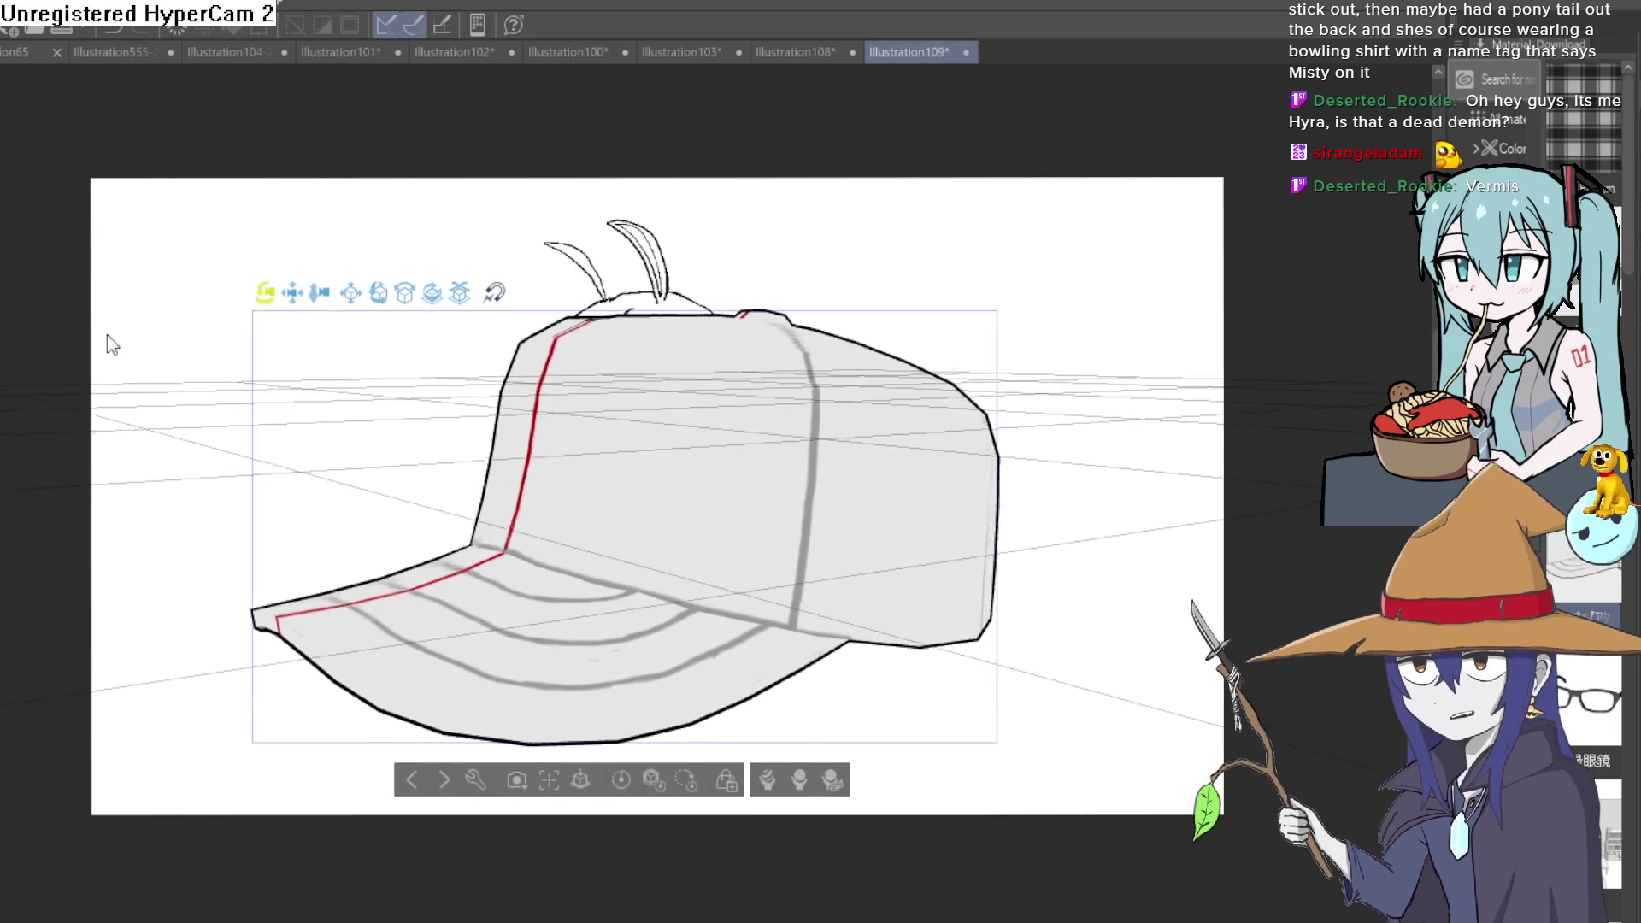
{"action": "left_click_drag", "start_coordinate": [317, 295], "coordinate": [450, 137]}
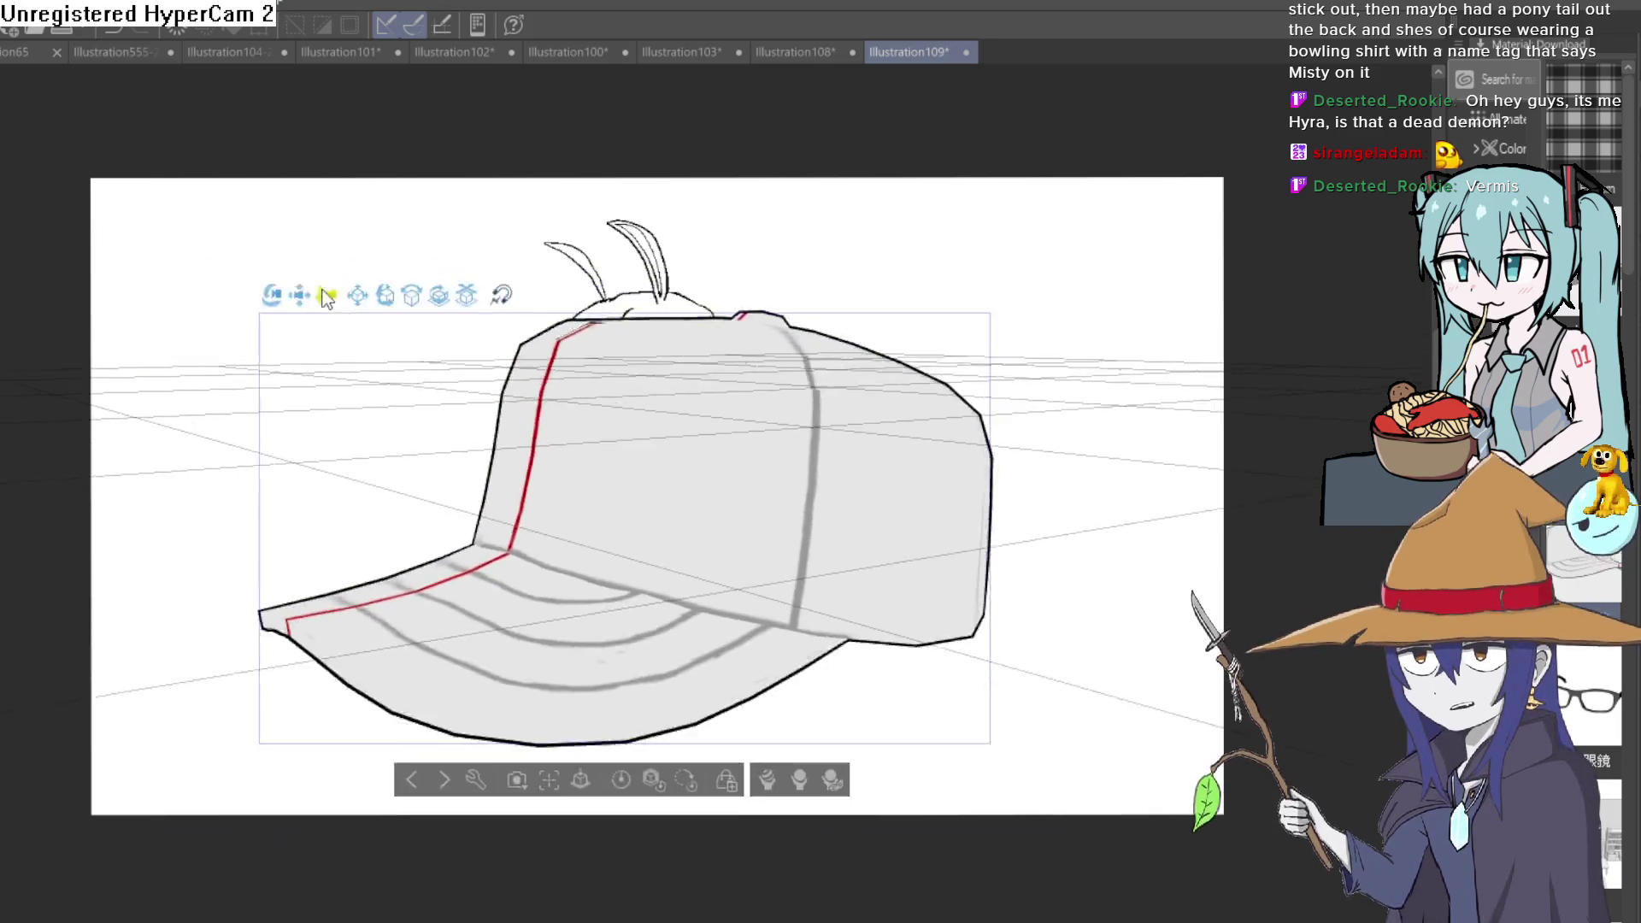
{"action": "scroll", "coordinate": [634, 191], "scroll_direction": "up", "scroll_amount": 3}
{"action": "scroll", "coordinate": [516, 159], "scroll_direction": "down", "scroll_amount": 3}
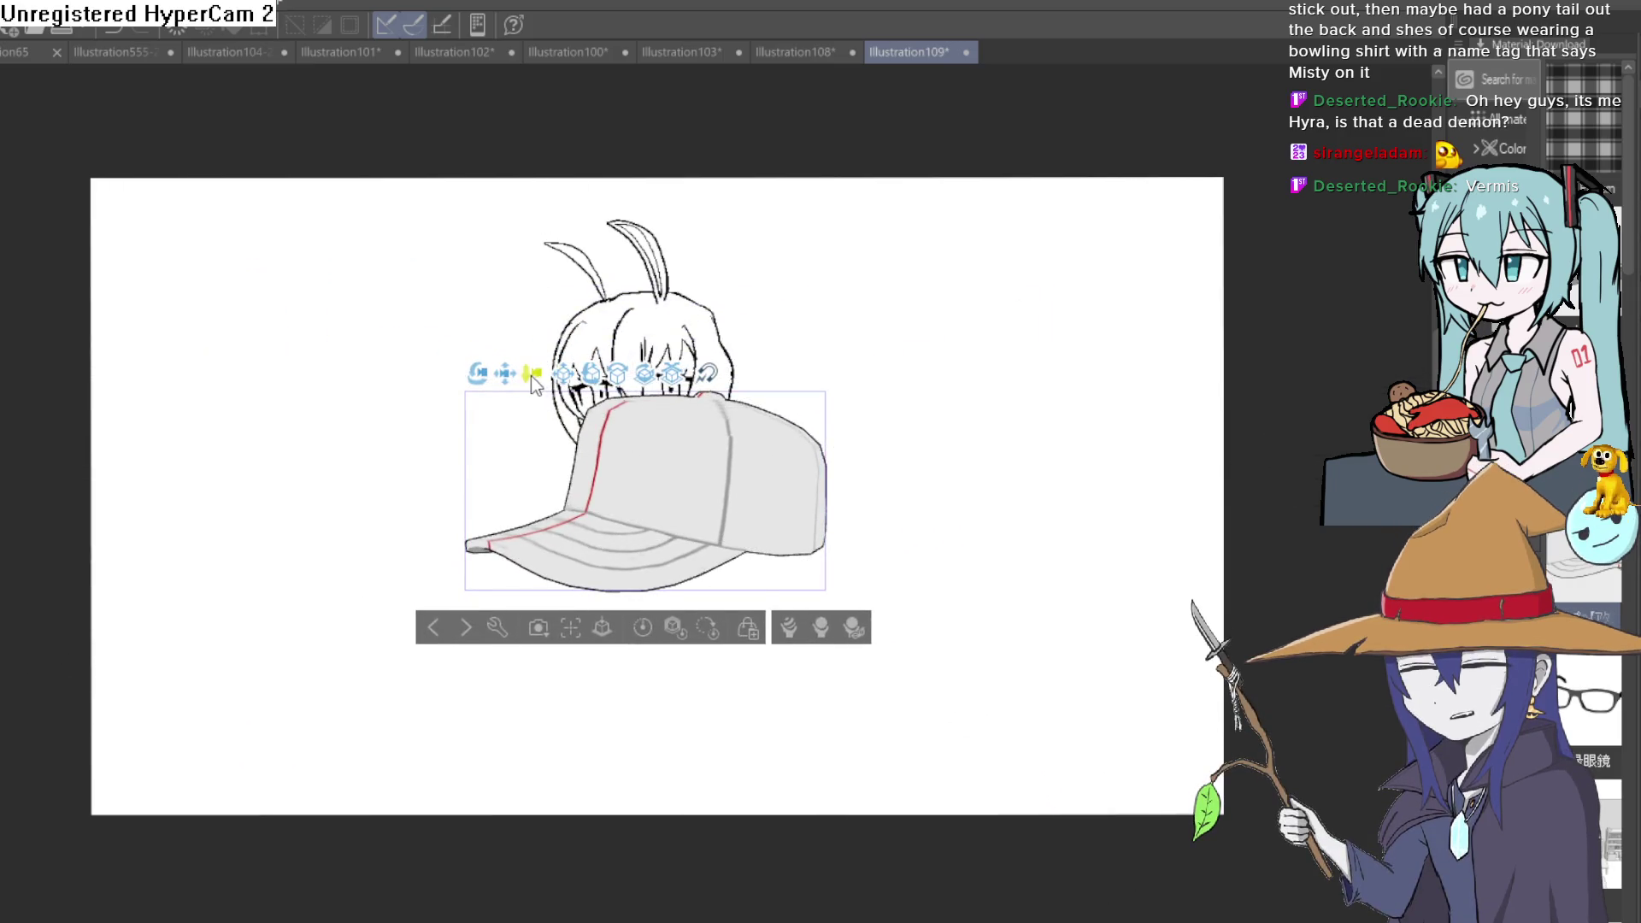
Step: Adjust the camera angle, move the cap up onto the girl's head and deselect it
{"action": "mouse_move", "coordinate": [531, 377]}
{"action": "left_mouse_down"}
{"action": "mouse_move", "coordinate": [616, 412]}
{"action": "mouse_move", "coordinate": [708, 380]}
{"action": "left_mouse_up"}
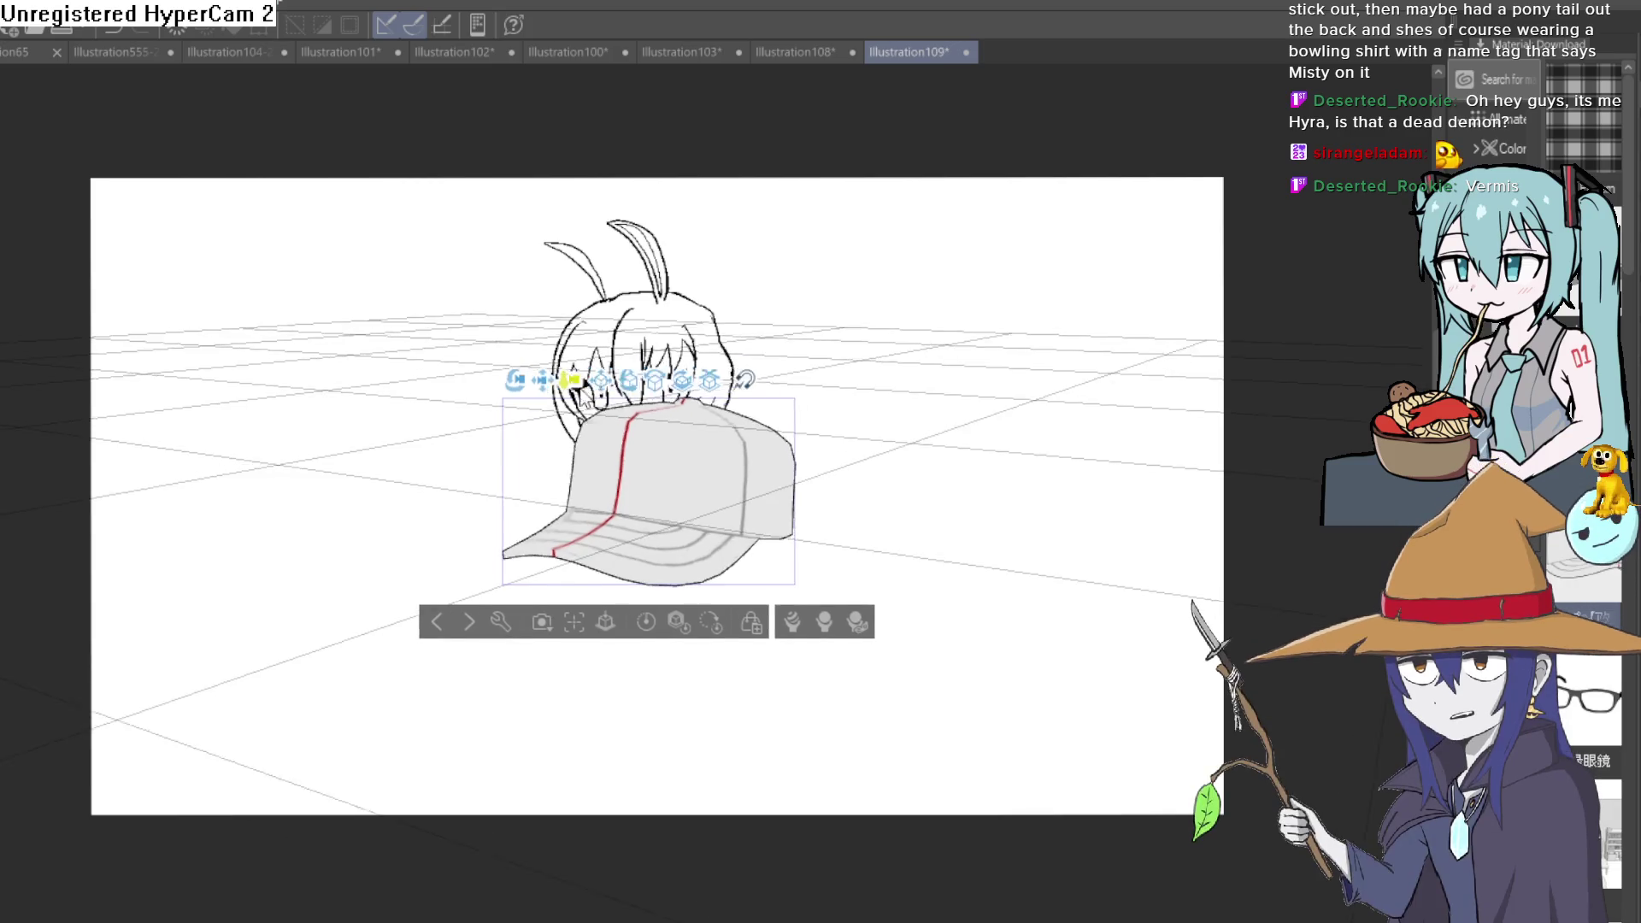
{"action": "left_click_drag", "start_coordinate": [712, 381], "coordinate": [610, 251]}
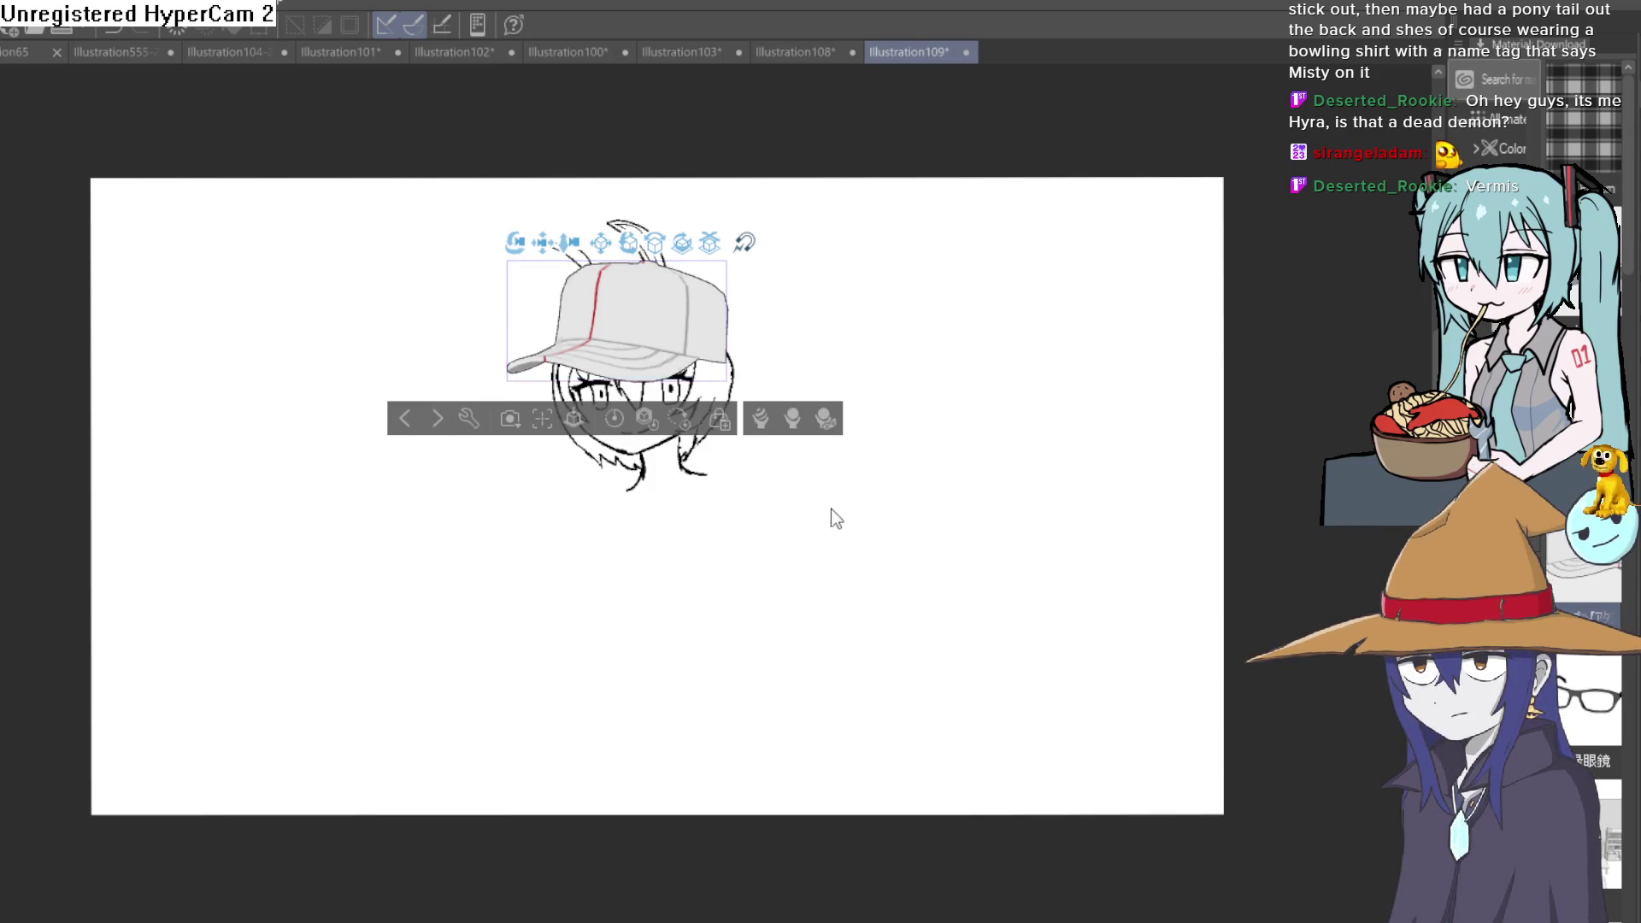
{"action": "key", "text": "p"}
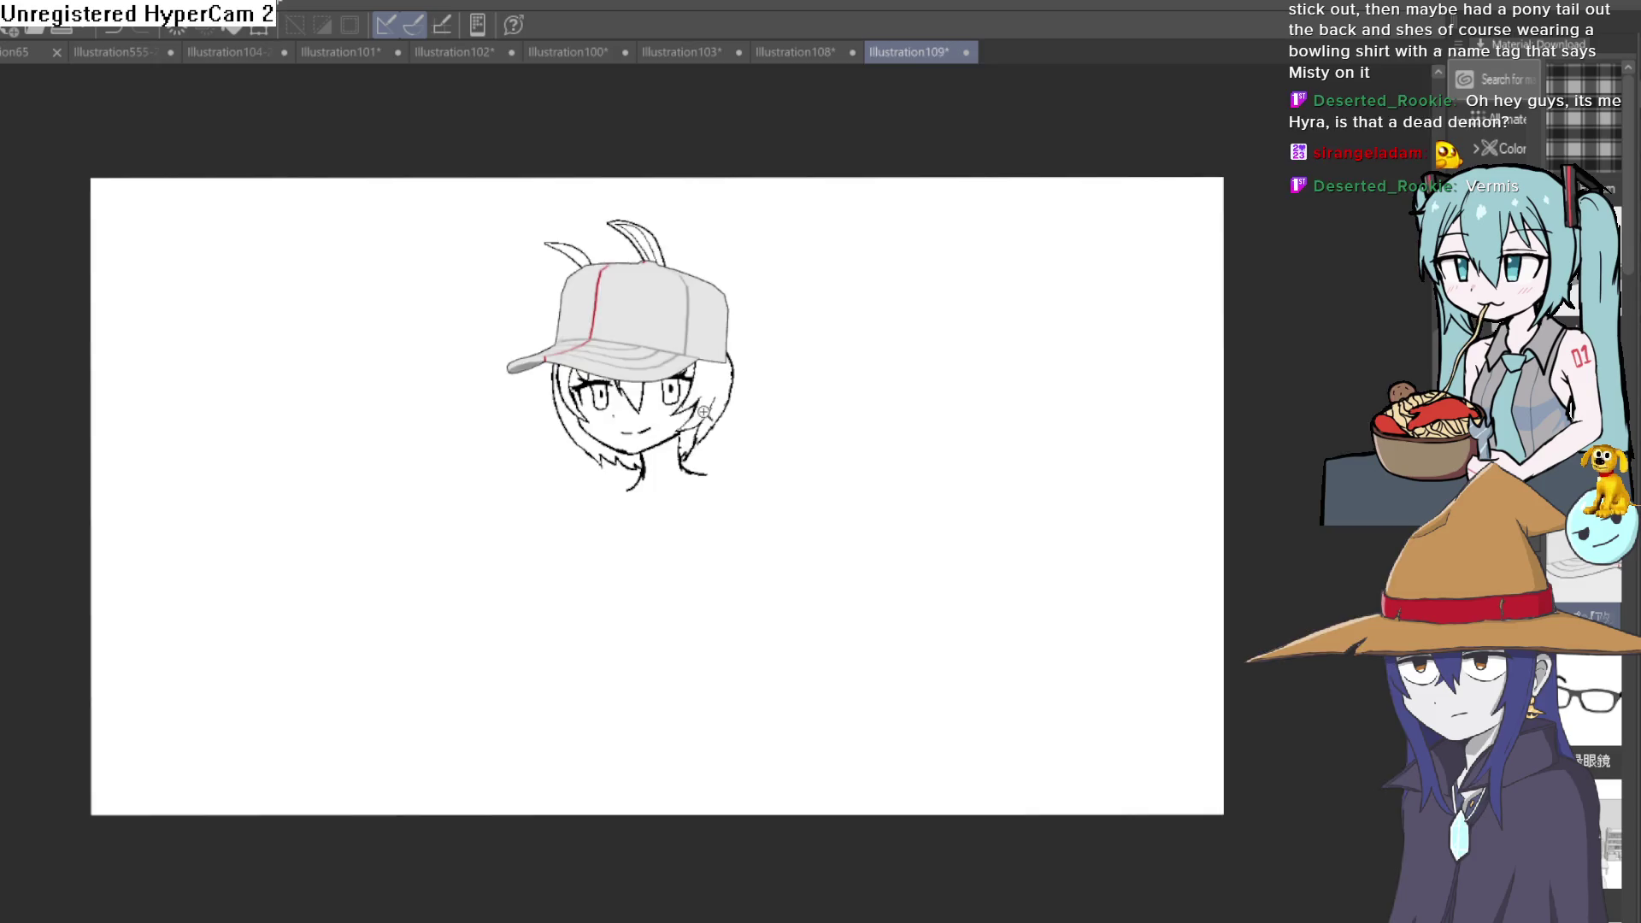
{"action": "scroll", "coordinate": [769, 449], "scroll_direction": "up", "scroll_amount": 3}
{"action": "left_click_drag", "start_coordinate": [860, 476], "coordinate": [819, 470]}
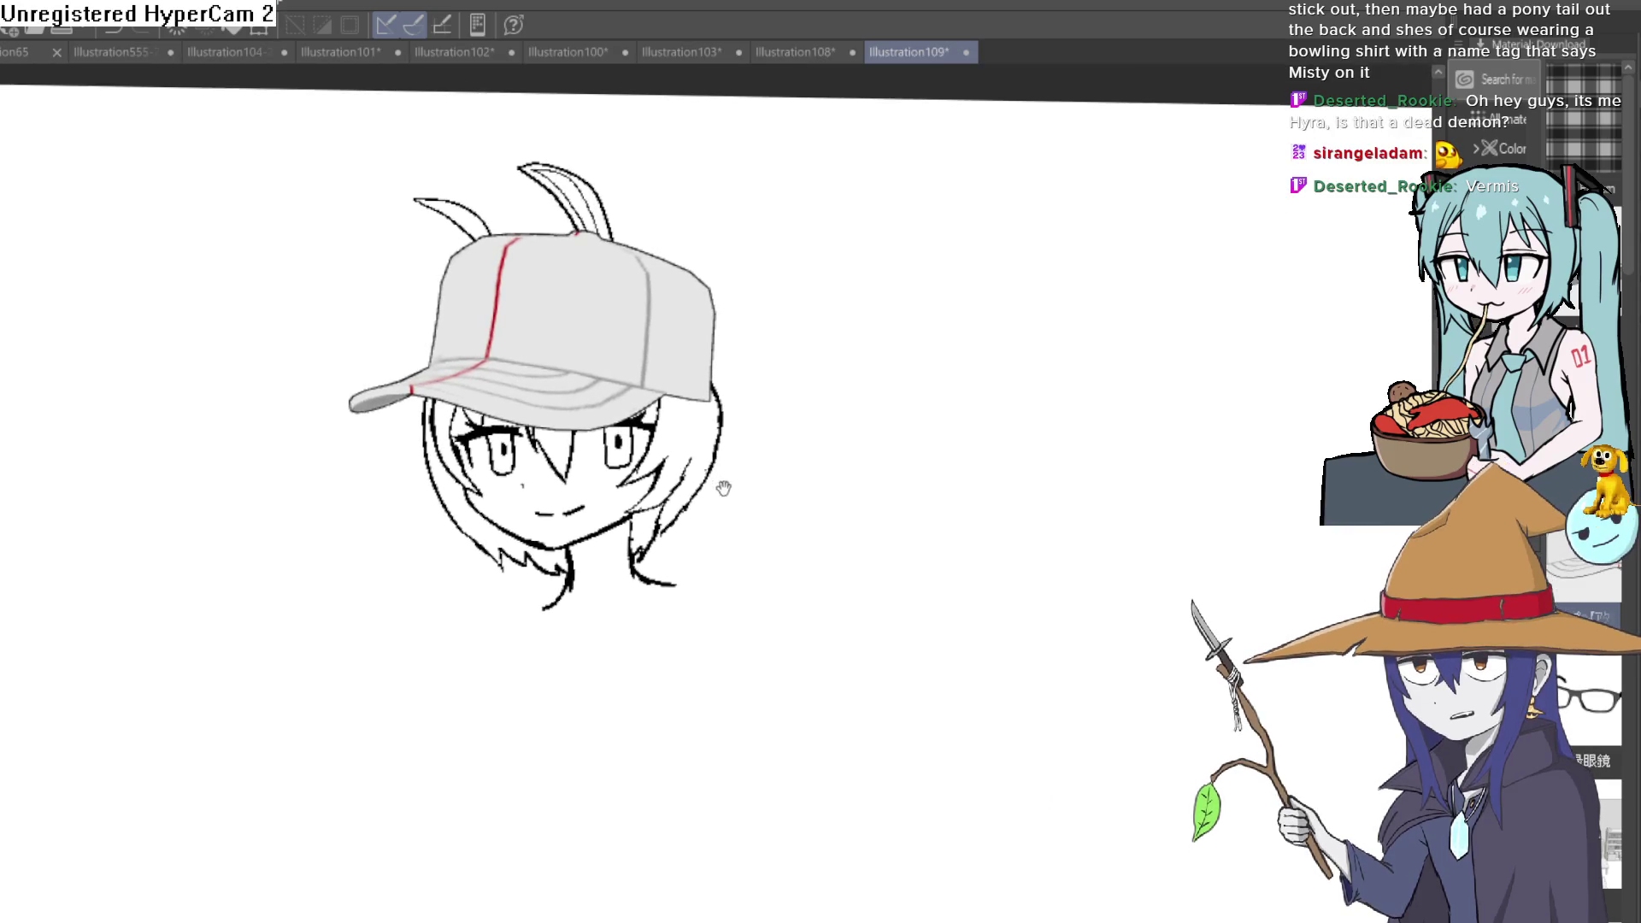
{"action": "left_click_drag", "start_coordinate": [722, 483], "coordinate": [722, 485]}
{"action": "scroll", "coordinate": [664, 425], "scroll_direction": "up", "scroll_amount": 3}
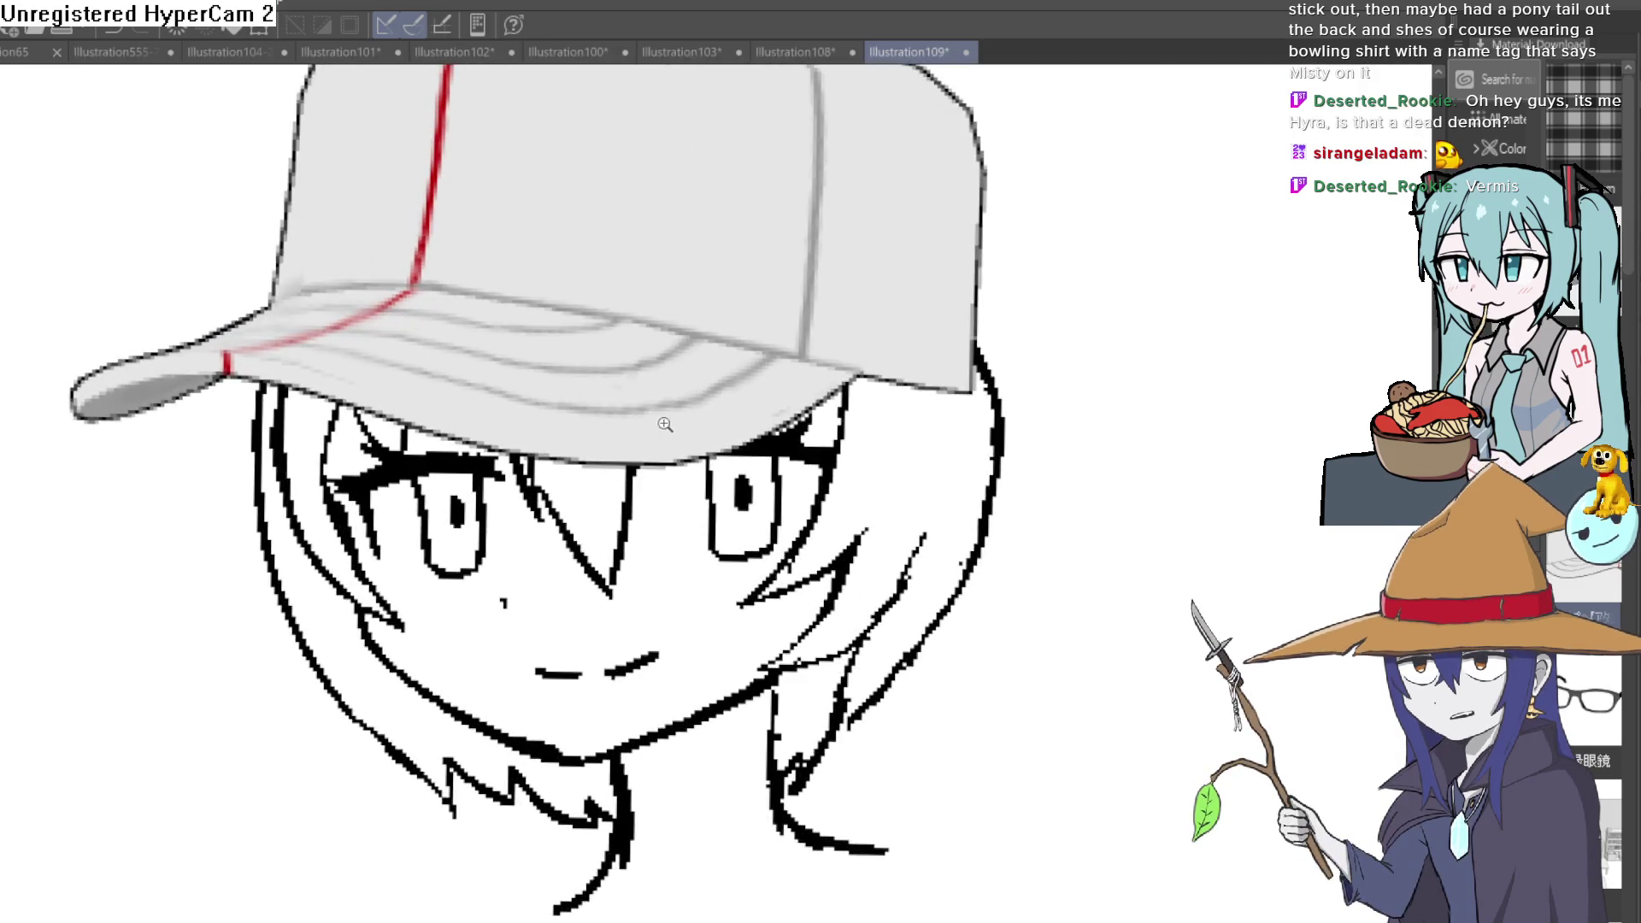
{"action": "scroll", "coordinate": [651, 455], "scroll_direction": "down", "scroll_amount": 3}
{"action": "scroll", "coordinate": [635, 500], "scroll_direction": "down", "scroll_amount": 1}
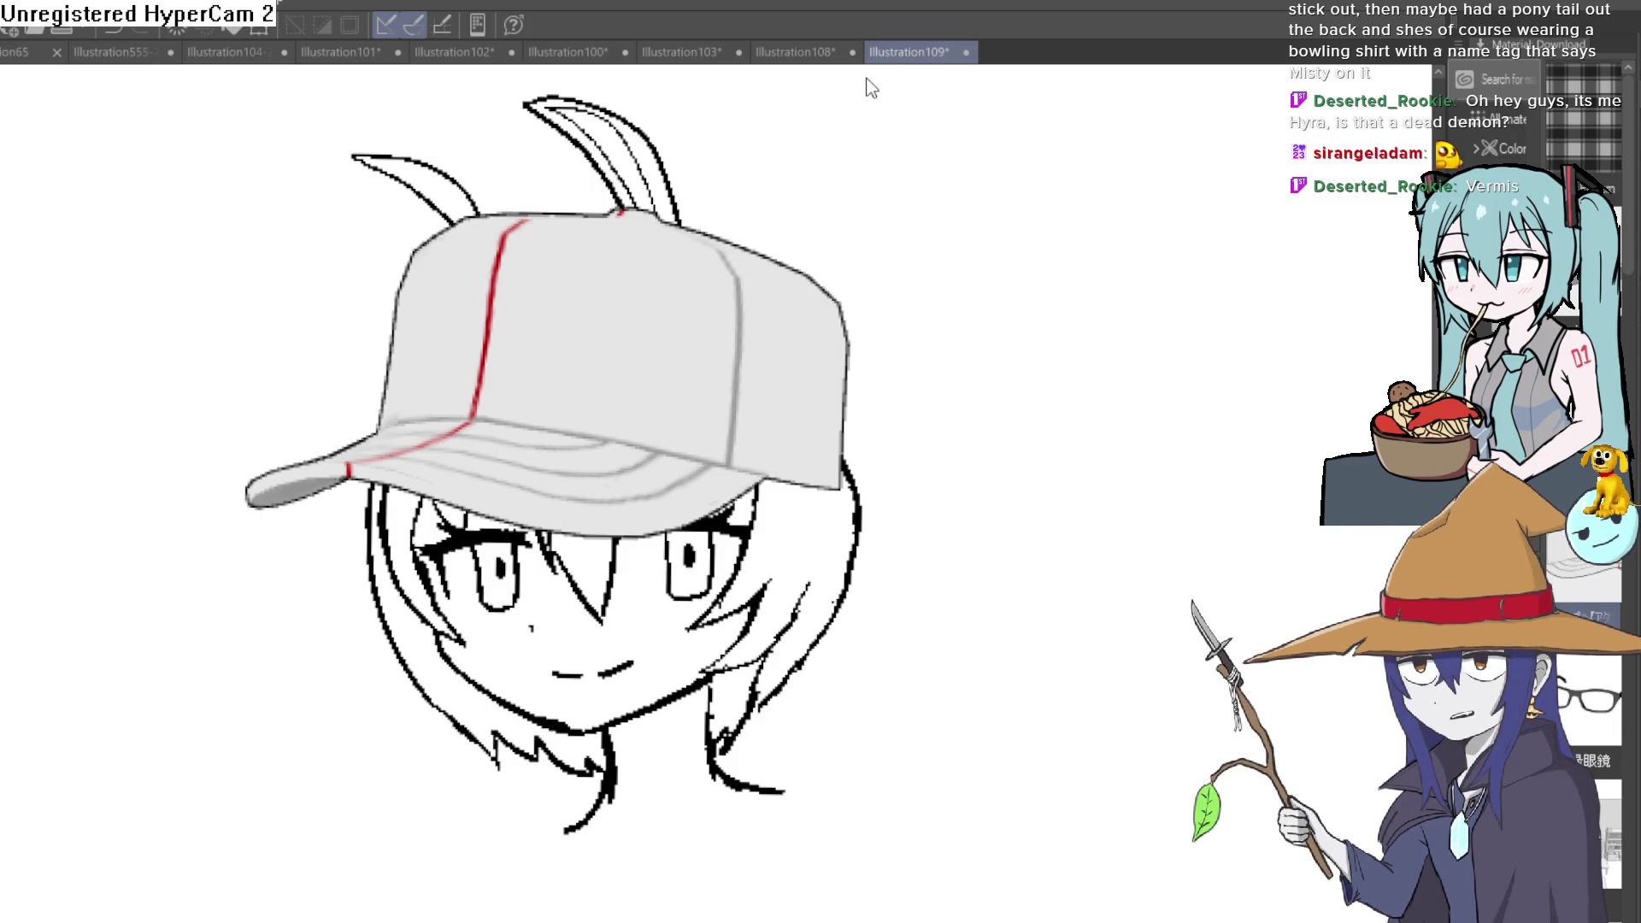
Step: Select the 3D cap, shrink it slightly, nudge it snugly onto the head and deselect
{"action": "left_click", "coordinate": [527, 248]}
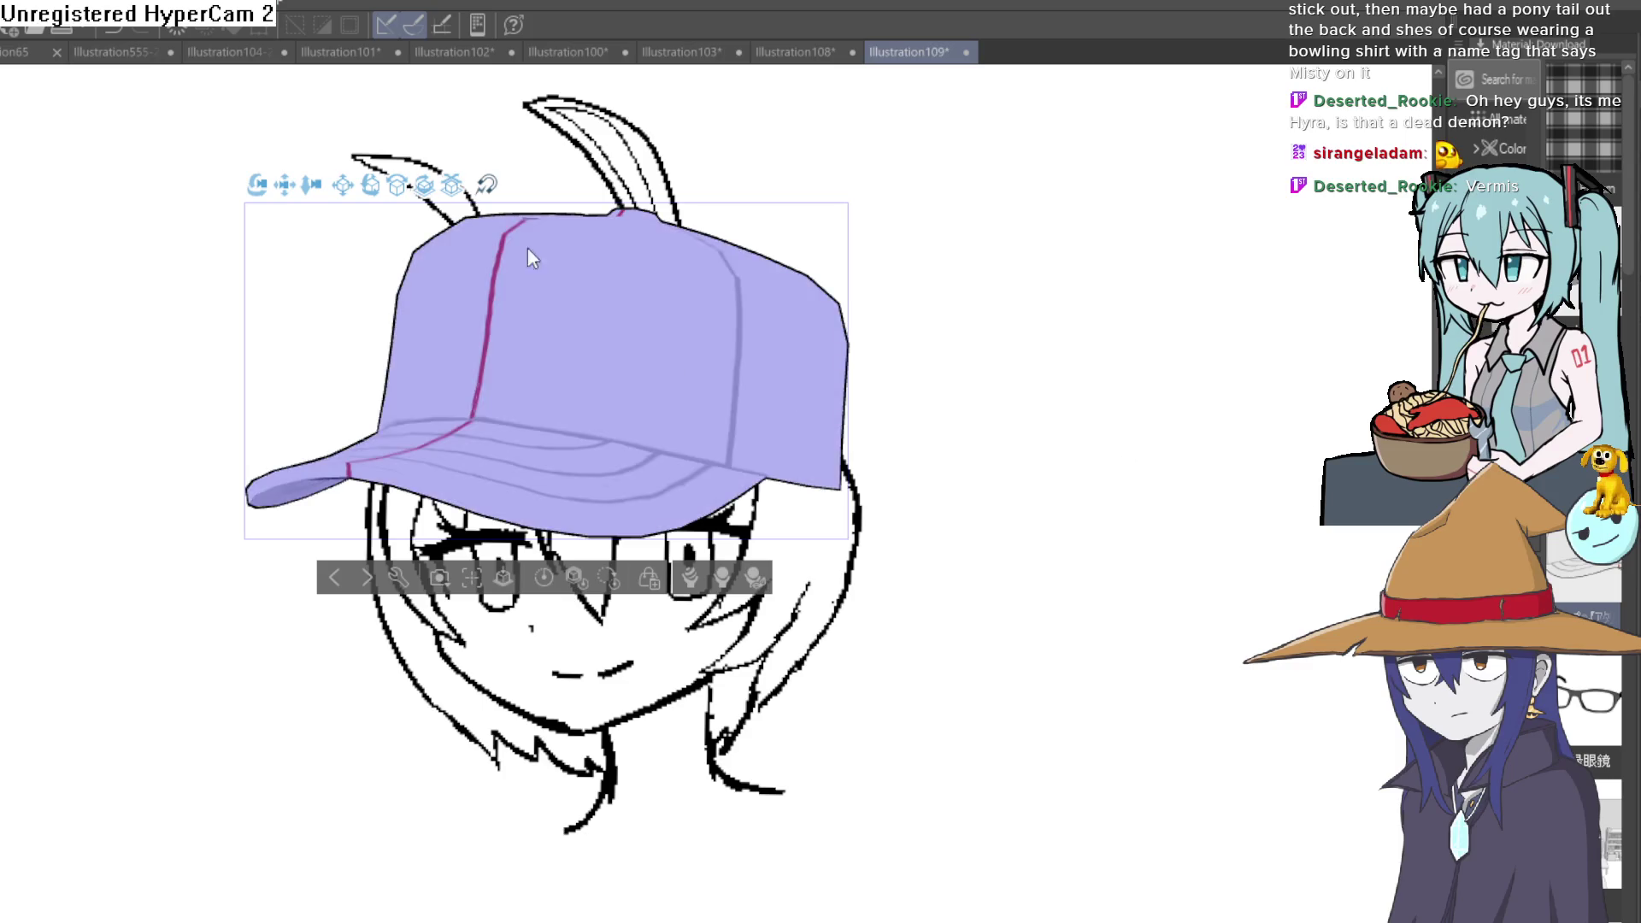
{"action": "left_click_drag", "start_coordinate": [317, 193], "coordinate": [370, 145]}
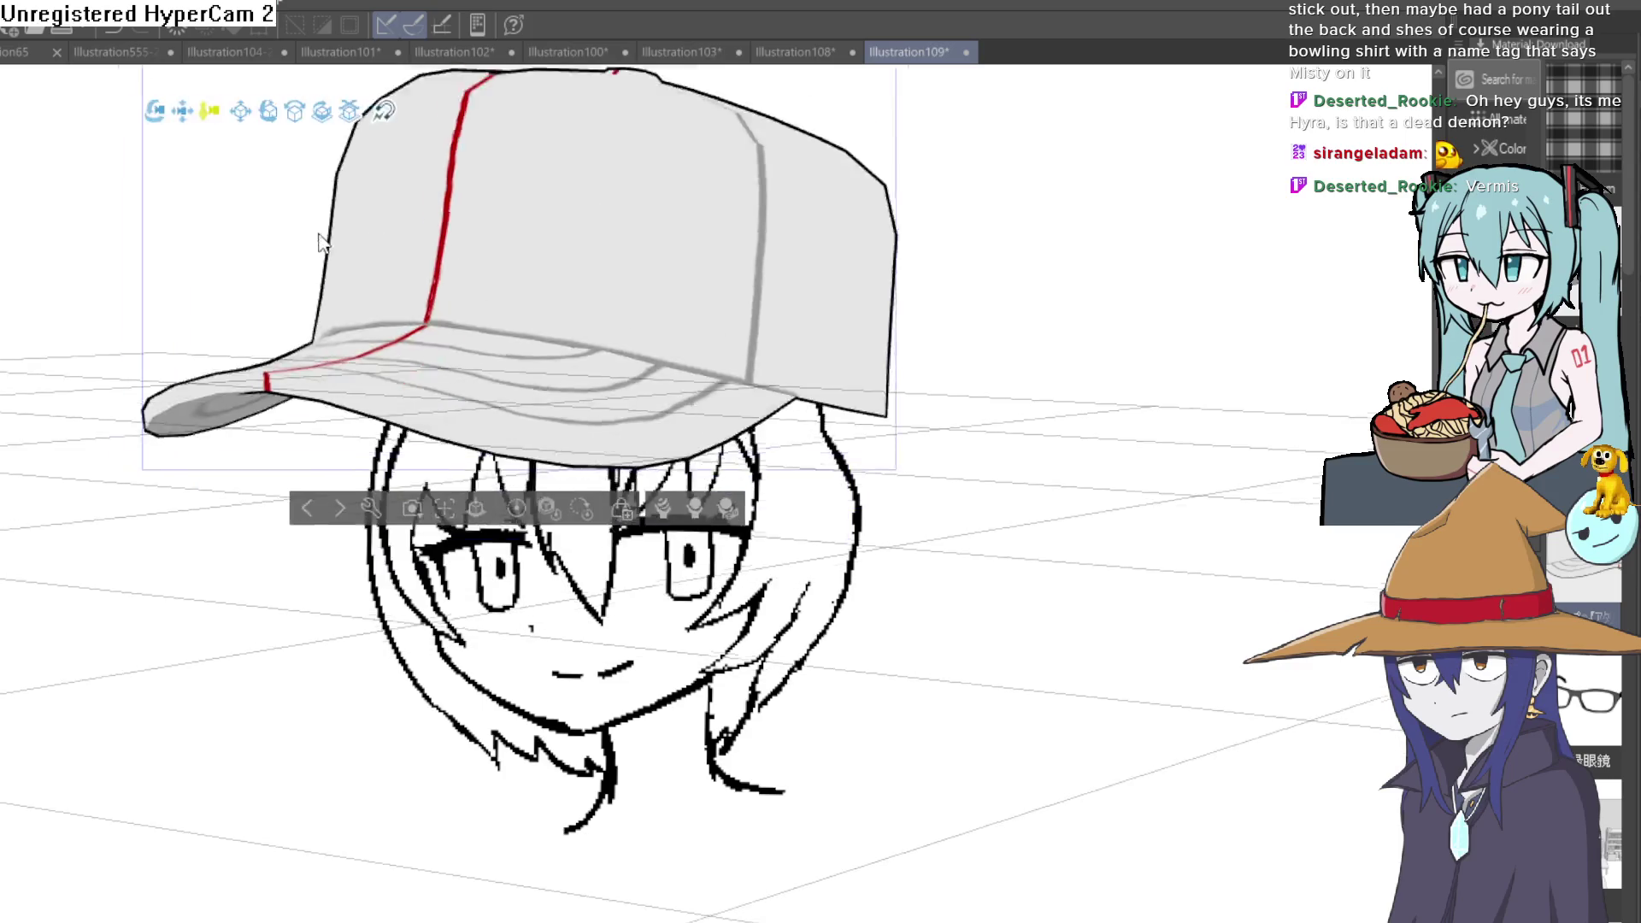
{"action": "mouse_move", "coordinate": [427, 283]}
{"action": "left_mouse_down"}
{"action": "mouse_move", "coordinate": [396, 207]}
{"action": "mouse_move", "coordinate": [406, 217]}
{"action": "mouse_move", "coordinate": [383, 207]}
{"action": "left_mouse_up"}
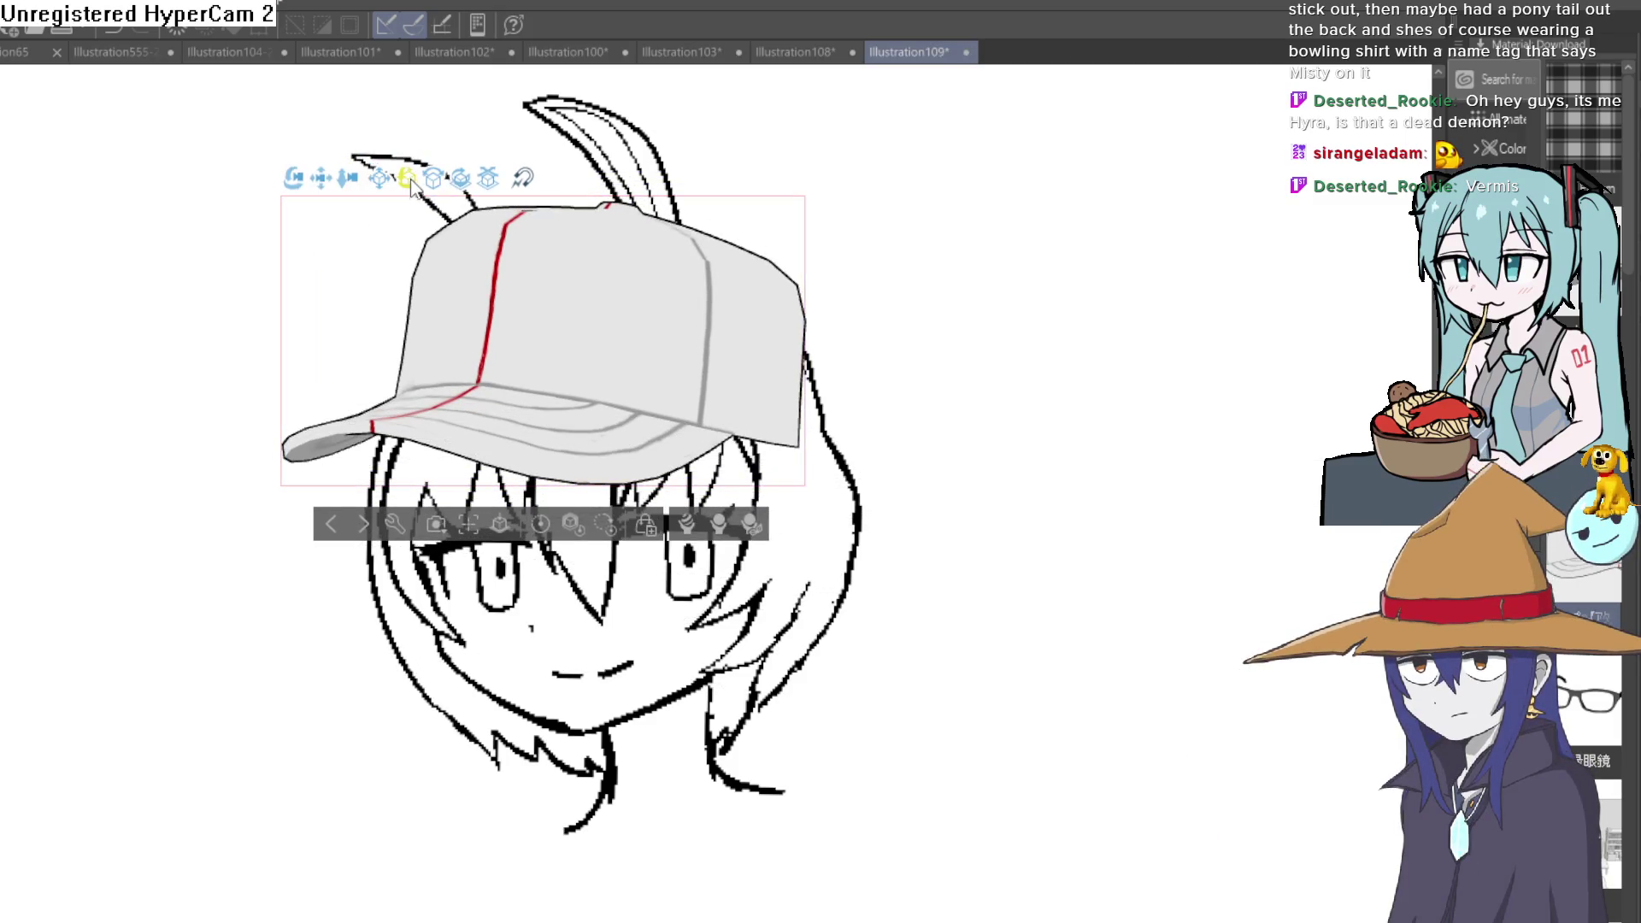
{"action": "left_click_drag", "start_coordinate": [401, 179], "coordinate": [418, 188]}
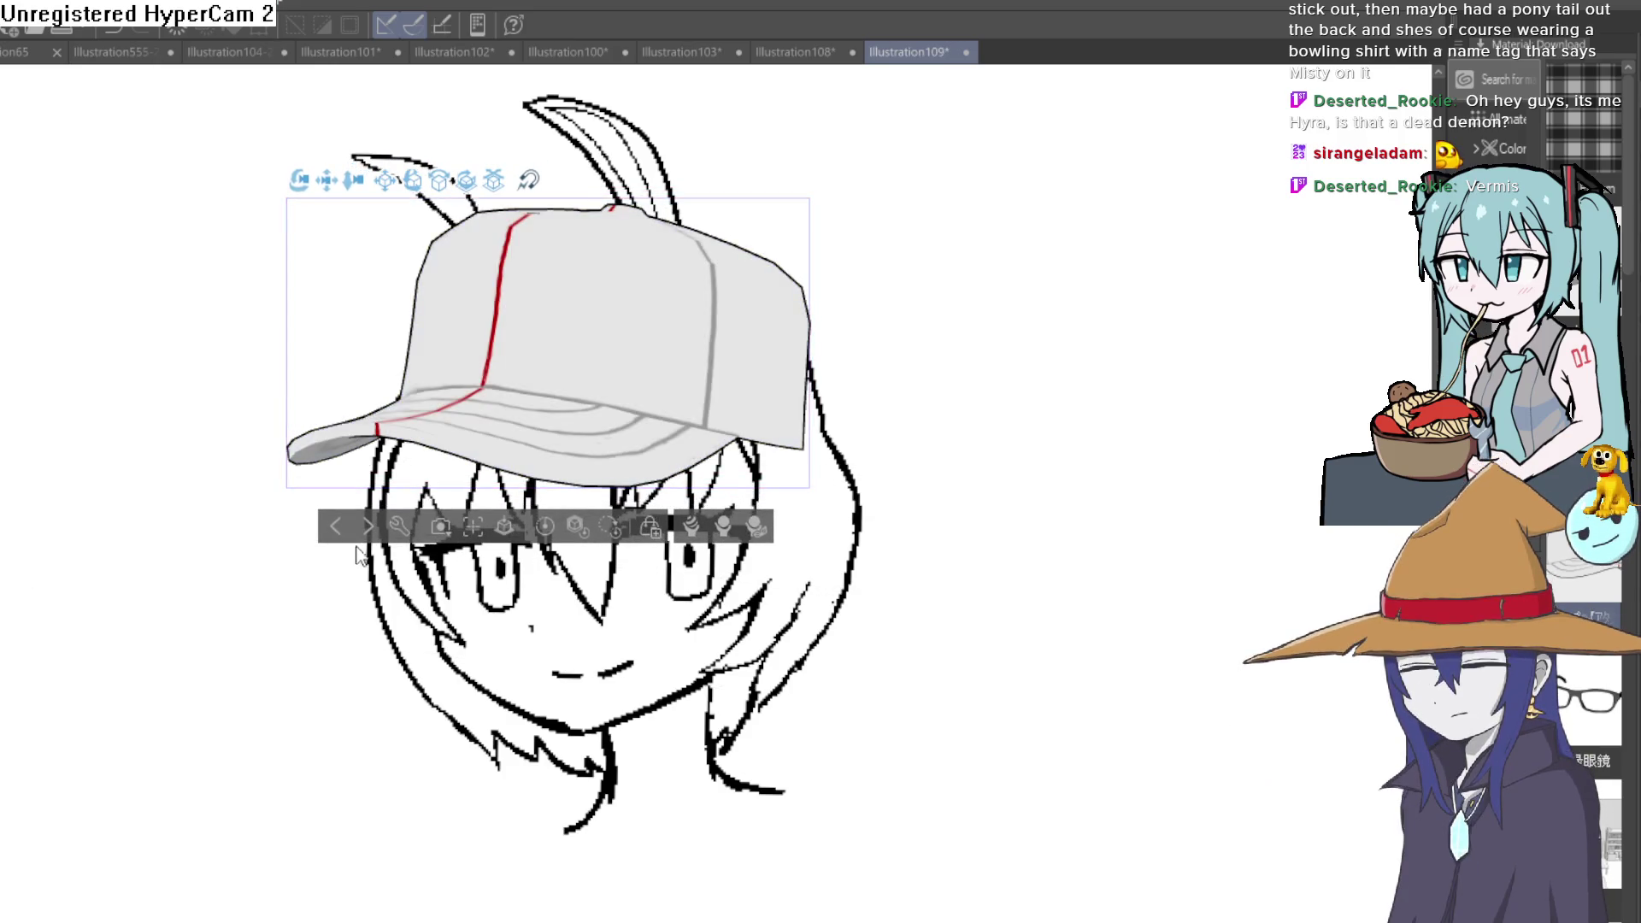
{"action": "key", "text": "p"}
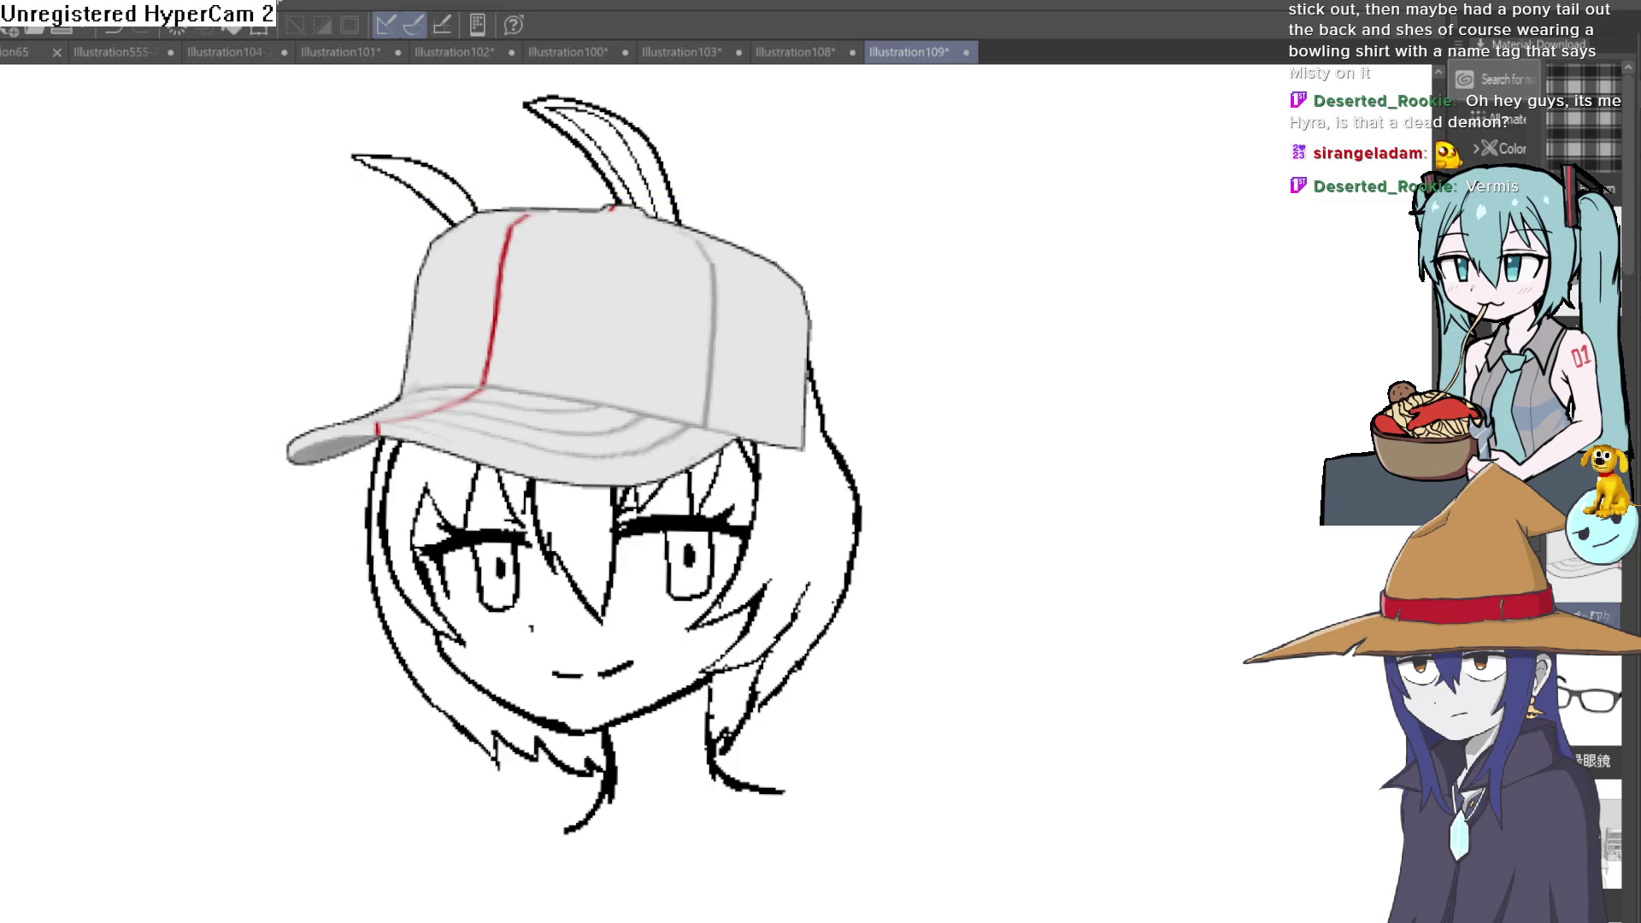
{"action": "scroll", "coordinate": [795, 441], "scroll_direction": "up", "scroll_amount": 2}
{"action": "scroll", "coordinate": [788, 449], "scroll_direction": "up", "scroll_amount": 1}
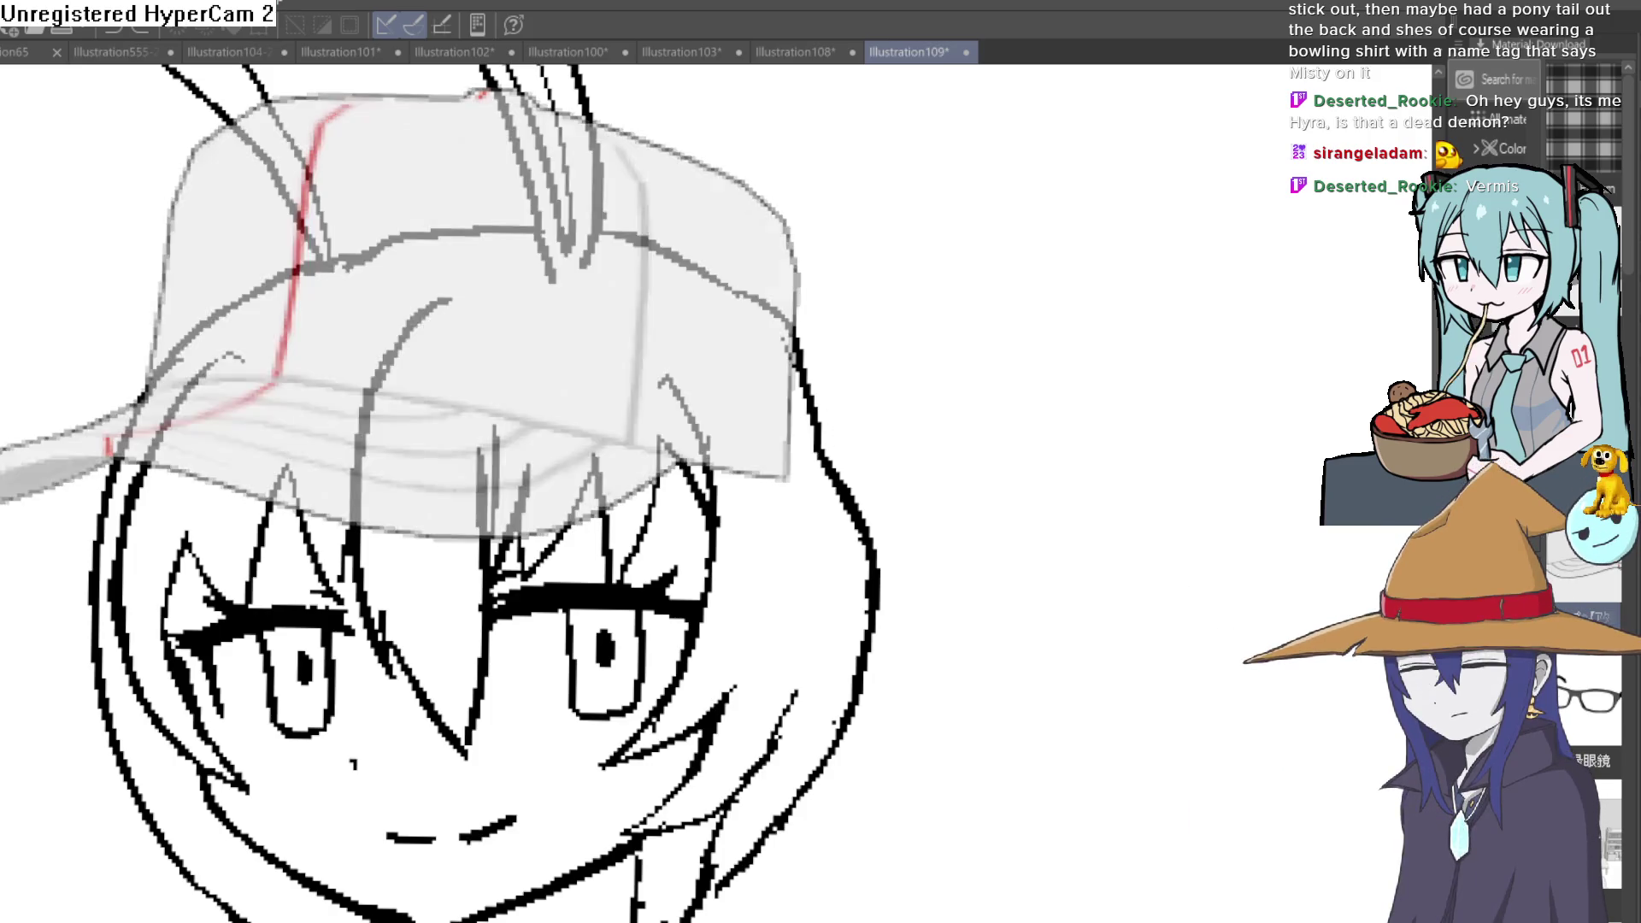
Step: Ink the forehead line and the cap's left side and top edge in black
{"action": "left_click_drag", "start_coordinate": [129, 416], "coordinate": [267, 427]}
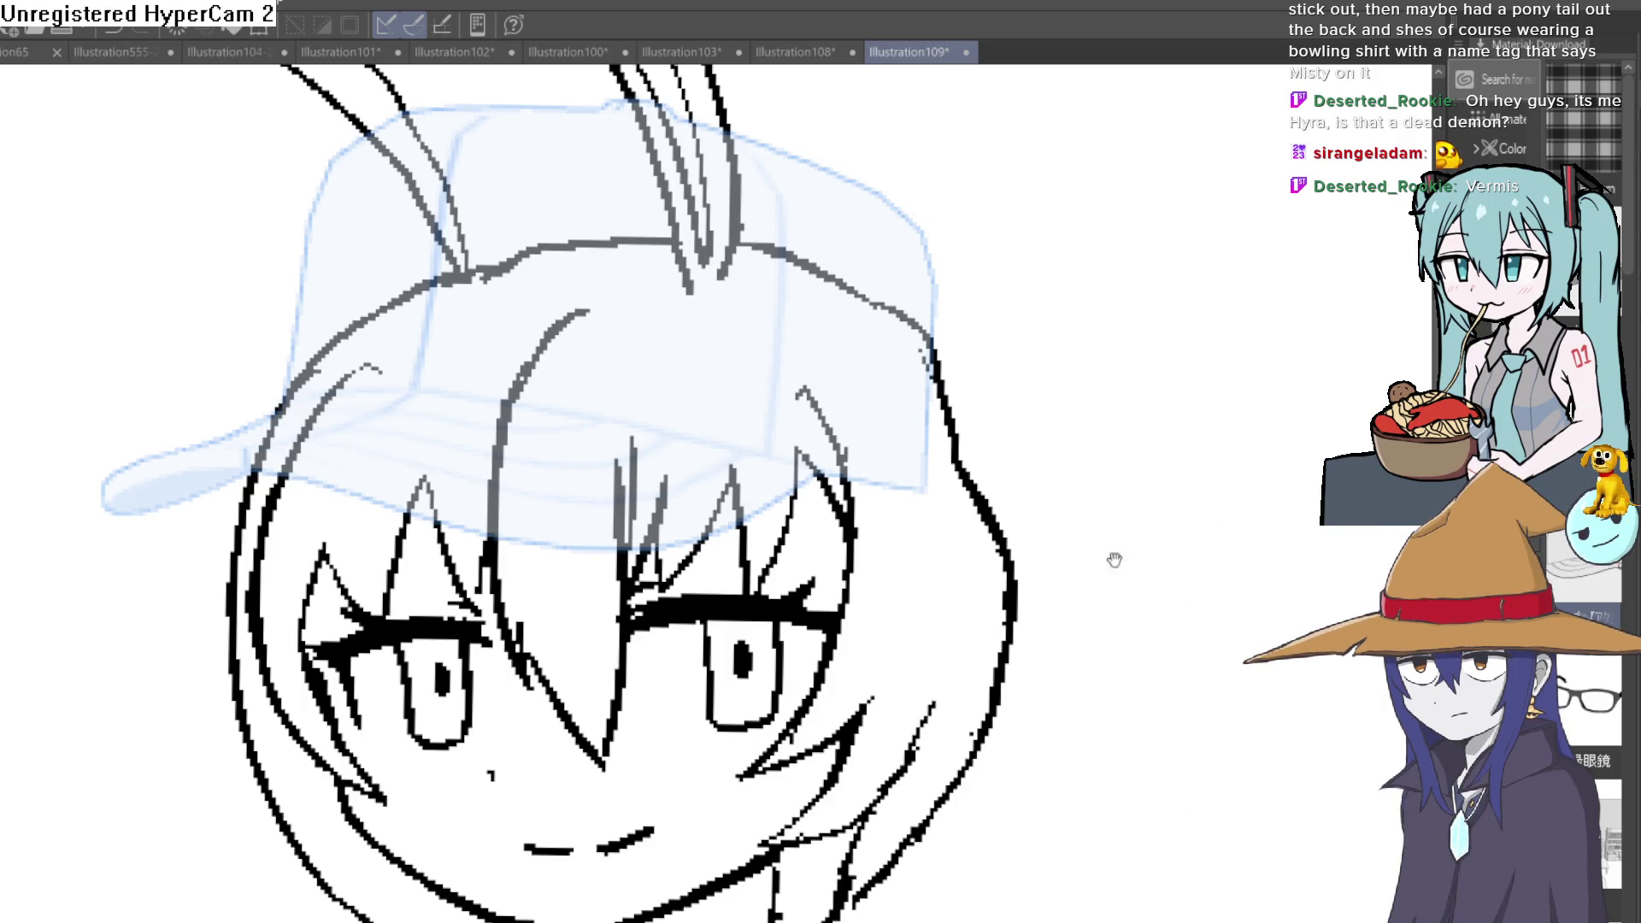
{"action": "left_click_drag", "start_coordinate": [647, 560], "coordinate": [762, 570]}
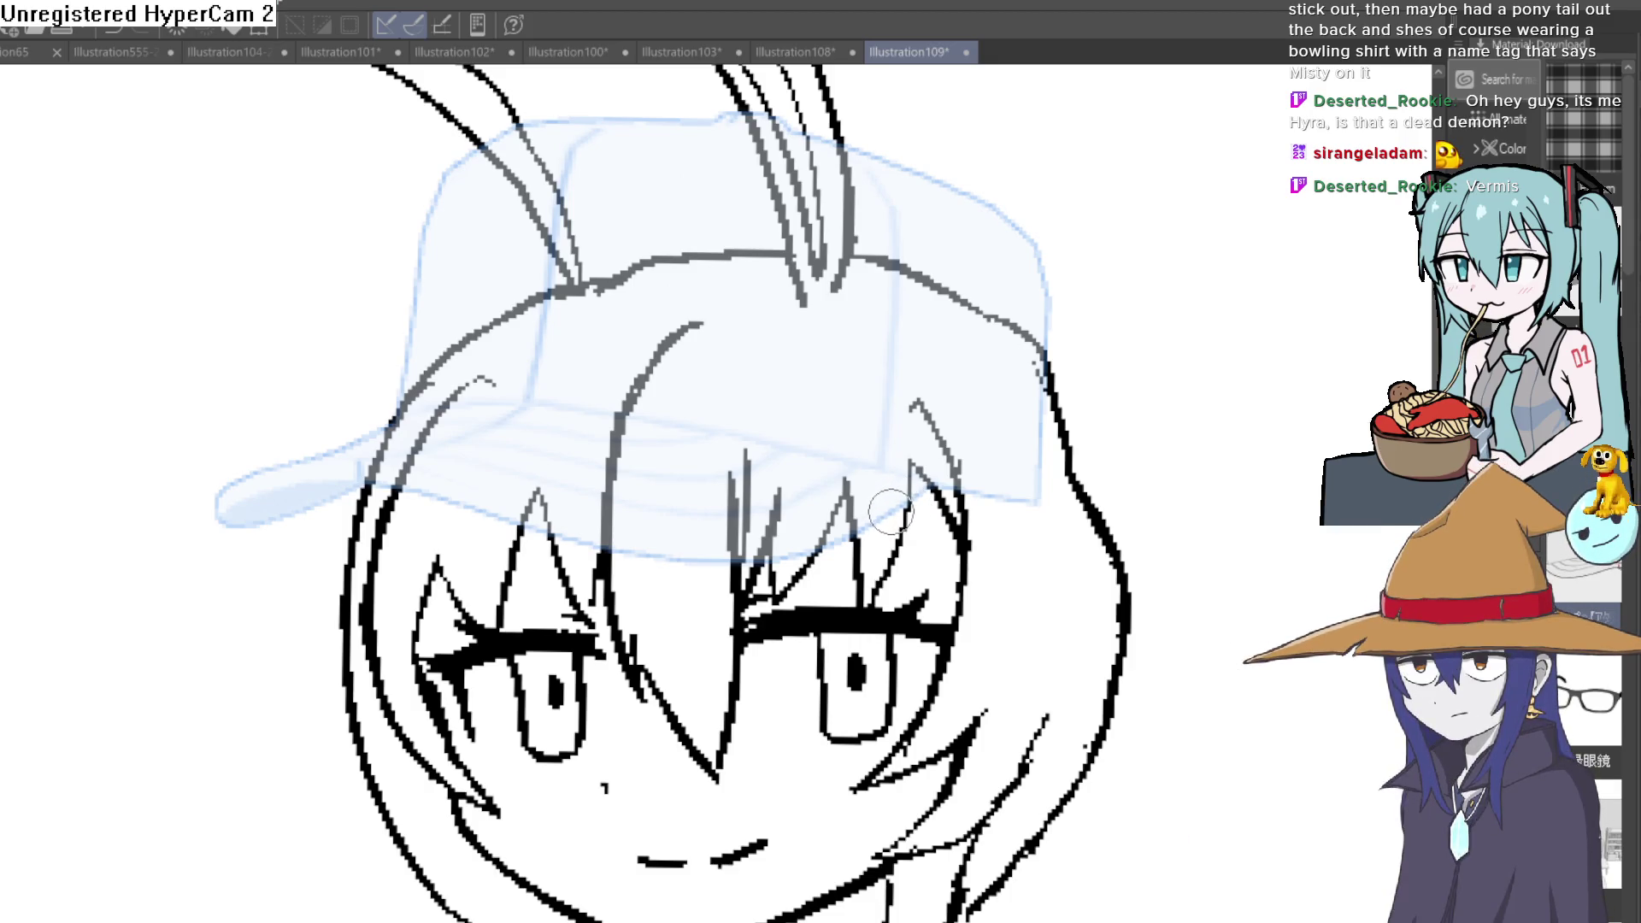
{"action": "mouse_move", "coordinate": [469, 507]}
{"action": "left_mouse_down"}
{"action": "mouse_move", "coordinate": [753, 564]}
{"action": "mouse_move", "coordinate": [901, 502]}
{"action": "mouse_move", "coordinate": [220, 514]}
{"action": "left_mouse_up"}
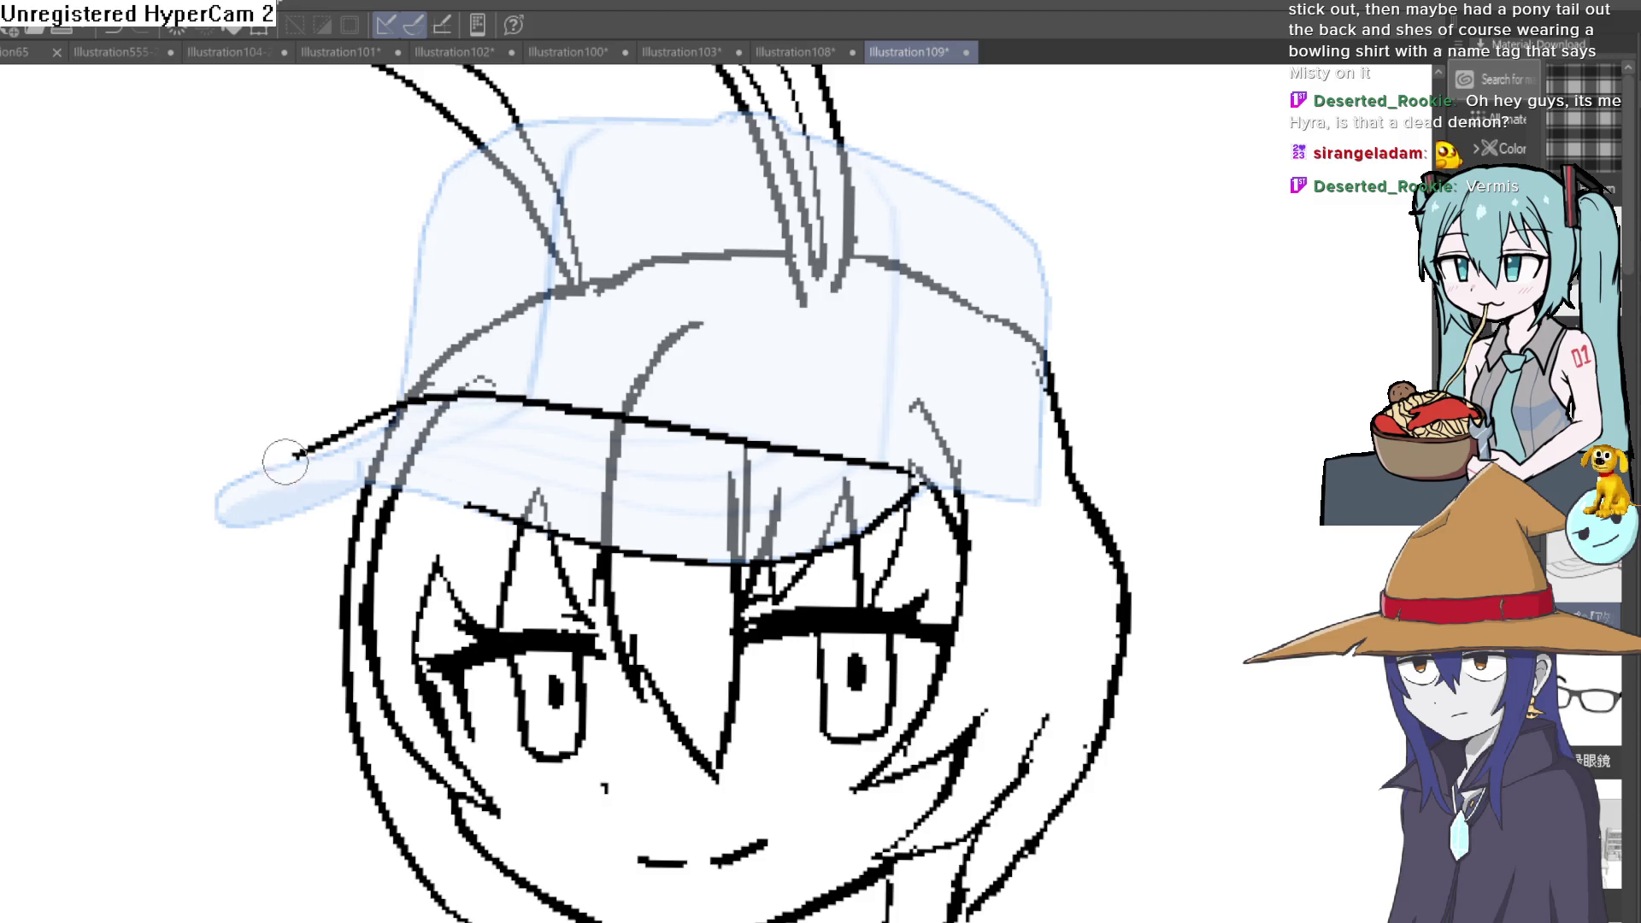
{"action": "mouse_move", "coordinate": [379, 494]}
{"action": "left_mouse_down"}
{"action": "mouse_move", "coordinate": [612, 584]}
{"action": "mouse_move", "coordinate": [559, 677]}
{"action": "mouse_move", "coordinate": [541, 785]}
{"action": "mouse_move", "coordinate": [827, 780]}
{"action": "left_mouse_up"}
{"action": "scroll", "coordinate": [613, 584], "scroll_direction": "up", "scroll_amount": 2}
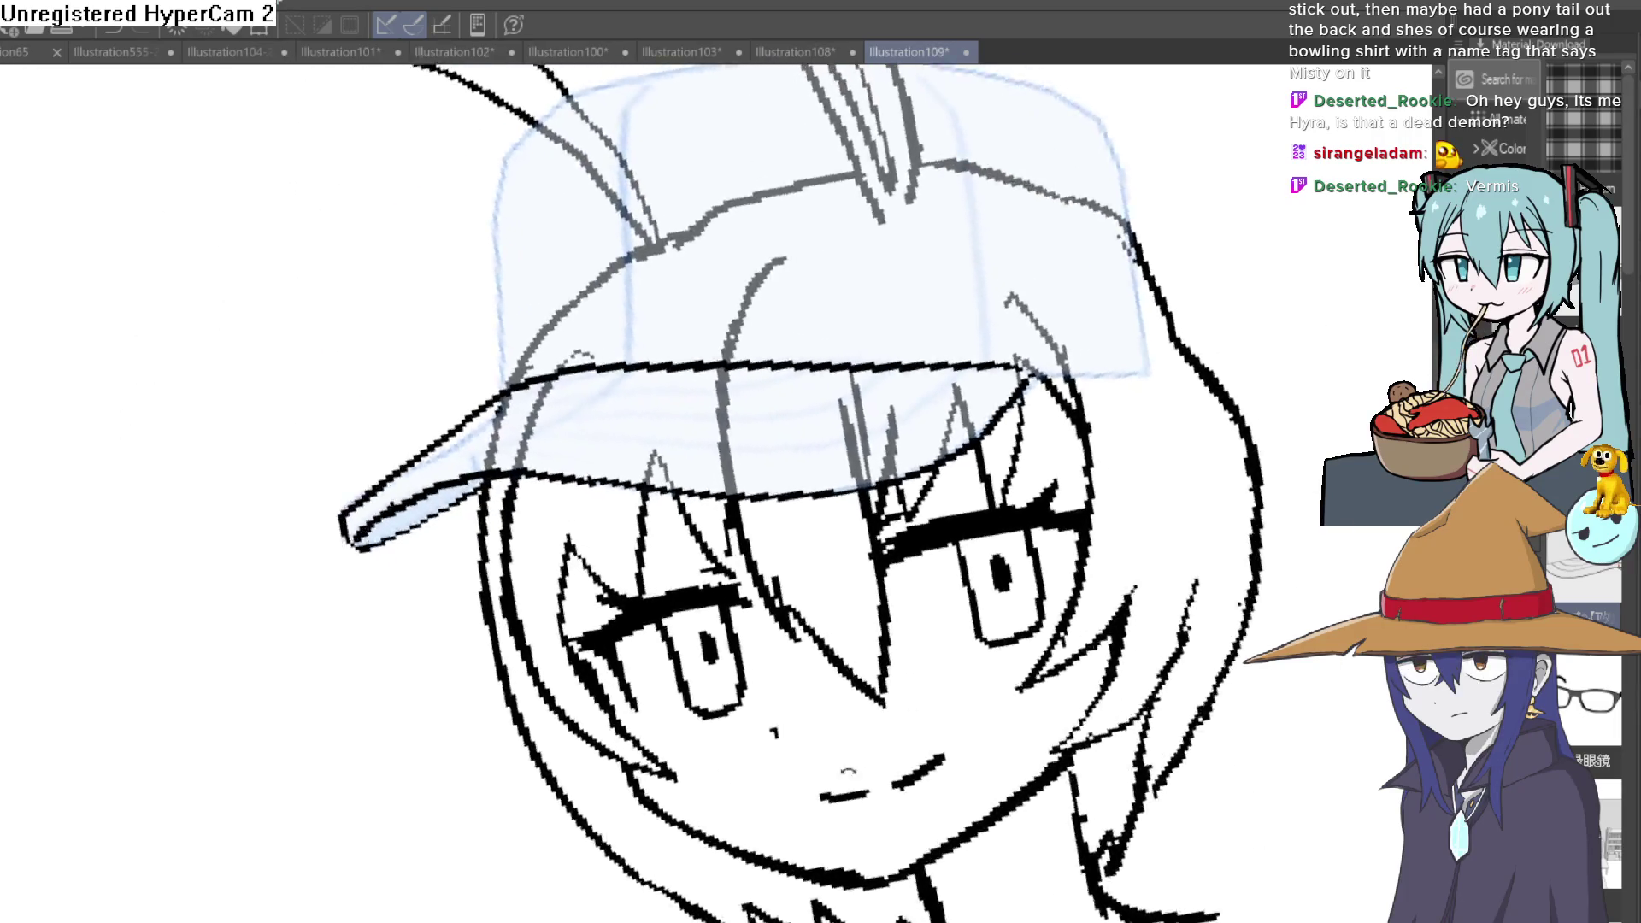
{"action": "mouse_move", "coordinate": [513, 474]}
{"action": "left_mouse_down"}
{"action": "mouse_move", "coordinate": [564, 349]}
{"action": "mouse_move", "coordinate": [641, 238]}
{"action": "mouse_move", "coordinate": [765, 235]}
{"action": "left_mouse_up"}
Step: Ink the cap's right side, brim extension and remaining top edge
{"action": "left_click_drag", "start_coordinate": [1144, 433], "coordinate": [1065, 403]}
{"action": "mouse_move", "coordinate": [902, 581]}
{"action": "left_mouse_down"}
{"action": "mouse_move", "coordinate": [940, 398]}
{"action": "mouse_move", "coordinate": [912, 272]}
{"action": "left_mouse_up"}
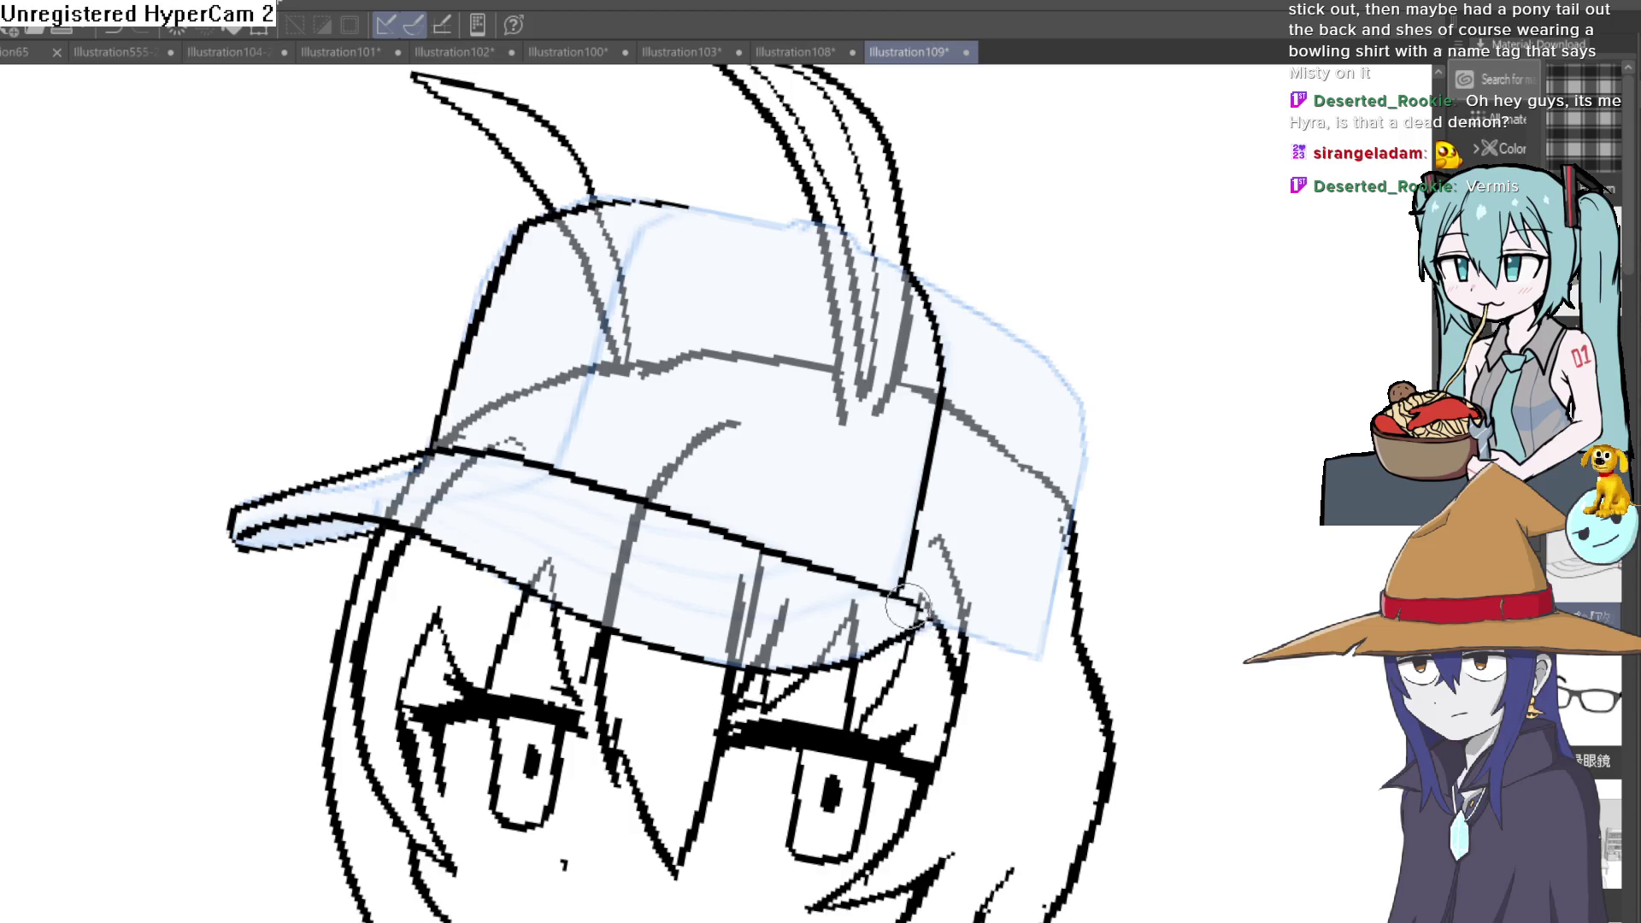
{"action": "left_click_drag", "start_coordinate": [913, 609], "coordinate": [1037, 657]}
{"action": "mouse_move", "coordinate": [1049, 600]}
{"action": "left_mouse_down"}
{"action": "mouse_move", "coordinate": [1091, 432]}
{"action": "mouse_move", "coordinate": [983, 311]}
{"action": "left_mouse_up"}
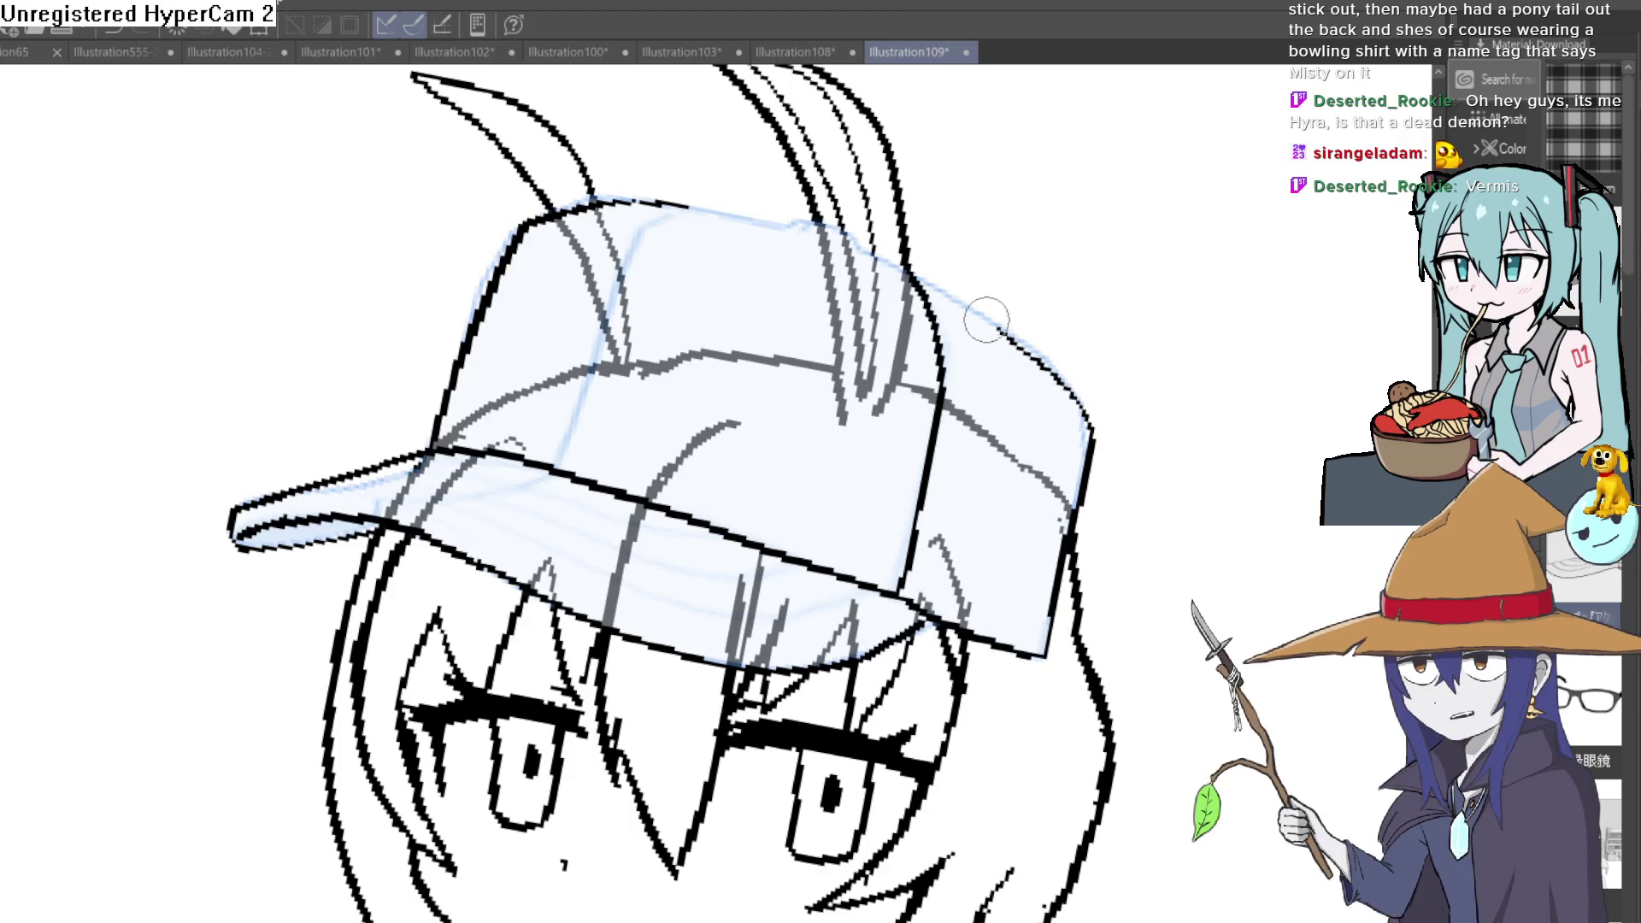
{"action": "mouse_move", "coordinate": [877, 257]}
{"action": "left_mouse_down"}
{"action": "mouse_move", "coordinate": [648, 203]}
{"action": "mouse_move", "coordinate": [552, 464]}
{"action": "left_mouse_up"}
Step: Hide the blue 3D cap guide and level the view to check the traced cap
{"action": "key", "text": "-"}
{"action": "left_click_drag", "start_coordinate": [1099, 439], "coordinate": [1106, 310]}
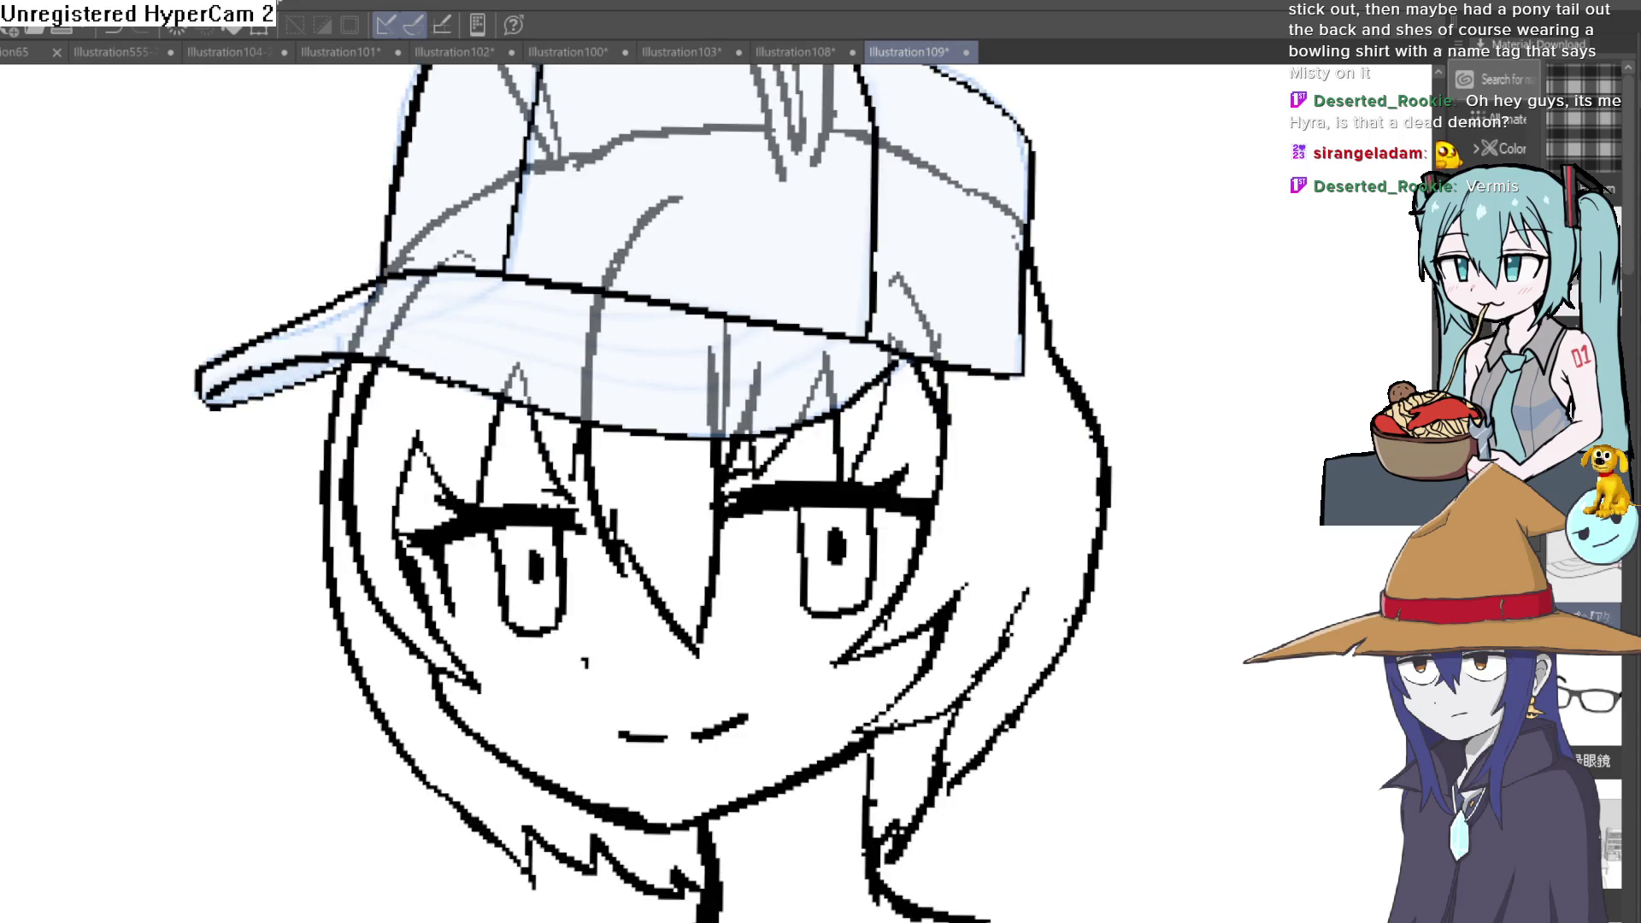
{"action": "key", "text": "ctrl+minus"}
{"action": "key", "text": "minus"}
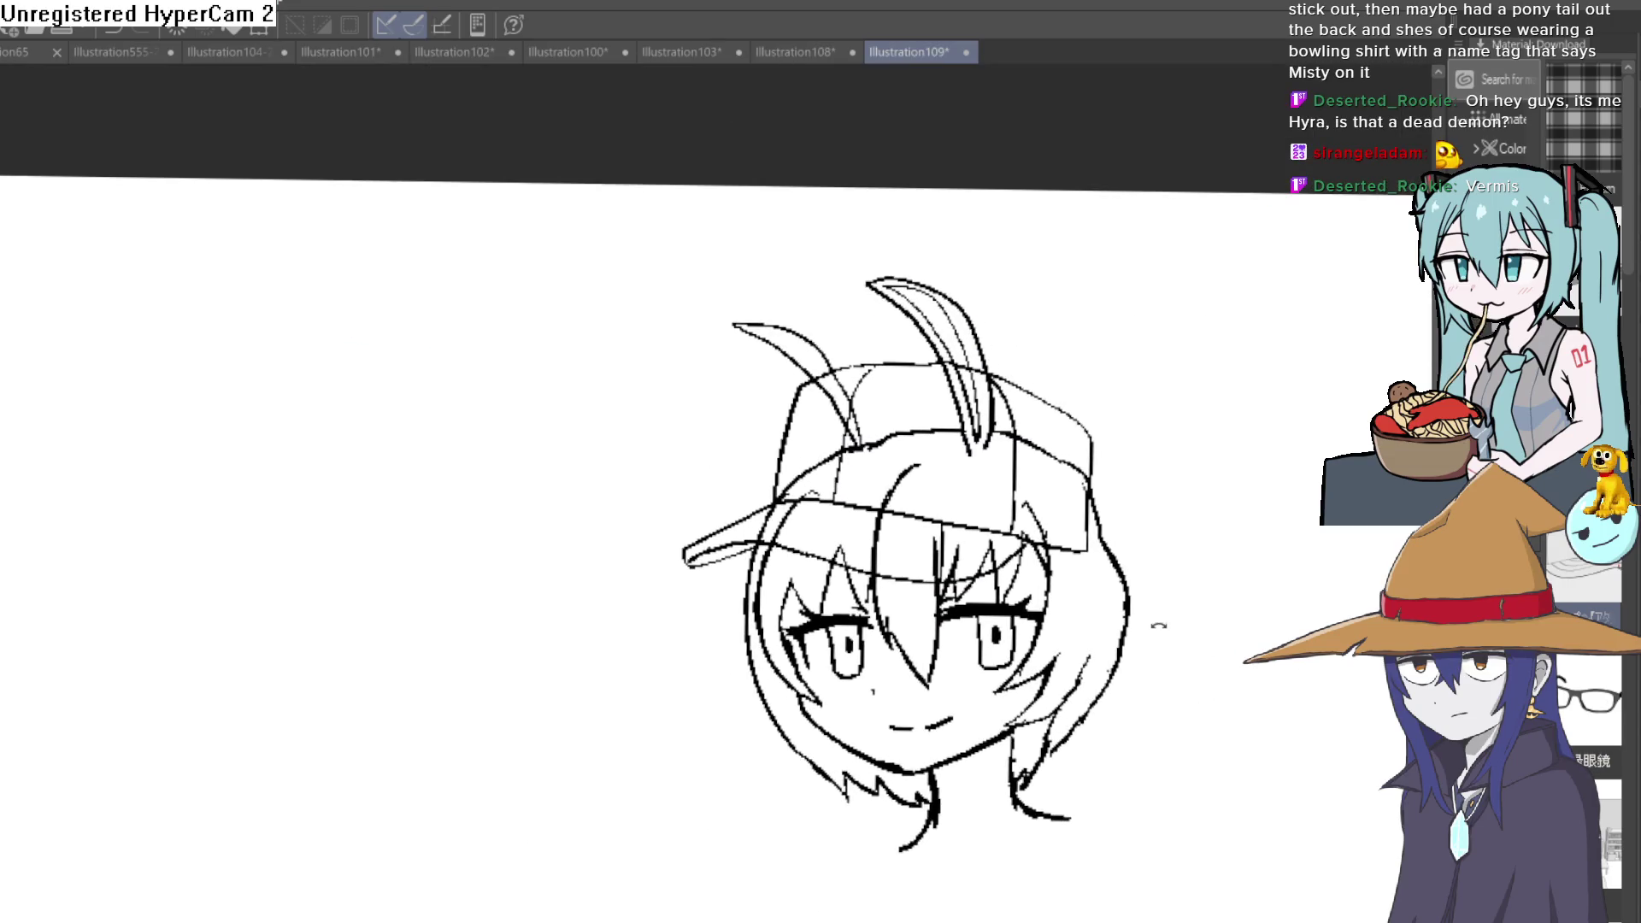
{"action": "key", "text": "asciicircum"}
{"action": "key", "text": "ctrl+plus"}
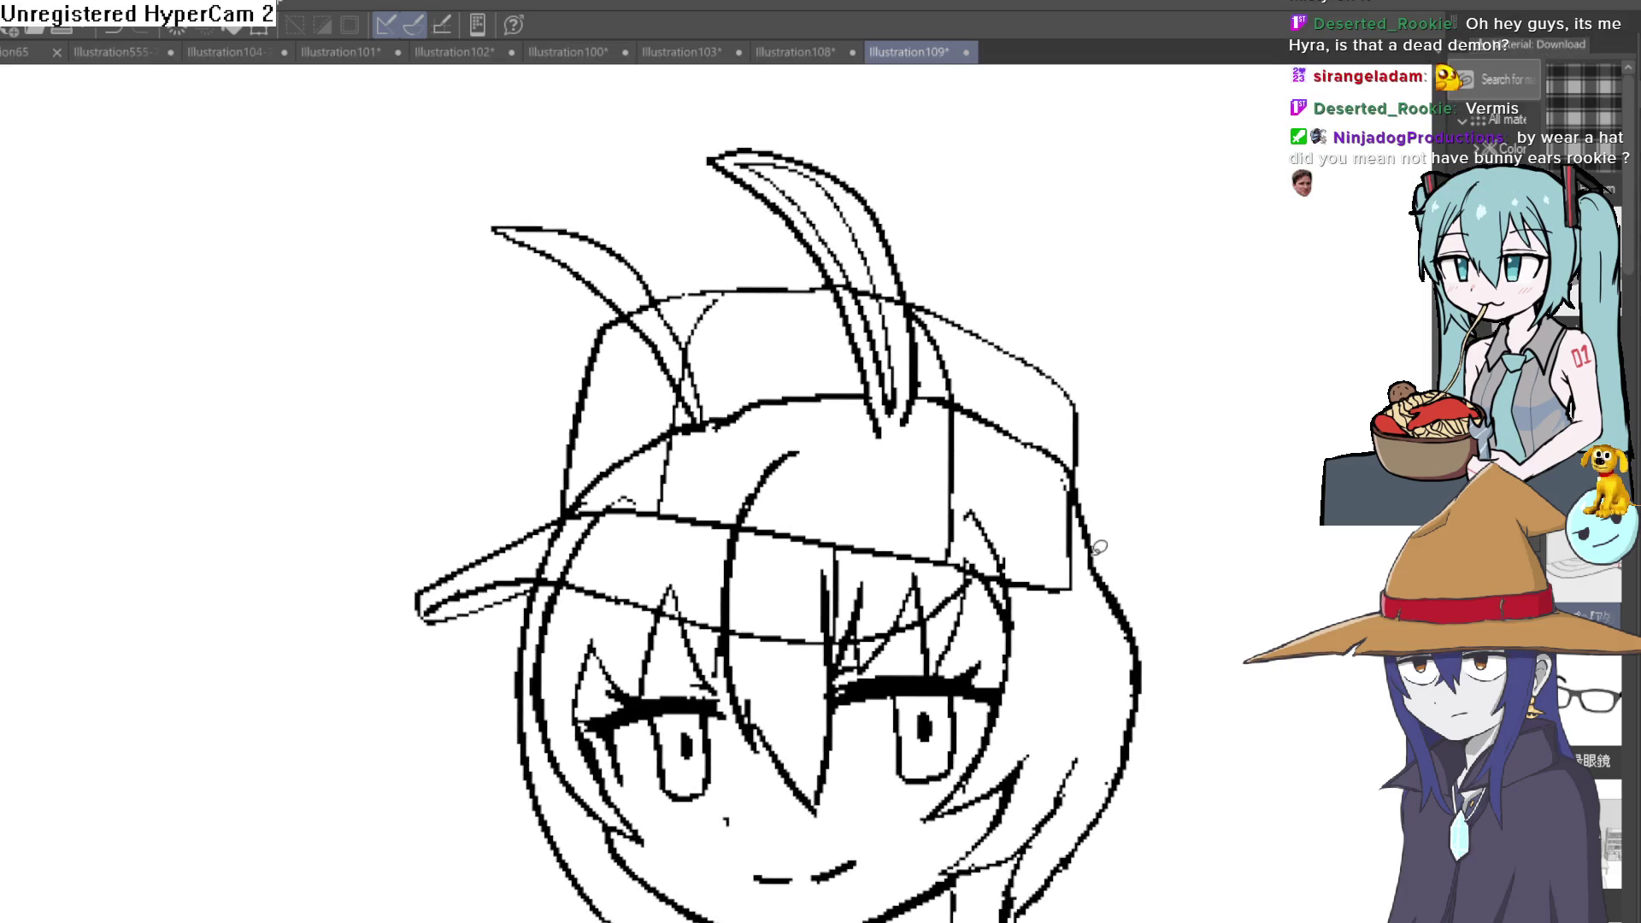
Step: Lasso the area under the cap and delete, undoing when cap lines were erased by mistake
{"action": "left_click_drag", "start_coordinate": [706, 611], "coordinate": [543, 566]}
{"action": "mouse_move", "coordinate": [701, 383]}
{"action": "left_mouse_down"}
{"action": "mouse_move", "coordinate": [1079, 498]}
{"action": "mouse_move", "coordinate": [1084, 513]}
{"action": "left_mouse_up"}
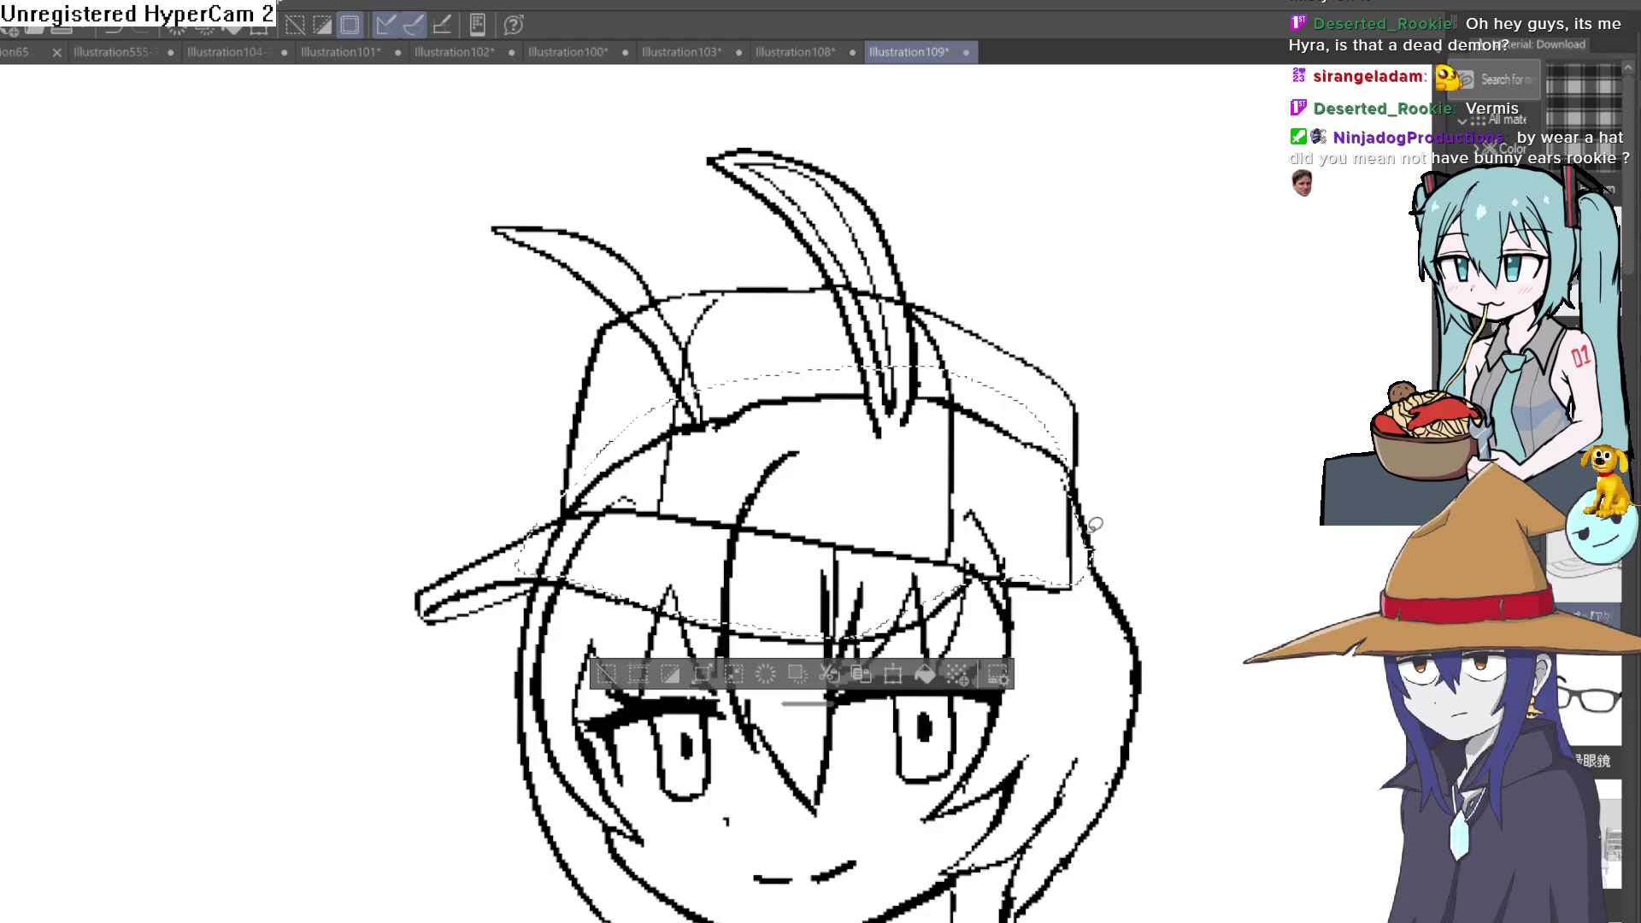
{"action": "key", "text": "Delete"}
{"action": "key", "text": "ctrl+z"}
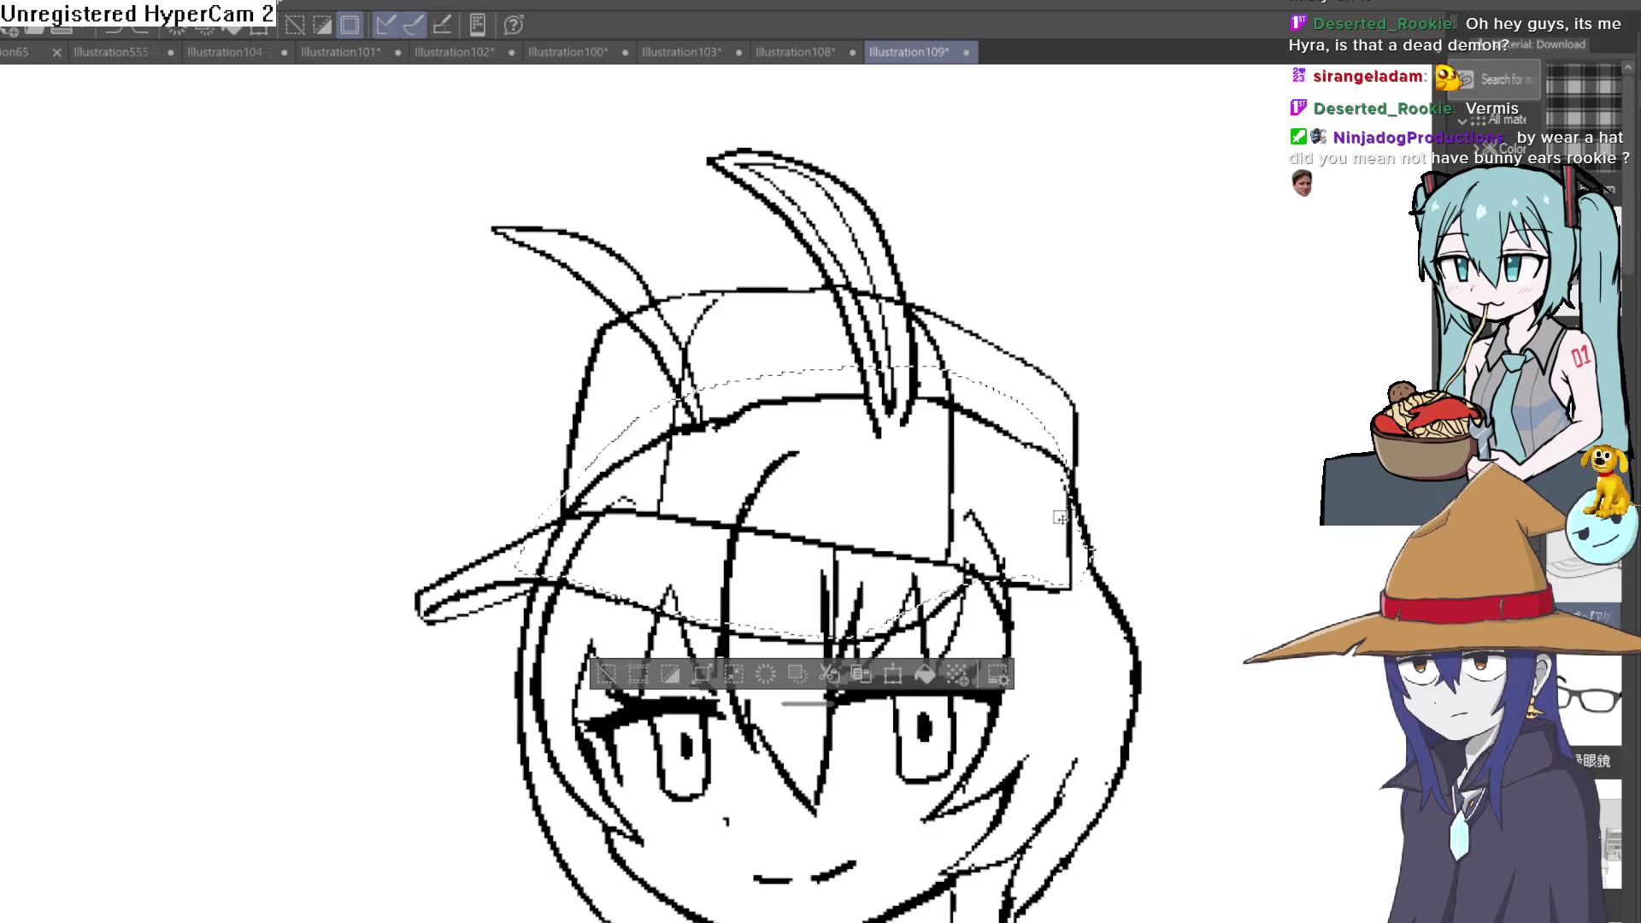
Step: Retry the delete until only the hair strands under the cap are erased, then deselect
{"action": "key", "text": "Delete"}
{"action": "key", "text": "ctrl+z"}
{"action": "key", "text": "Delete"}
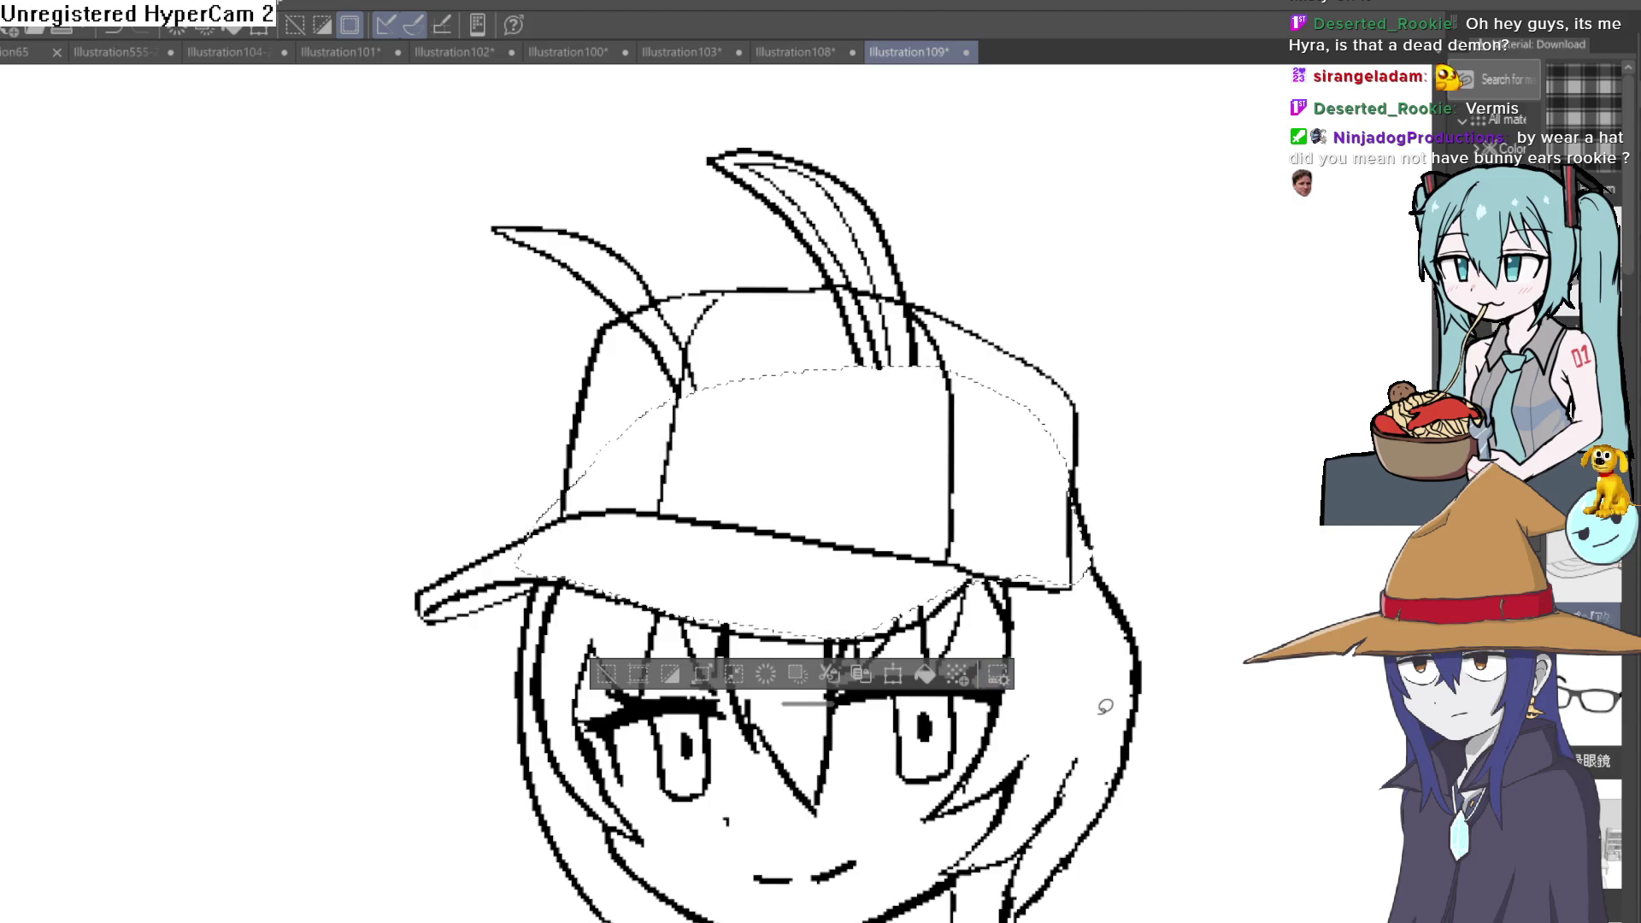
{"action": "key", "text": "ctrl+d"}
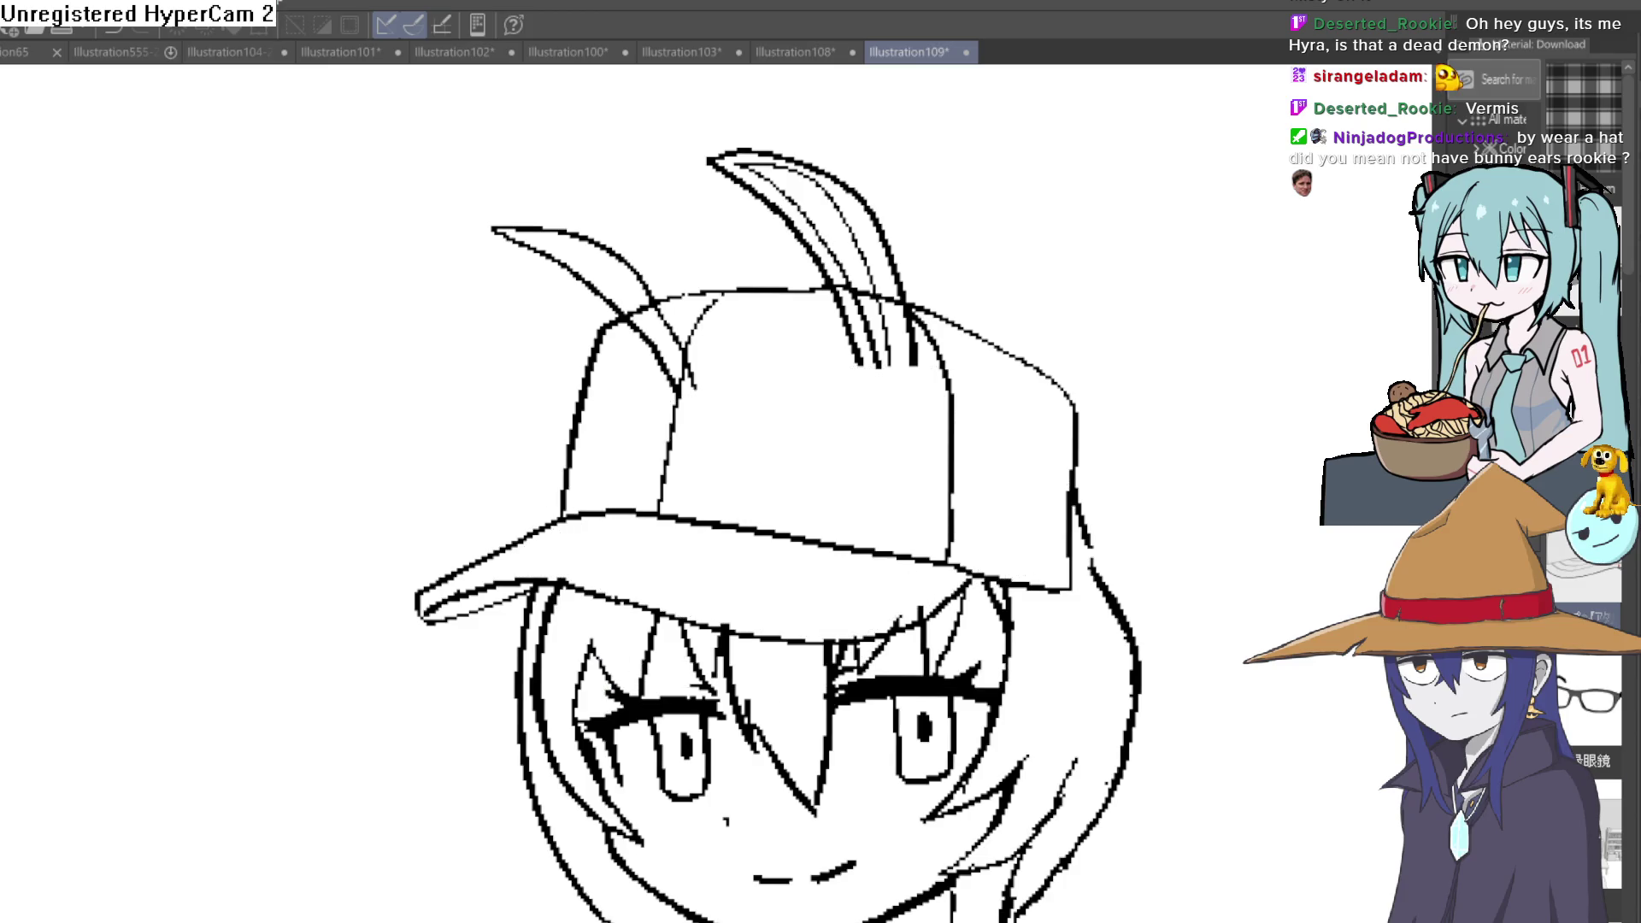
{"action": "left_click_drag", "start_coordinate": [915, 388], "coordinate": [941, 417]}
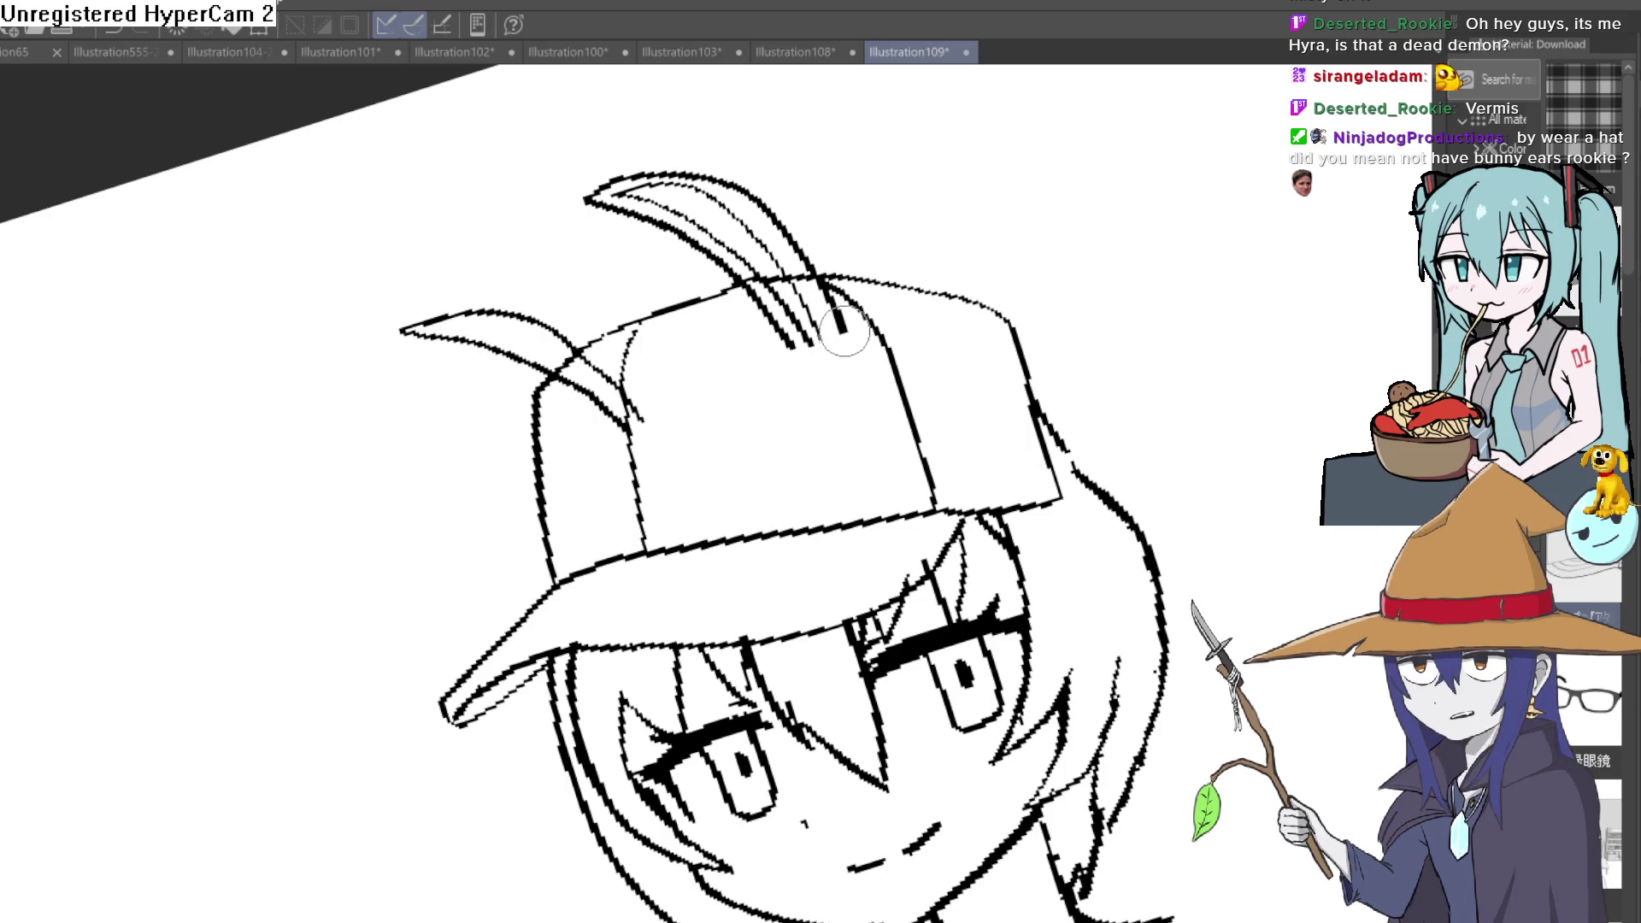
Step: Erase hair strokes crossing the cap, the old left hair outline, and stray neck and collar marks
{"action": "mouse_move", "coordinate": [845, 331]}
{"action": "left_mouse_down"}
{"action": "mouse_move", "coordinate": [751, 300]}
{"action": "mouse_move", "coordinate": [828, 323]}
{"action": "left_mouse_up"}
{"action": "mouse_move", "coordinate": [730, 320]}
{"action": "left_mouse_down"}
{"action": "mouse_move", "coordinate": [604, 420]}
{"action": "mouse_move", "coordinate": [648, 391]}
{"action": "mouse_move", "coordinate": [568, 368]}
{"action": "mouse_move", "coordinate": [600, 393]}
{"action": "left_mouse_up"}
{"action": "scroll", "coordinate": [794, 359], "scroll_direction": "down", "scroll_amount": 5}
{"action": "scroll", "coordinate": [1142, 505], "scroll_direction": "up", "scroll_amount": 2}
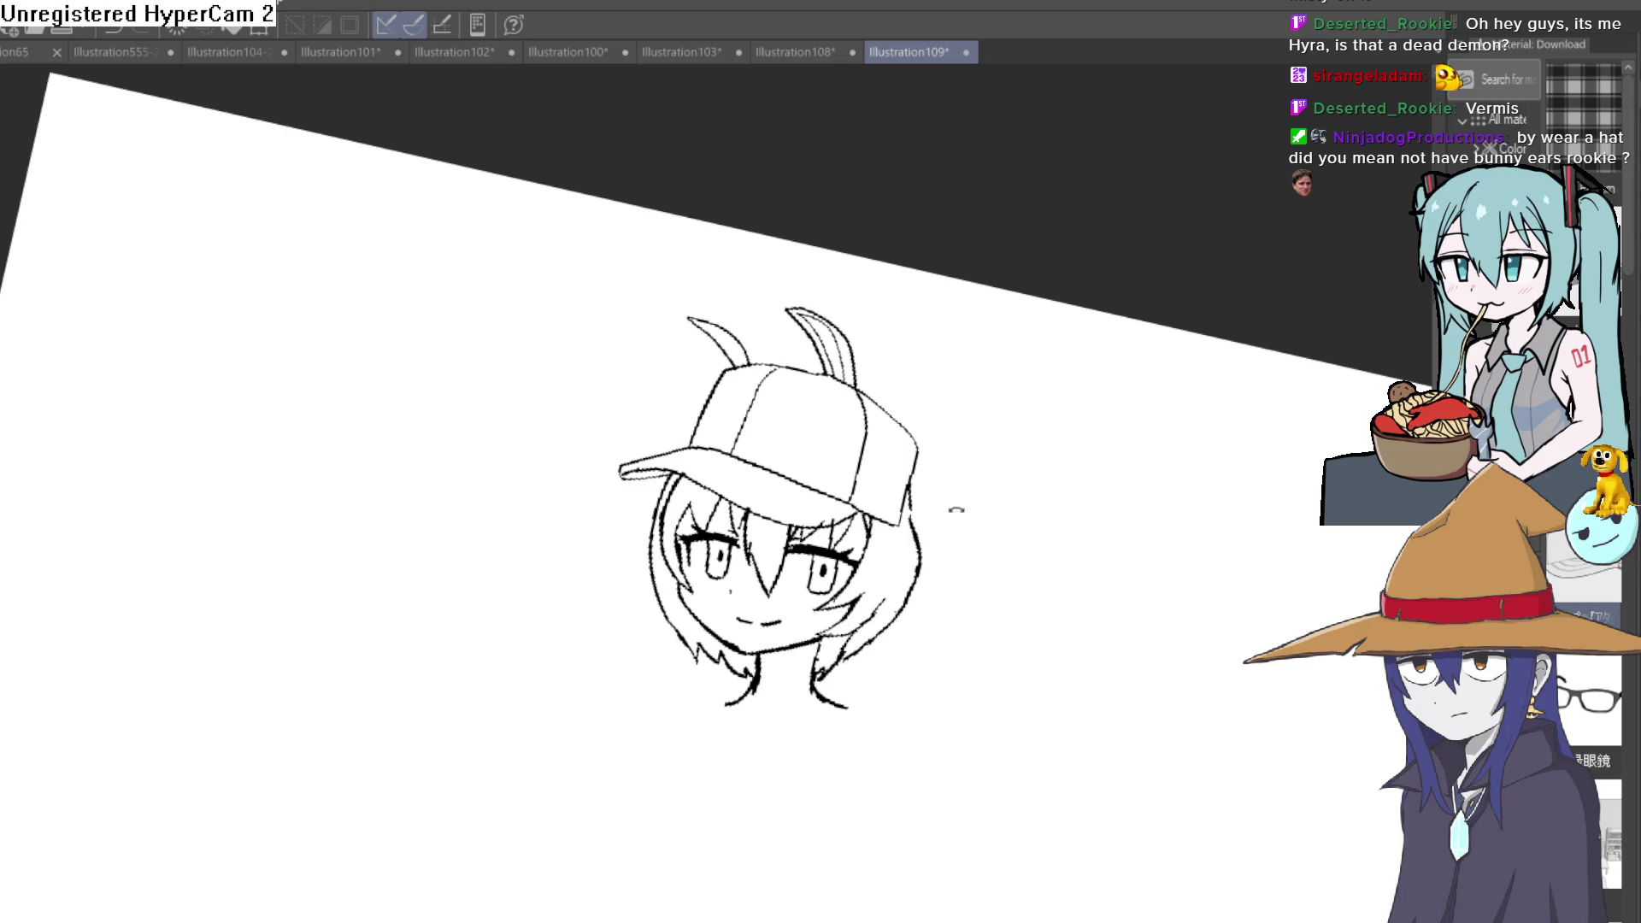
{"action": "scroll", "coordinate": [955, 509], "scroll_direction": "up", "scroll_amount": 2}
{"action": "scroll", "coordinate": [821, 424], "scroll_direction": "up", "scroll_amount": 2}
{"action": "mouse_move", "coordinate": [825, 424]}
{"action": "left_mouse_down"}
{"action": "mouse_move", "coordinate": [874, 552]}
{"action": "mouse_move", "coordinate": [843, 368]}
{"action": "mouse_move", "coordinate": [850, 417]}
{"action": "left_mouse_up"}
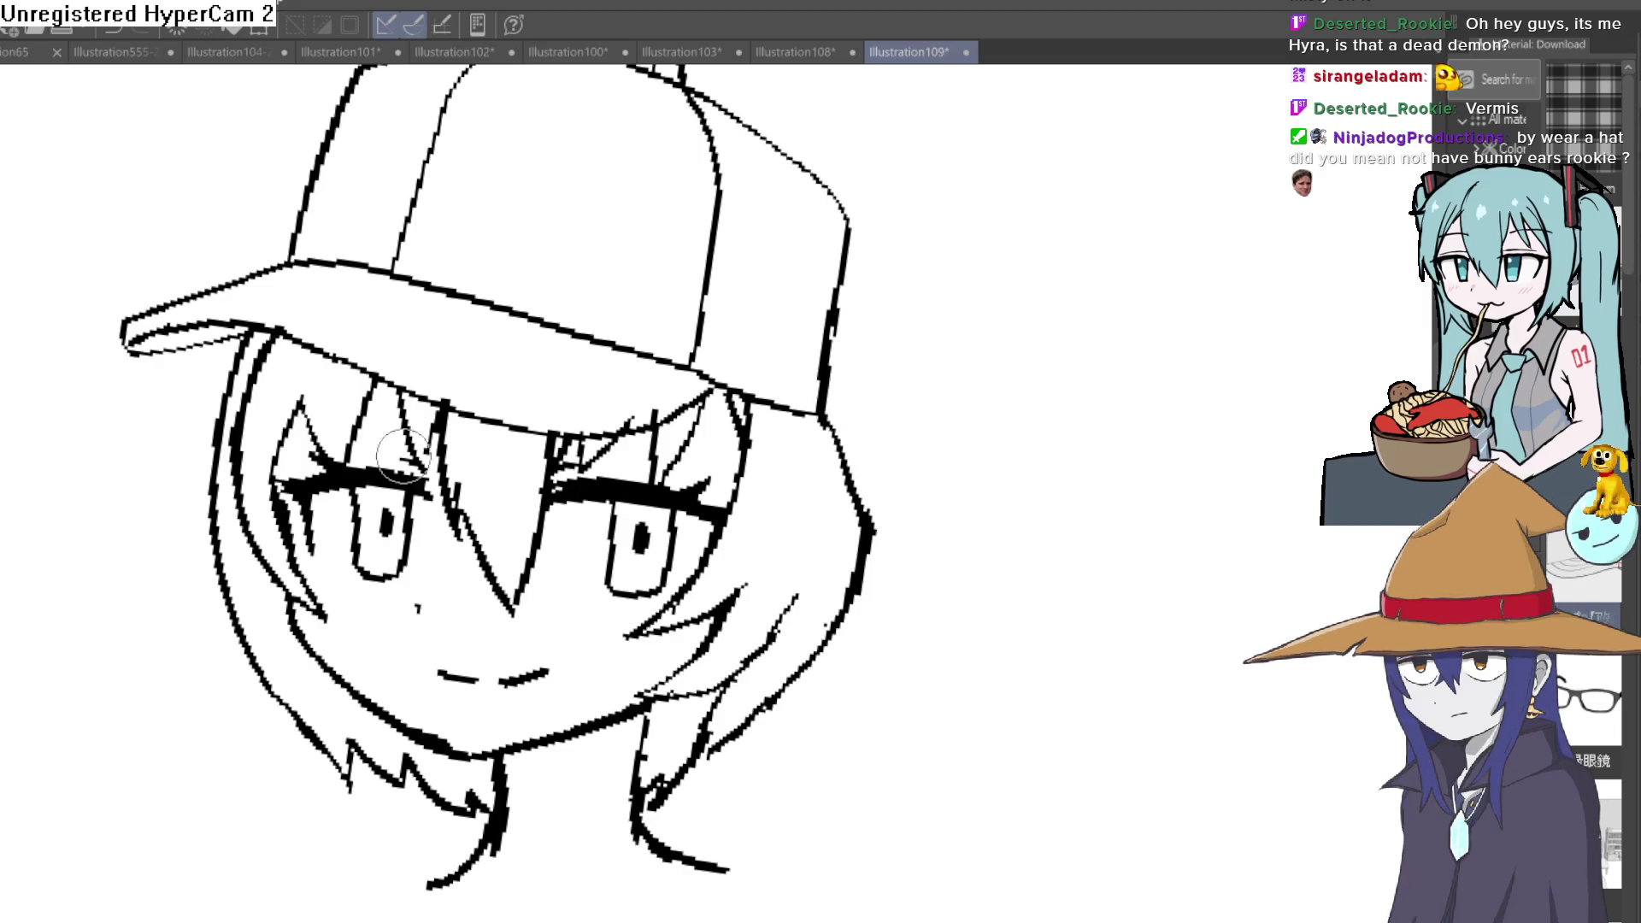
{"action": "left_click_drag", "start_coordinate": [230, 384], "coordinate": [256, 346]}
{"action": "mouse_move", "coordinate": [218, 399]}
{"action": "left_mouse_down"}
{"action": "mouse_move", "coordinate": [201, 531]}
{"action": "mouse_move", "coordinate": [311, 770]}
{"action": "mouse_move", "coordinate": [372, 797]}
{"action": "left_mouse_up"}
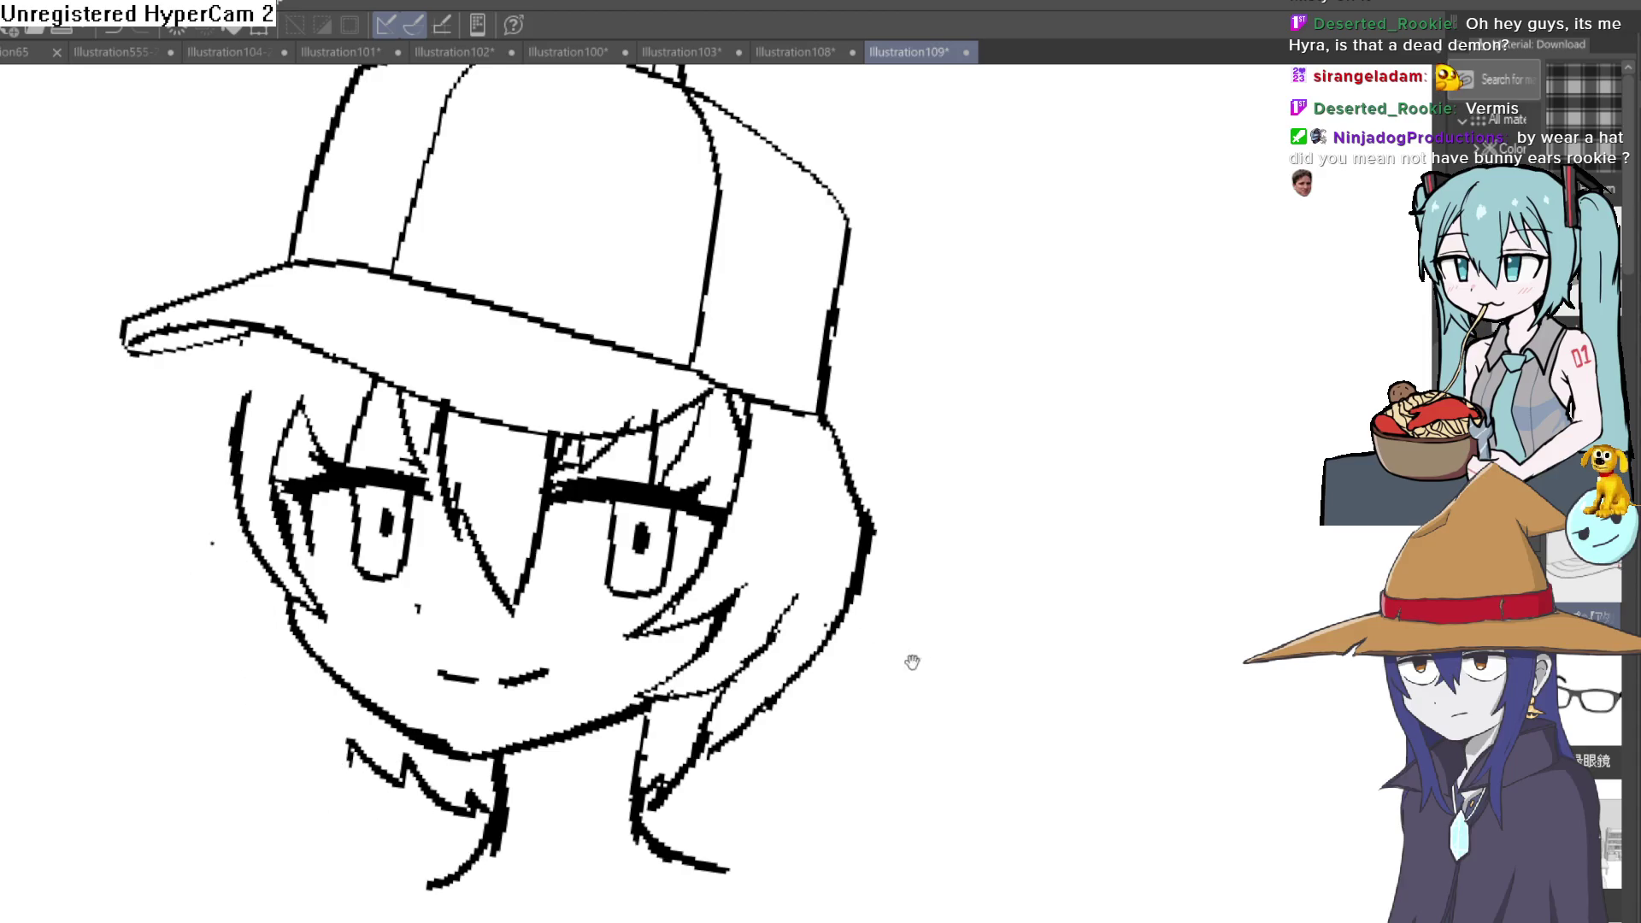
{"action": "left_click_drag", "start_coordinate": [660, 807], "coordinate": [668, 770]}
{"action": "mouse_move", "coordinate": [442, 796]}
{"action": "left_mouse_down"}
{"action": "mouse_move", "coordinate": [484, 820]}
{"action": "mouse_move", "coordinate": [406, 783]}
{"action": "left_mouse_up"}
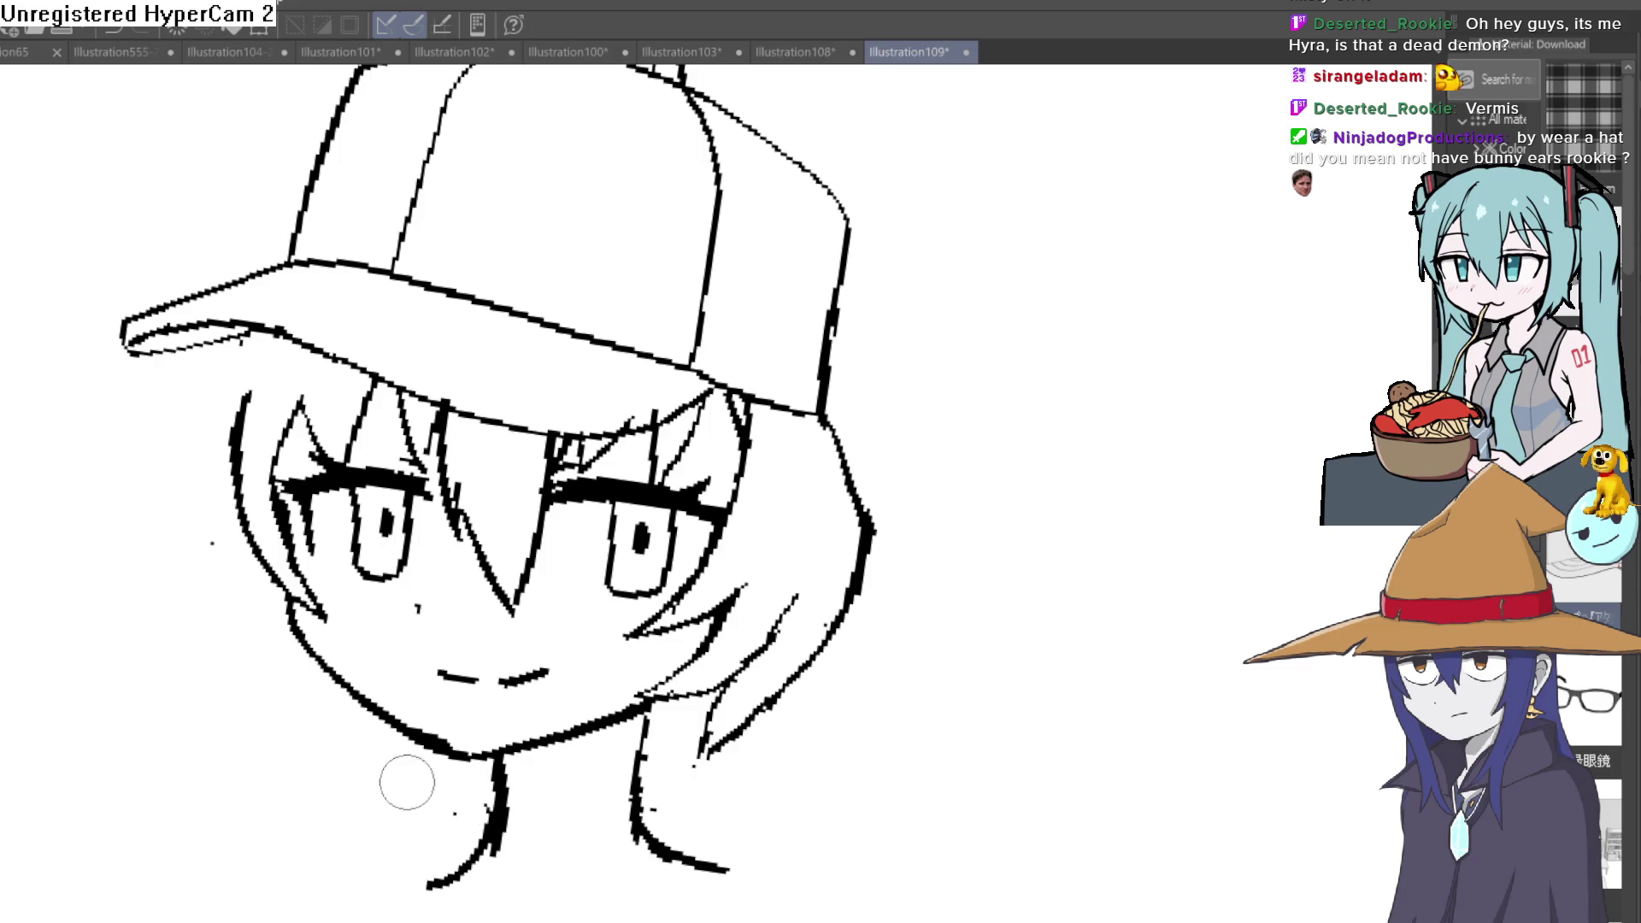
Step: Connect the brim to the left hair outline and draw short hair strands along the left jaw and chin
{"action": "left_click", "coordinate": [303, 379]}
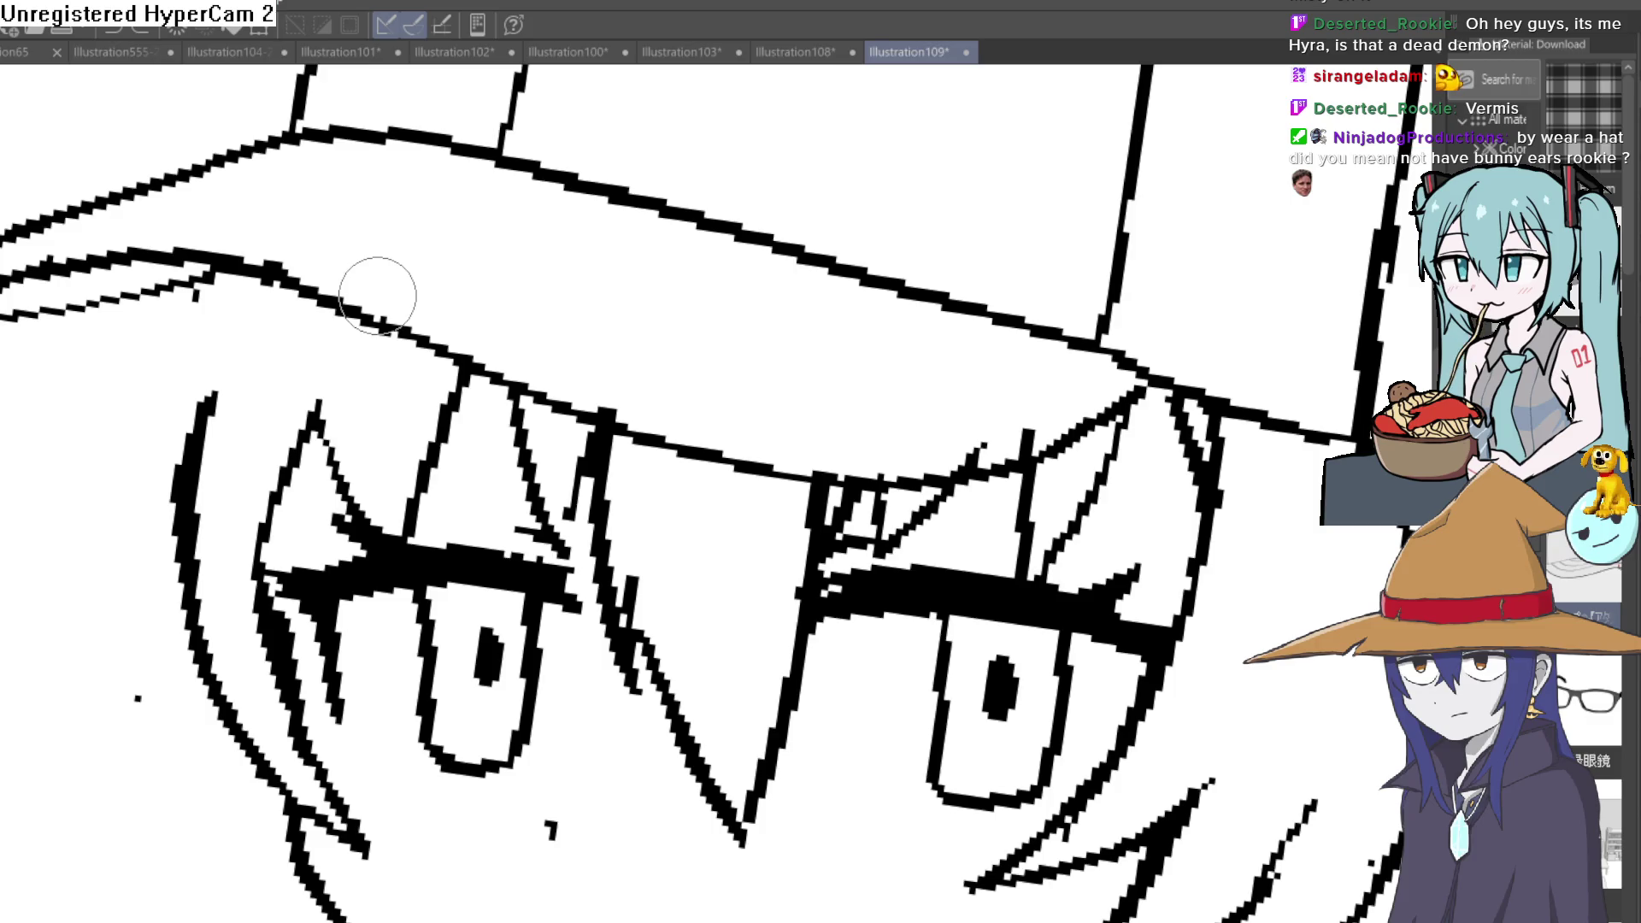
{"action": "mouse_move", "coordinate": [277, 314]}
{"action": "left_mouse_down"}
{"action": "mouse_move", "coordinate": [193, 436]}
{"action": "mouse_move", "coordinate": [292, 267]}
{"action": "mouse_move", "coordinate": [77, 520]}
{"action": "left_mouse_up"}
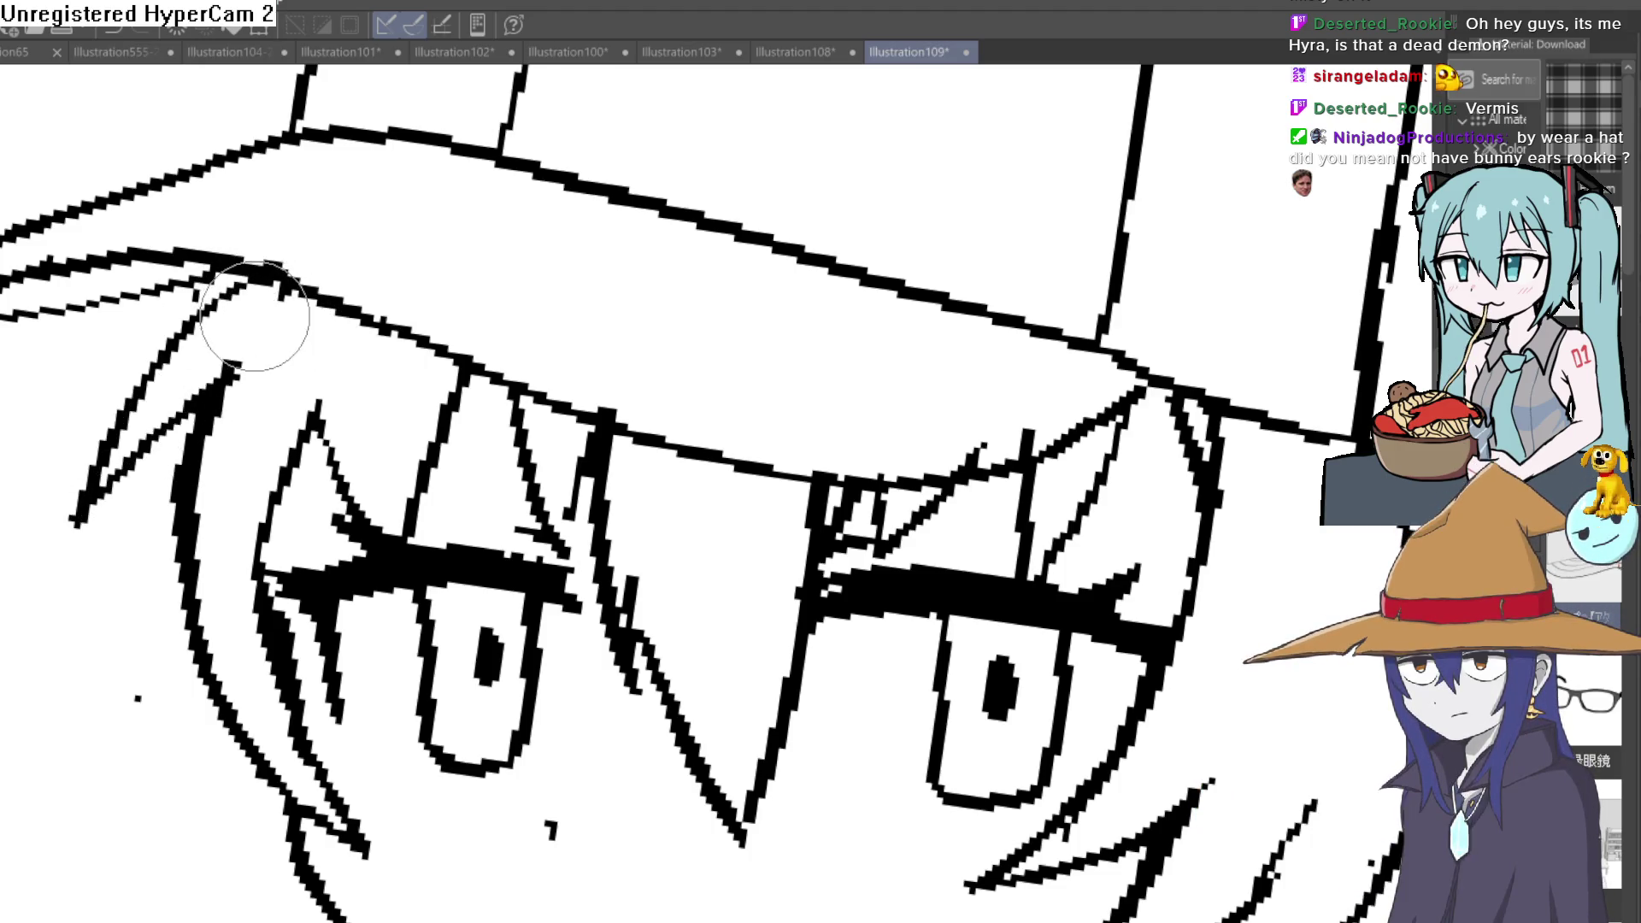
{"action": "key", "text": "ctrl+0"}
{"action": "left_click_drag", "start_coordinate": [849, 431], "coordinate": [822, 417]}
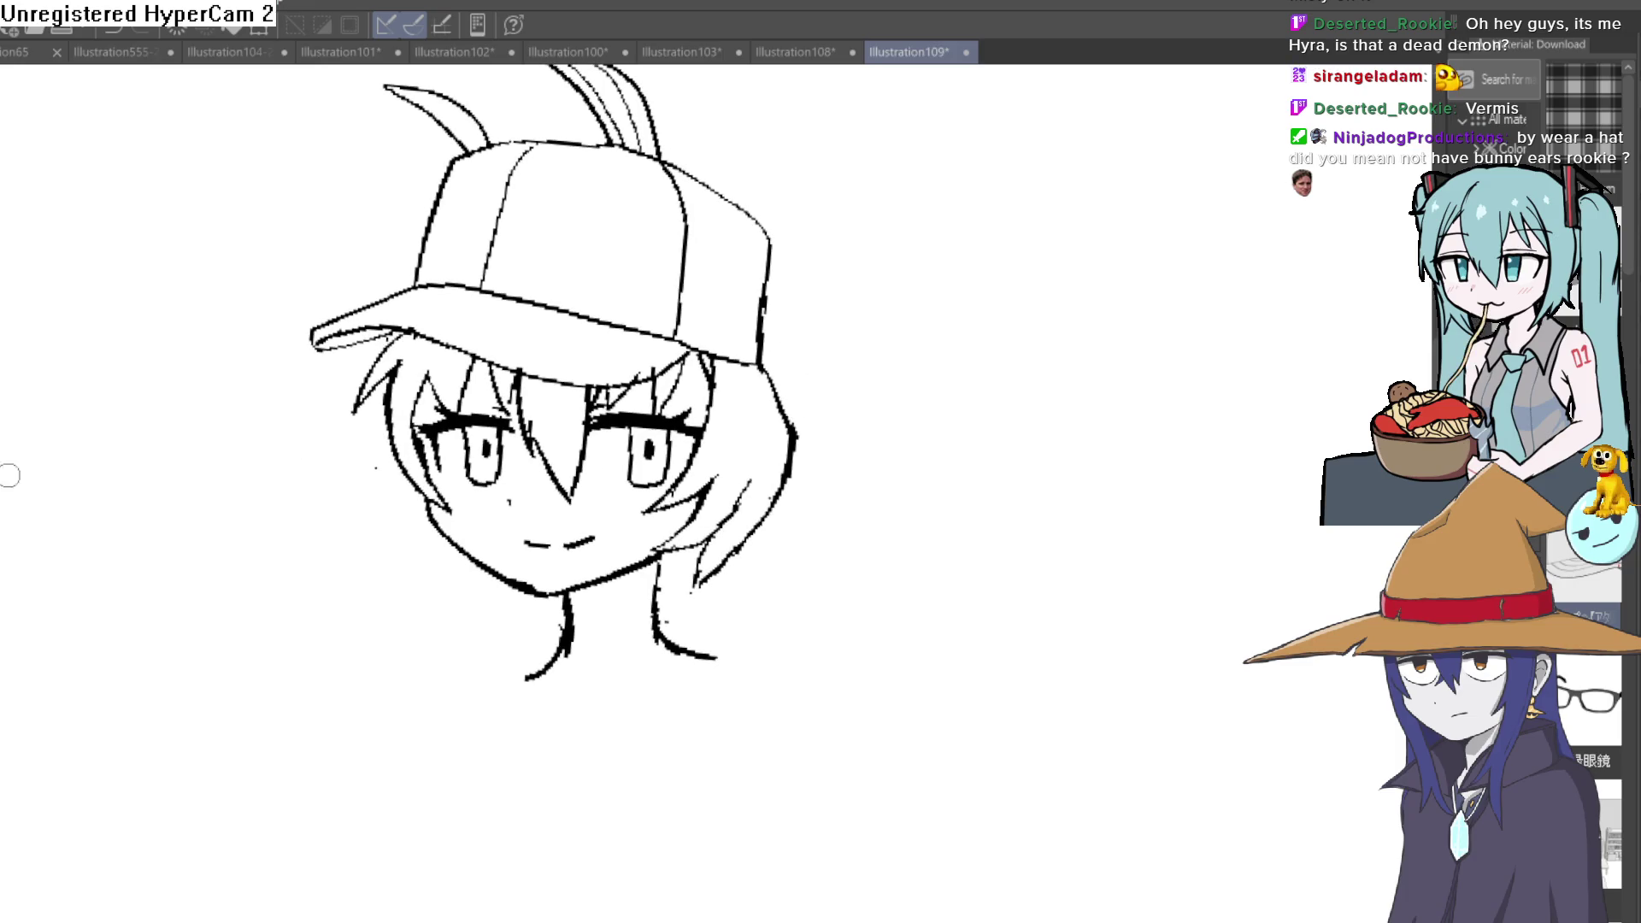
{"action": "left_click", "coordinate": [488, 519]}
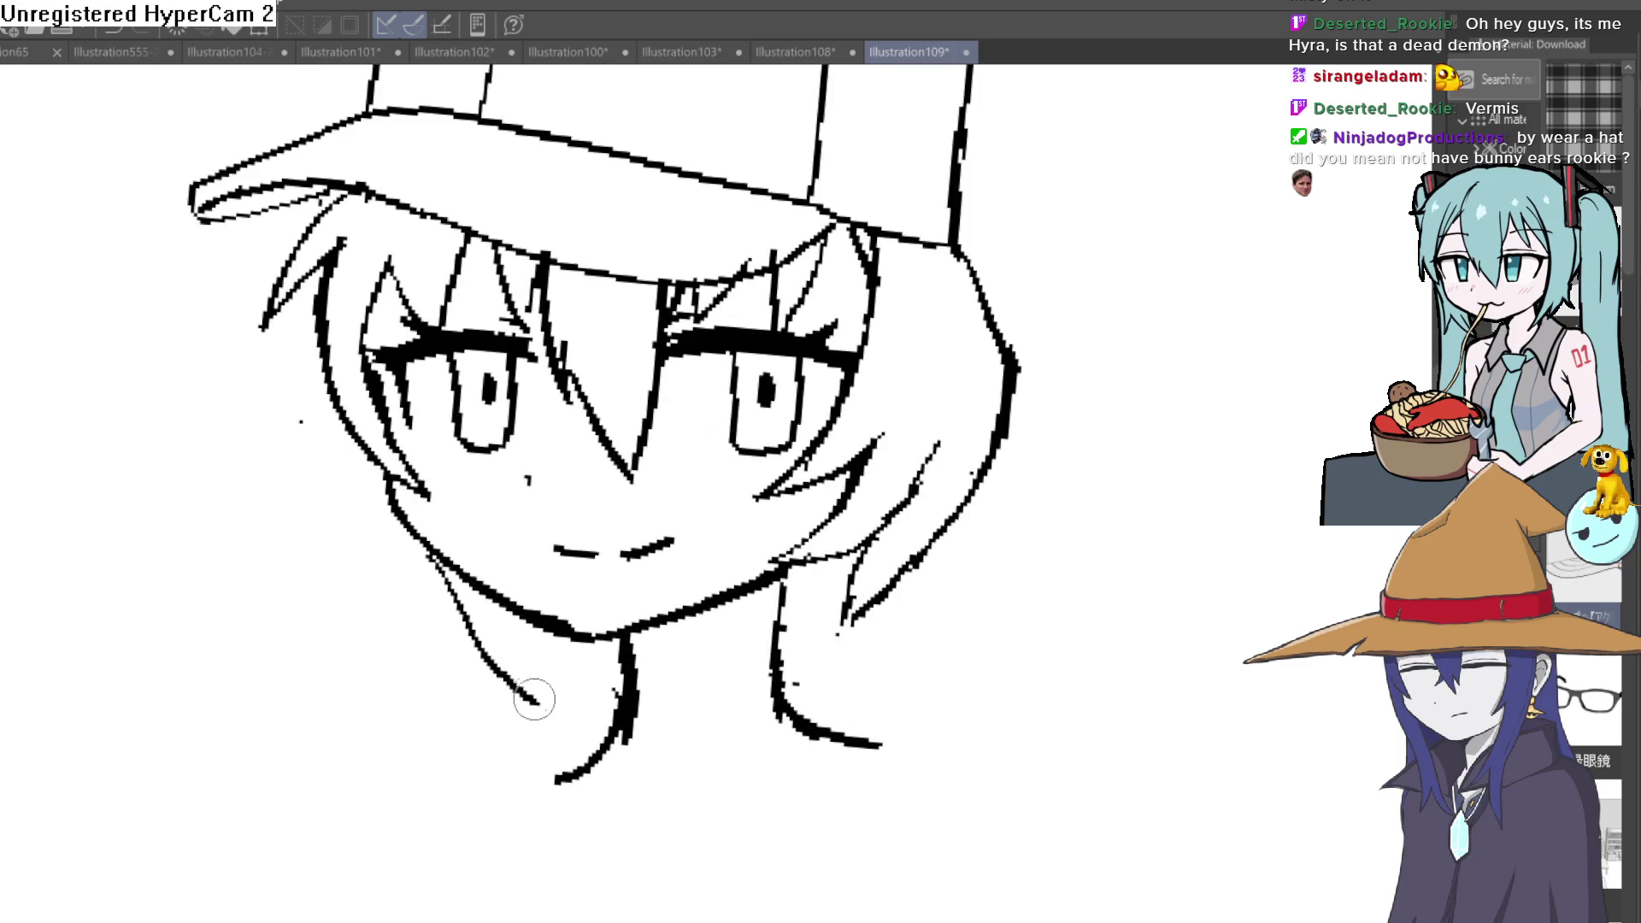
{"action": "left_click_drag", "start_coordinate": [367, 459], "coordinate": [557, 690]}
{"action": "mouse_move", "coordinate": [495, 623]}
{"action": "left_mouse_down"}
{"action": "mouse_move", "coordinate": [560, 692]}
{"action": "mouse_move", "coordinate": [618, 700]}
{"action": "left_mouse_up"}
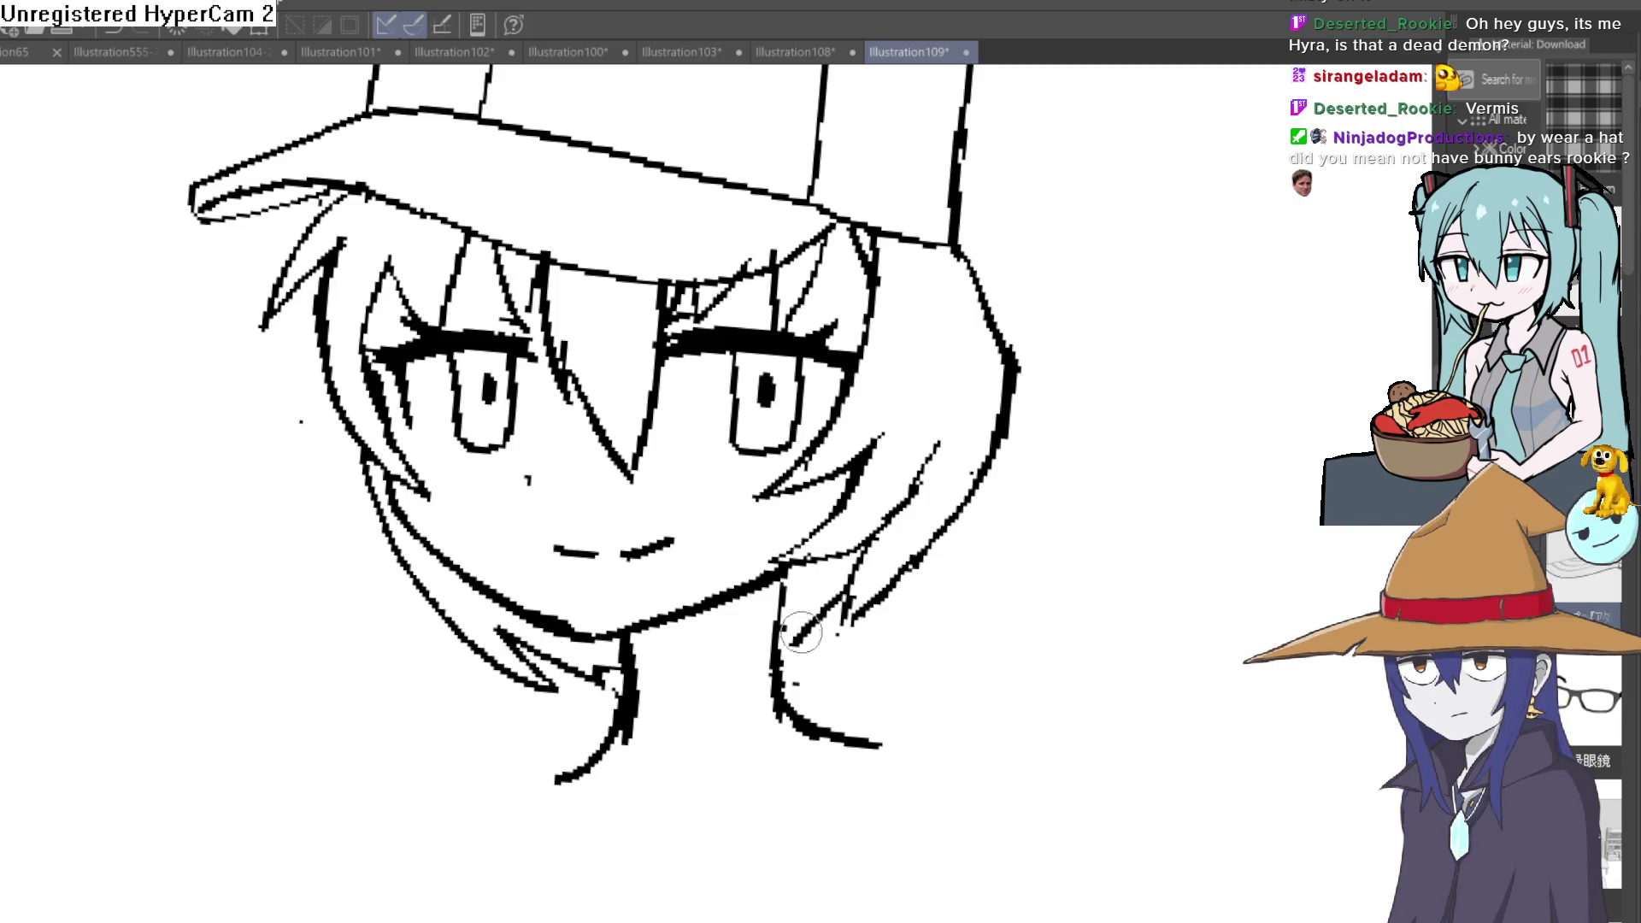
Step: Add a stroke by the cap's right side, undo a stray long hair line, and draw a ponytail behind the cap
{"action": "left_click_drag", "start_coordinate": [961, 542], "coordinate": [937, 550]}
{"action": "mouse_move", "coordinate": [841, 610]}
{"action": "left_mouse_down"}
{"action": "mouse_move", "coordinate": [813, 799]}
{"action": "mouse_move", "coordinate": [693, 893]}
{"action": "left_mouse_up"}
{"action": "mouse_move", "coordinate": [779, 295]}
{"action": "left_mouse_down"}
{"action": "mouse_move", "coordinate": [828, 264]}
{"action": "mouse_move", "coordinate": [930, 718]}
{"action": "mouse_move", "coordinate": [913, 897]}
{"action": "left_mouse_up"}
{"action": "mouse_move", "coordinate": [914, 898]}
{"action": "left_mouse_down"}
{"action": "mouse_move", "coordinate": [970, 587]}
{"action": "mouse_move", "coordinate": [922, 451]}
{"action": "left_mouse_up"}
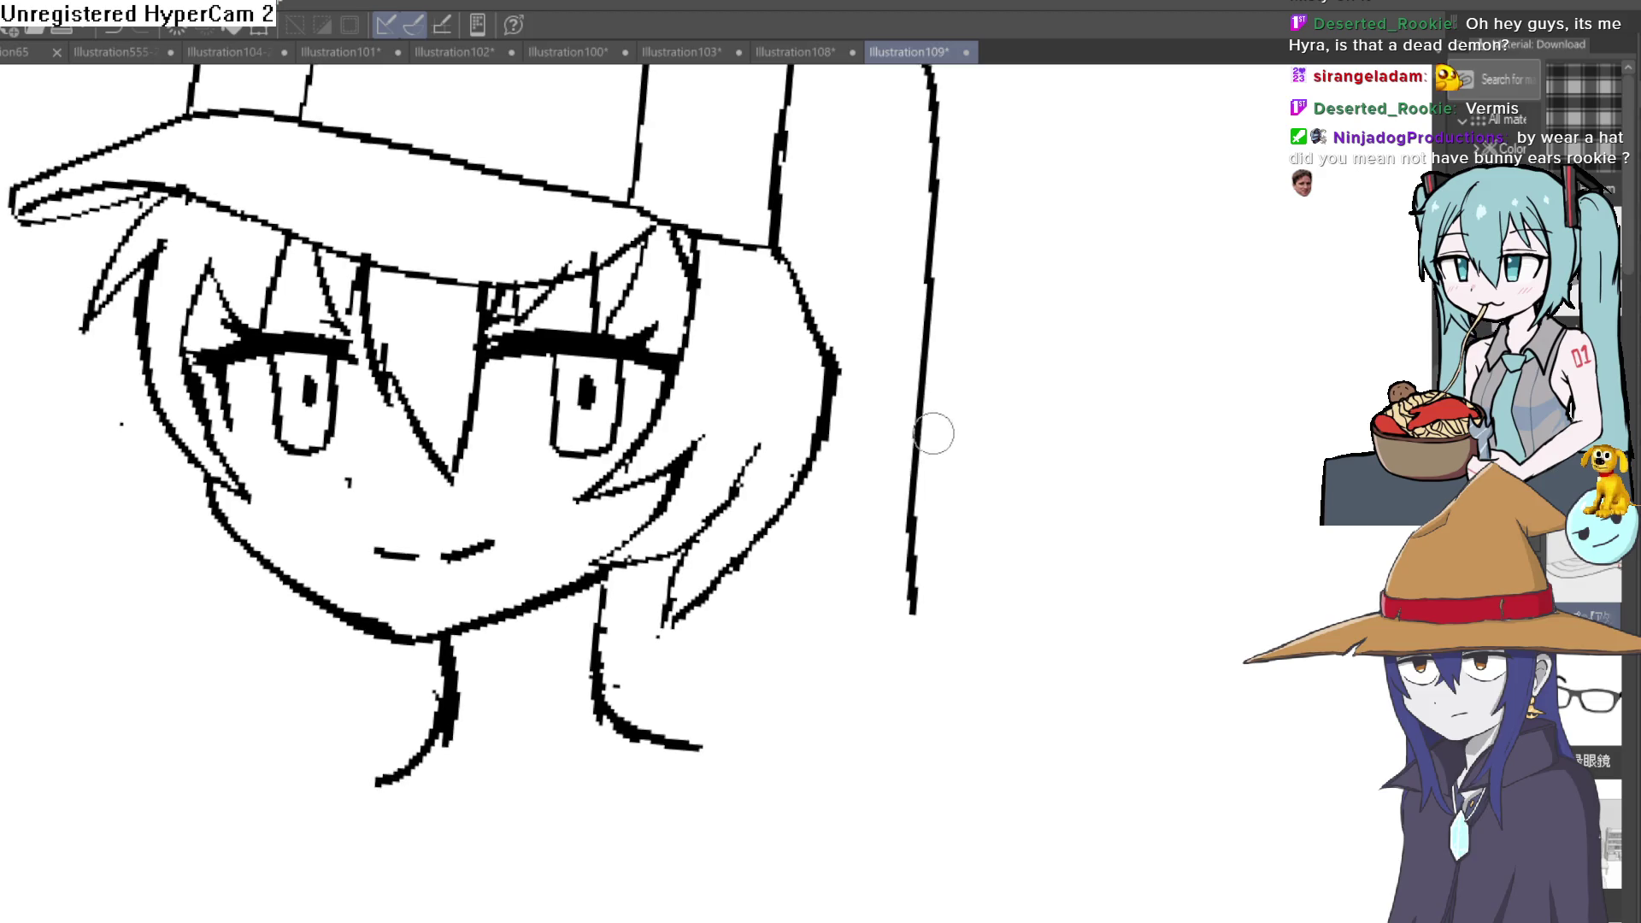
{"action": "key", "text": "ctrl+z"}
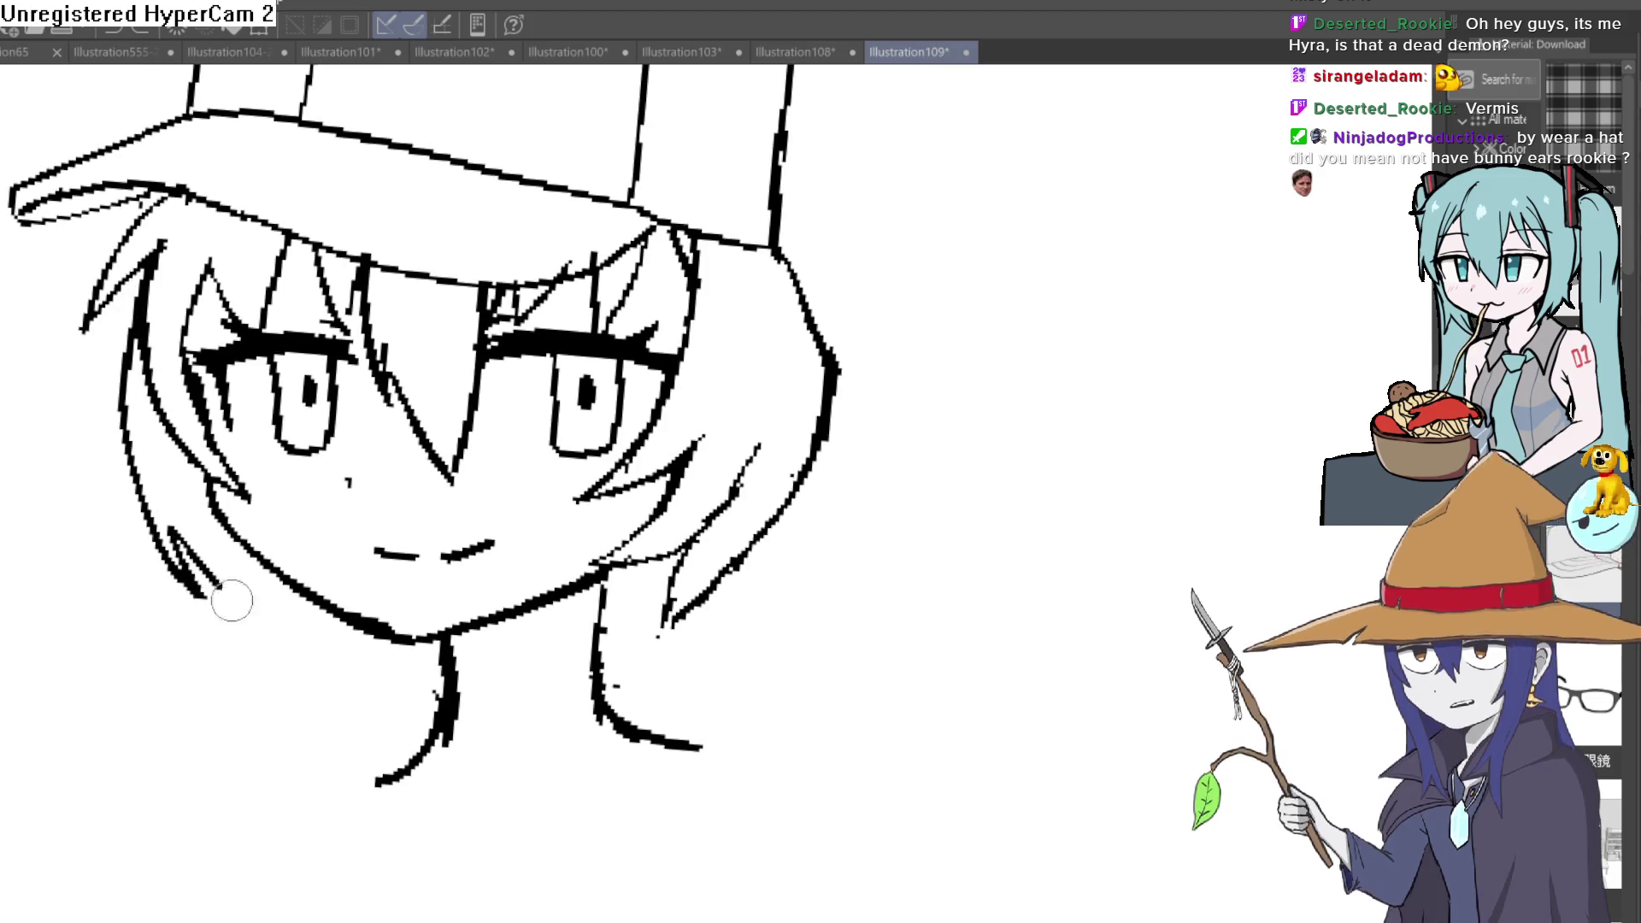
{"action": "scroll", "coordinate": [790, 436], "scroll_direction": "down", "scroll_amount": 3}
{"action": "scroll", "coordinate": [849, 492], "scroll_direction": "up", "scroll_amount": 1}
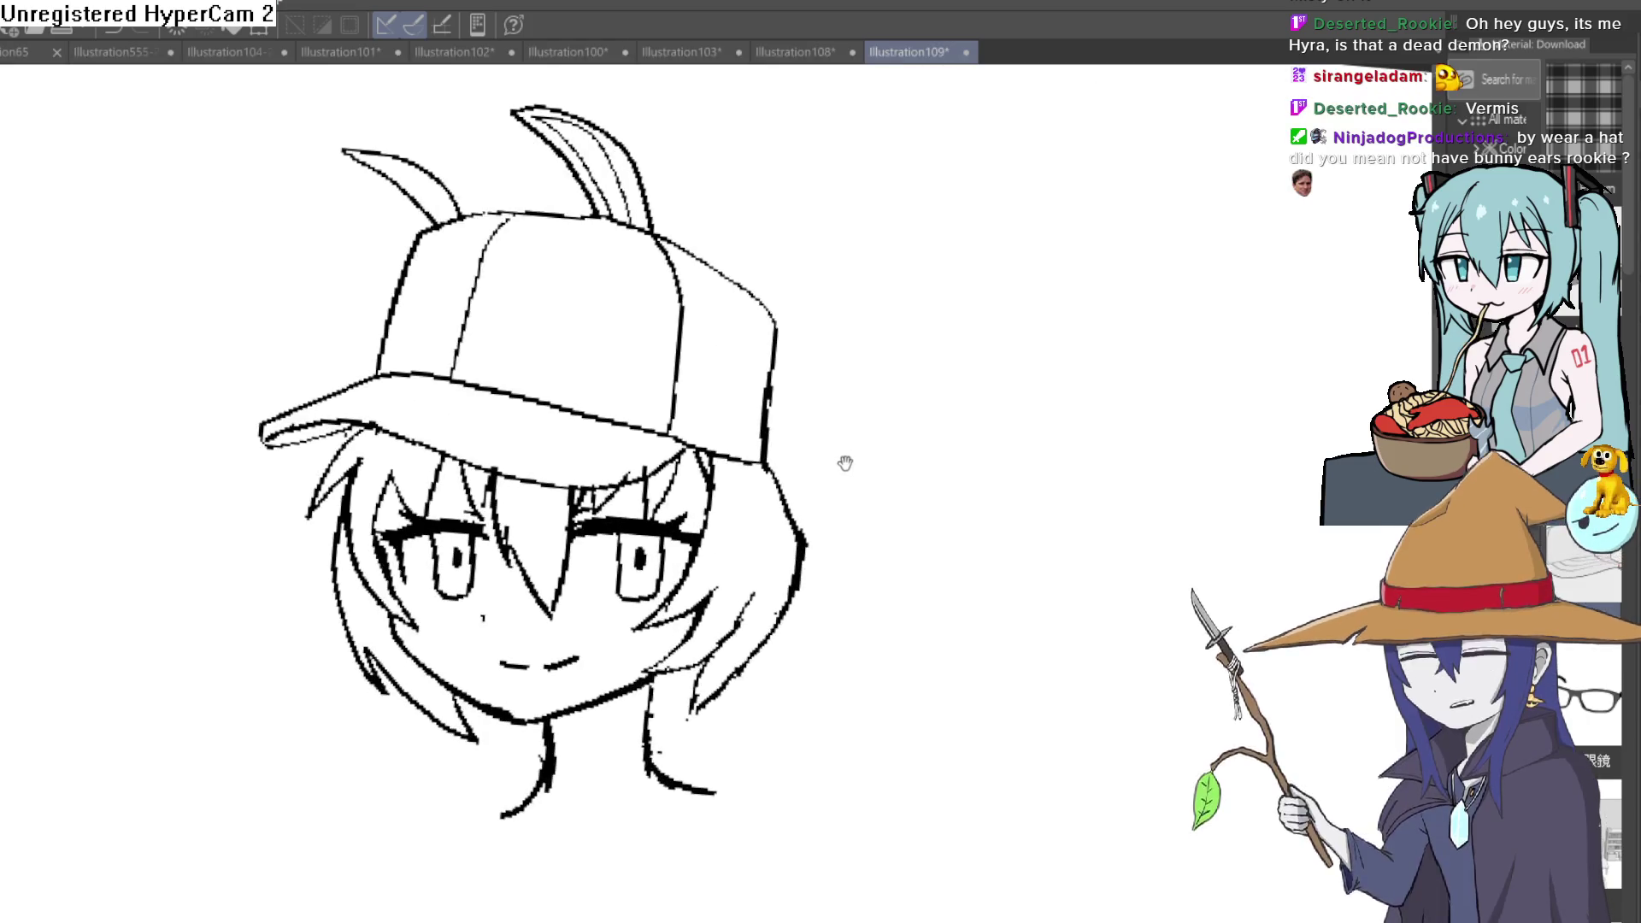
{"action": "scroll", "coordinate": [847, 462], "scroll_direction": "up", "scroll_amount": 1}
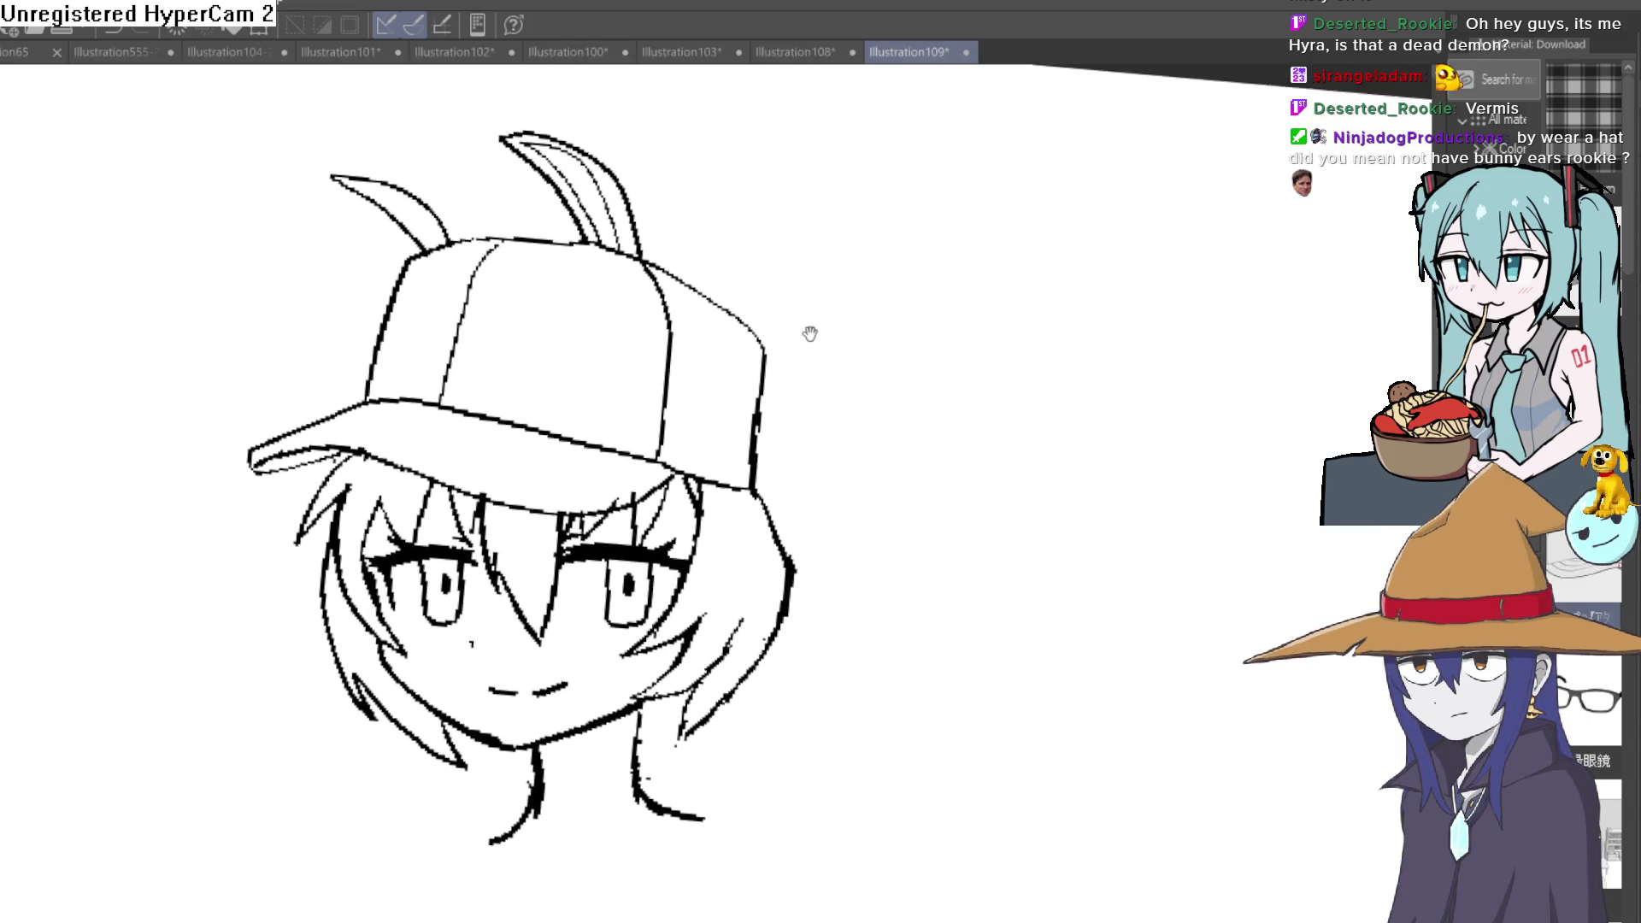
{"action": "scroll", "coordinate": [686, 258], "scroll_direction": "right", "scroll_amount": 1}
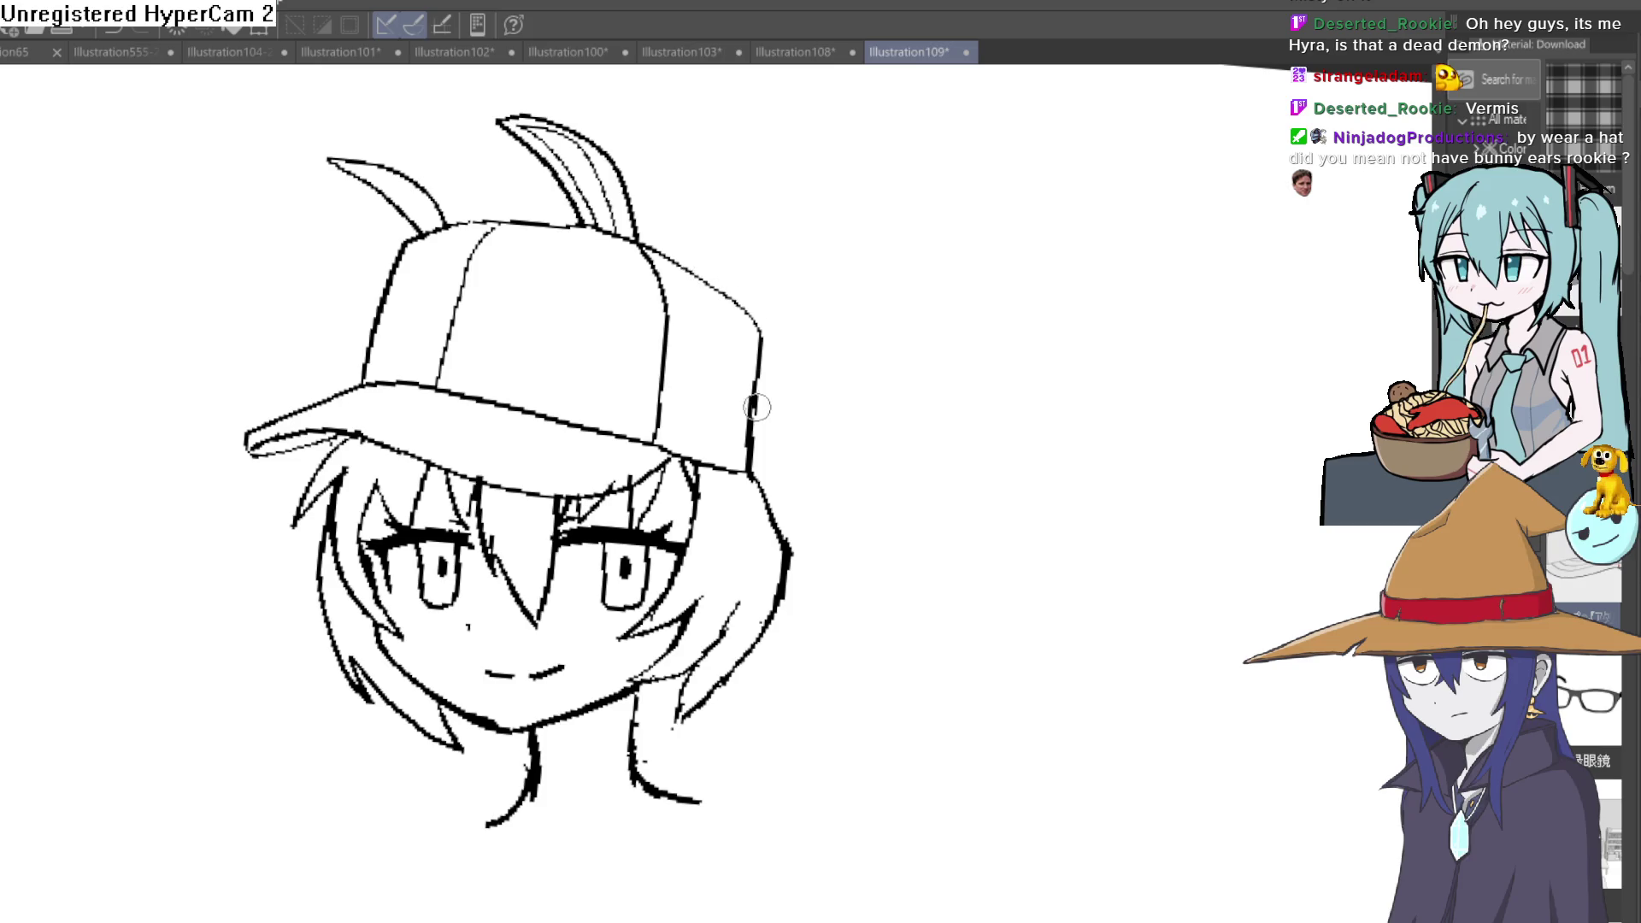
{"action": "mouse_move", "coordinate": [785, 397]}
{"action": "left_mouse_down"}
{"action": "mouse_move", "coordinate": [852, 878]}
{"action": "mouse_move", "coordinate": [822, 602]}
{"action": "left_mouse_up"}
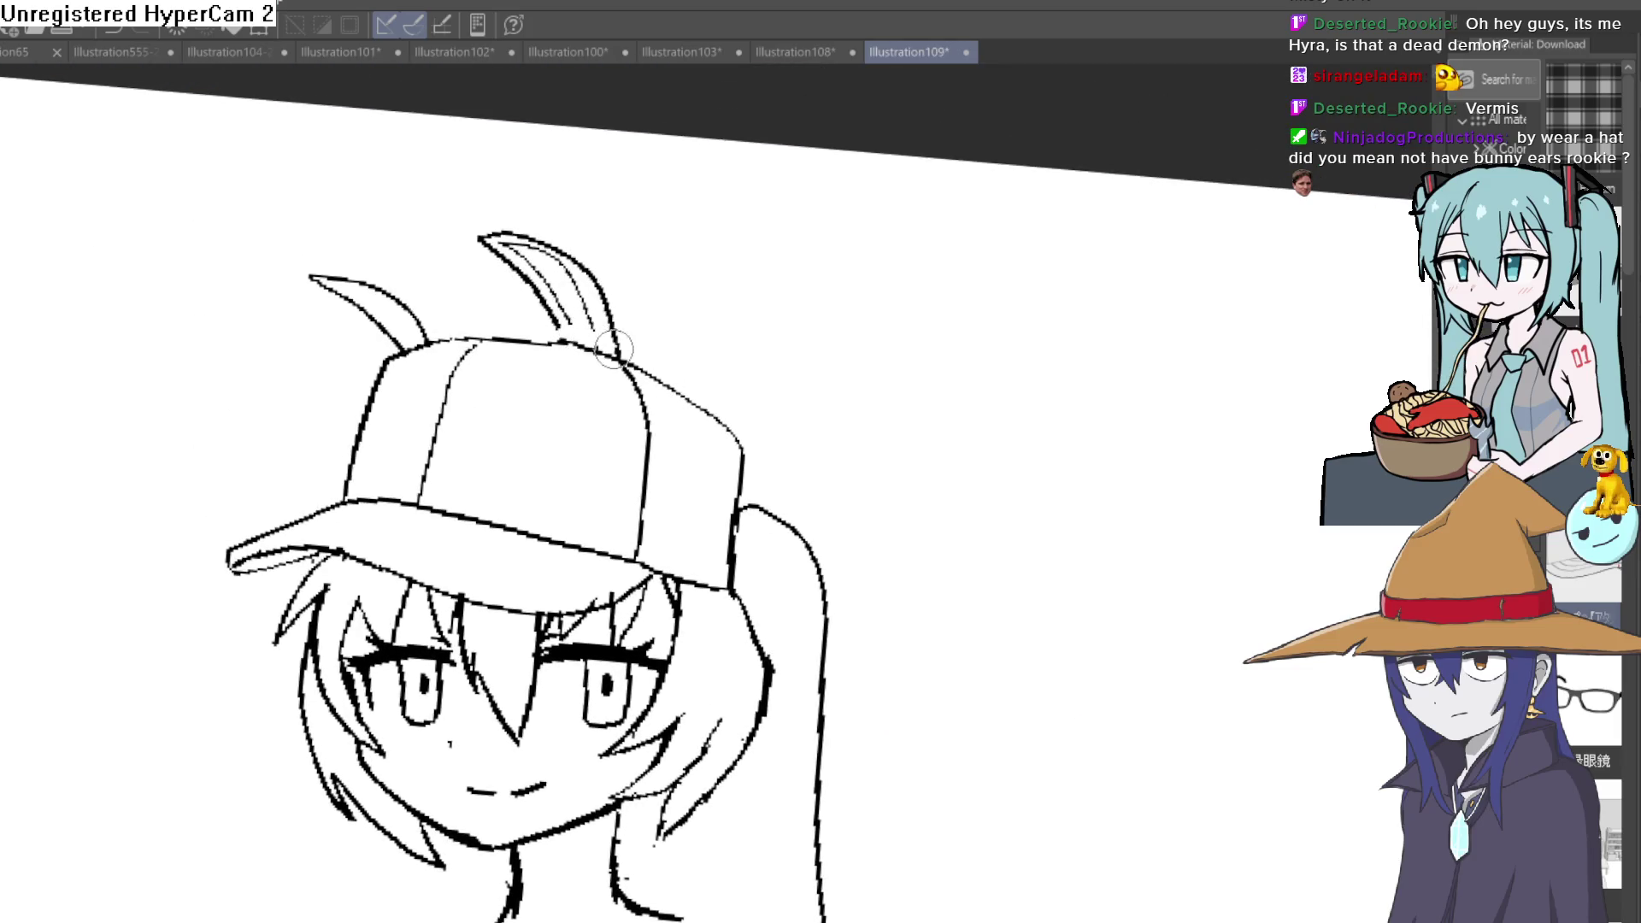
Step: Erase both bunny ears poking above the cap
{"action": "left_click_drag", "start_coordinate": [613, 349], "coordinate": [600, 297]}
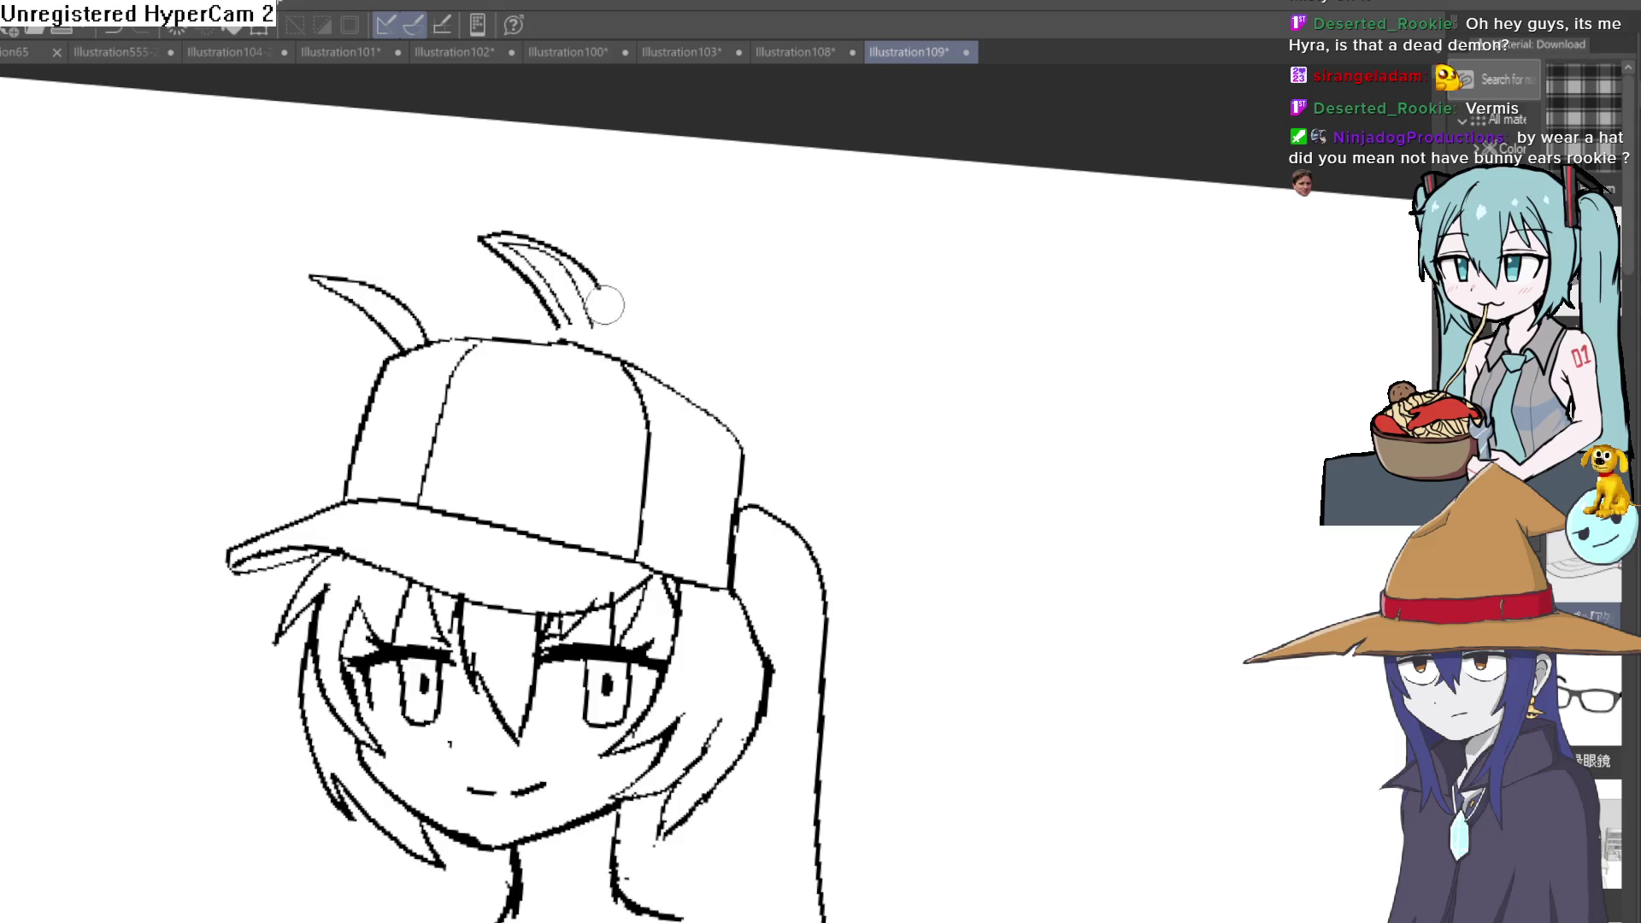
{"action": "left_click_drag", "start_coordinate": [557, 248], "coordinate": [536, 296]}
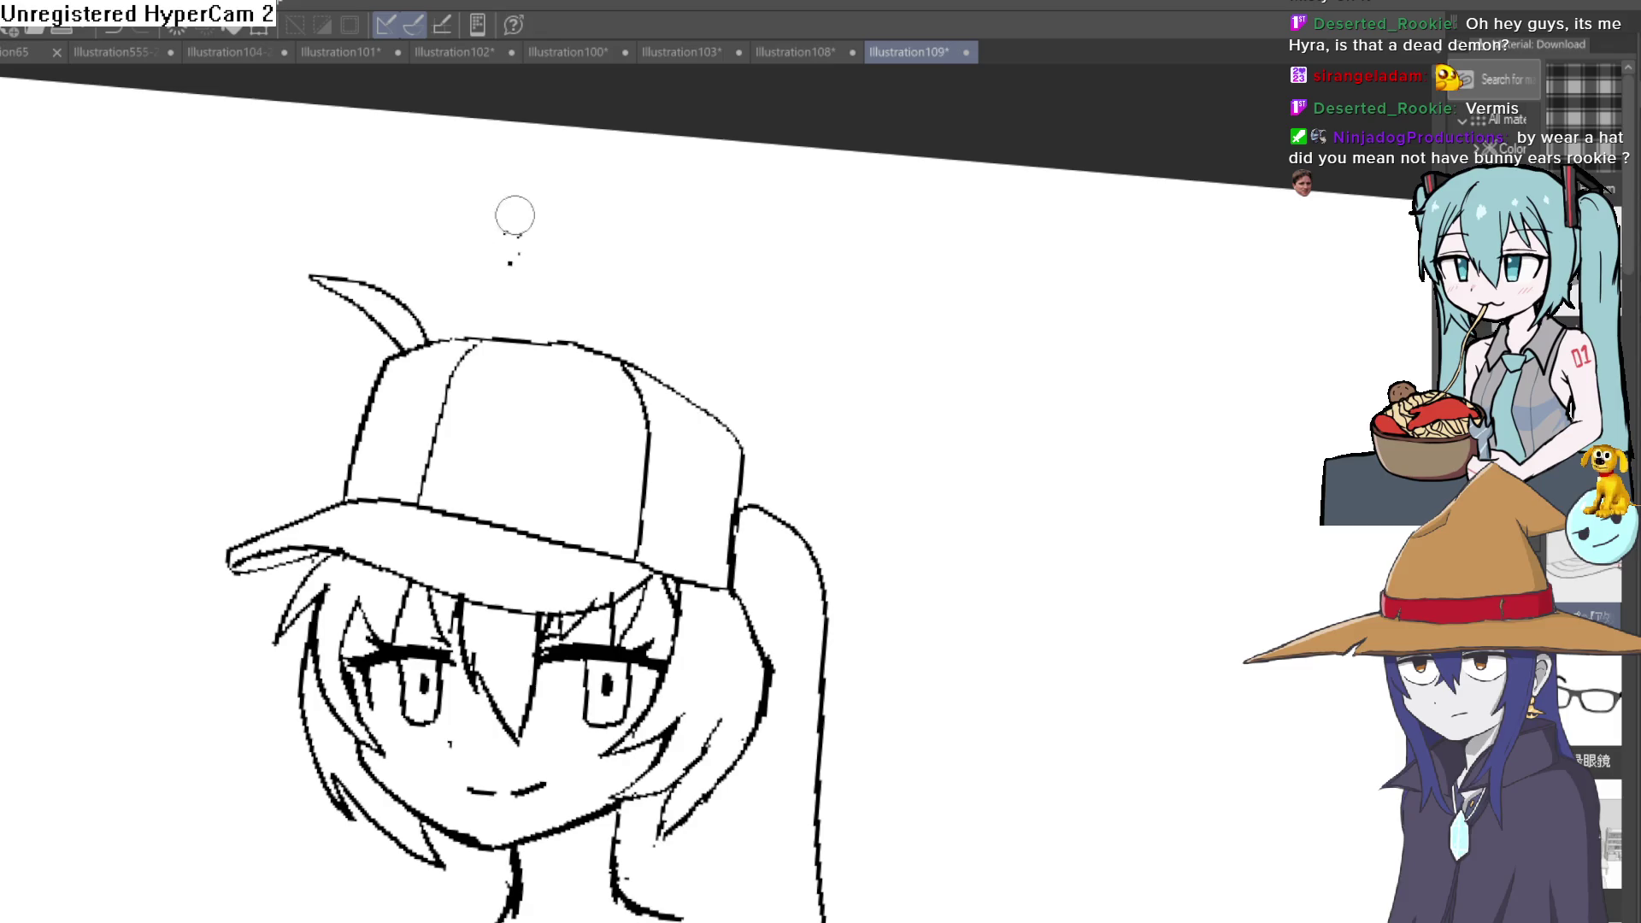
{"action": "mouse_move", "coordinate": [389, 330]}
{"action": "left_mouse_down"}
{"action": "mouse_move", "coordinate": [429, 325]}
{"action": "mouse_move", "coordinate": [392, 293]}
{"action": "left_mouse_up"}
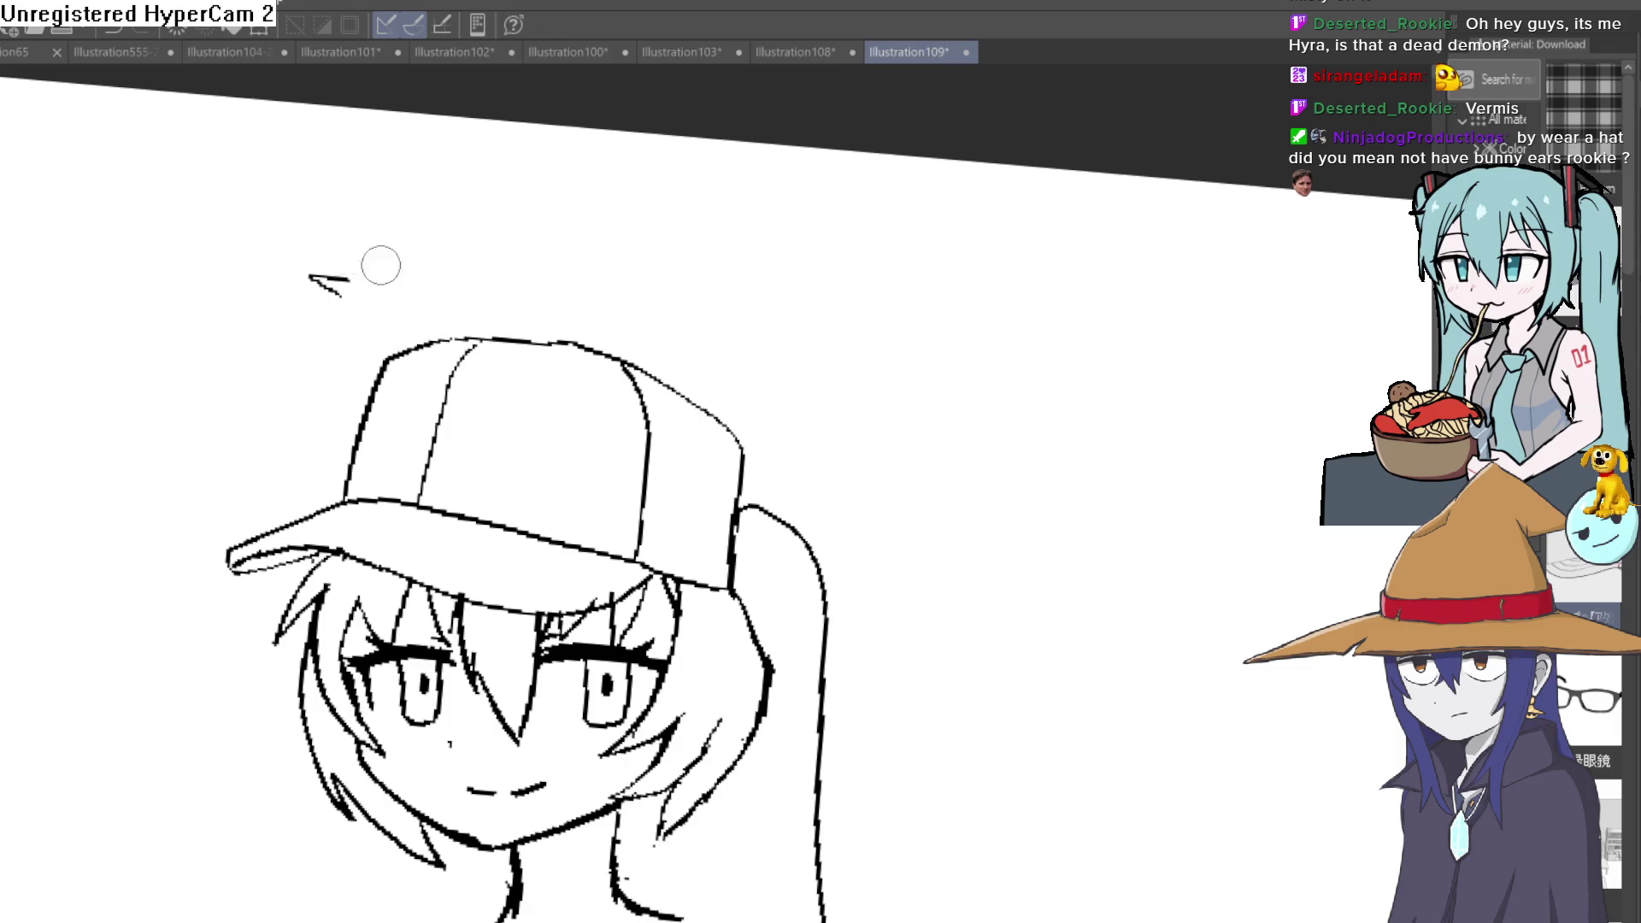
{"action": "scroll", "coordinate": [832, 388], "scroll_direction": "down", "scroll_amount": 5}
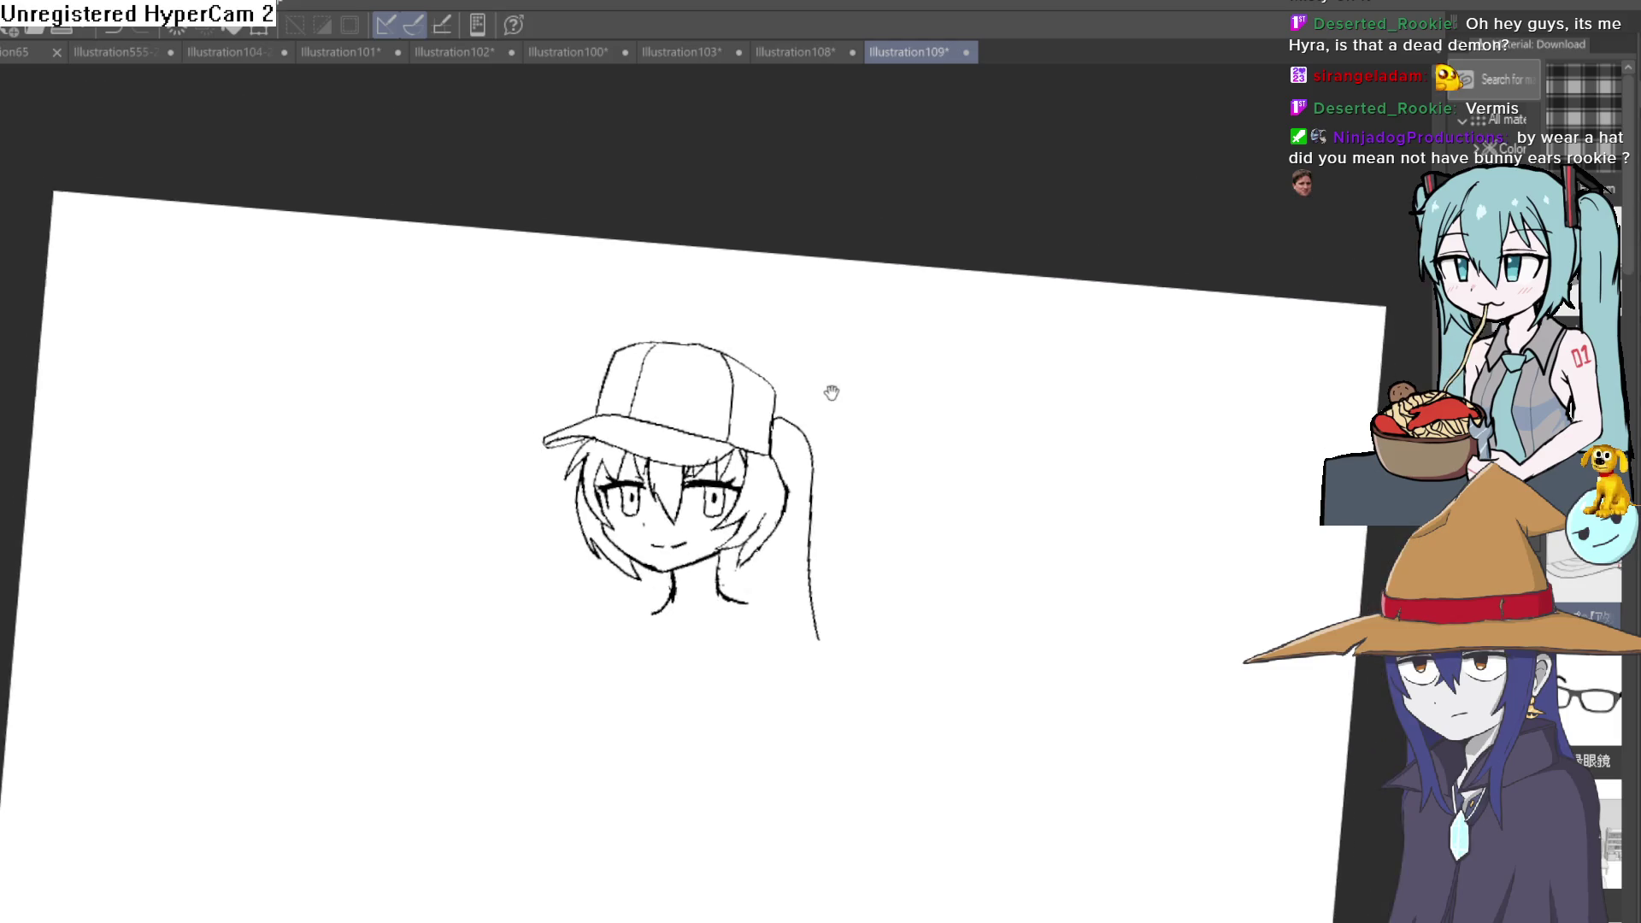
{"action": "scroll", "coordinate": [786, 345], "scroll_direction": "up", "scroll_amount": 1}
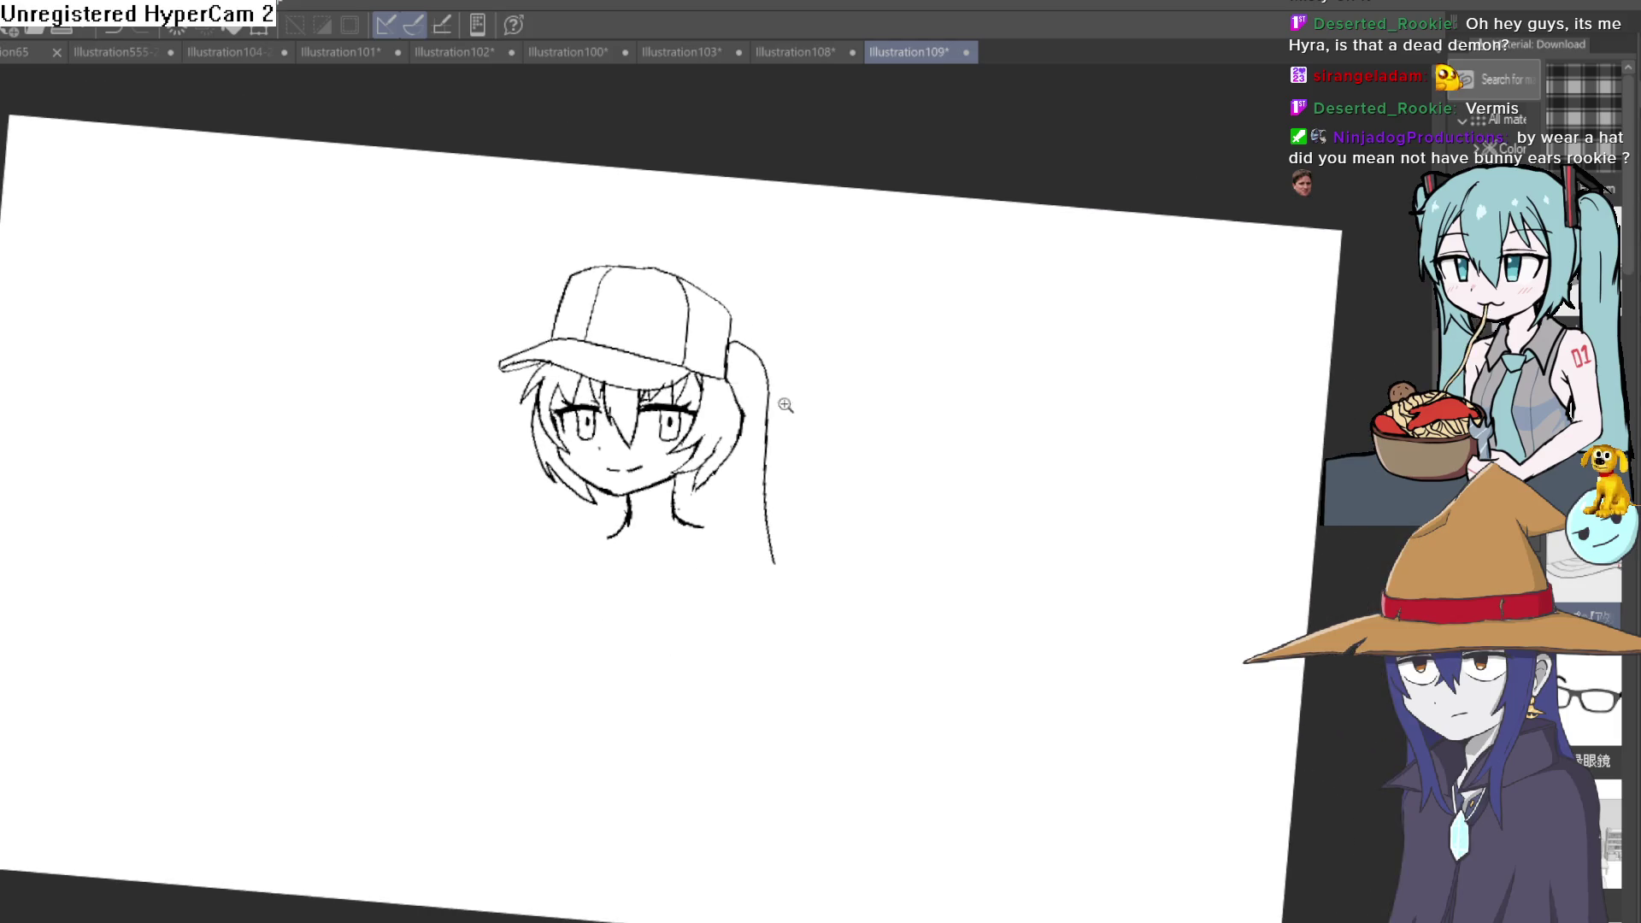
Step: Draw a thin line beside the eye and erase stray short strokes near it
{"action": "left_click", "coordinate": [784, 405]}
{"action": "mouse_move", "coordinate": [814, 513]}
{"action": "left_mouse_down"}
{"action": "mouse_move", "coordinate": [807, 542]}
{"action": "mouse_move", "coordinate": [751, 406]}
{"action": "mouse_move", "coordinate": [667, 386]}
{"action": "left_mouse_up"}
{"action": "scroll", "coordinate": [513, 527], "scroll_direction": "up", "scroll_amount": 5}
{"action": "scroll", "coordinate": [590, 456], "scroll_direction": "down", "scroll_amount": 2}
{"action": "left_click_drag", "start_coordinate": [590, 456], "coordinate": [871, 359]}
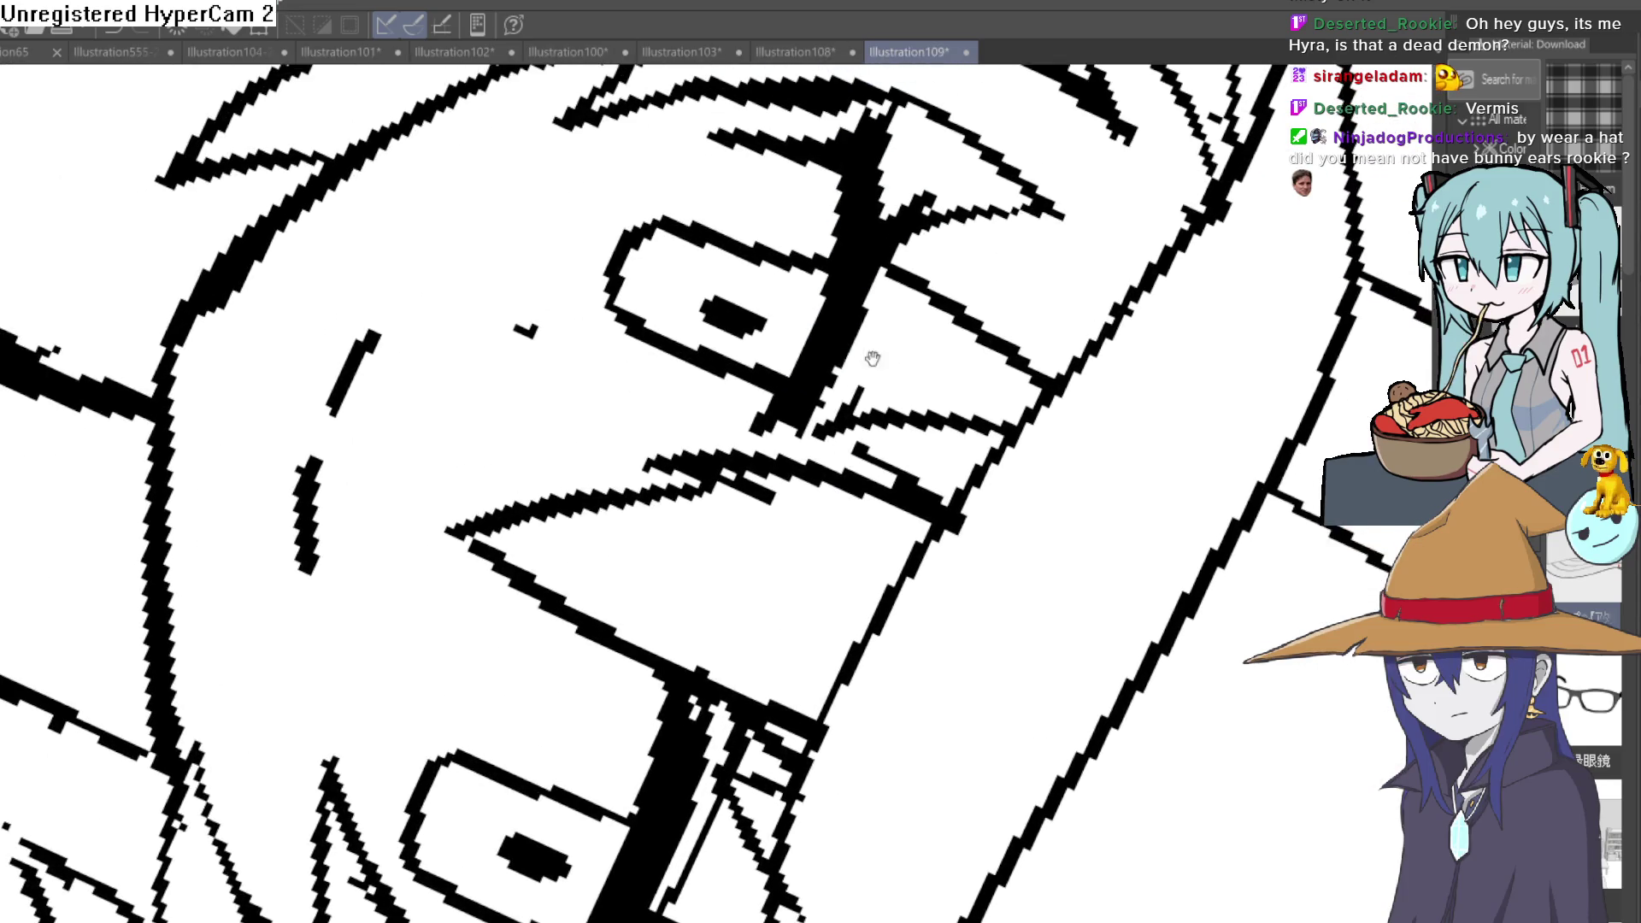
{"action": "left_click_drag", "start_coordinate": [840, 424], "coordinate": [899, 282]}
{"action": "left_click_drag", "start_coordinate": [327, 469], "coordinate": [309, 551]}
{"action": "left_click_drag", "start_coordinate": [354, 385], "coordinate": [359, 333]}
{"action": "scroll", "coordinate": [403, 367], "scroll_direction": "down", "scroll_amount": 5}
Step: Straighten the view and ink a new stroke along the neck
{"action": "mouse_move", "coordinate": [975, 539]}
{"action": "left_mouse_down"}
{"action": "mouse_move", "coordinate": [960, 459]}
{"action": "mouse_move", "coordinate": [847, 414]}
{"action": "left_mouse_up"}
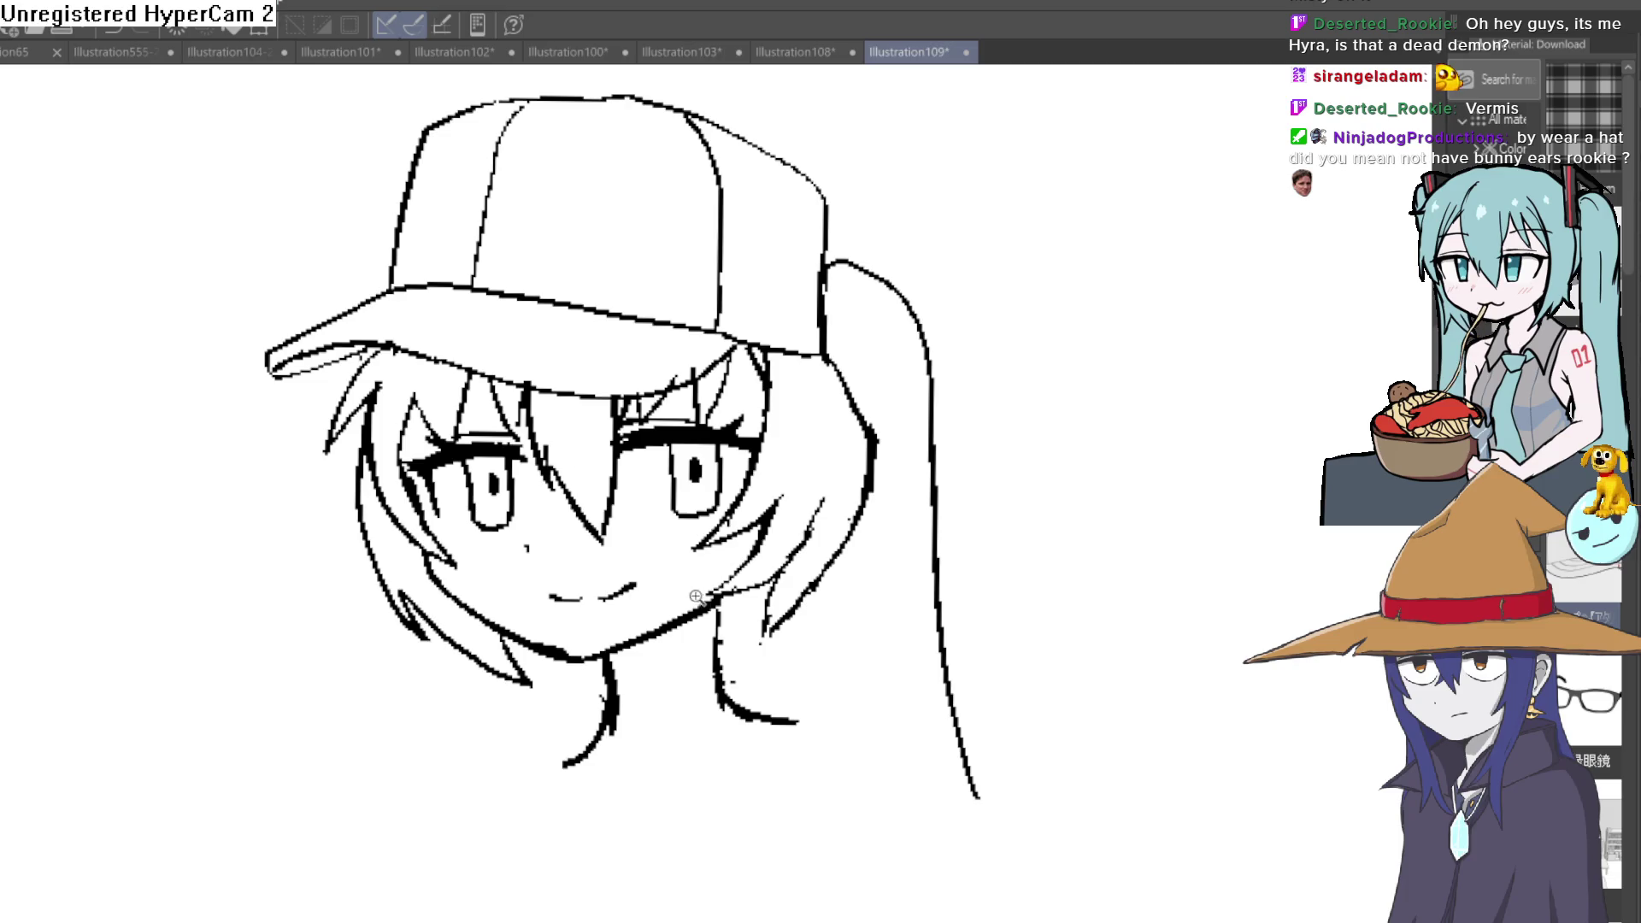
{"action": "scroll", "coordinate": [652, 607], "scroll_direction": "up", "scroll_amount": 2}
{"action": "left_click_drag", "start_coordinate": [651, 607], "coordinate": [370, 384]}
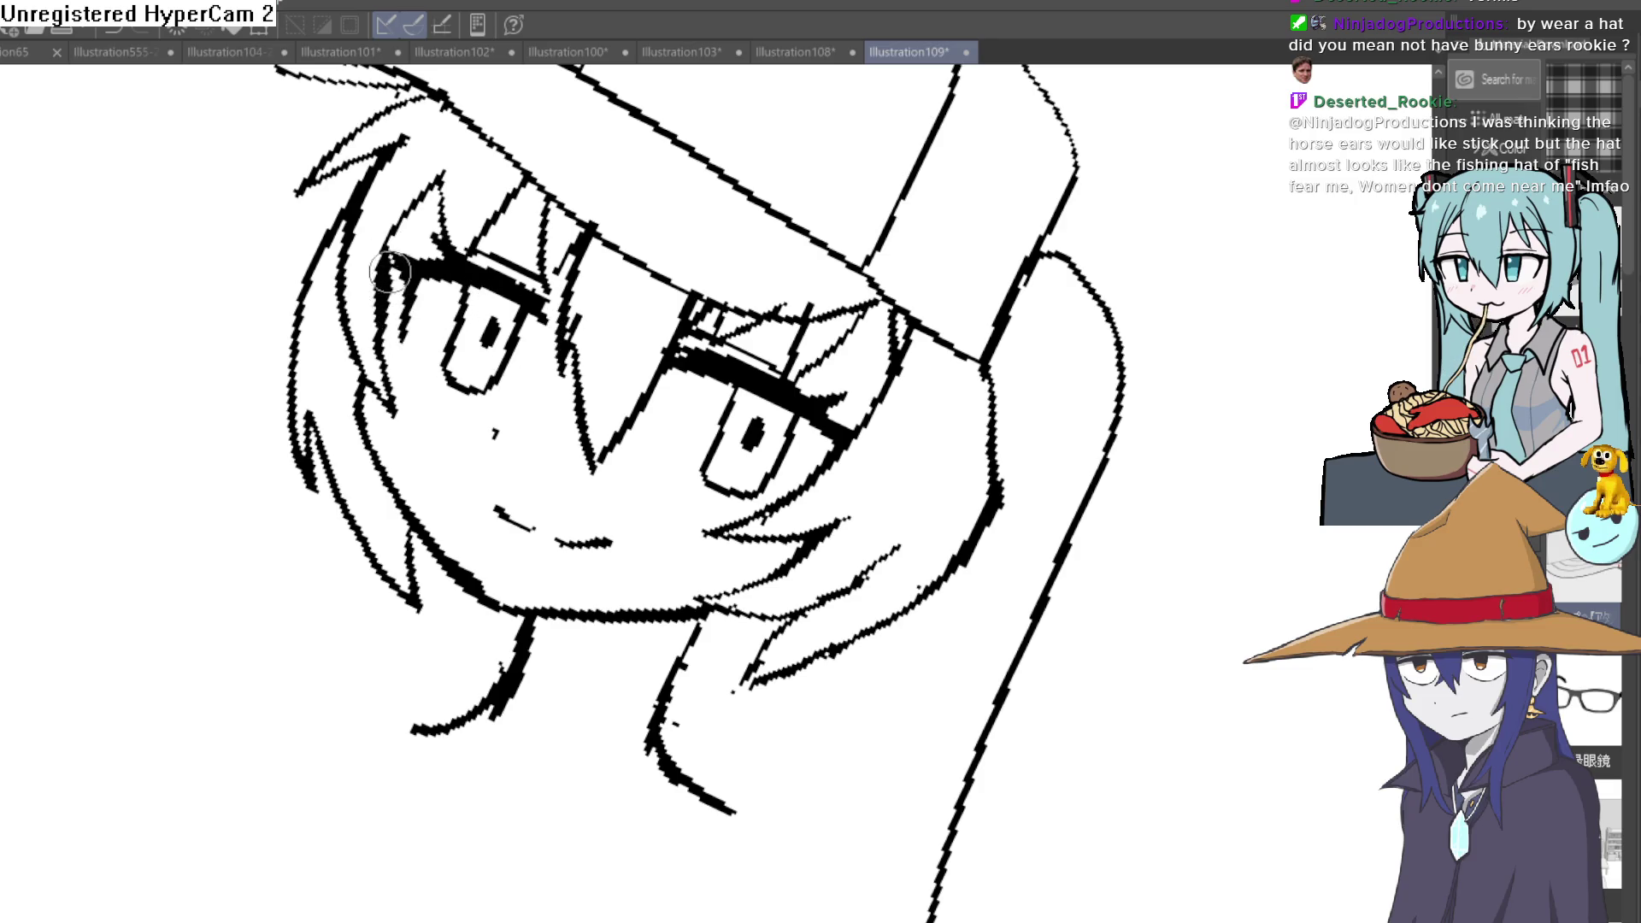
{"action": "mouse_move", "coordinate": [369, 386]}
{"action": "left_mouse_down"}
{"action": "mouse_move", "coordinate": [790, 519]}
{"action": "mouse_move", "coordinate": [686, 634]}
{"action": "mouse_move", "coordinate": [539, 411]}
{"action": "left_mouse_up"}
{"action": "scroll", "coordinate": [792, 519], "scroll_direction": "up", "scroll_amount": 2}
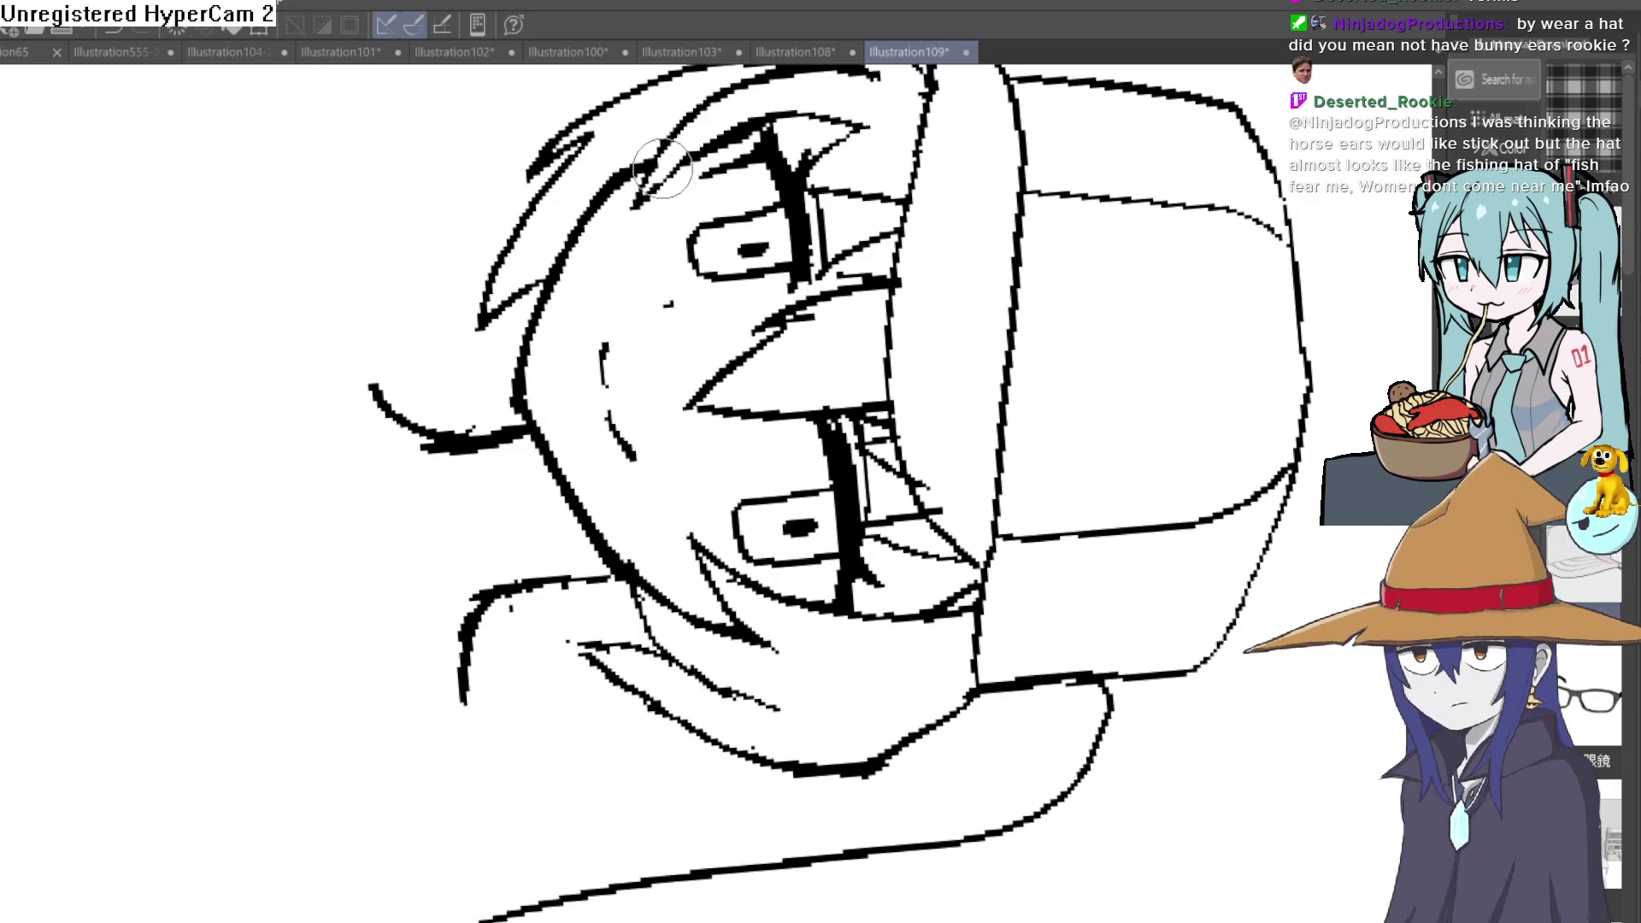
{"action": "mouse_move", "coordinate": [714, 128]}
{"action": "left_mouse_down"}
{"action": "mouse_move", "coordinate": [623, 714]}
{"action": "mouse_move", "coordinate": [577, 767]}
{"action": "left_mouse_up"}
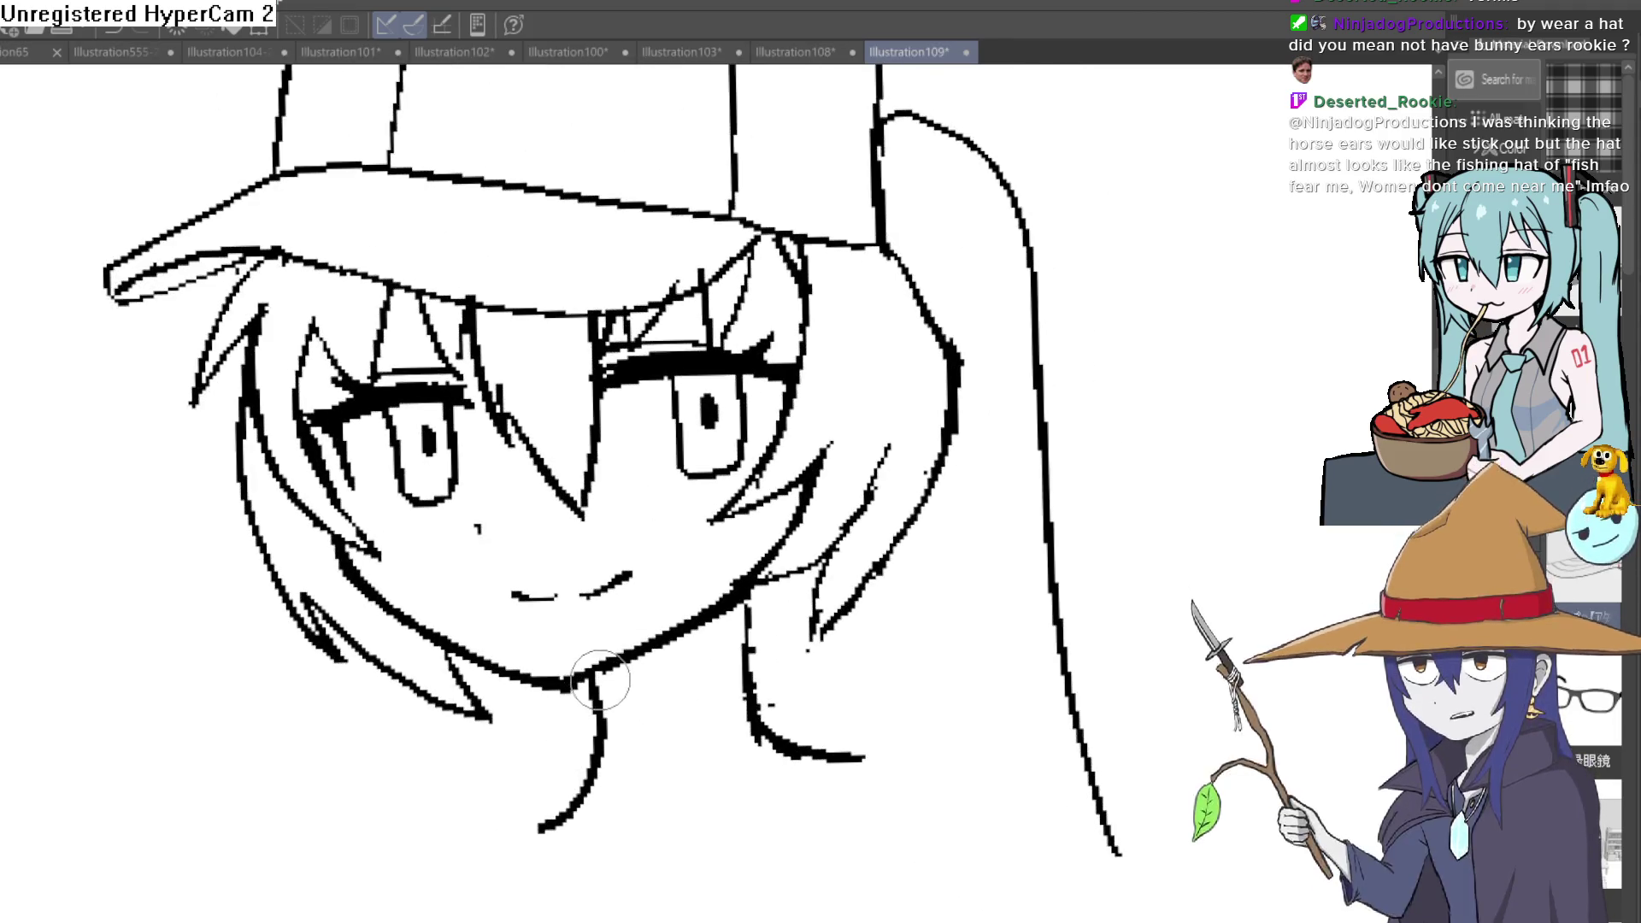
{"action": "scroll", "coordinate": [580, 686], "scroll_direction": "down", "scroll_amount": 2}
{"action": "scroll", "coordinate": [604, 641], "scroll_direction": "down", "scroll_amount": 3}
{"action": "mouse_move", "coordinate": [927, 586]}
{"action": "left_mouse_down"}
{"action": "mouse_move", "coordinate": [919, 552]}
{"action": "mouse_move", "coordinate": [919, 595]}
{"action": "left_mouse_up"}
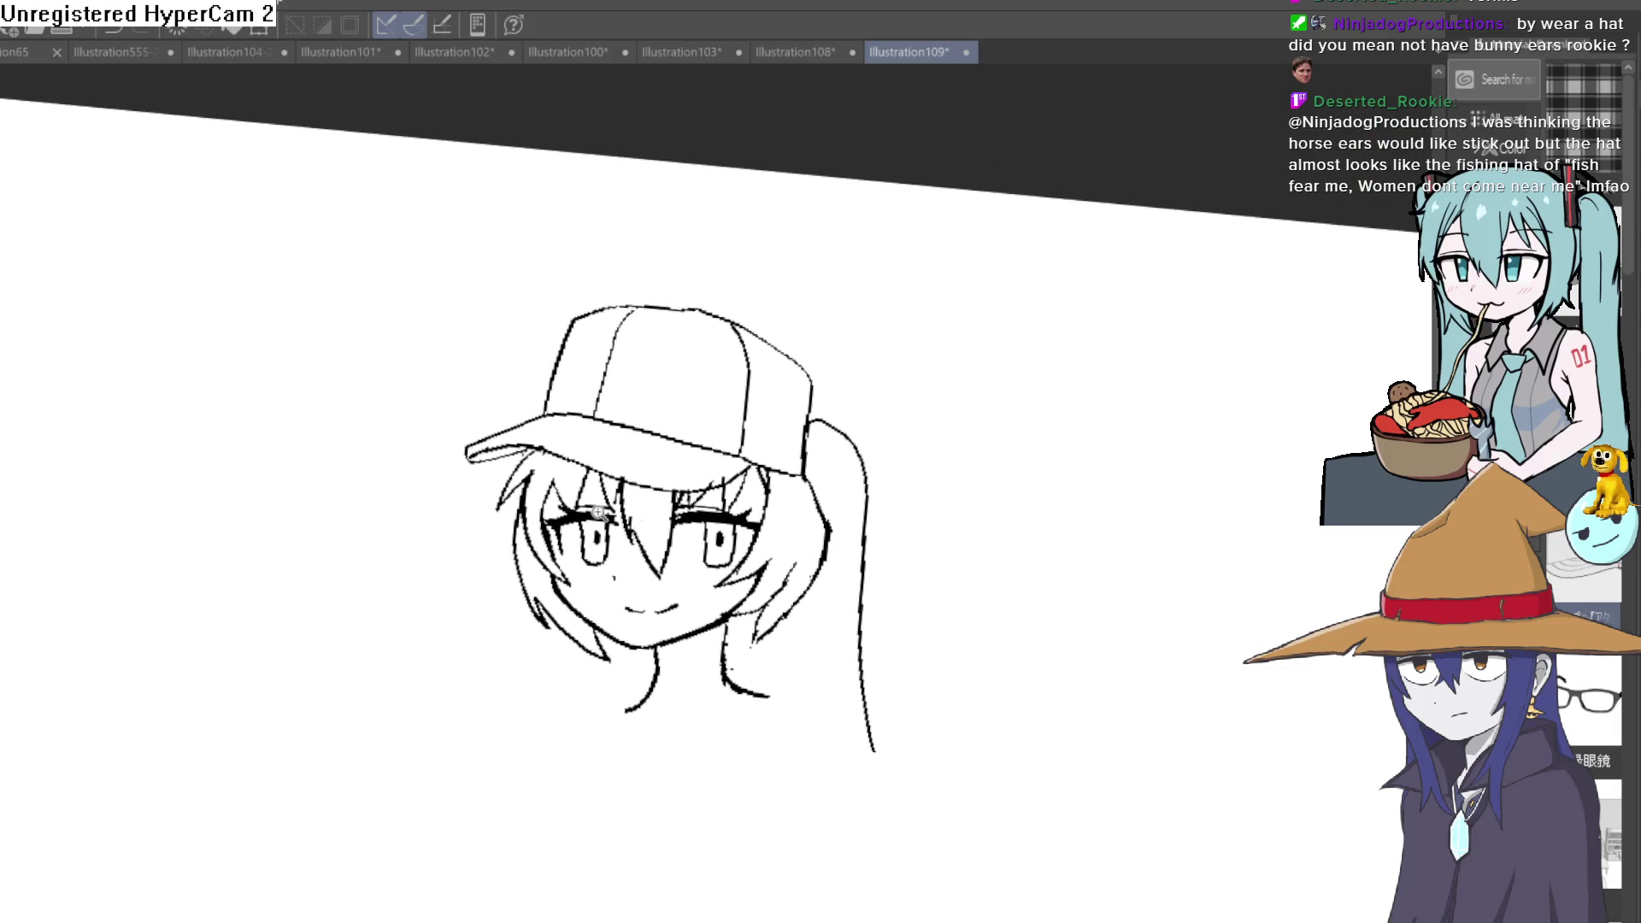
{"action": "scroll", "coordinate": [598, 512], "scroll_direction": "up", "scroll_amount": 3}
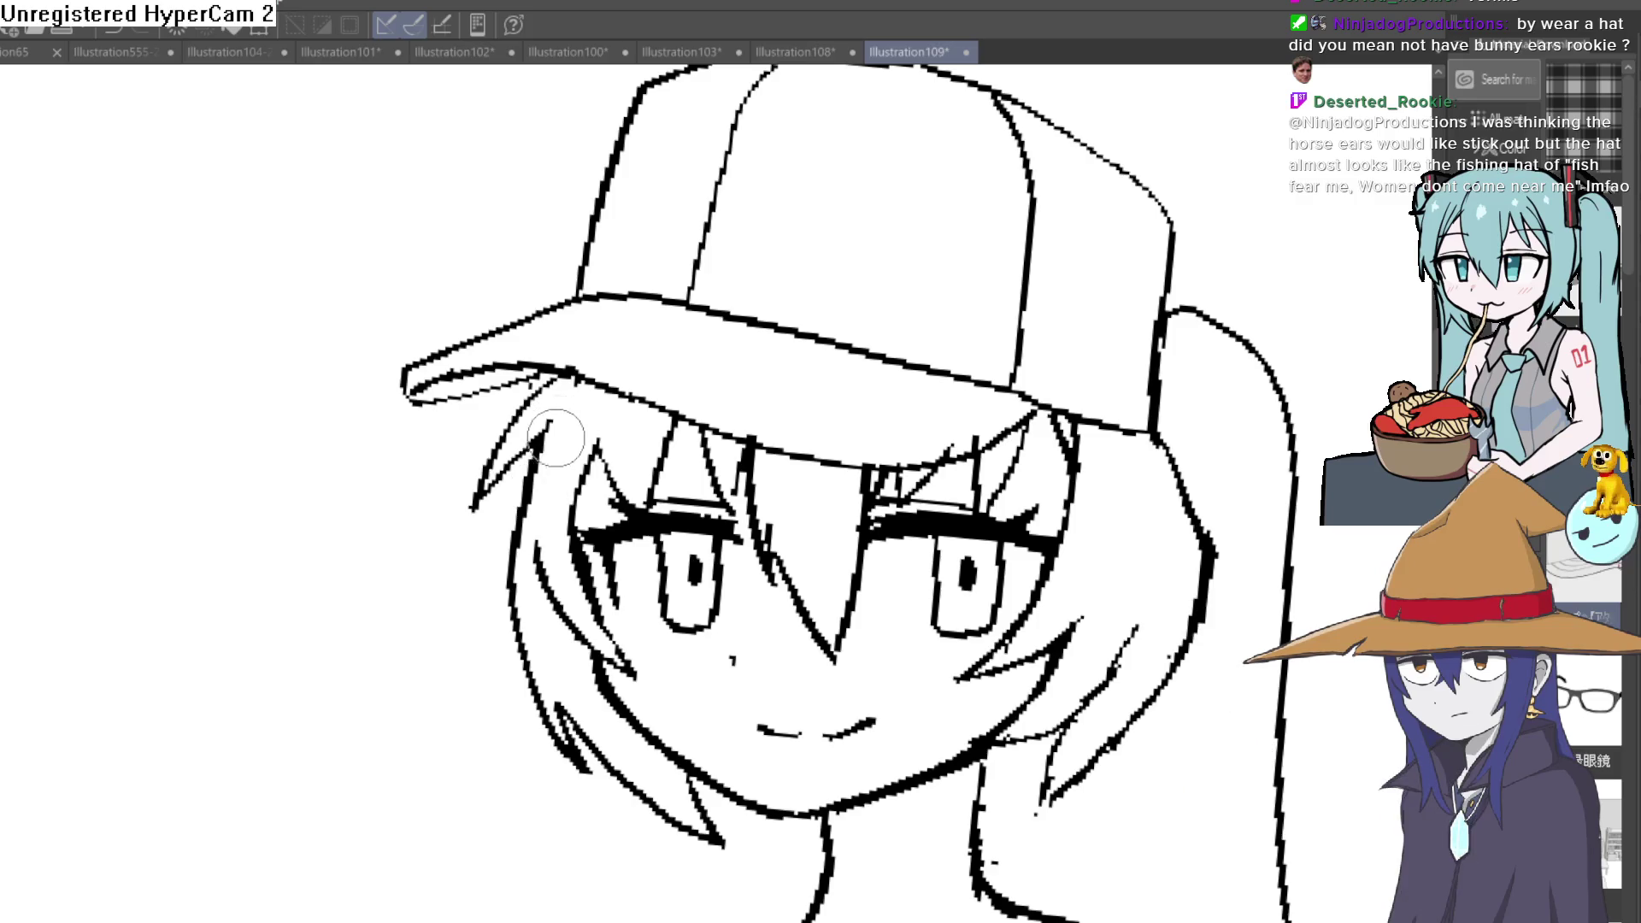
{"action": "scroll", "coordinate": [811, 406], "scroll_direction": "down", "scroll_amount": 3}
{"action": "mouse_move", "coordinate": [1027, 363]}
{"action": "left_mouse_down"}
{"action": "mouse_move", "coordinate": [994, 378]}
{"action": "mouse_move", "coordinate": [947, 443]}
{"action": "left_mouse_up"}
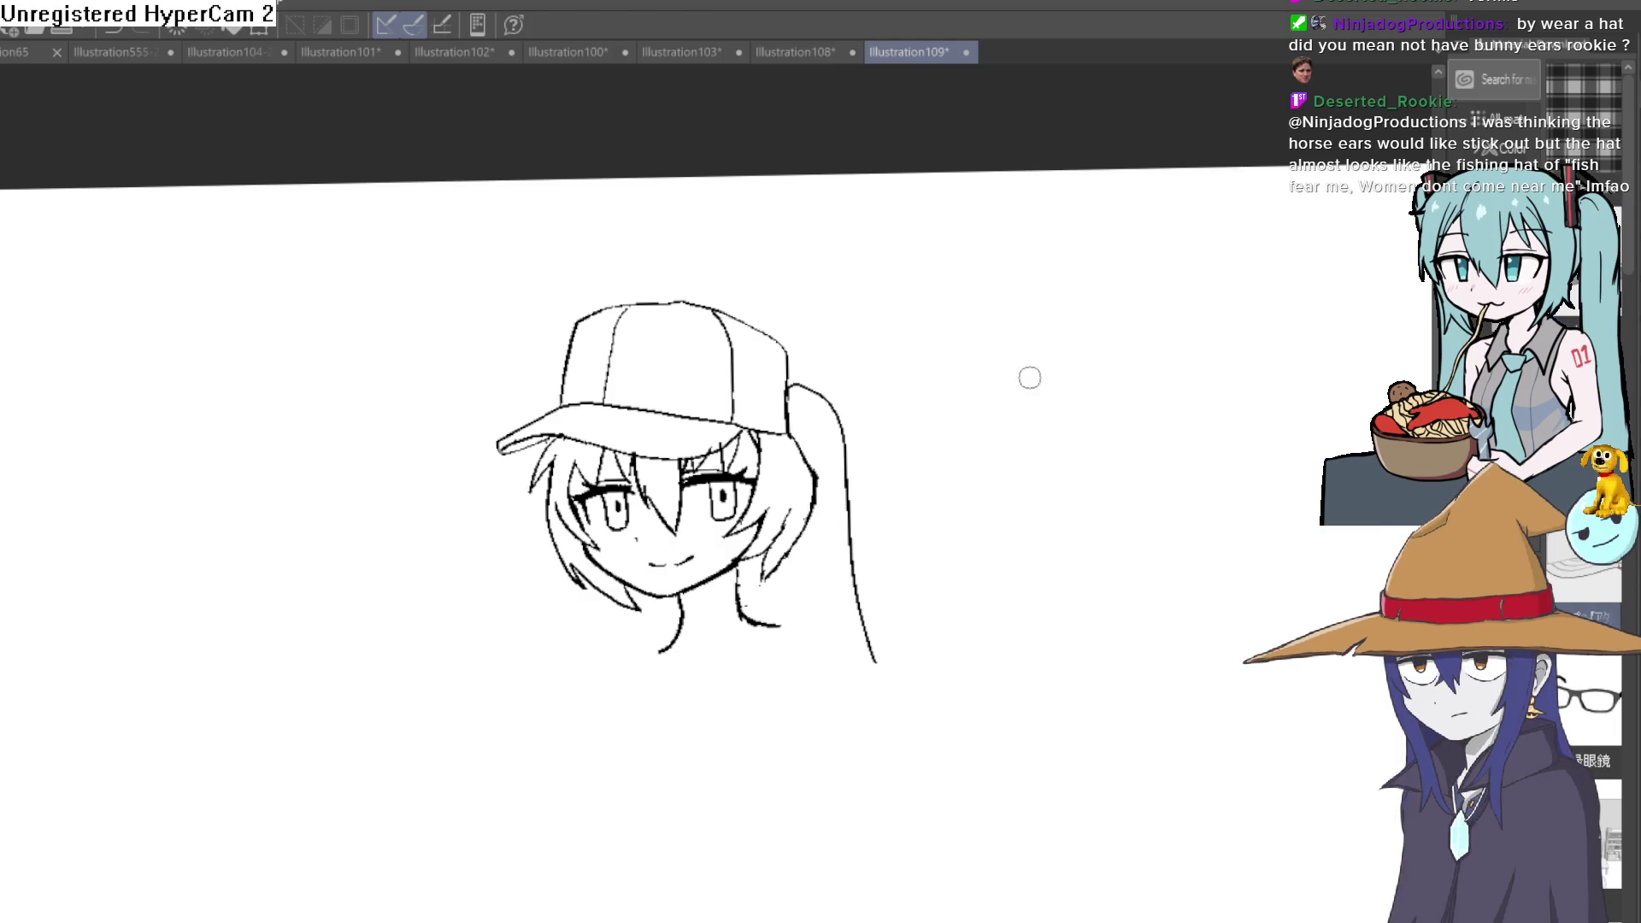
{"action": "left_click", "coordinate": [660, 356]}
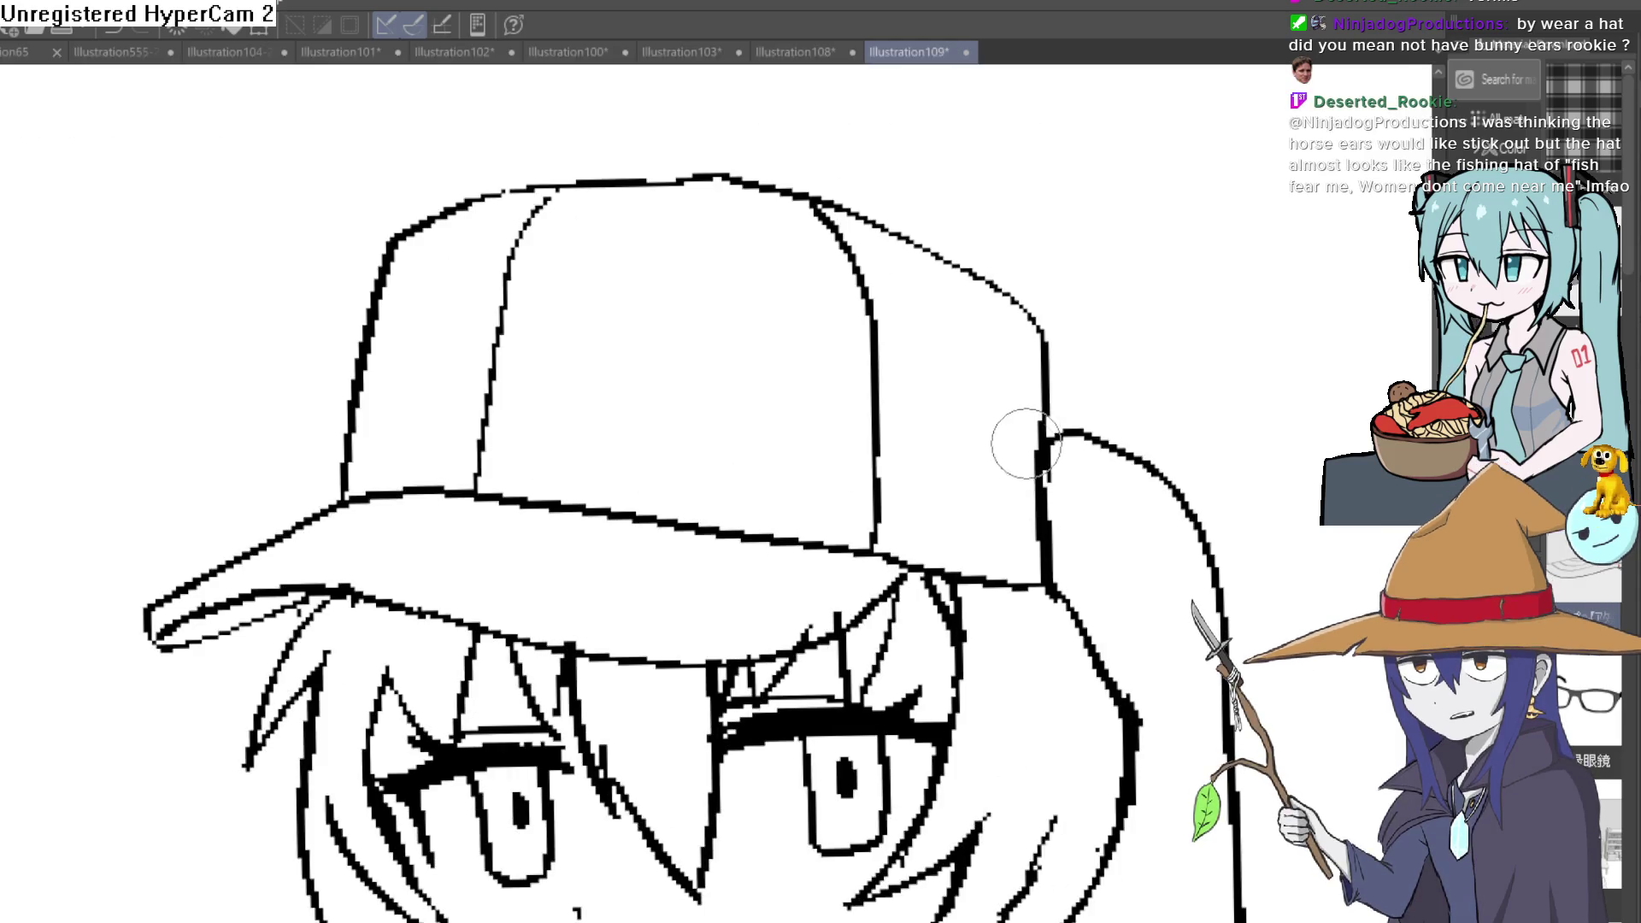
Step: Erase the curved hair stroke beside the cap and the long hanging strand
{"action": "left_click_drag", "start_coordinate": [1042, 485], "coordinate": [1013, 500]}
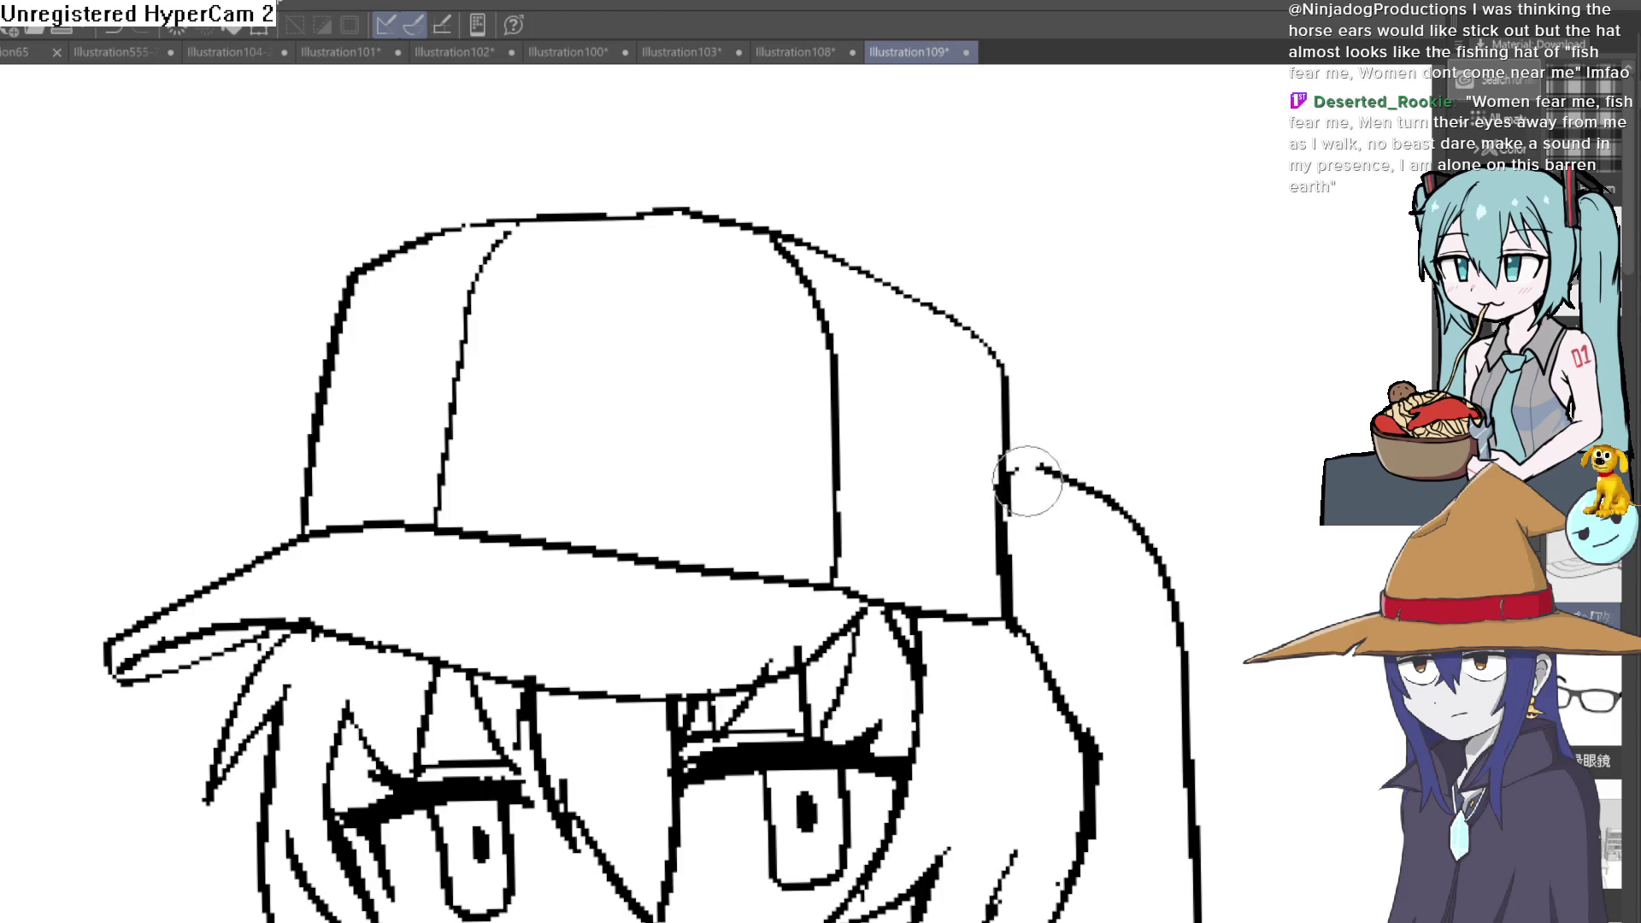
{"action": "scroll", "coordinate": [1029, 483], "scroll_direction": "down", "scroll_amount": 3}
{"action": "scroll", "coordinate": [1013, 450], "scroll_direction": "down", "scroll_amount": 1}
{"action": "scroll", "coordinate": [1000, 416], "scroll_direction": "down", "scroll_amount": 1}
{"action": "mouse_move", "coordinate": [998, 411]}
{"action": "left_mouse_down"}
{"action": "mouse_move", "coordinate": [988, 352]}
{"action": "mouse_move", "coordinate": [943, 328]}
{"action": "mouse_move", "coordinate": [1002, 381]}
{"action": "mouse_move", "coordinate": [953, 322]}
{"action": "left_mouse_up"}
{"action": "left_click_drag", "start_coordinate": [1009, 385], "coordinate": [1000, 447]}
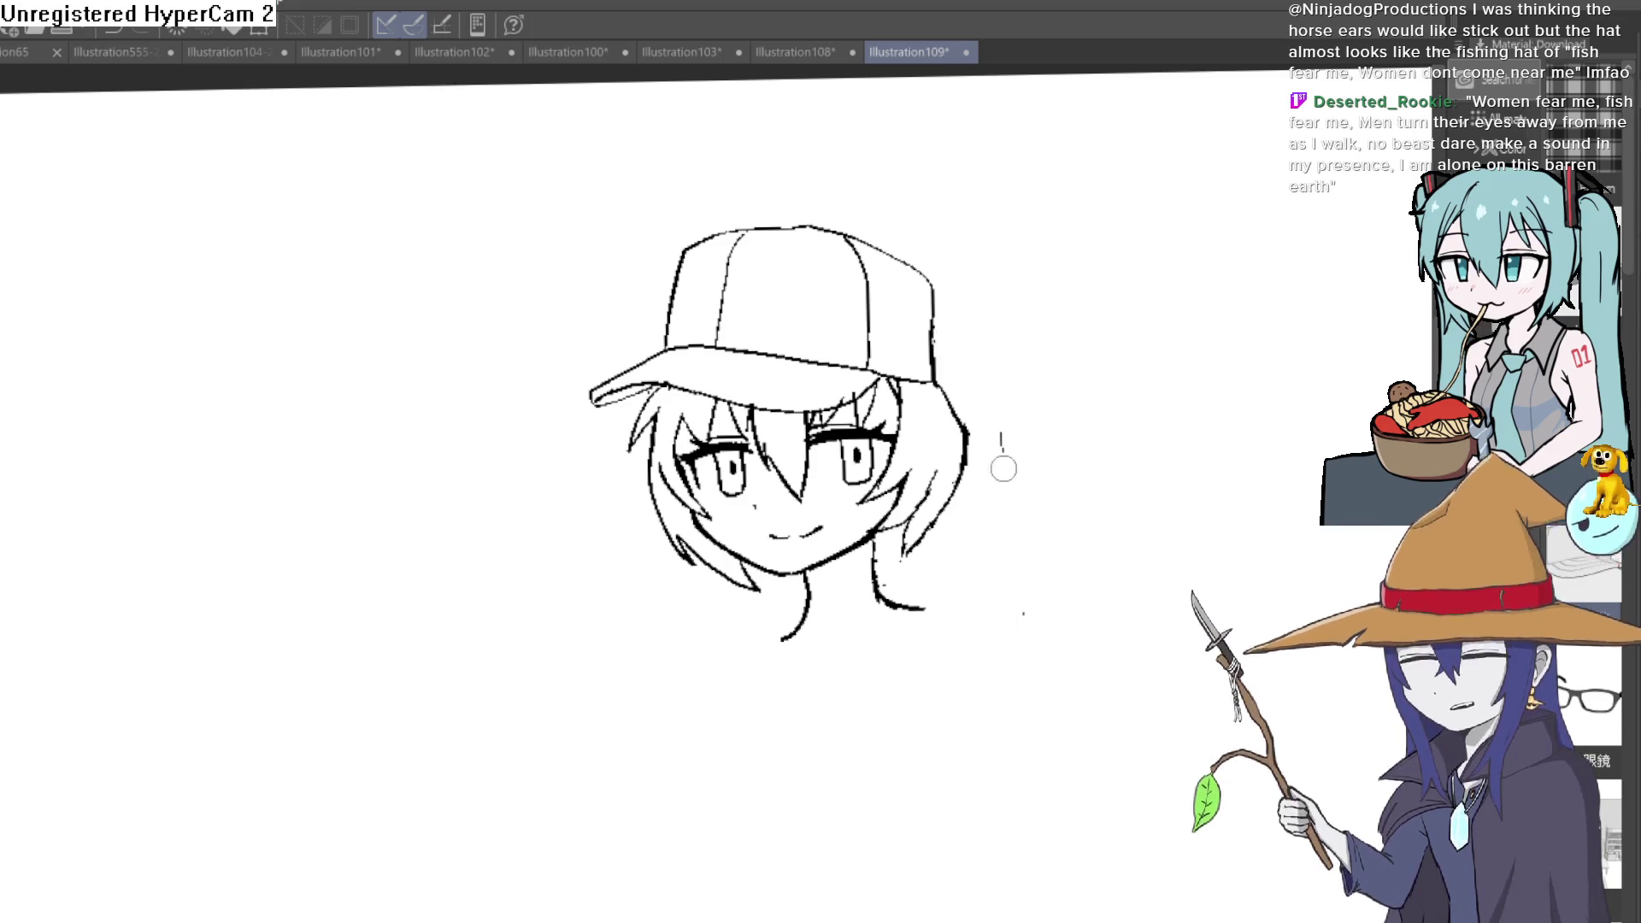
{"action": "scroll", "coordinate": [1019, 616], "scroll_direction": "up", "scroll_amount": 1}
{"action": "scroll", "coordinate": [1001, 608], "scroll_direction": "up", "scroll_amount": 1}
{"action": "scroll", "coordinate": [975, 628], "scroll_direction": "up", "scroll_amount": 2}
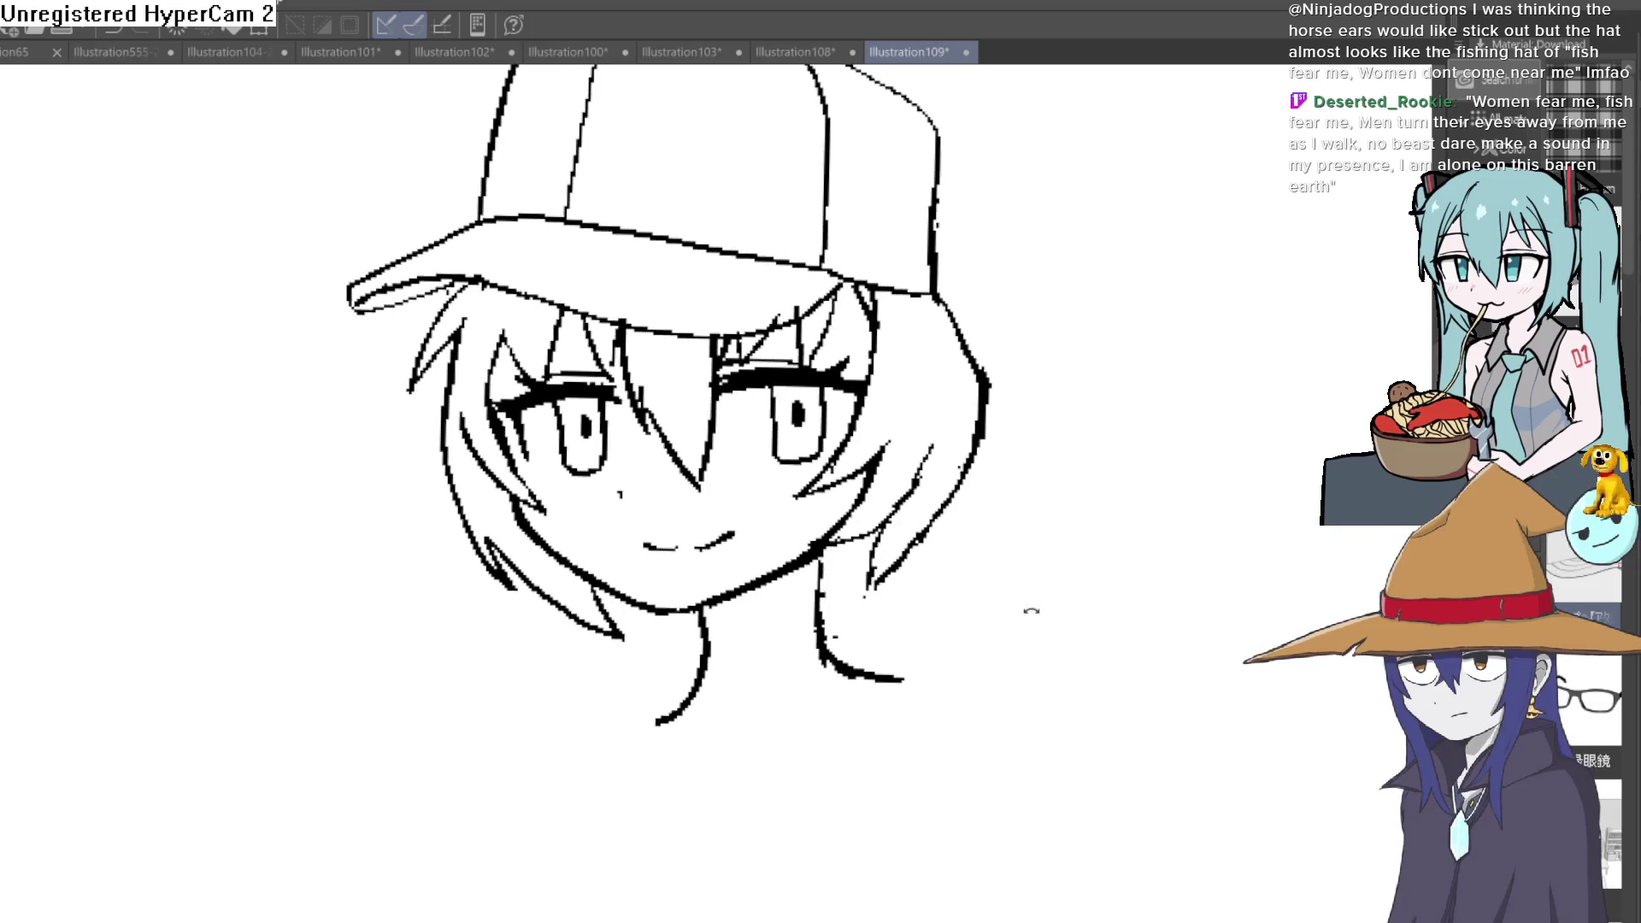
Step: Redraw the hair strands beside the right jaw and draw a small shape below the ear
{"action": "left_click_drag", "start_coordinate": [1014, 628], "coordinate": [992, 688]}
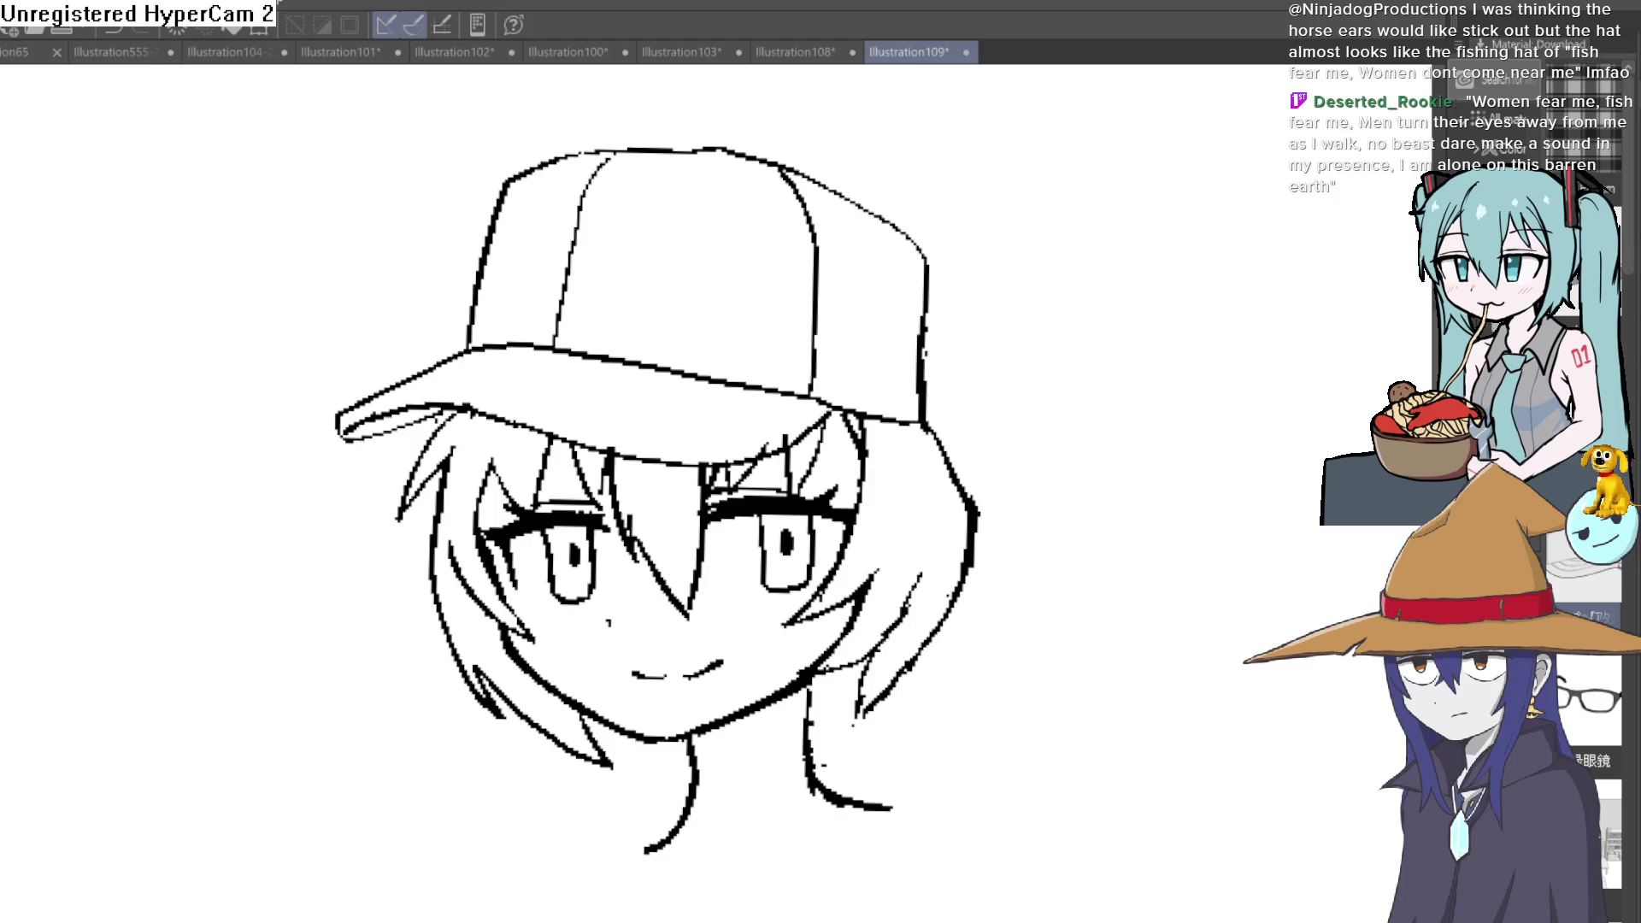
{"action": "left_click_drag", "start_coordinate": [989, 415], "coordinate": [961, 386]}
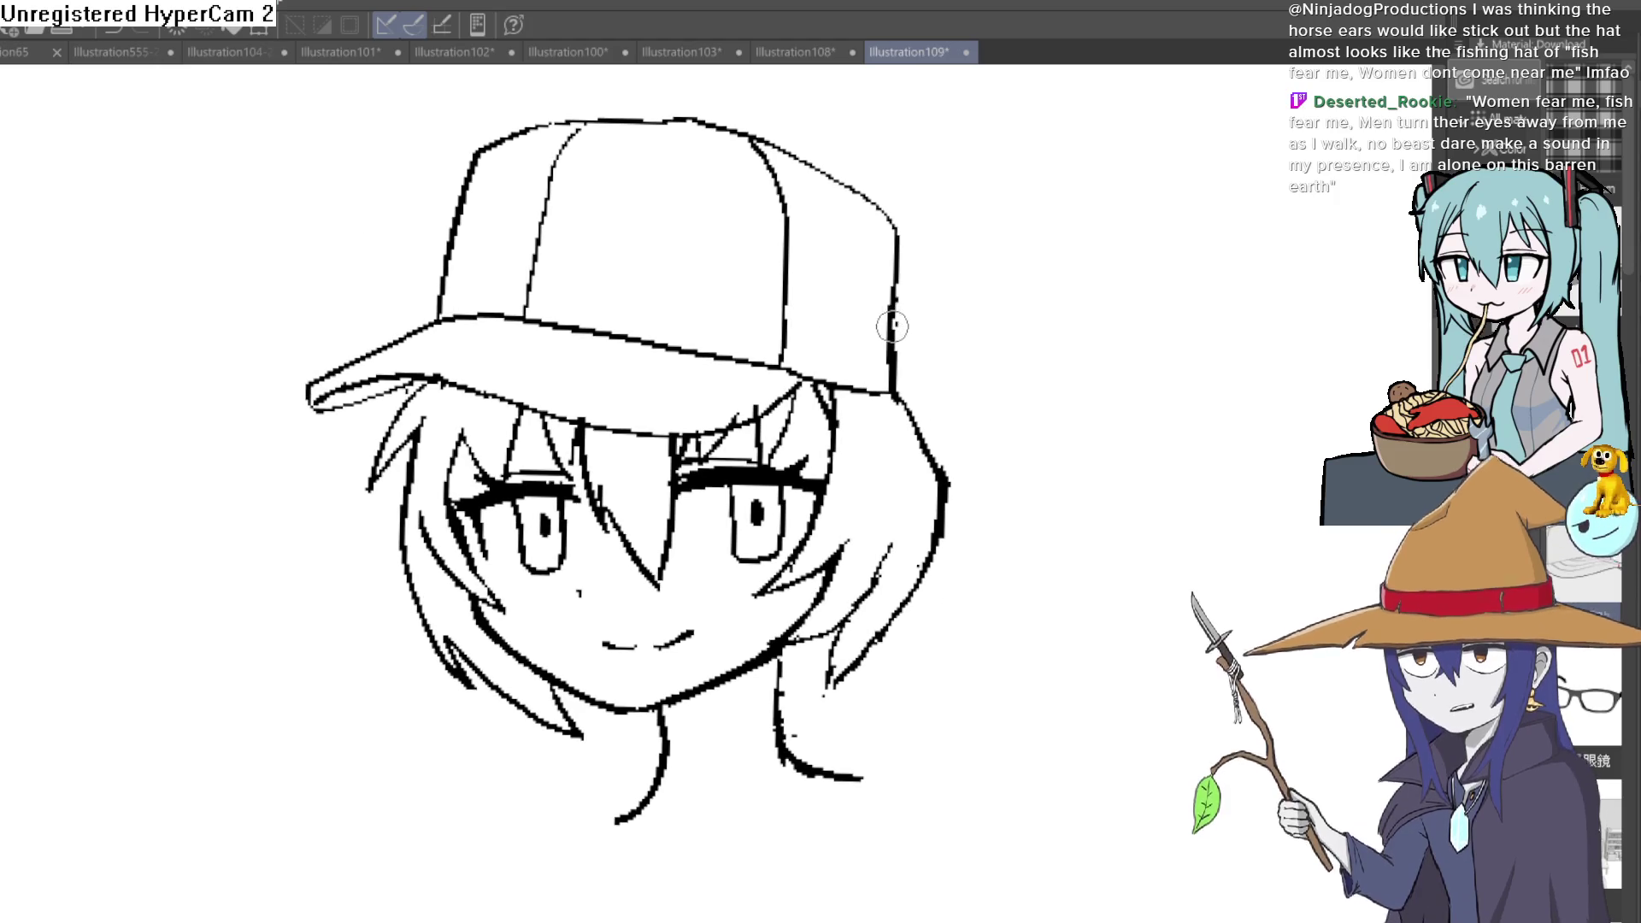
{"action": "scroll", "coordinate": [891, 323], "scroll_direction": "down", "scroll_amount": 3}
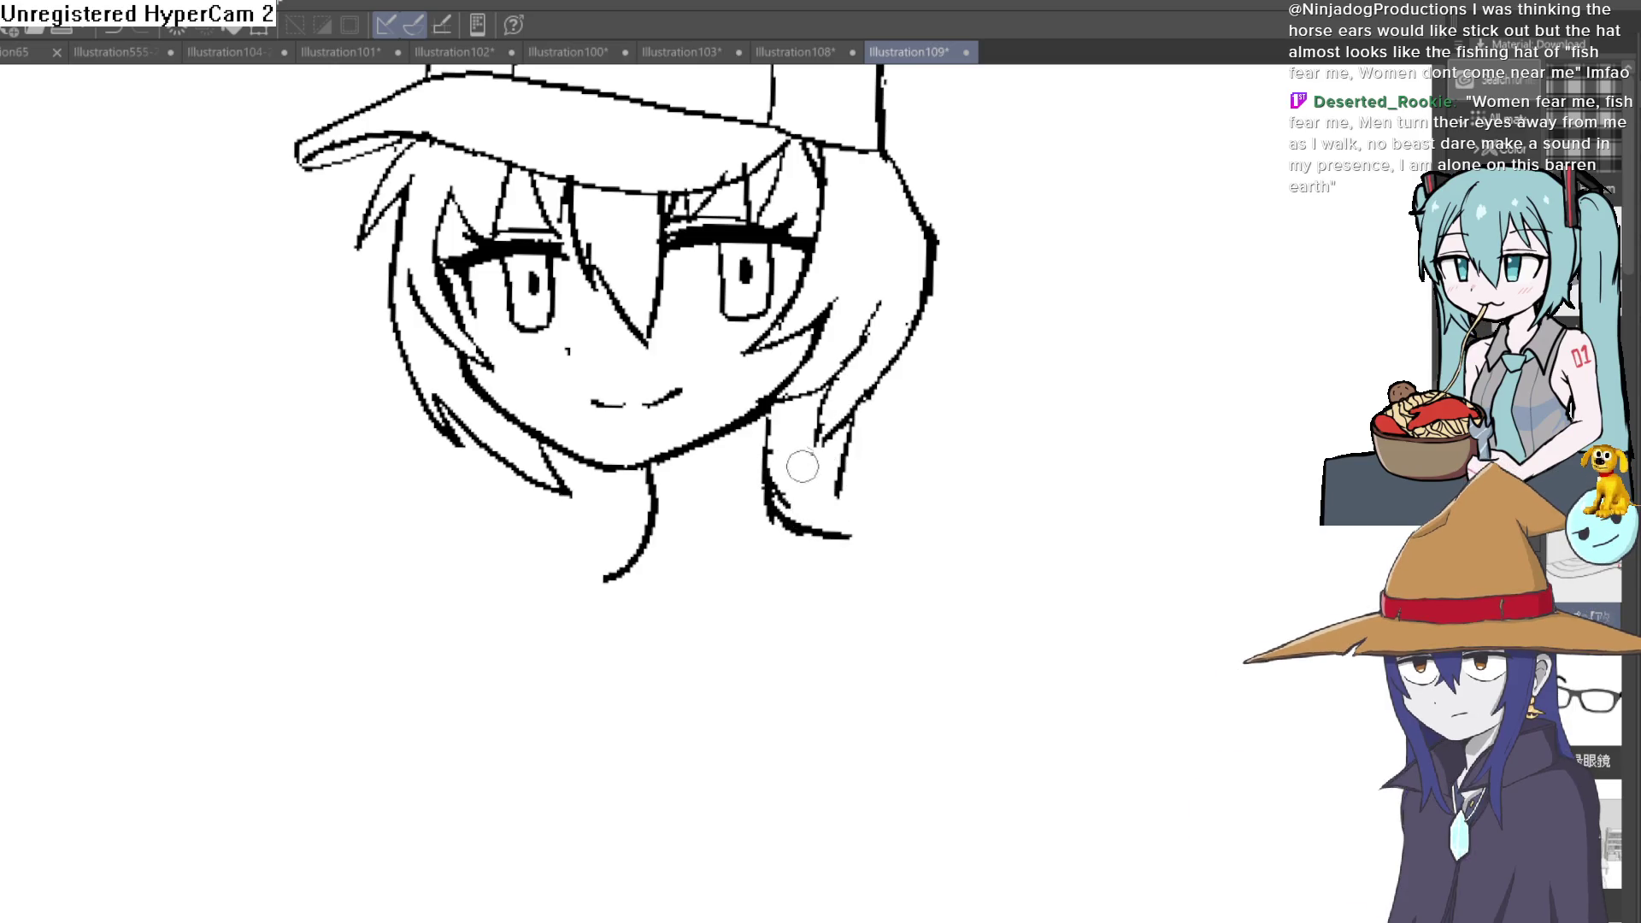
{"action": "left_click_drag", "start_coordinate": [811, 449], "coordinate": [836, 503]}
{"action": "left_click_drag", "start_coordinate": [847, 436], "coordinate": [835, 487]}
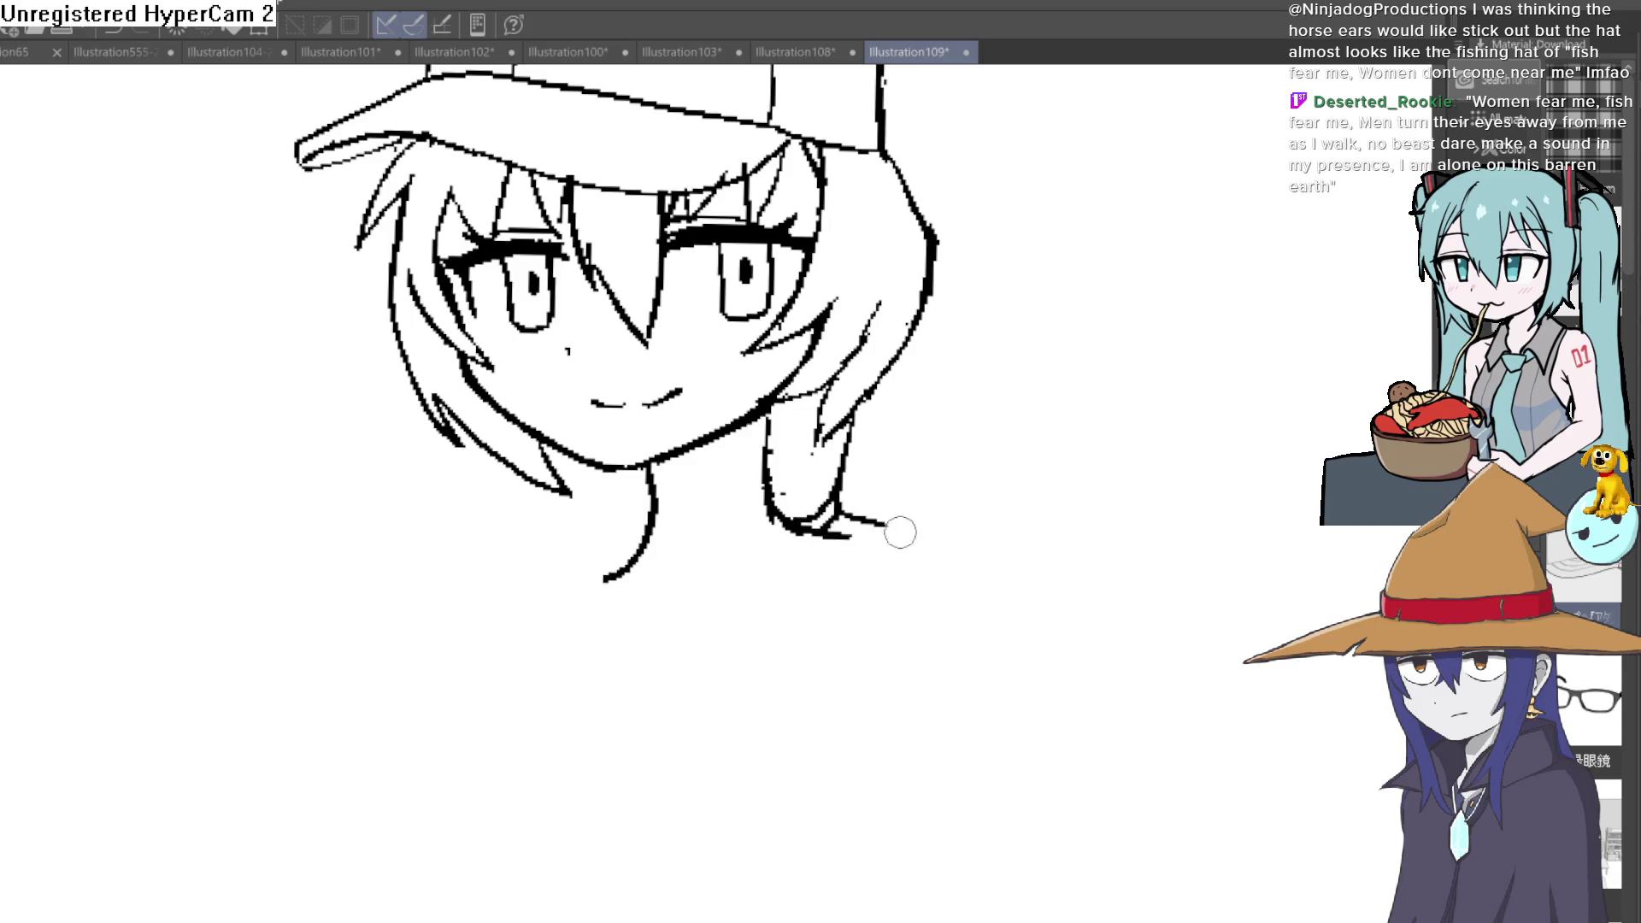
{"action": "scroll", "coordinate": [1044, 540], "scroll_direction": "down", "scroll_amount": 3}
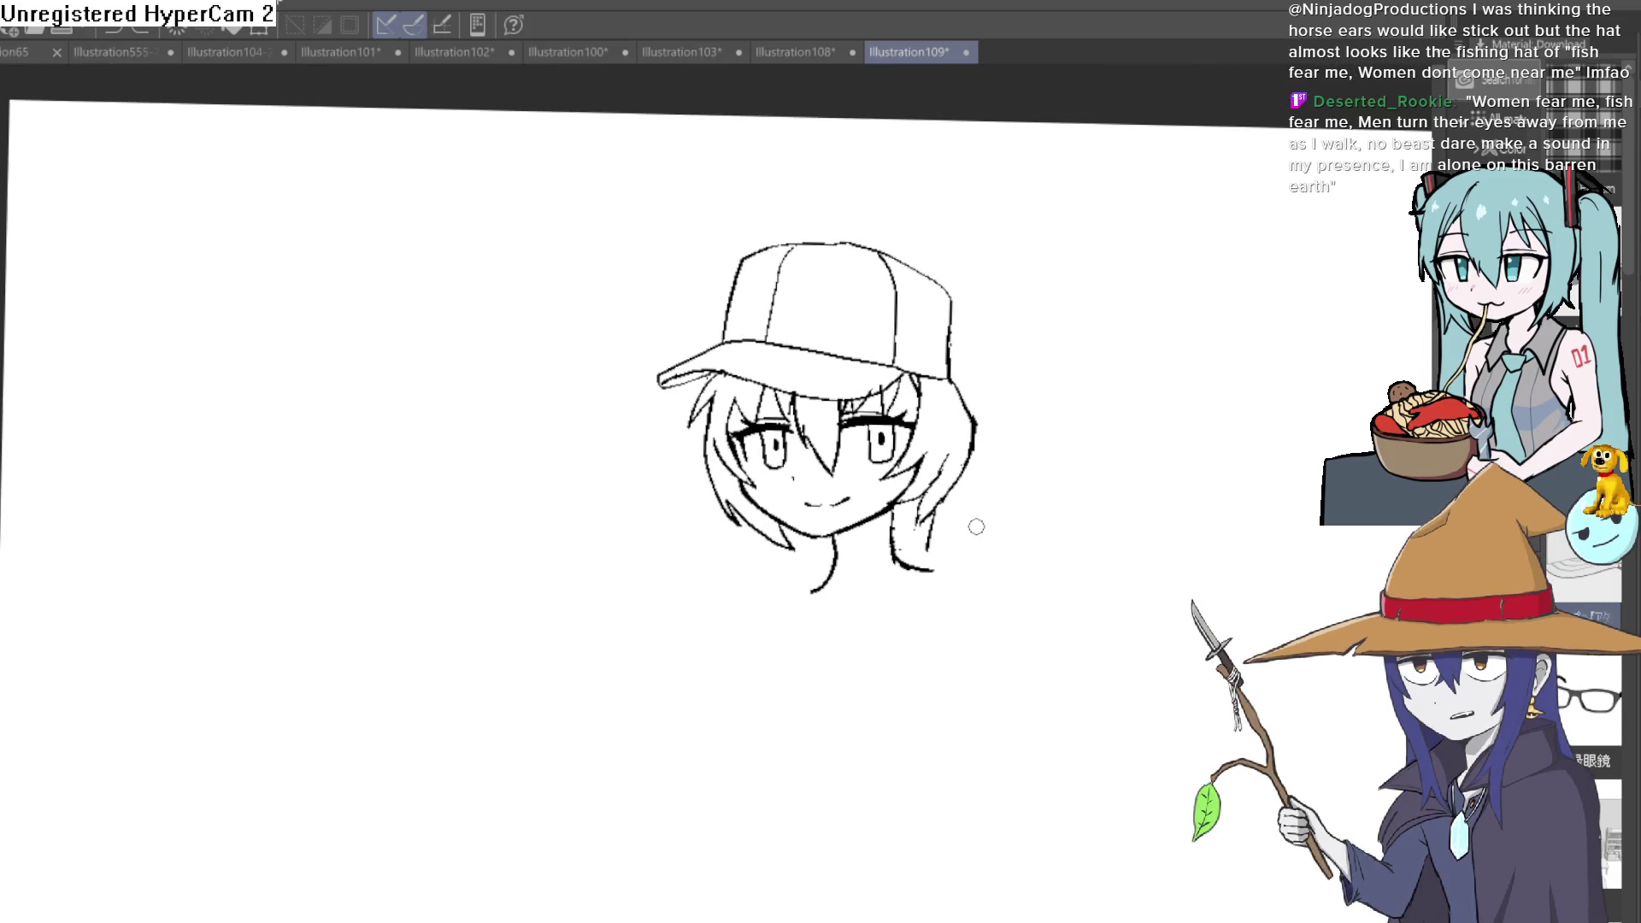
{"action": "scroll", "coordinate": [946, 519], "scroll_direction": "up", "scroll_amount": 3}
{"action": "scroll", "coordinate": [835, 437], "scroll_direction": "up", "scroll_amount": 1}
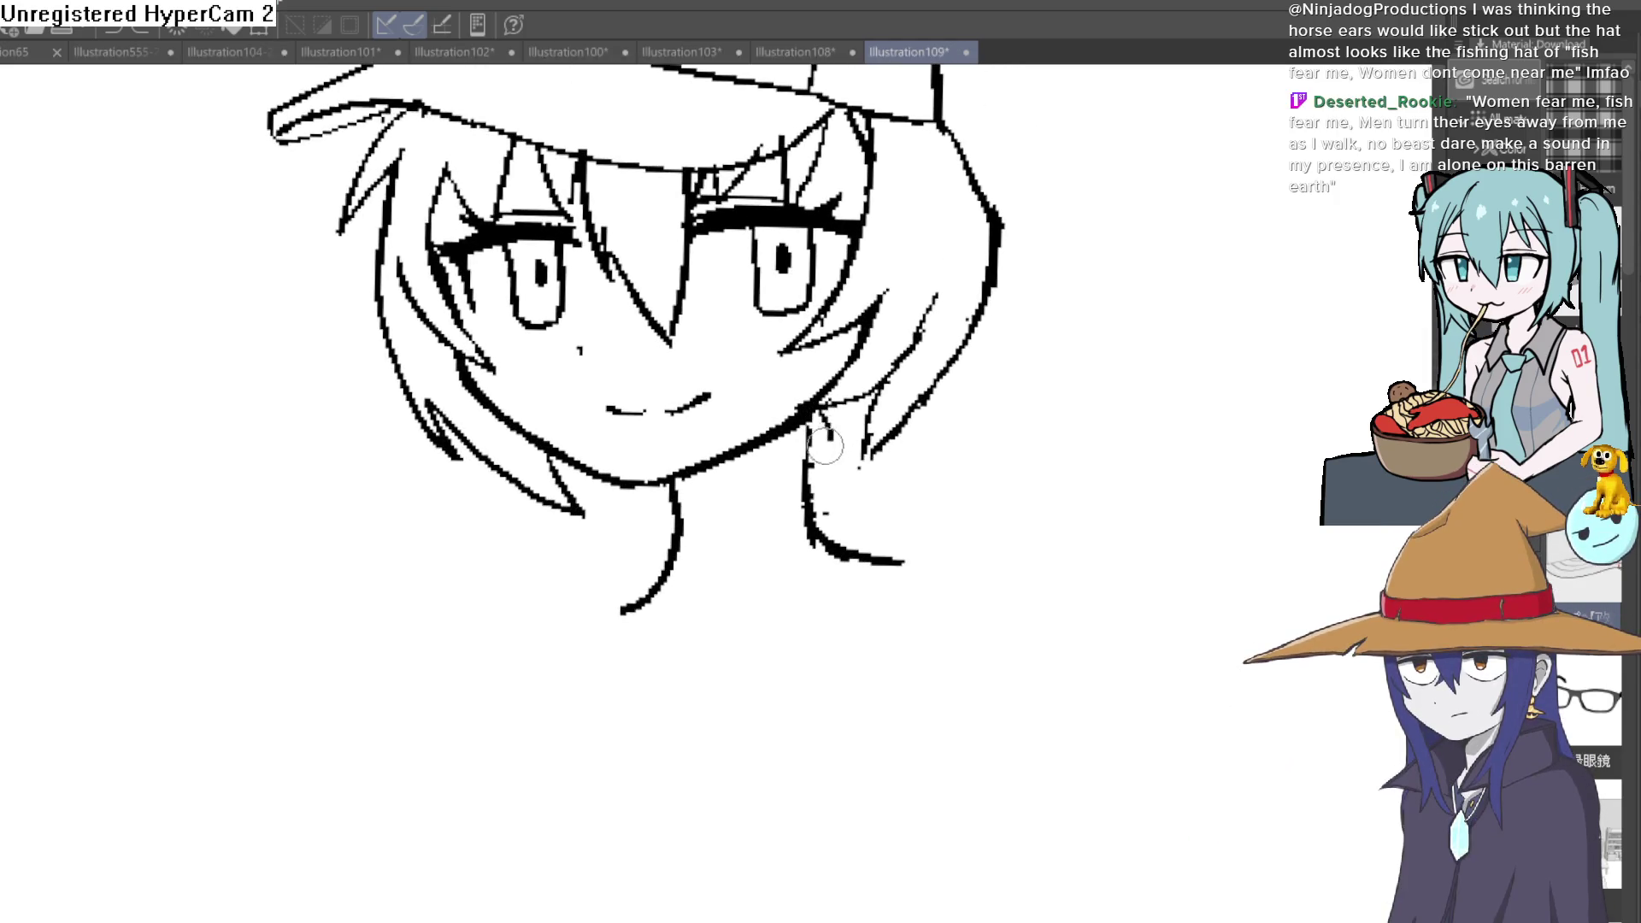
{"action": "left_click_drag", "start_coordinate": [822, 410], "coordinate": [821, 473]}
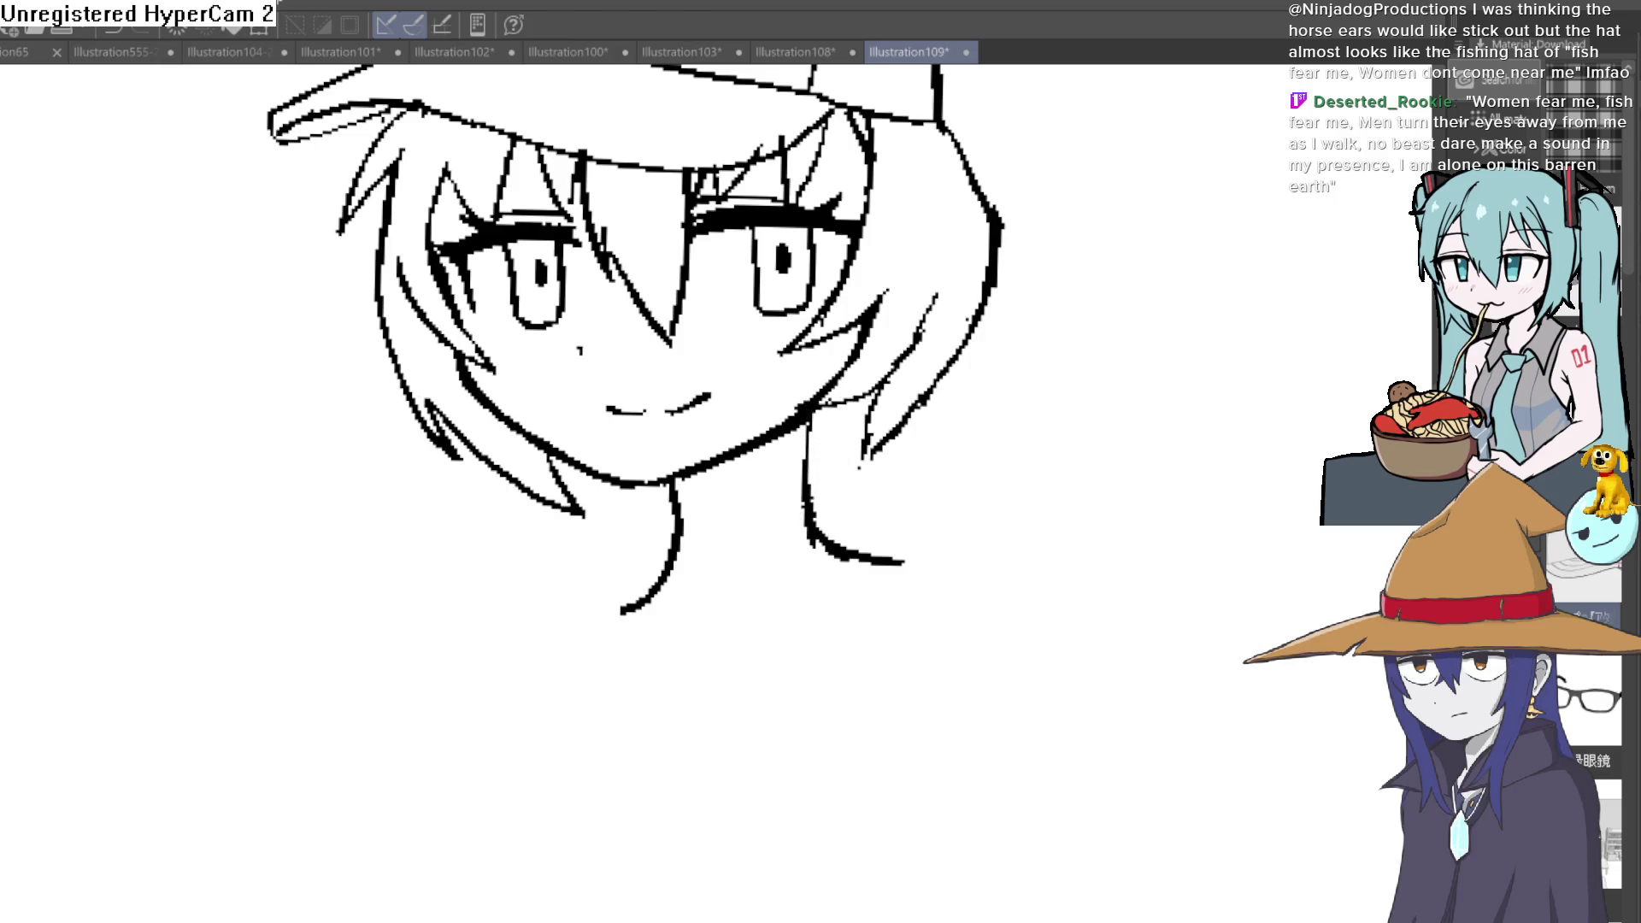
{"action": "left_click", "coordinate": [872, 490]}
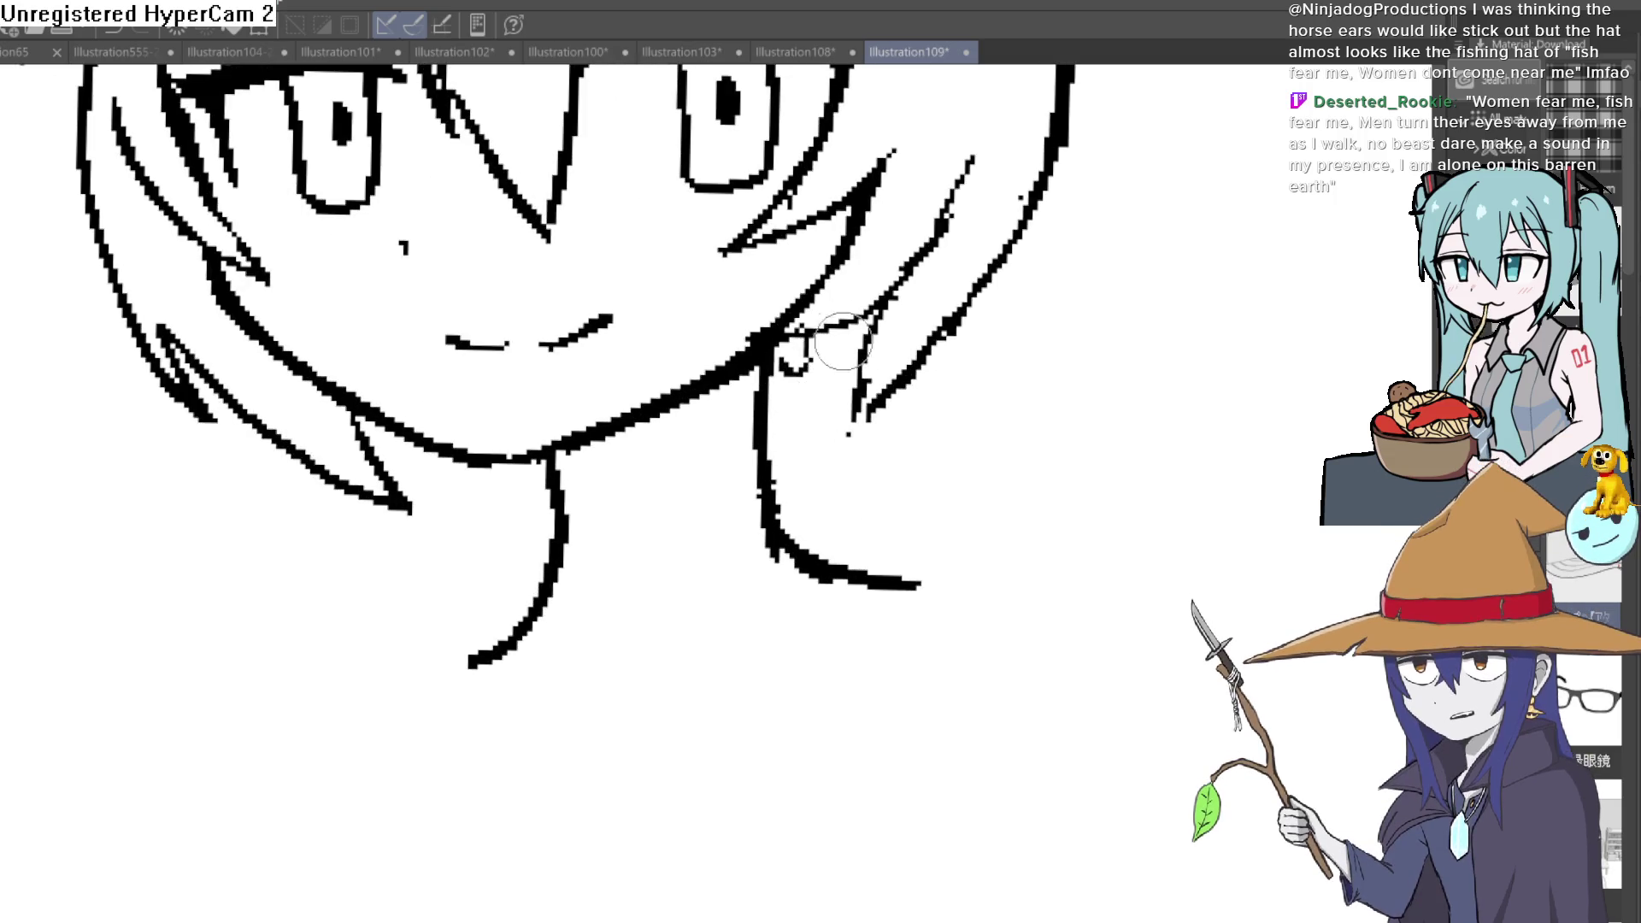
Step: Try two curved strands from the chin, undo them, and draw a short pointed strand tip below the ear
{"action": "left_click_drag", "start_coordinate": [794, 339], "coordinate": [983, 538]}
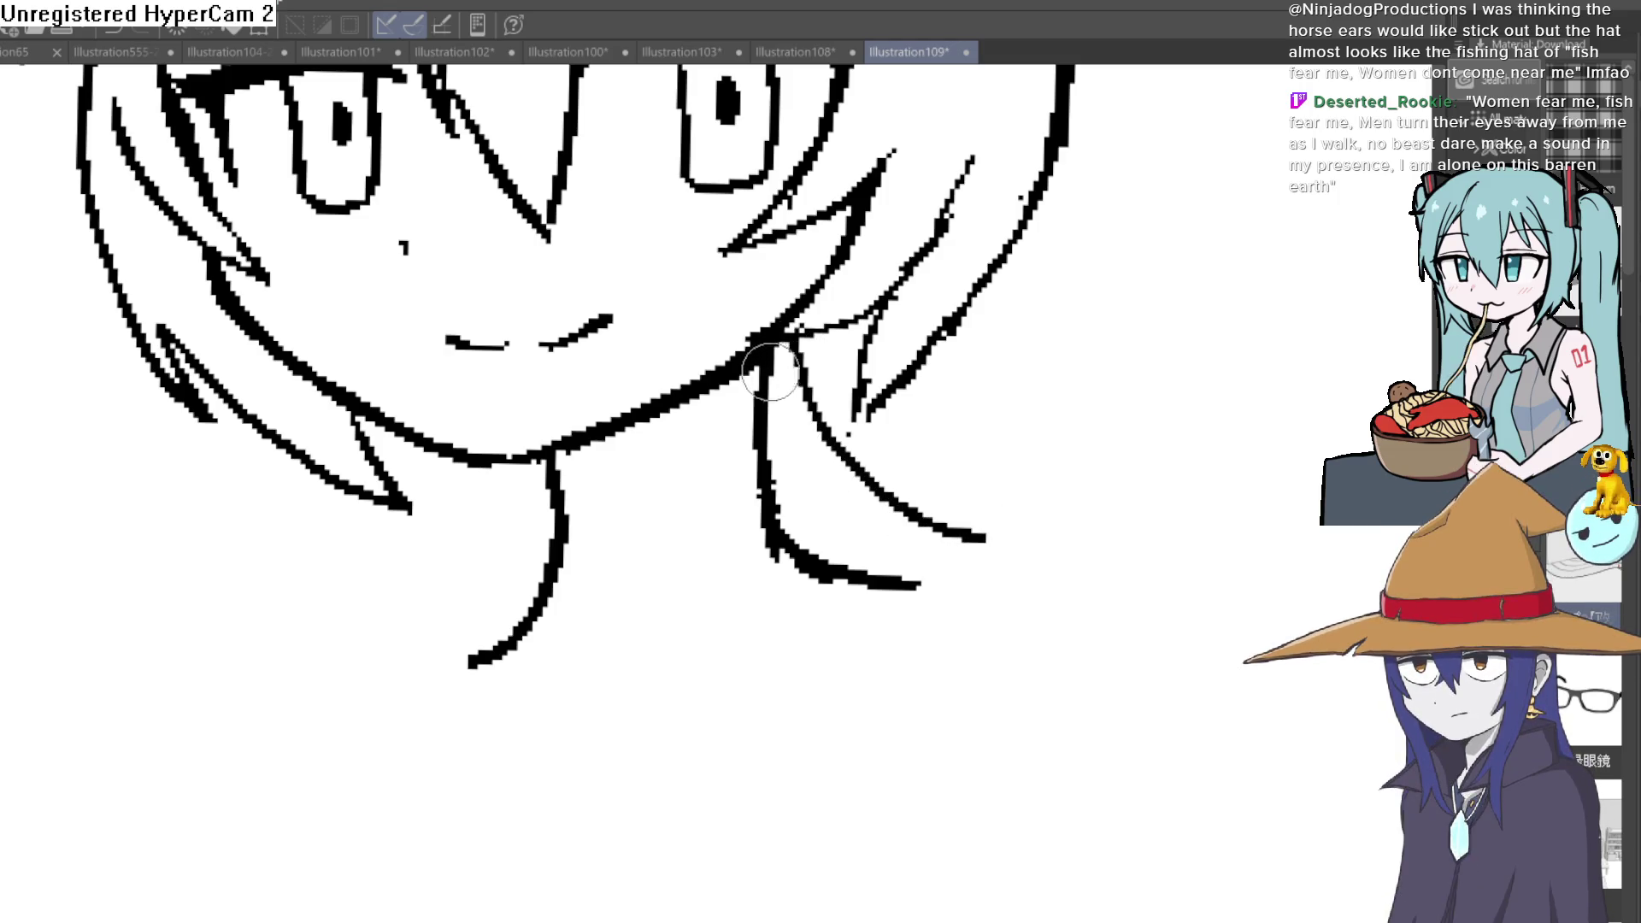
{"action": "left_click_drag", "start_coordinate": [826, 481], "coordinate": [983, 564]}
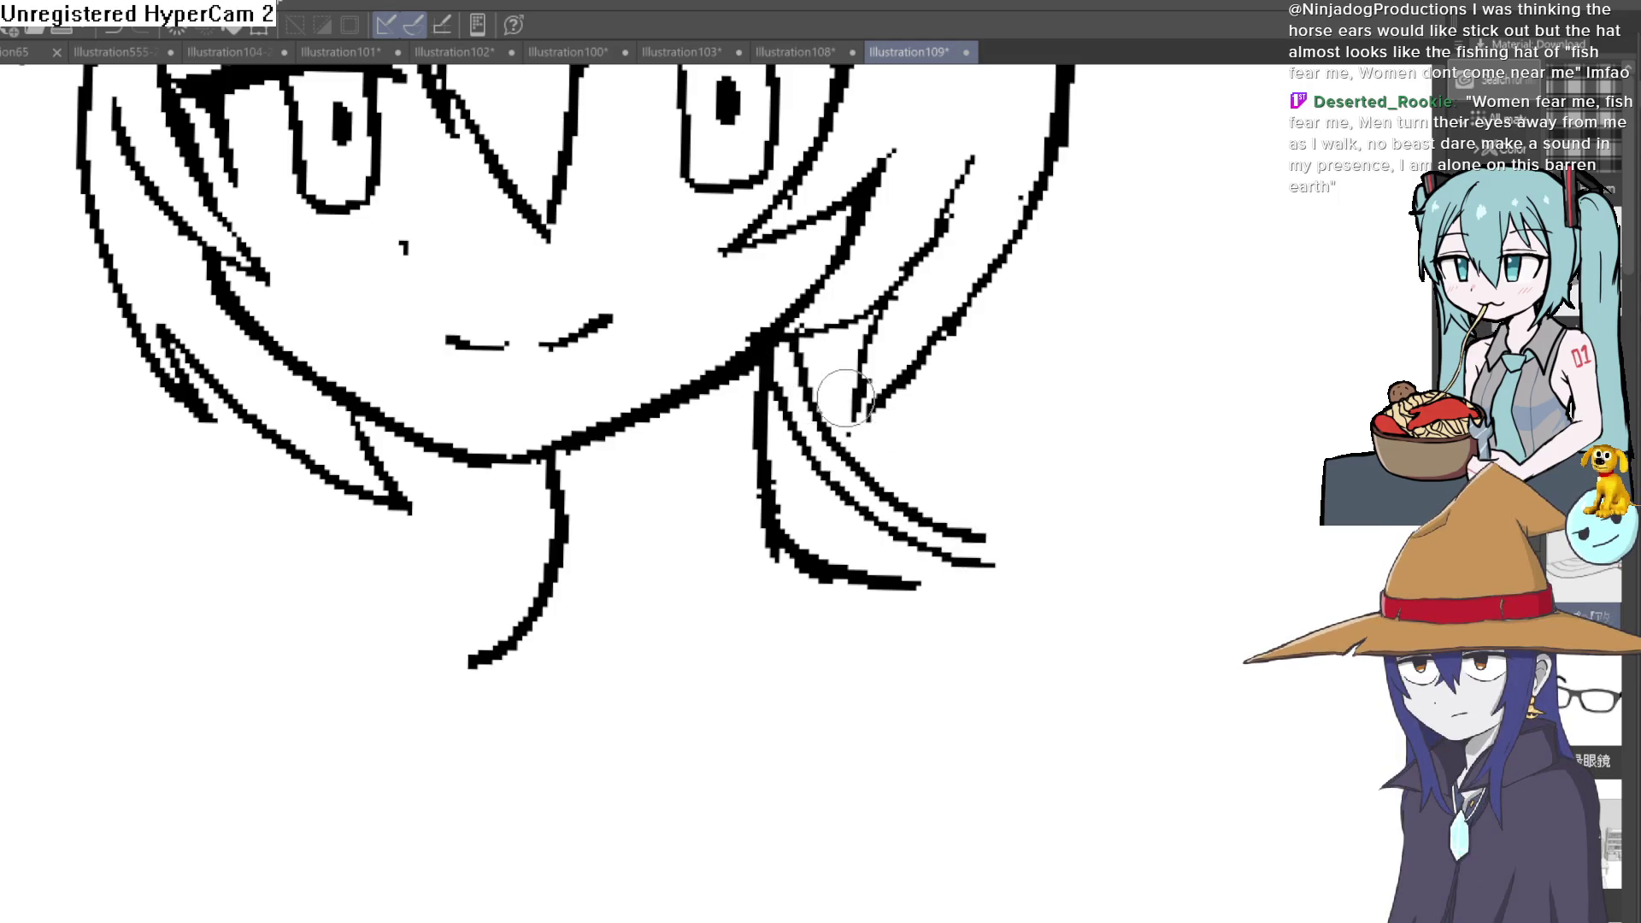
{"action": "left_click", "coordinate": [800, 381]}
{"action": "key", "text": "ctrl+z"}
{"action": "key", "text": "ctrl+z"}
{"action": "mouse_move", "coordinate": [836, 290]}
{"action": "left_mouse_down"}
{"action": "mouse_move", "coordinate": [869, 477]}
{"action": "mouse_move", "coordinate": [850, 476]}
{"action": "left_mouse_up"}
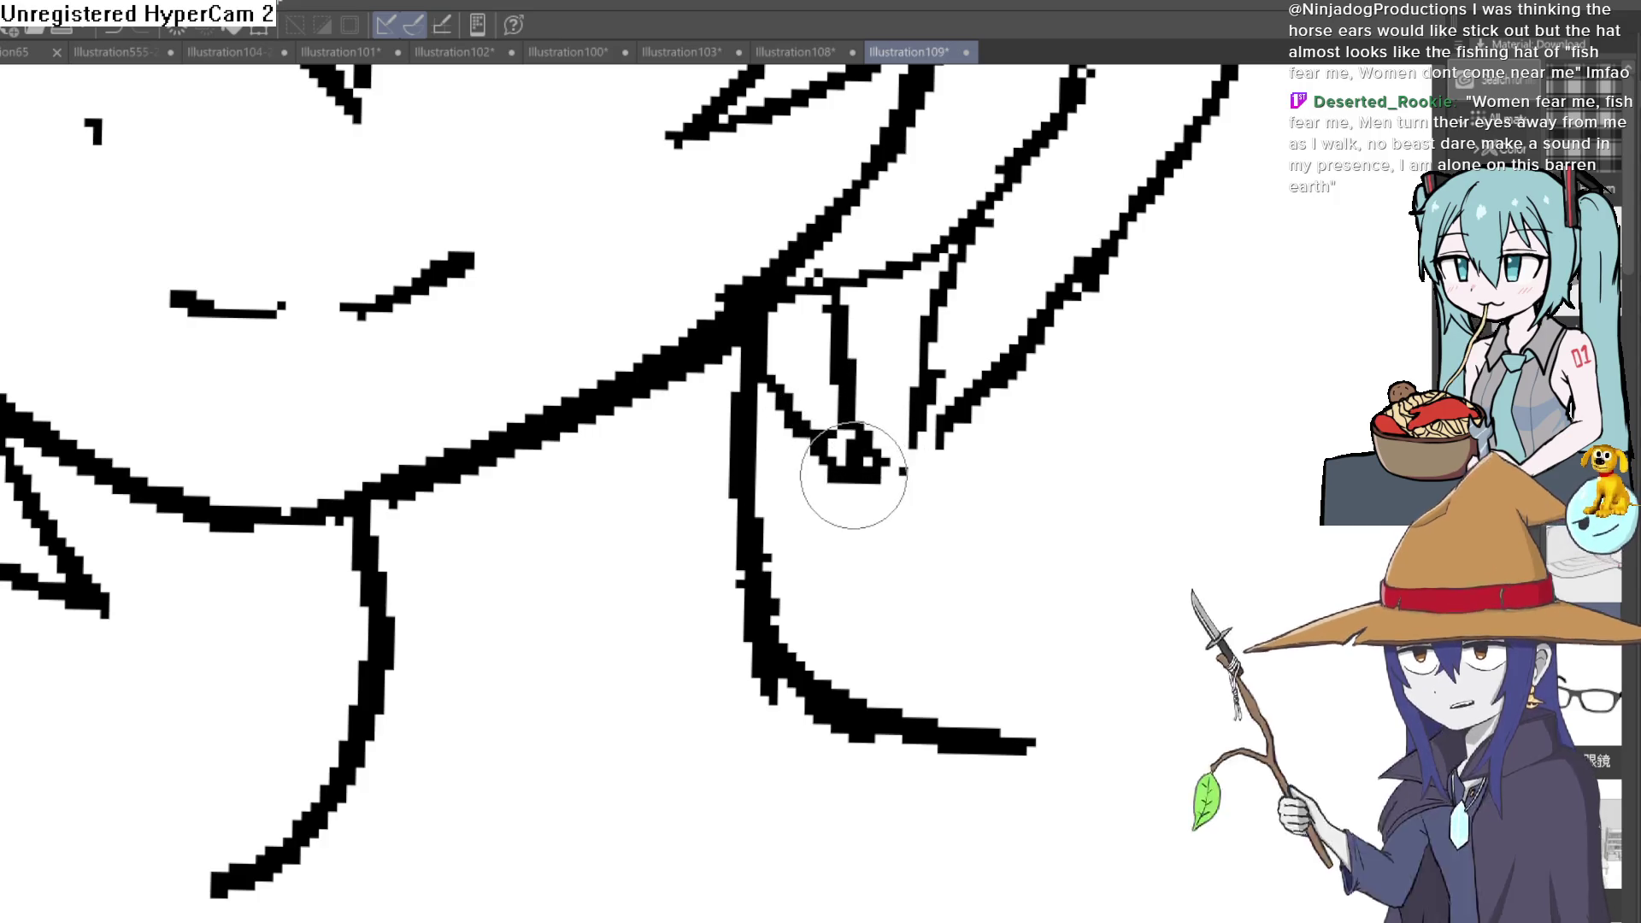
{"action": "left_click_drag", "start_coordinate": [1016, 490], "coordinate": [977, 518]}
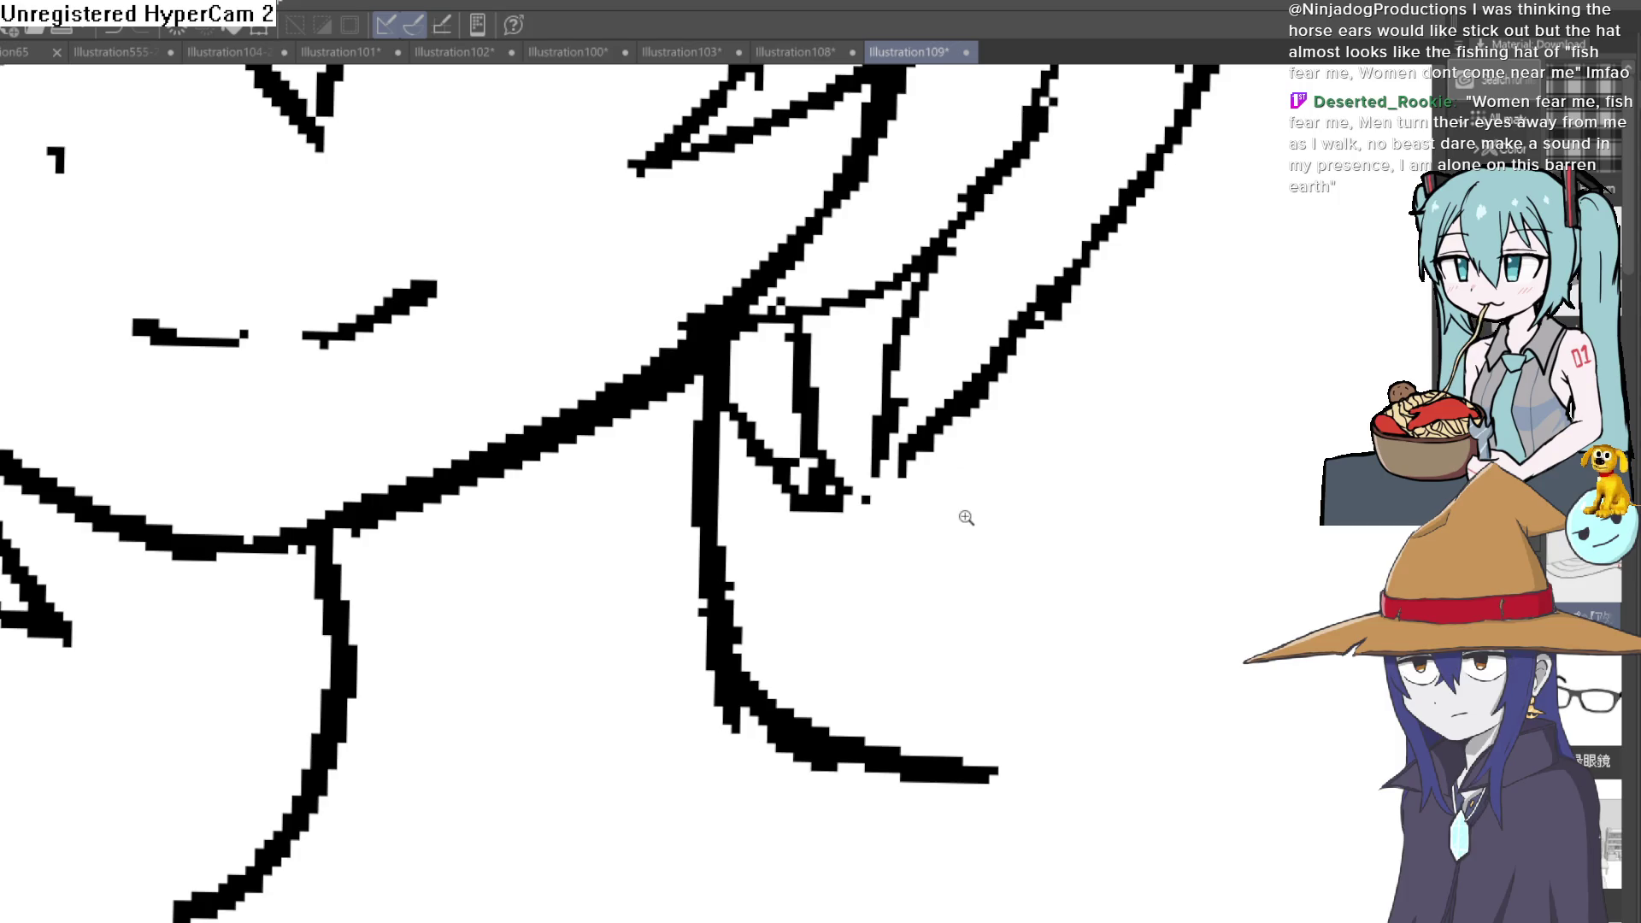
{"action": "scroll", "coordinate": [965, 517], "scroll_direction": "down", "scroll_amount": 2}
{"action": "scroll", "coordinate": [948, 385], "scroll_direction": "down", "scroll_amount": 2}
{"action": "scroll", "coordinate": [937, 398], "scroll_direction": "down", "scroll_amount": 2}
{"action": "scroll", "coordinate": [908, 487], "scroll_direction": "down", "scroll_amount": 1}
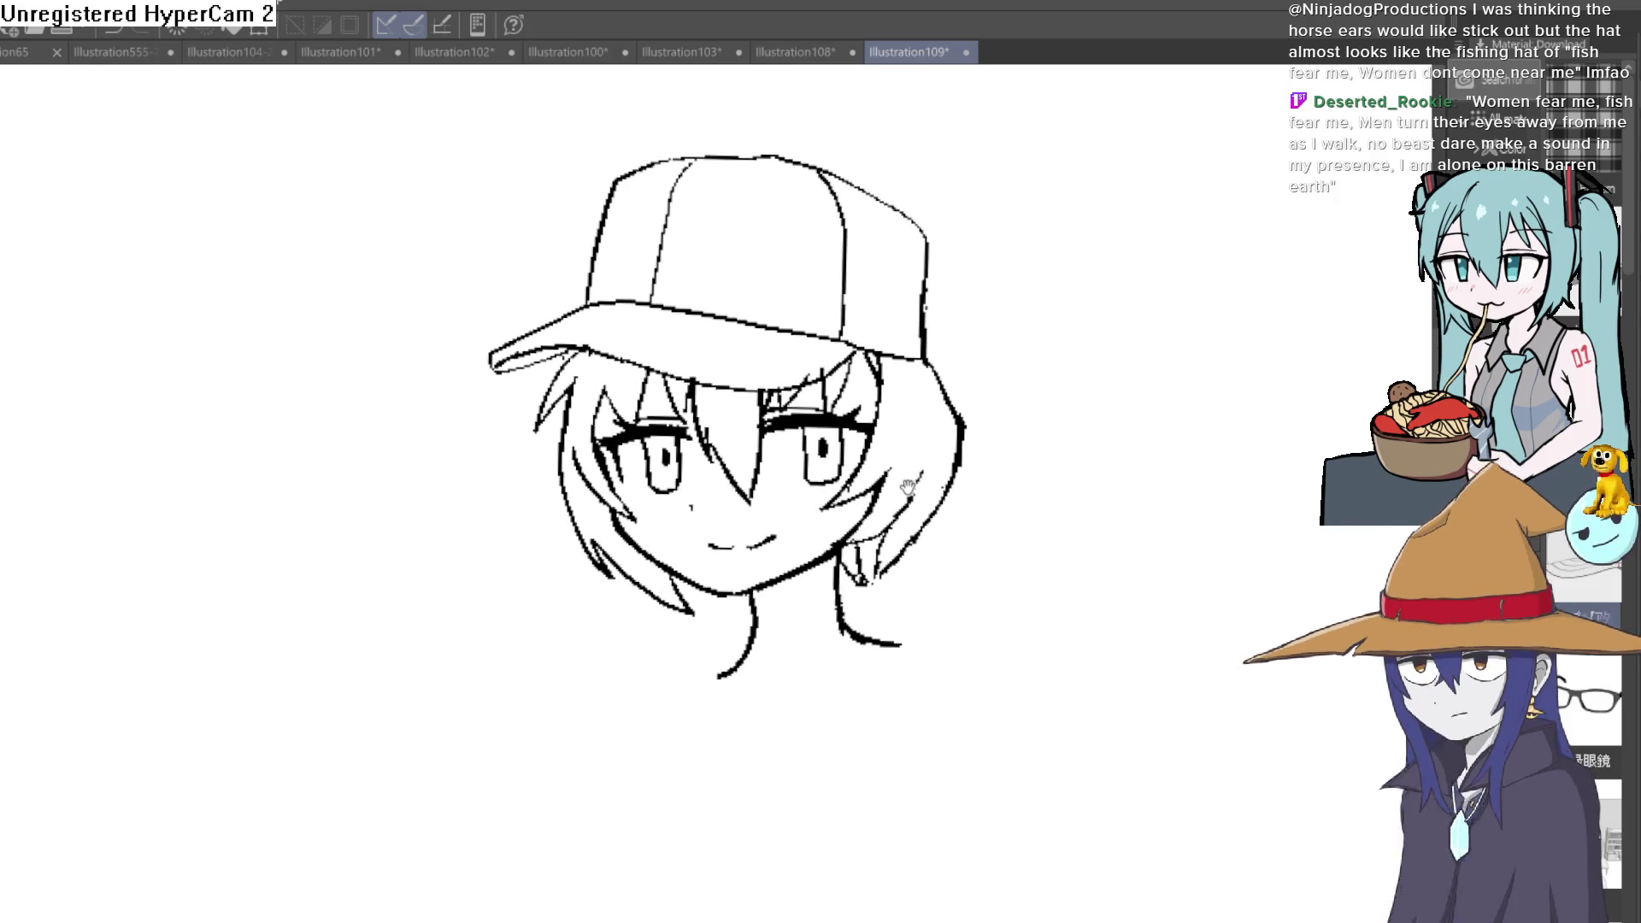
{"action": "scroll", "coordinate": [908, 488], "scroll_direction": "down", "scroll_amount": 1}
{"action": "scroll", "coordinate": [885, 449], "scroll_direction": "up", "scroll_amount": 1}
{"action": "scroll", "coordinate": [861, 410], "scroll_direction": "up", "scroll_amount": 1}
Step: Toggle the shaded cap model on and off to compare it with the lineart, then leave it hidden
{"action": "mouse_move", "coordinate": [860, 411]}
{"action": "left_mouse_down"}
{"action": "mouse_move", "coordinate": [850, 560]}
{"action": "mouse_move", "coordinate": [850, 487]}
{"action": "mouse_move", "coordinate": [868, 484]}
{"action": "left_mouse_up"}
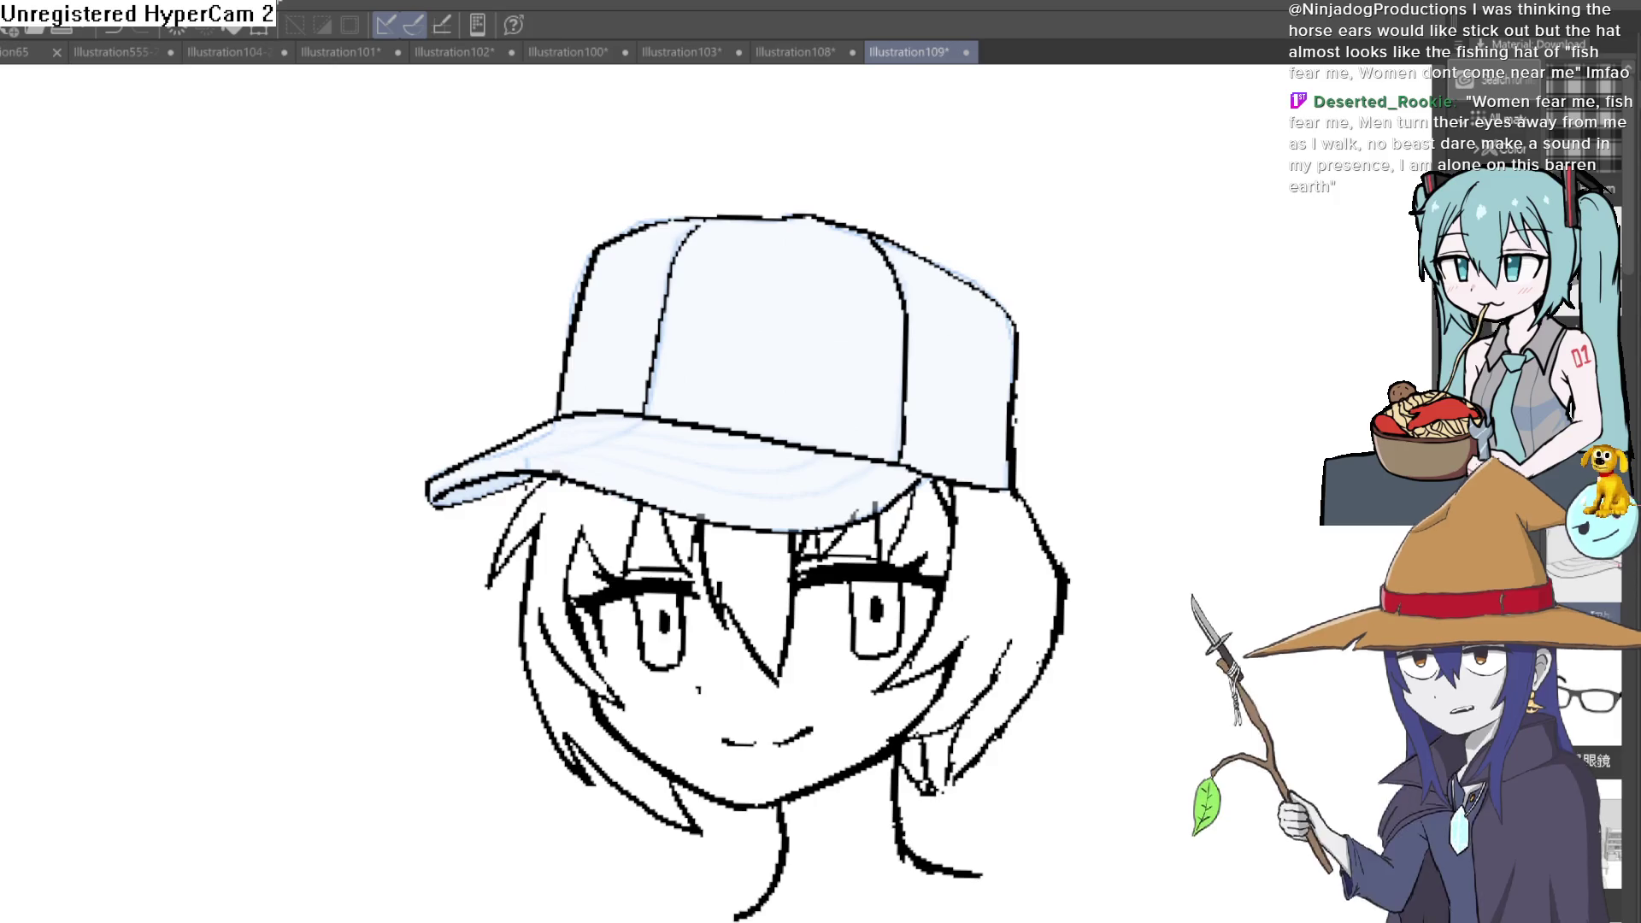
{"action": "key", "text": "ctrl+z"}
{"action": "key", "text": "ctrl+y"}
{"action": "key", "text": "ctrl+z"}
{"action": "mouse_move", "coordinate": [1132, 723]}
{"action": "left_mouse_down"}
{"action": "mouse_move", "coordinate": [1088, 605]}
{"action": "mouse_move", "coordinate": [1101, 645]}
{"action": "mouse_move", "coordinate": [1086, 681]}
{"action": "mouse_move", "coordinate": [1176, 550]}
{"action": "left_mouse_up"}
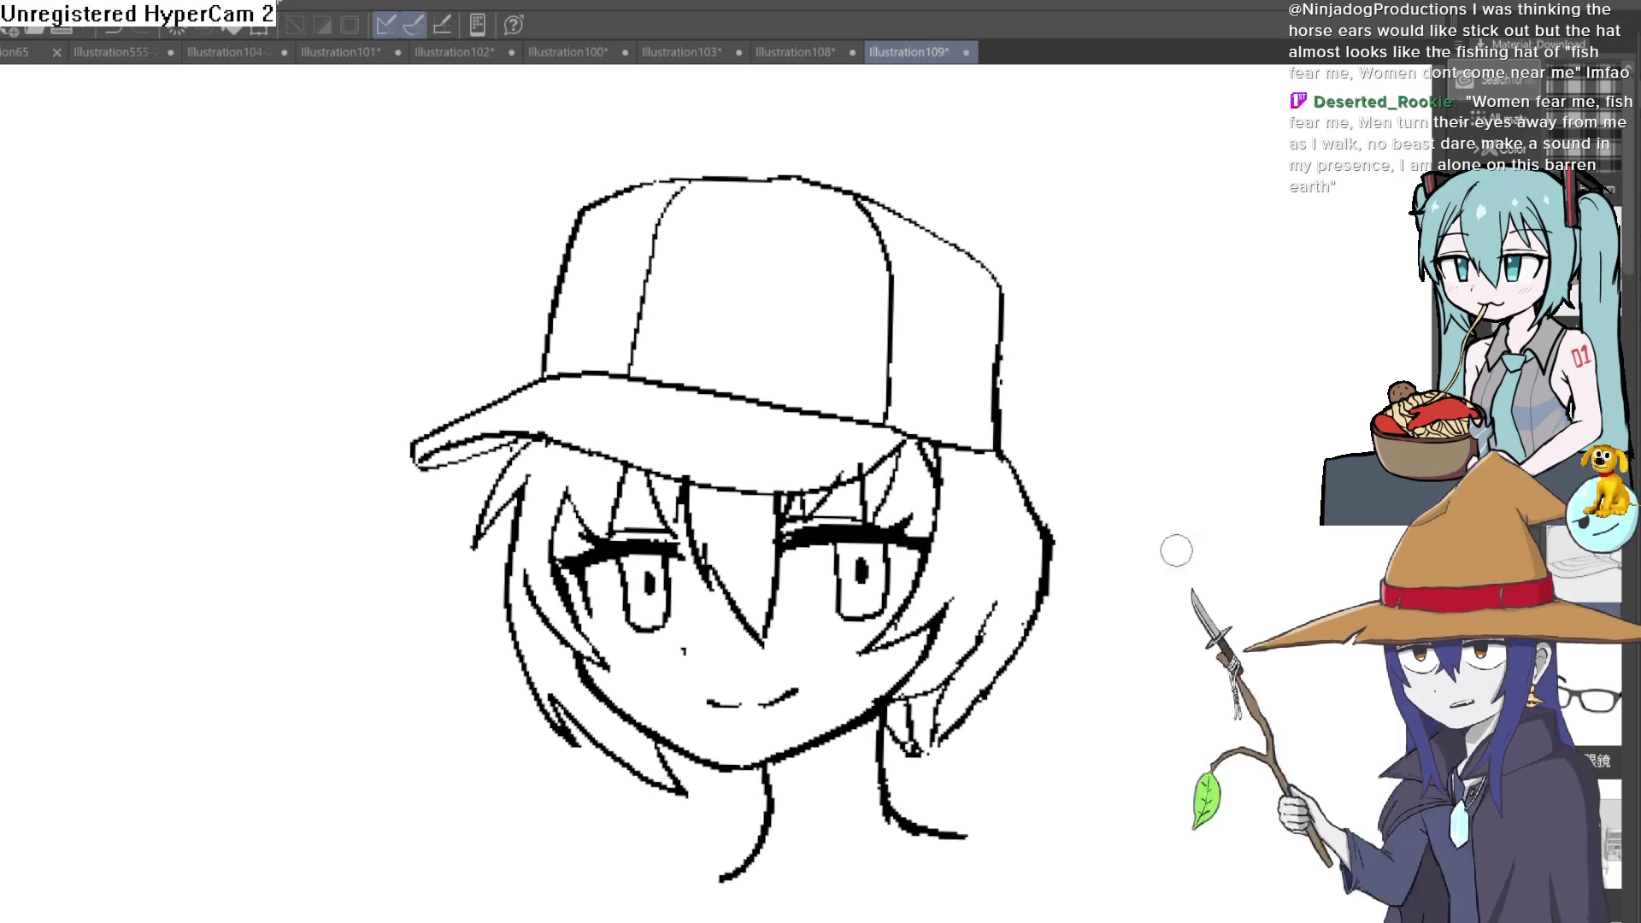